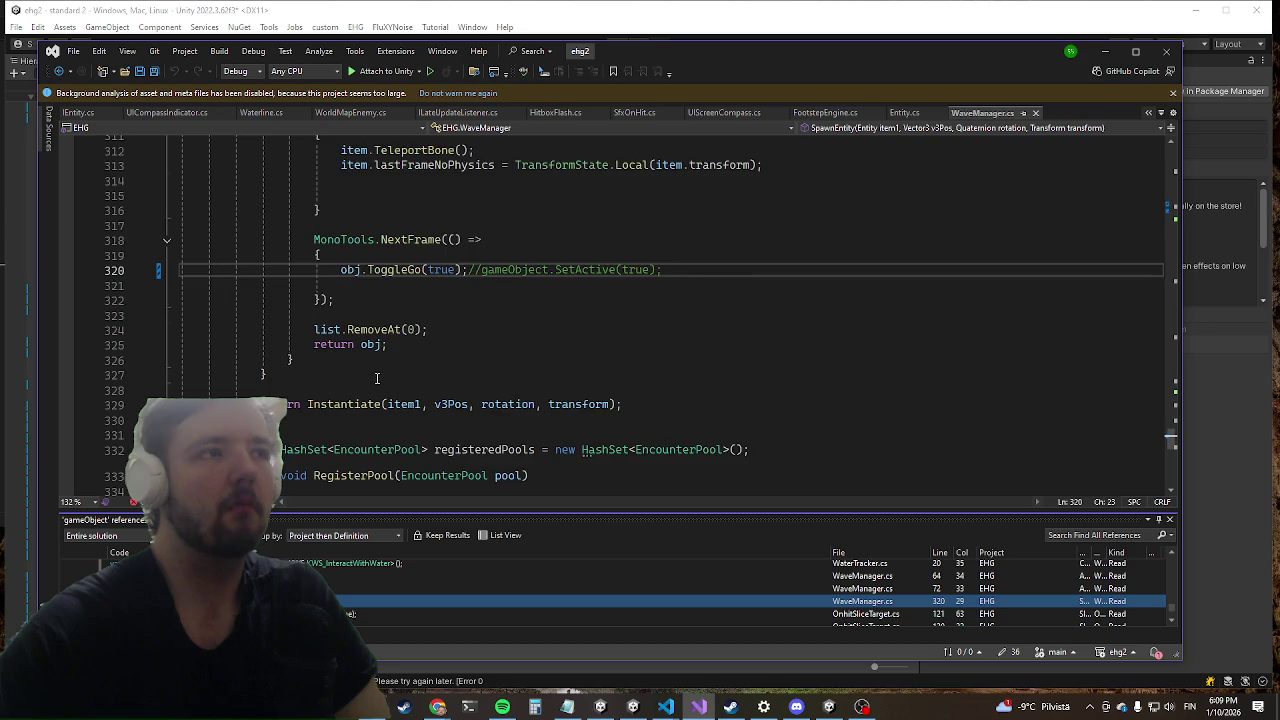
Step: Step through the reference results from line 72 to the Entity.cs reference at line 3190
key(shift+F8)
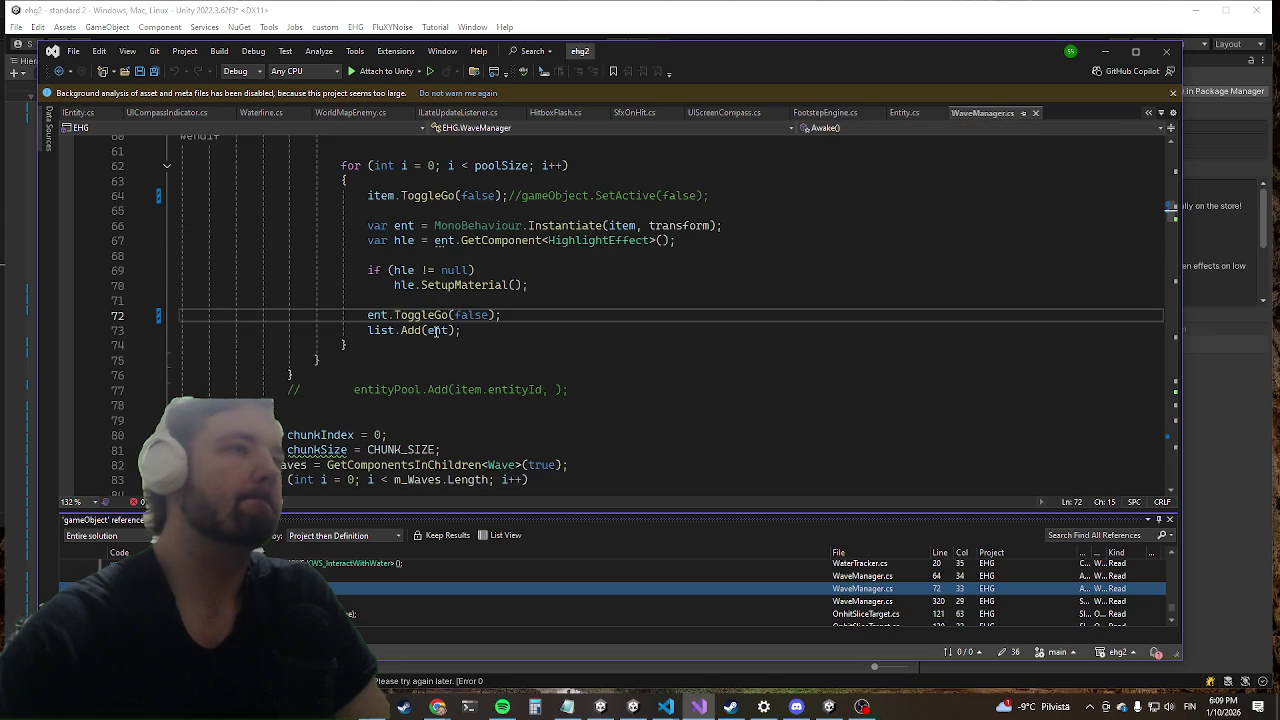
key(shift+F8)
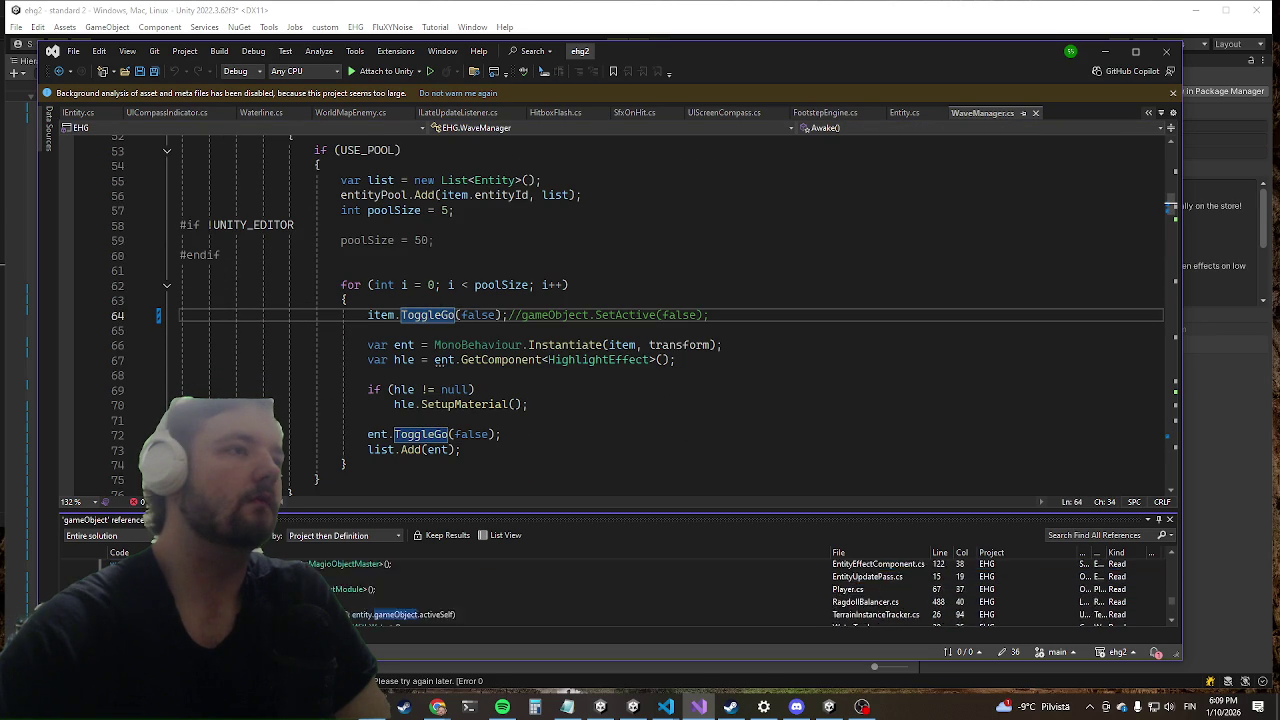
key(shift+F8)
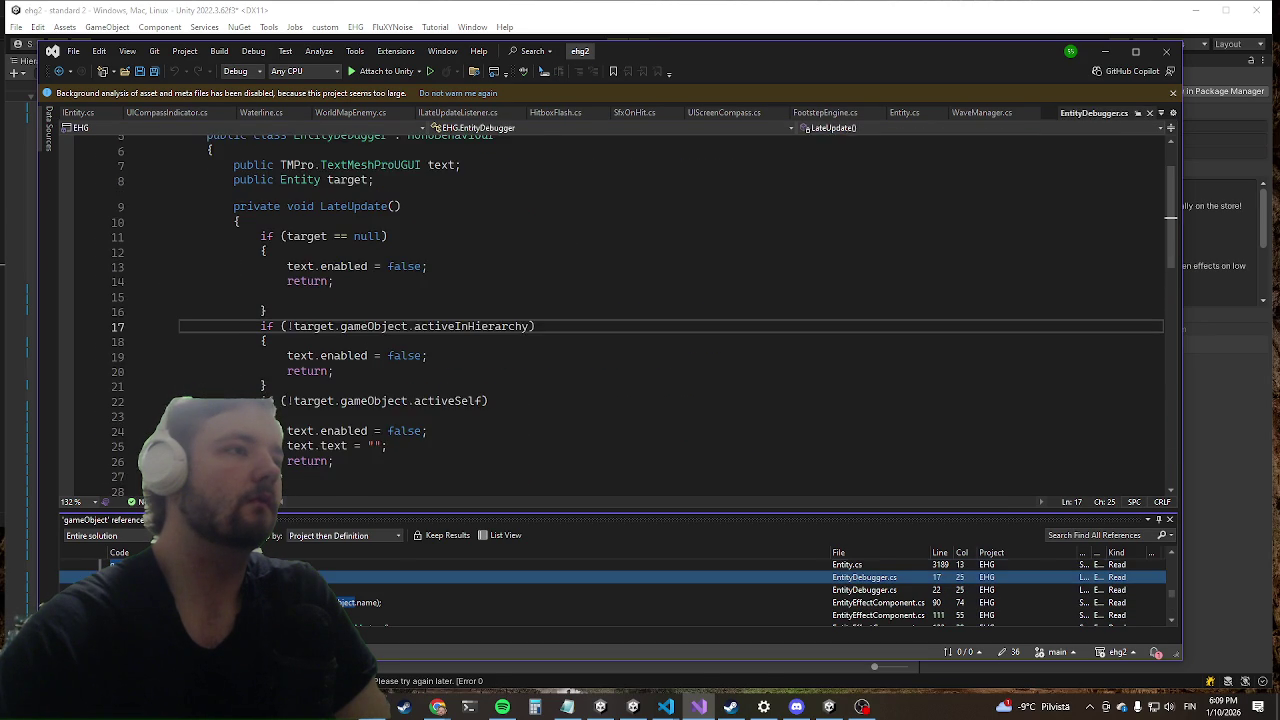
key(shift+F8)
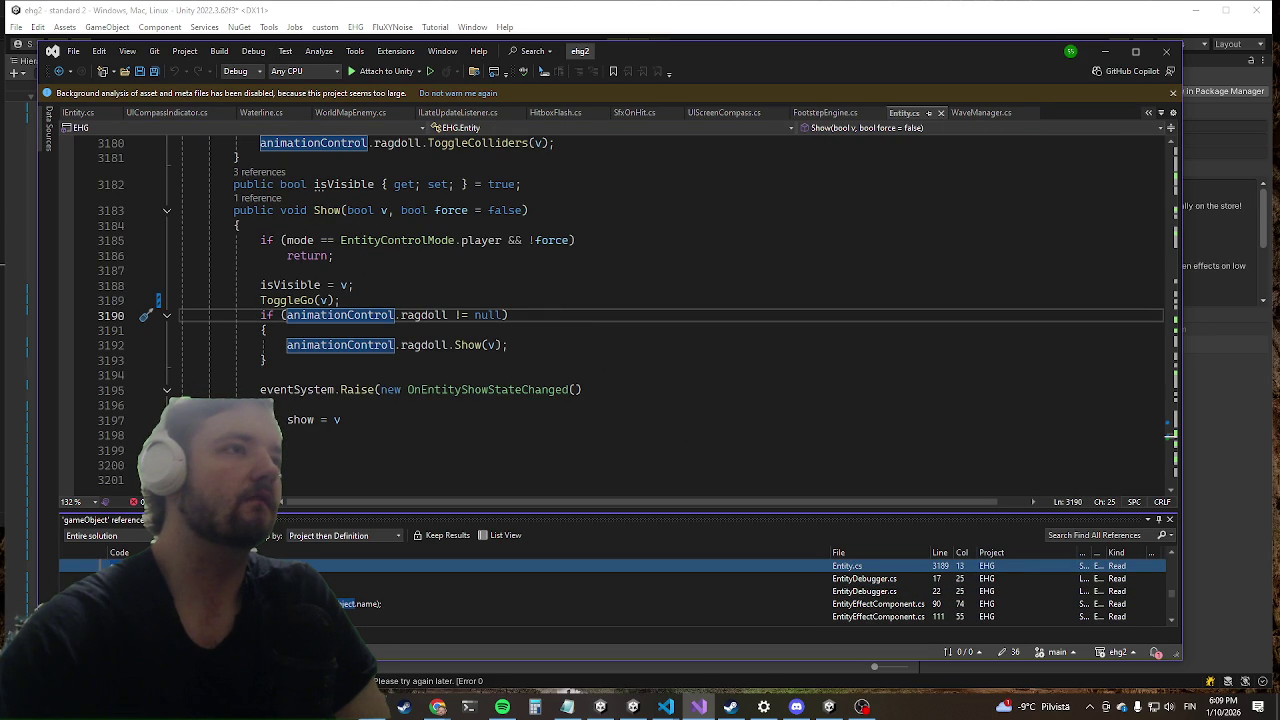
scroll(612, 591, up, 1)
scroll(612, 591, up, 1)
scroll(612, 591, up, 2)
scroll(612, 591, up, 1)
scroll(612, 591, up, 1)
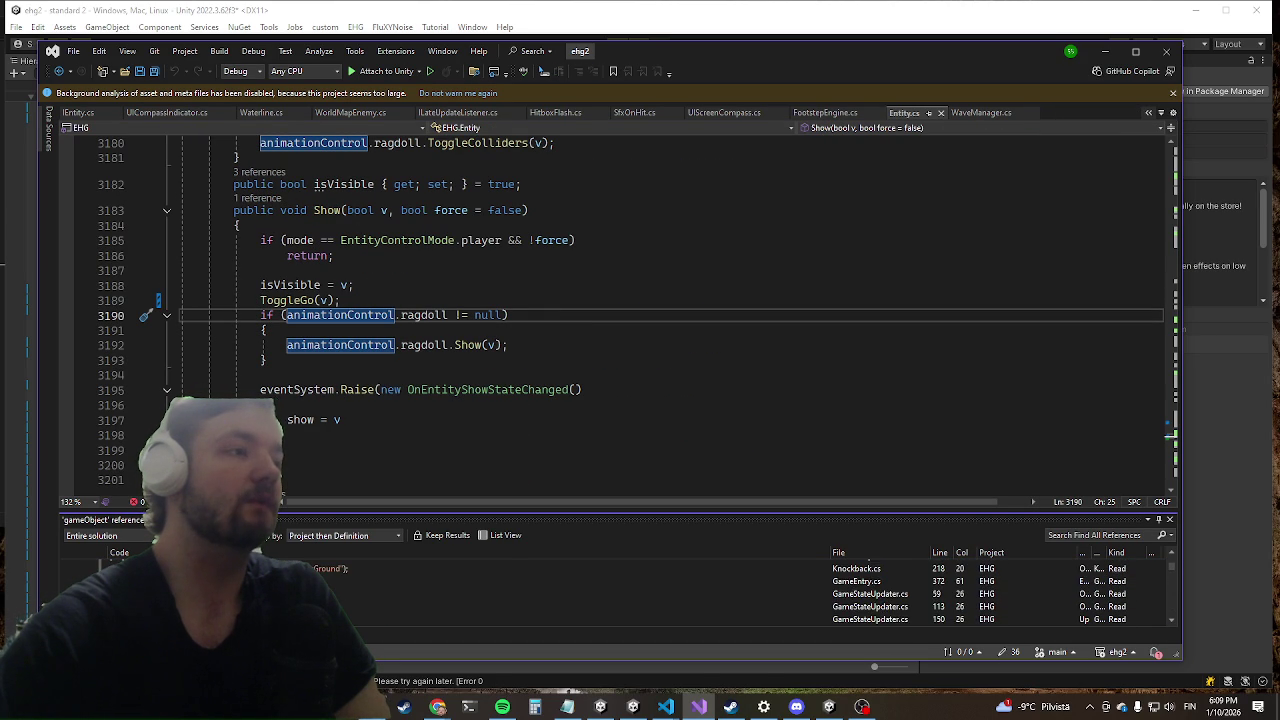
scroll(612, 591, up, 1)
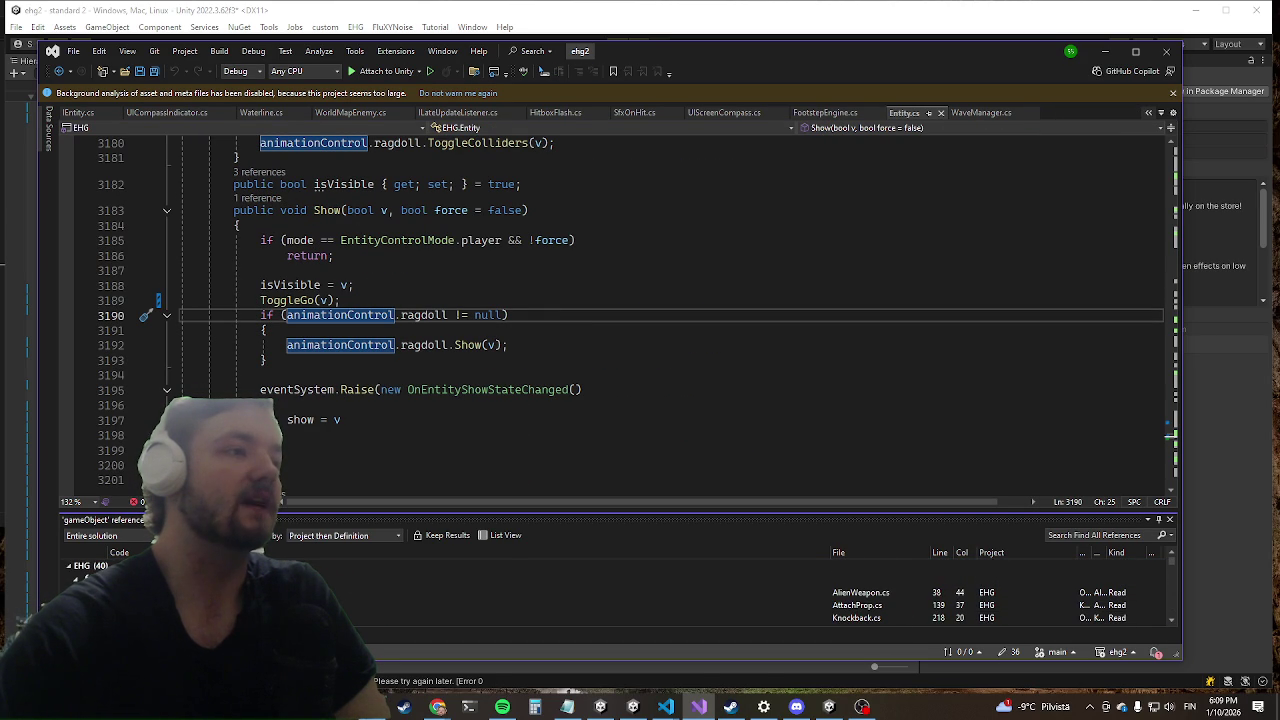
scroll(612, 591, down, 2)
scroll(612, 591, down, 1)
scroll(612, 591, down, 2)
scroll(612, 591, down, 2)
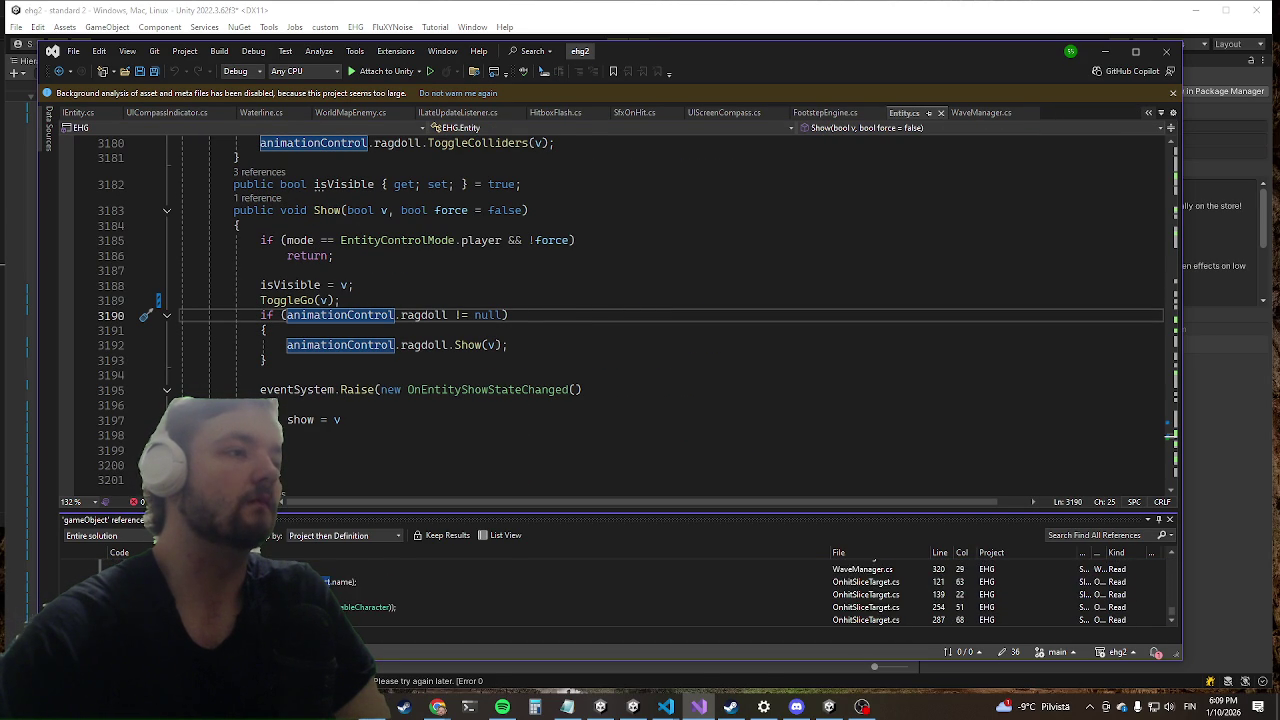
Step: Open the WaveManager.cs references at lines 72 and 64 and highlight the uses of item
double_click(612, 594)
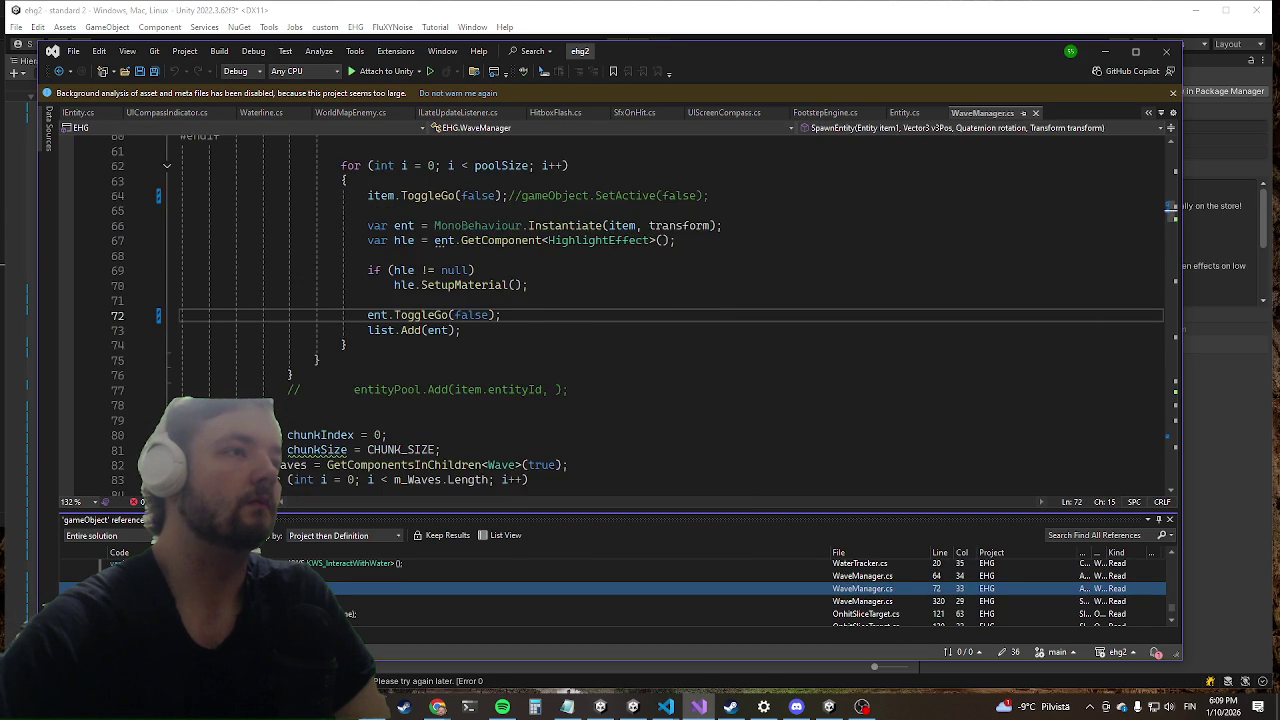
double_click(612, 576)
scroll(612, 576, down, 3)
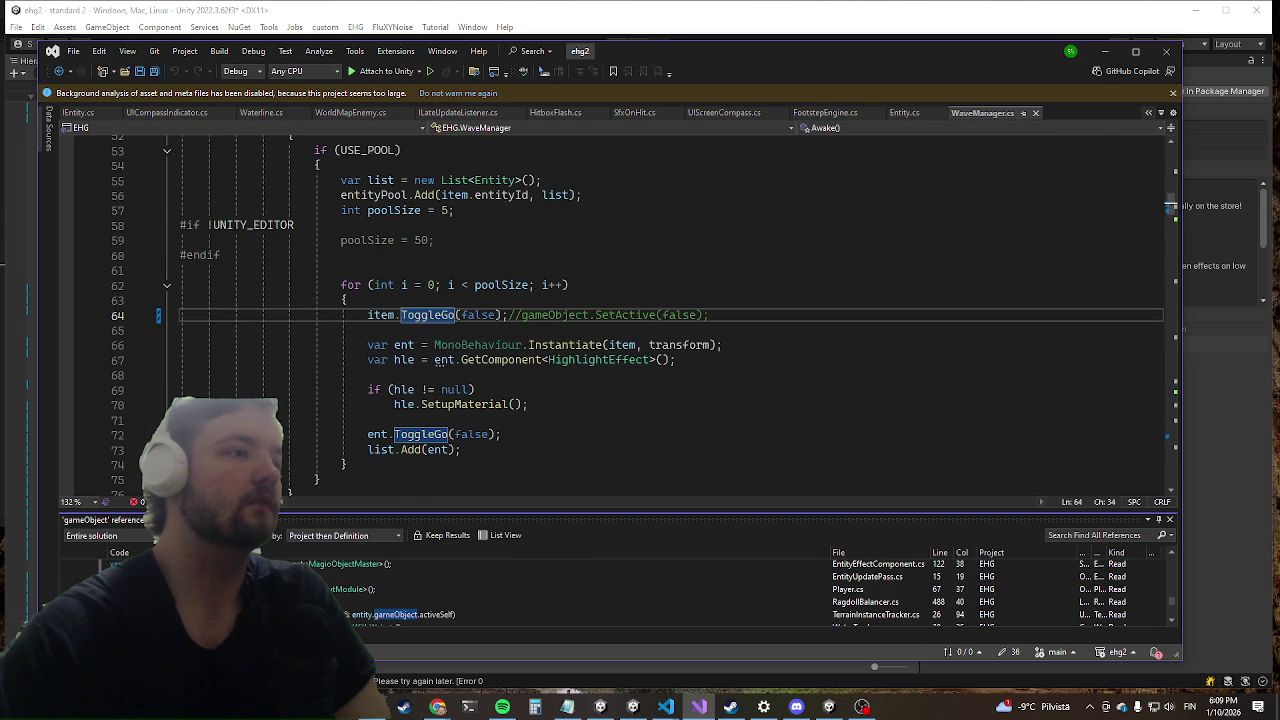
scroll(351, 335, up, 2)
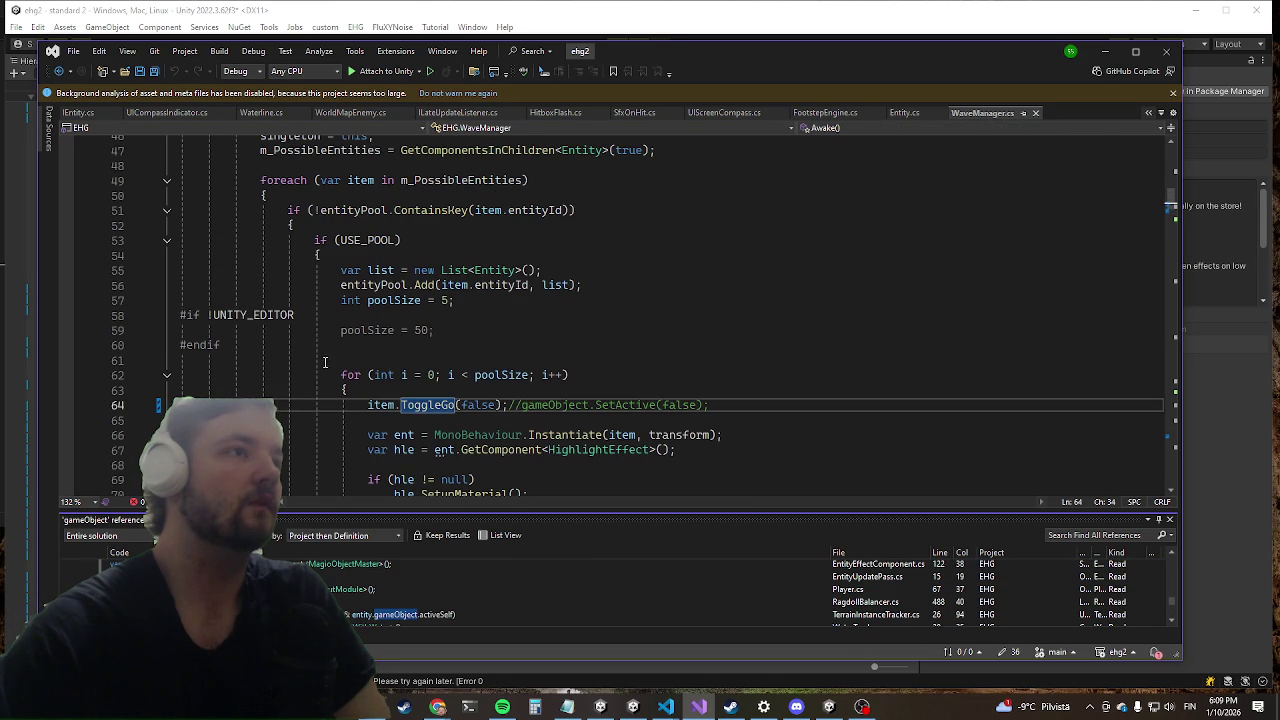
click(368, 406)
double_click(372, 405)
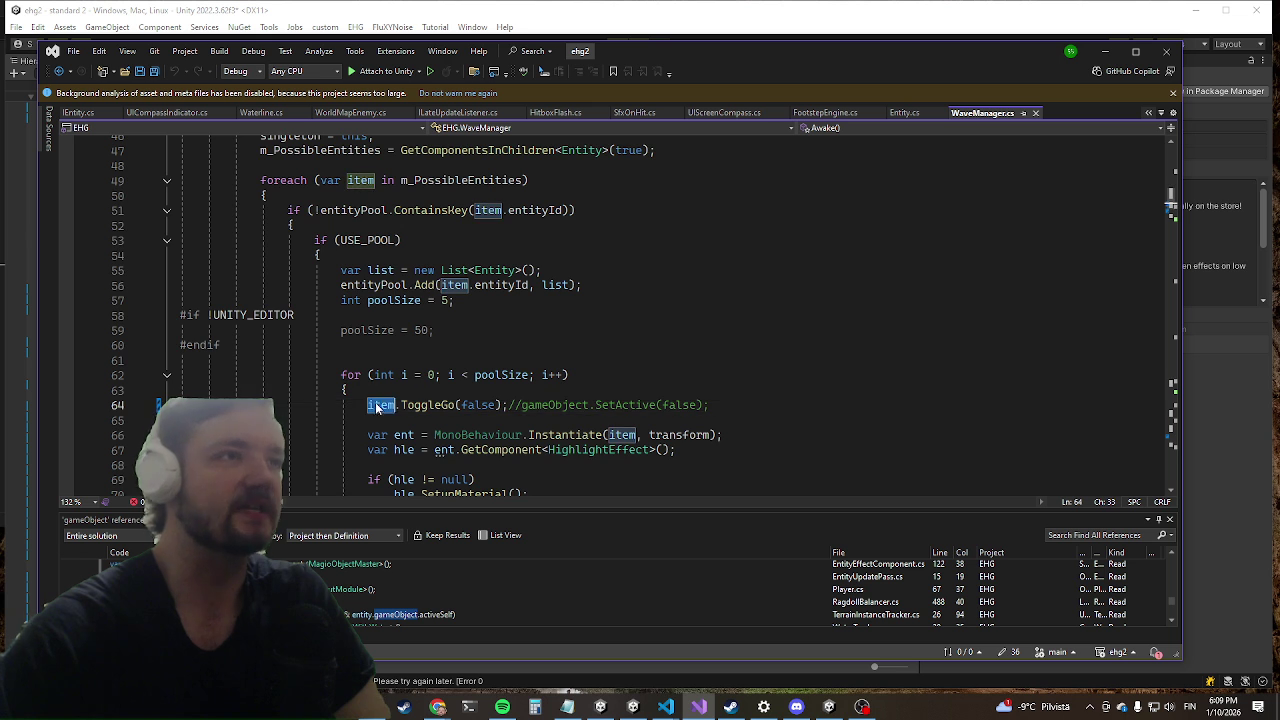
scroll(452, 308, up, 3)
scroll(348, 403, down, 6)
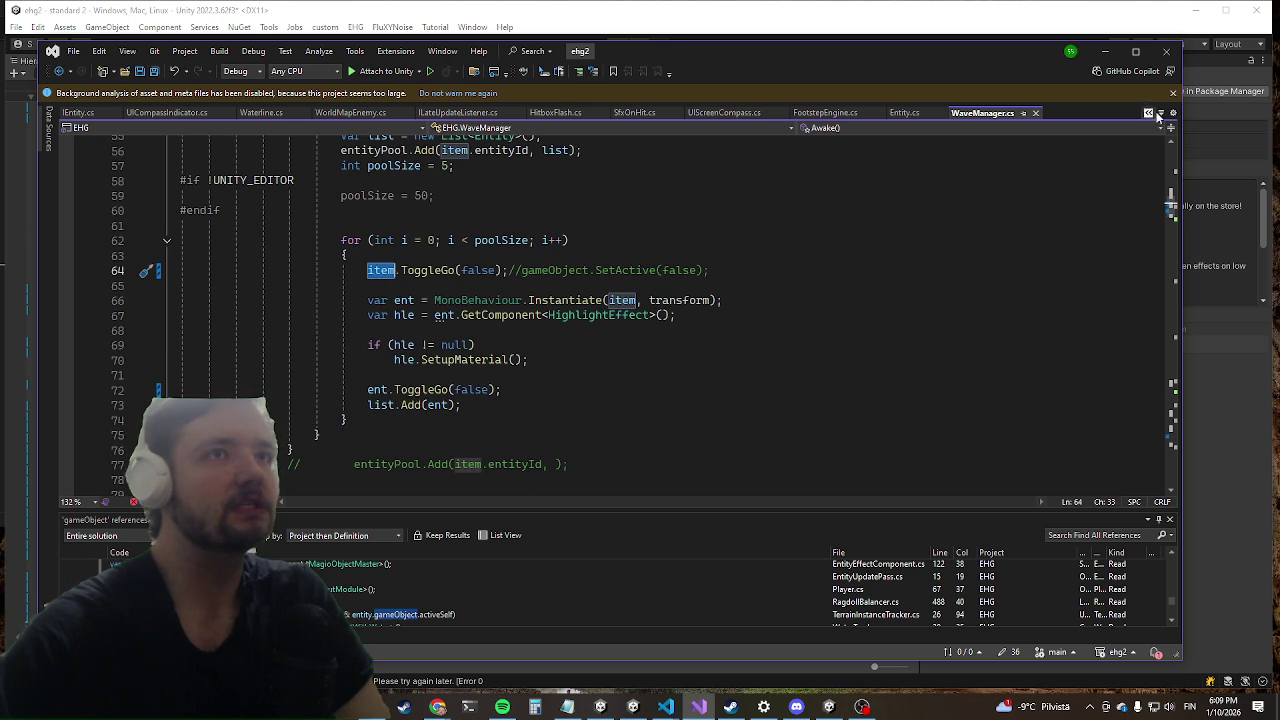
Step: Start Play mode in Unity, then return to Visual Studio
click(1209, 116)
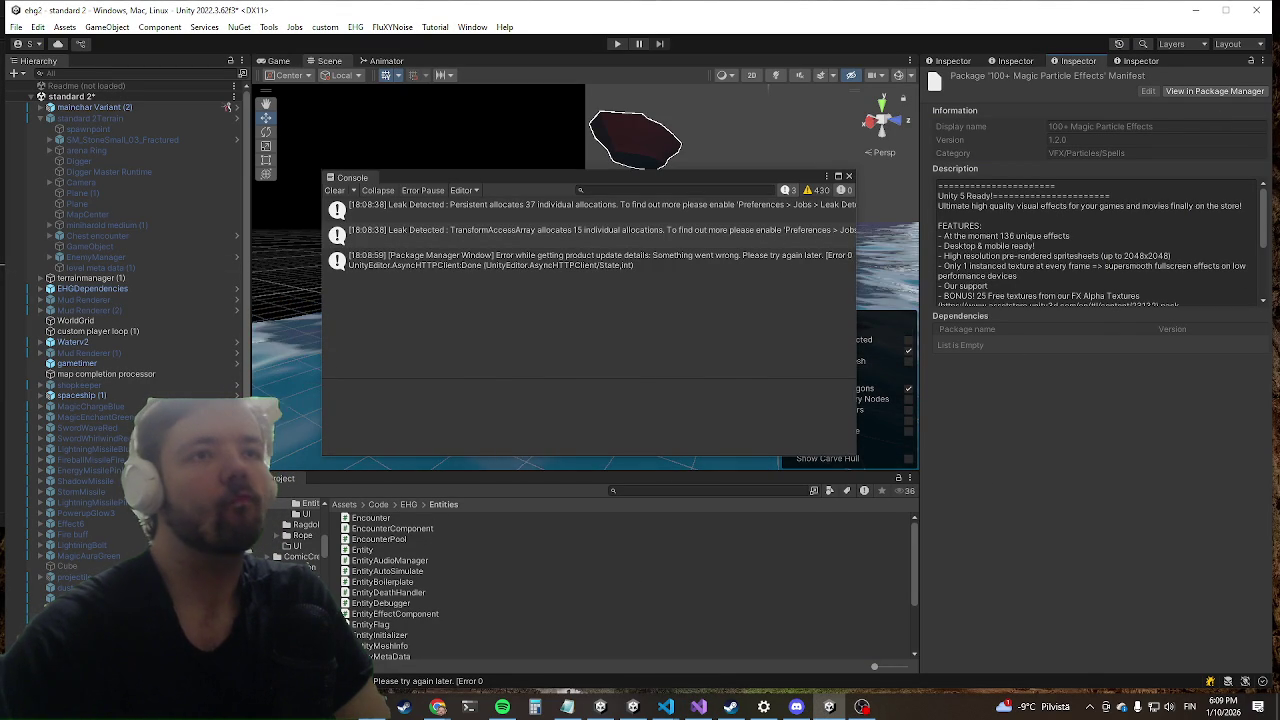
click(616, 44)
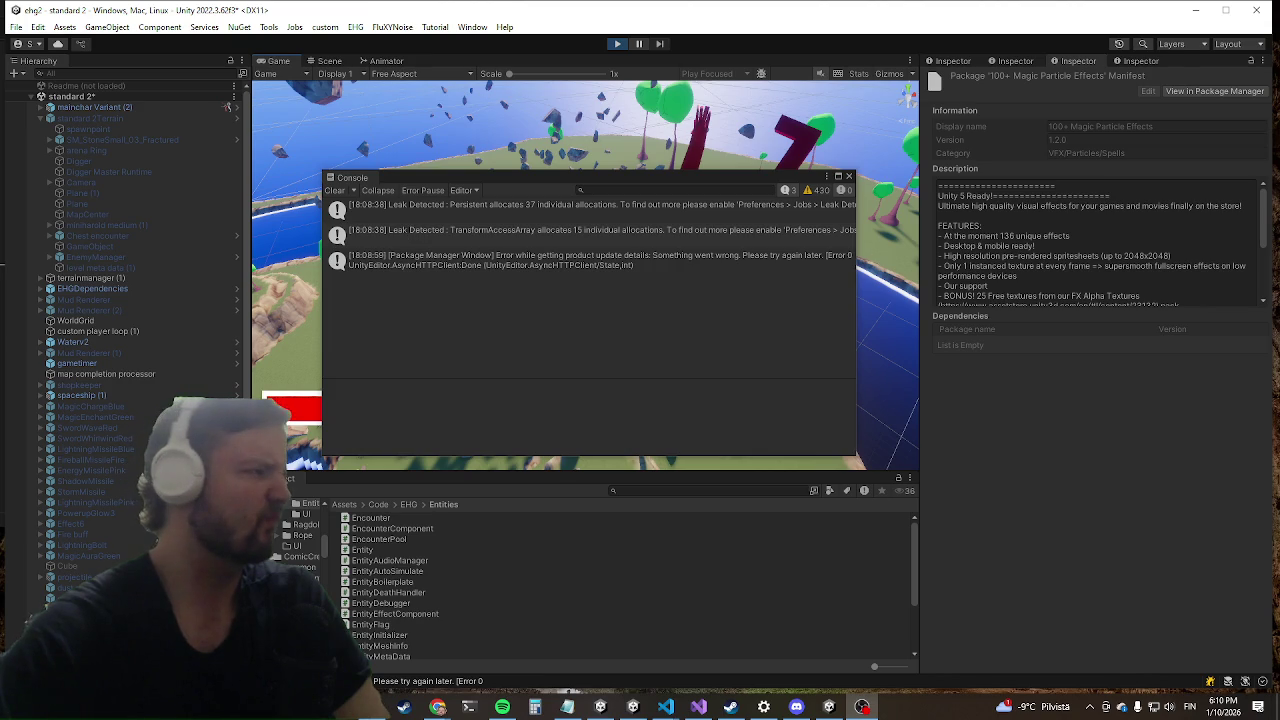
key(alt+Tab)
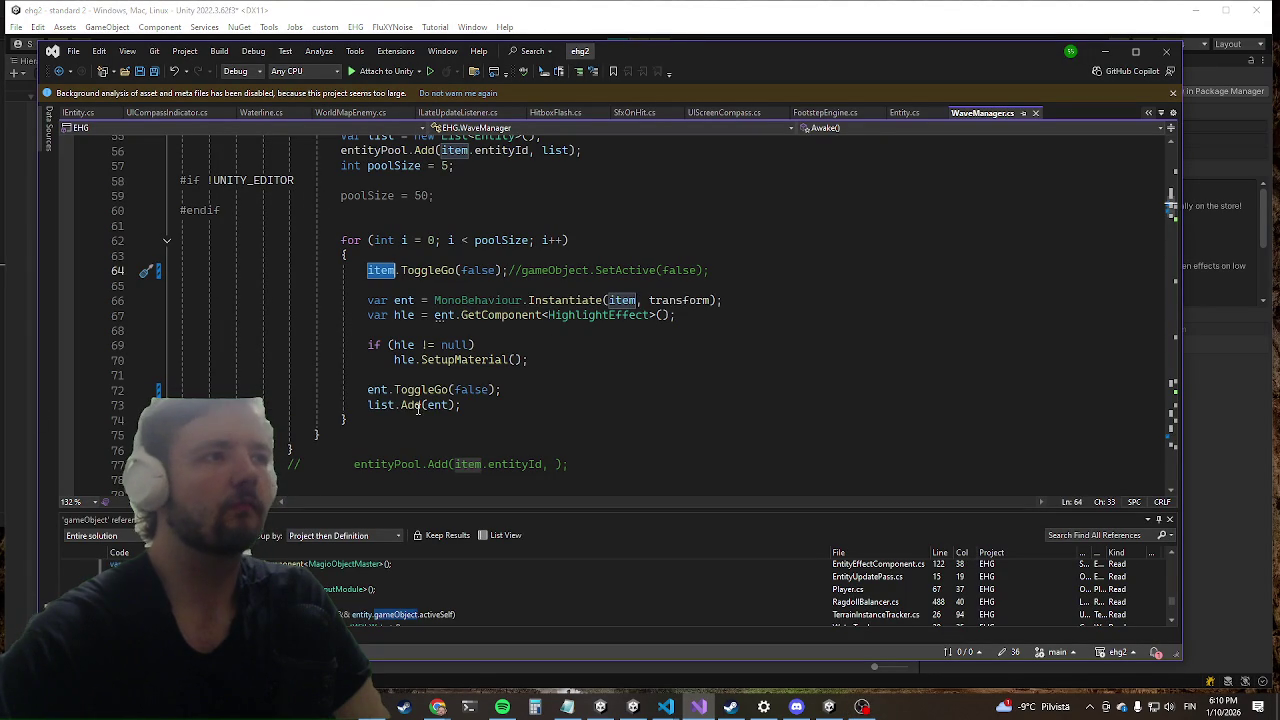
Step: Jump from the ToggleGo call on line 72 to its definition in Entity.cs
click(430, 405)
click(415, 389)
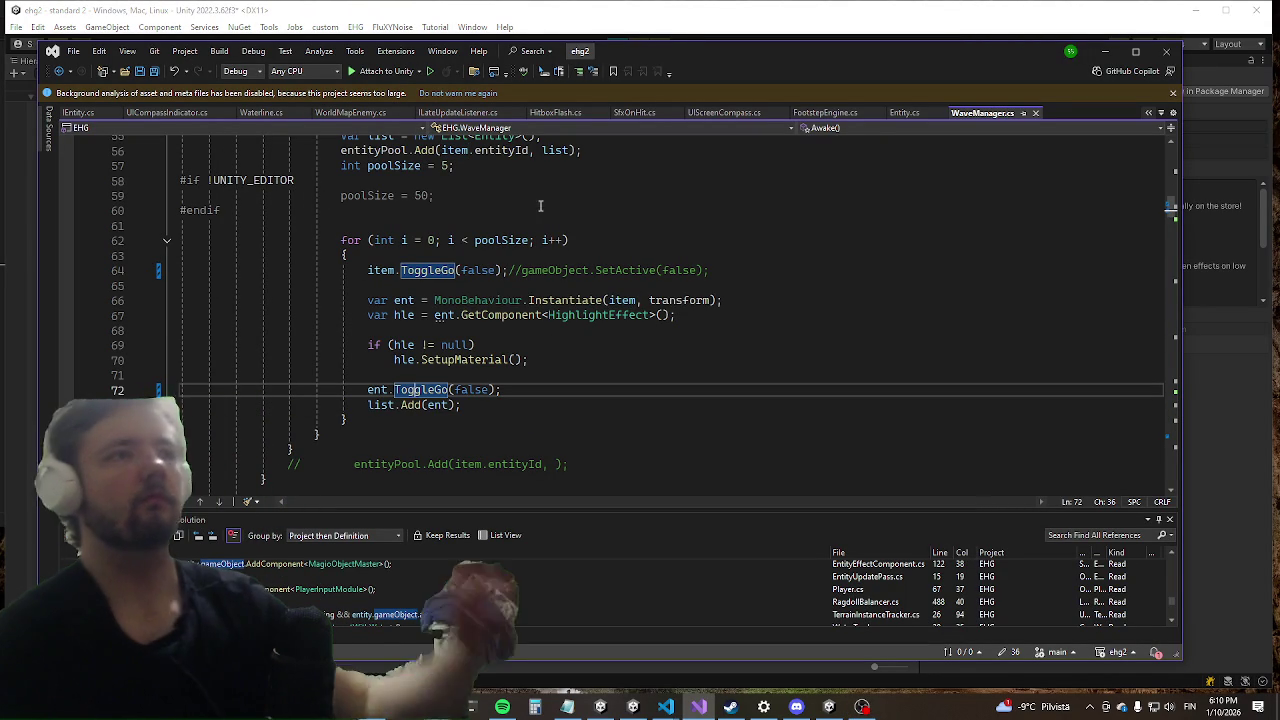
key(F12)
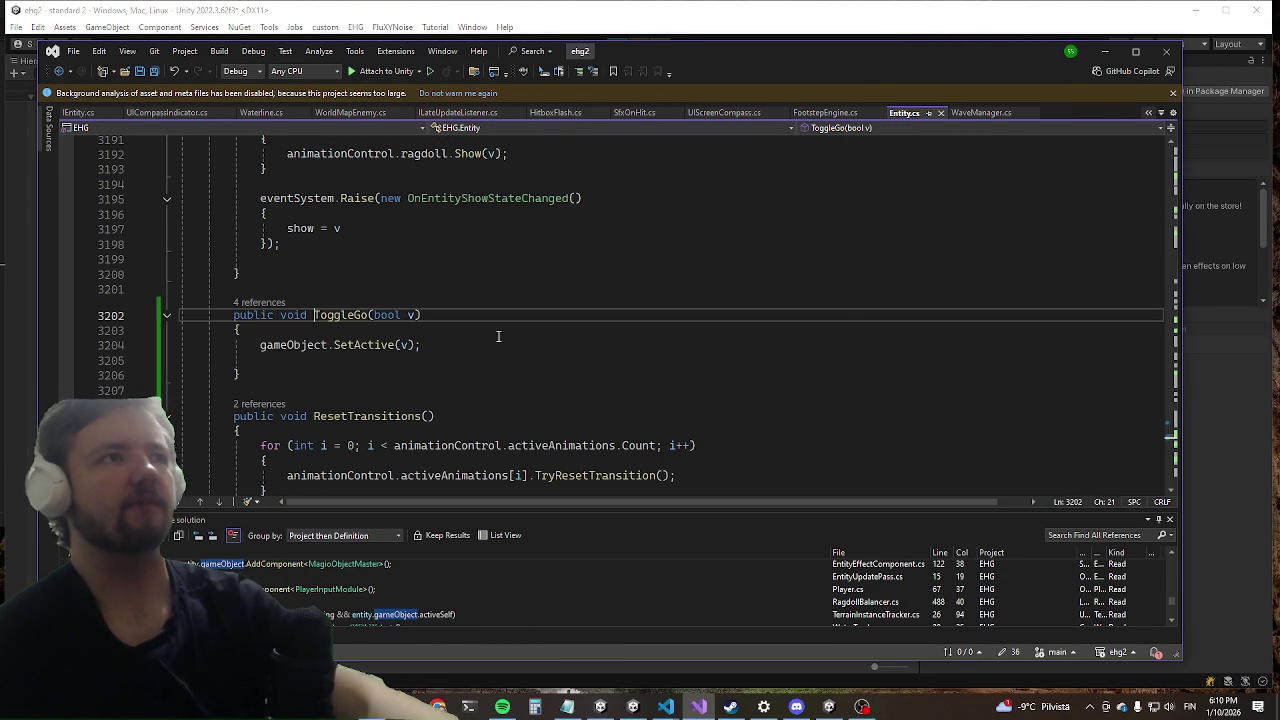
Step: In the running game, run killwave from the debug console, then return to Visual Studio
click(1113, 52)
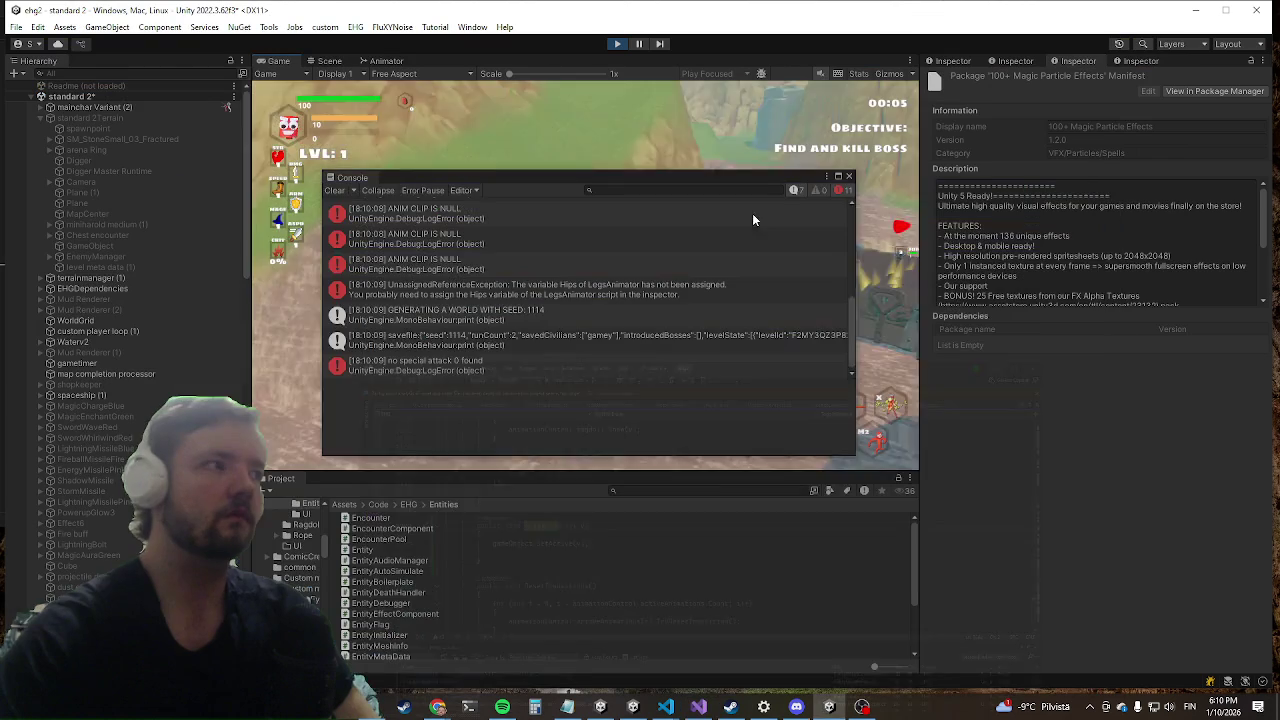
click(585, 274)
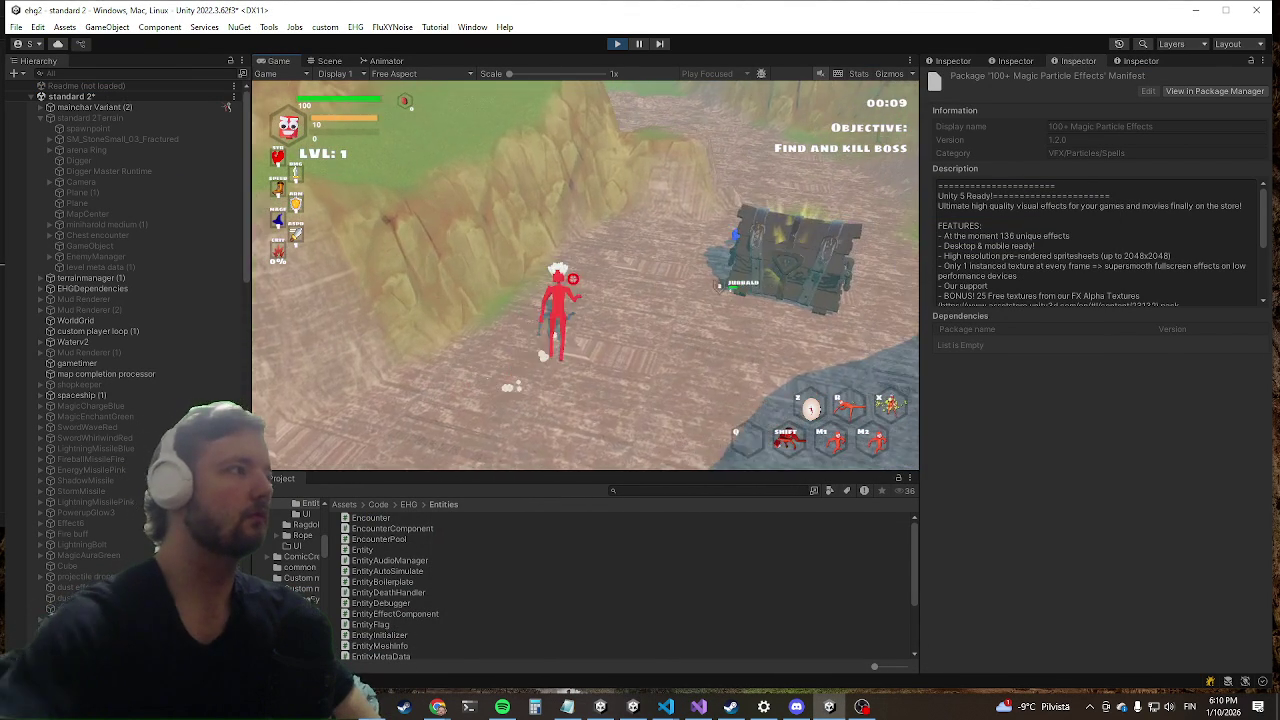
key(grave)
text(killwave)
key(Return)
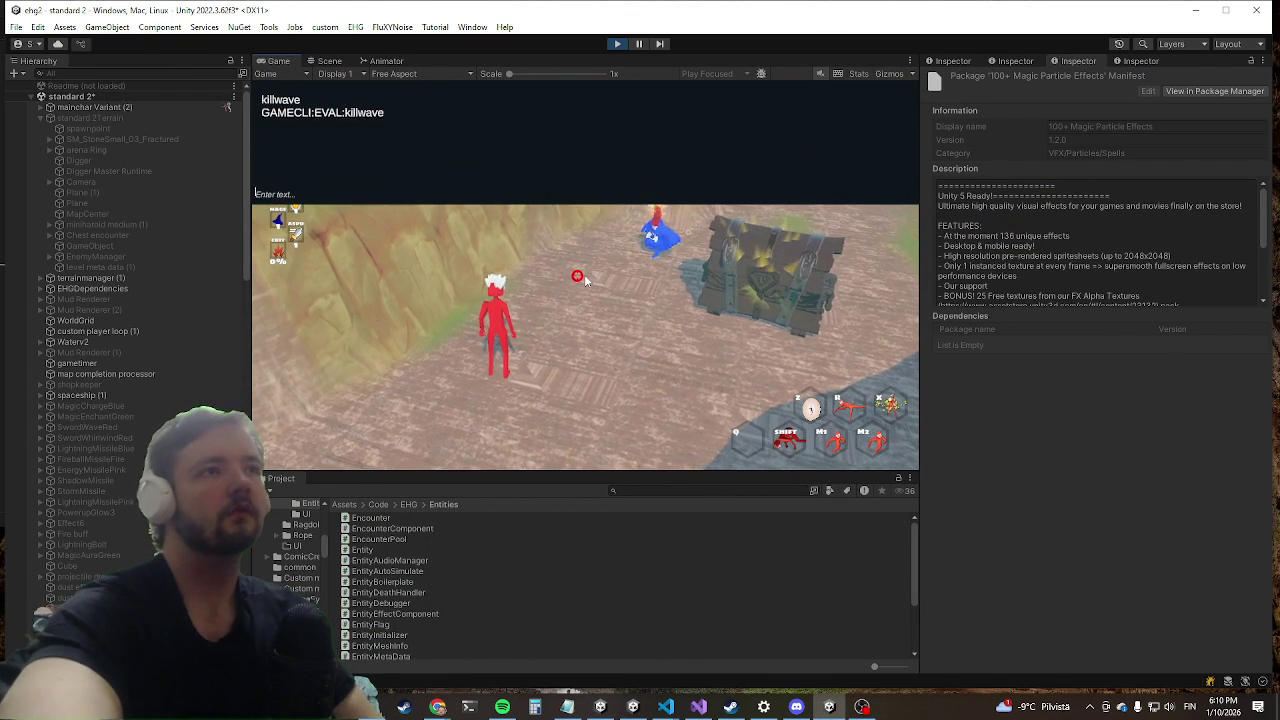
key(grave)
key(grave)
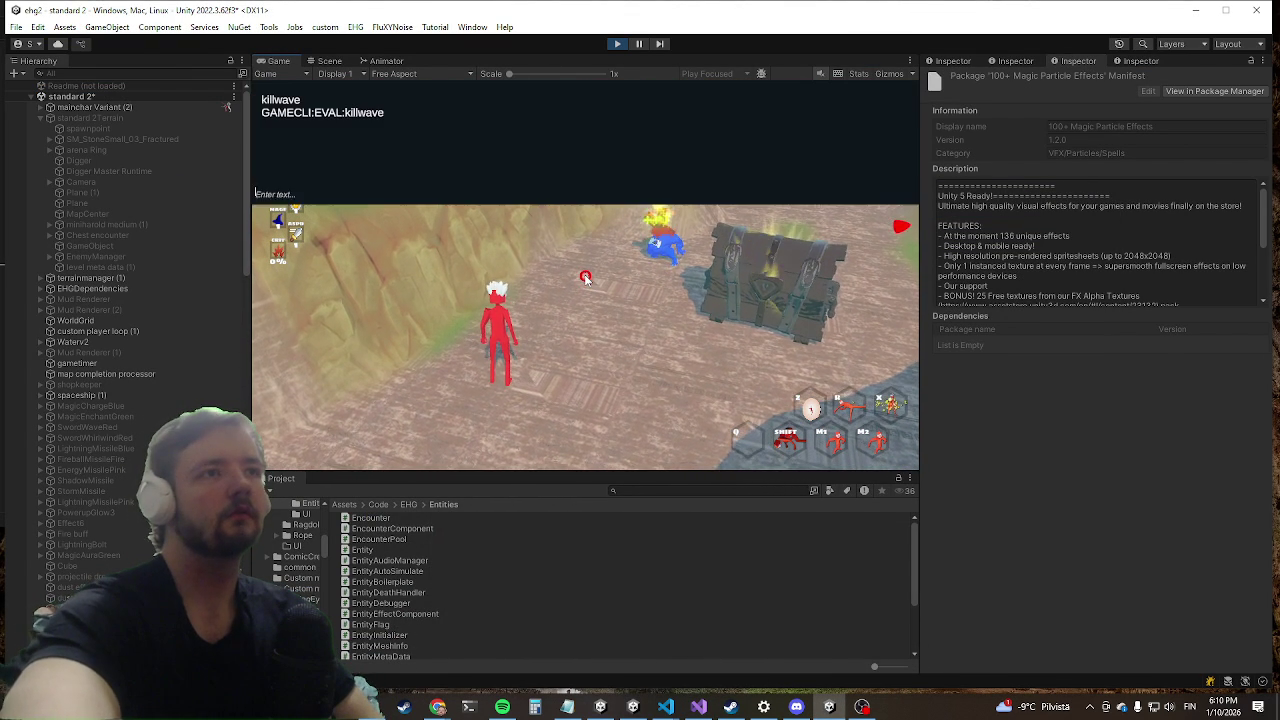
text(killwave)
key(alt+Tab)
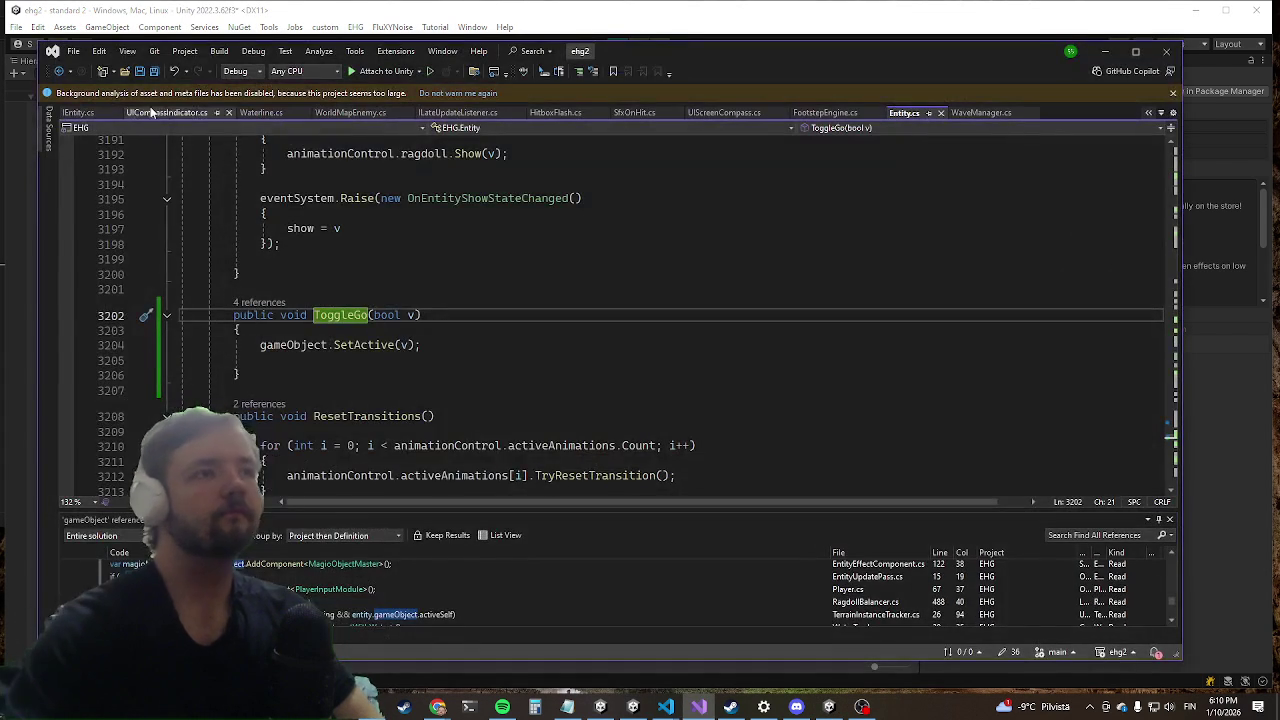
Step: Set a breakpoint on line 3204, attach to Unity, trigger it in-game, and continue past it
click(66, 345)
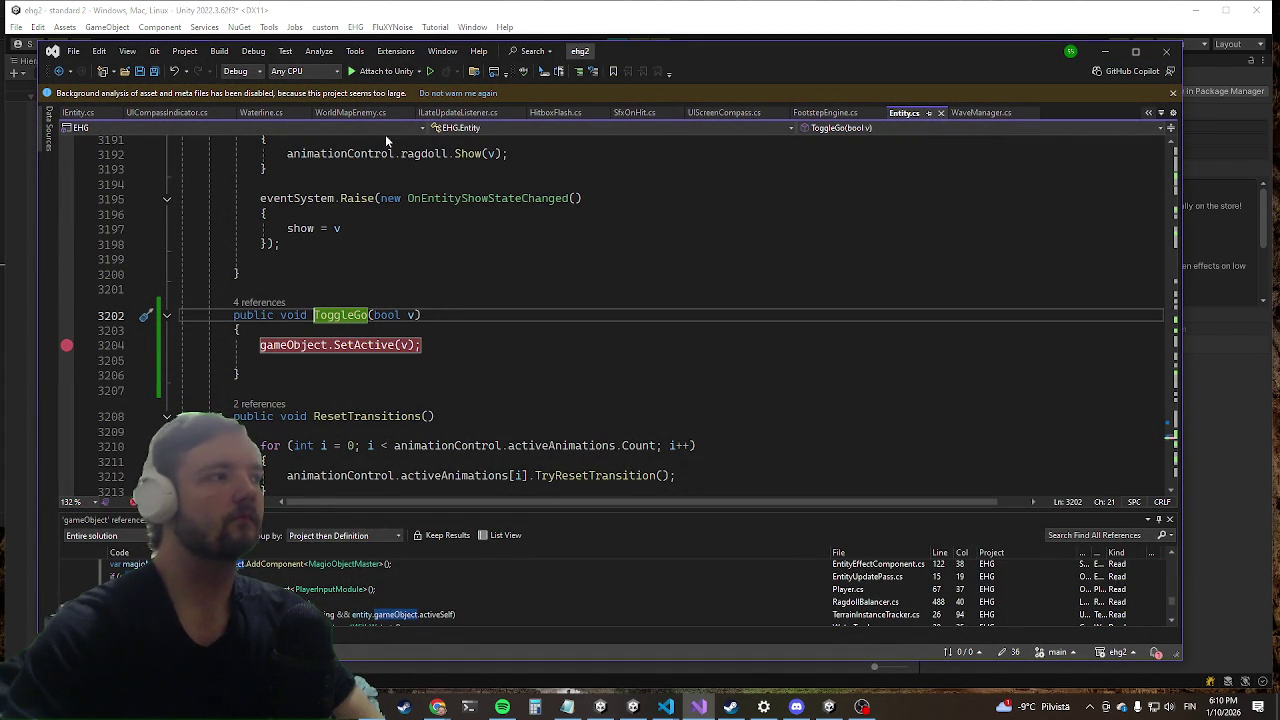
click(380, 71)
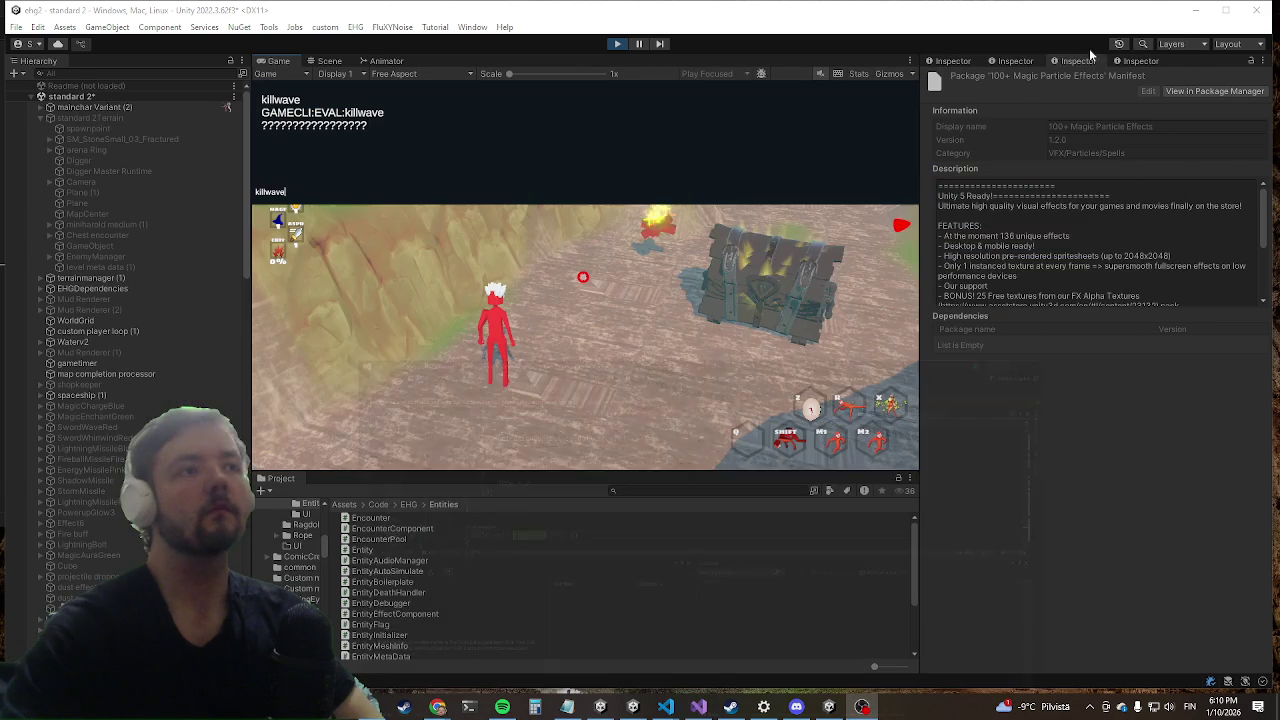
click(738, 5)
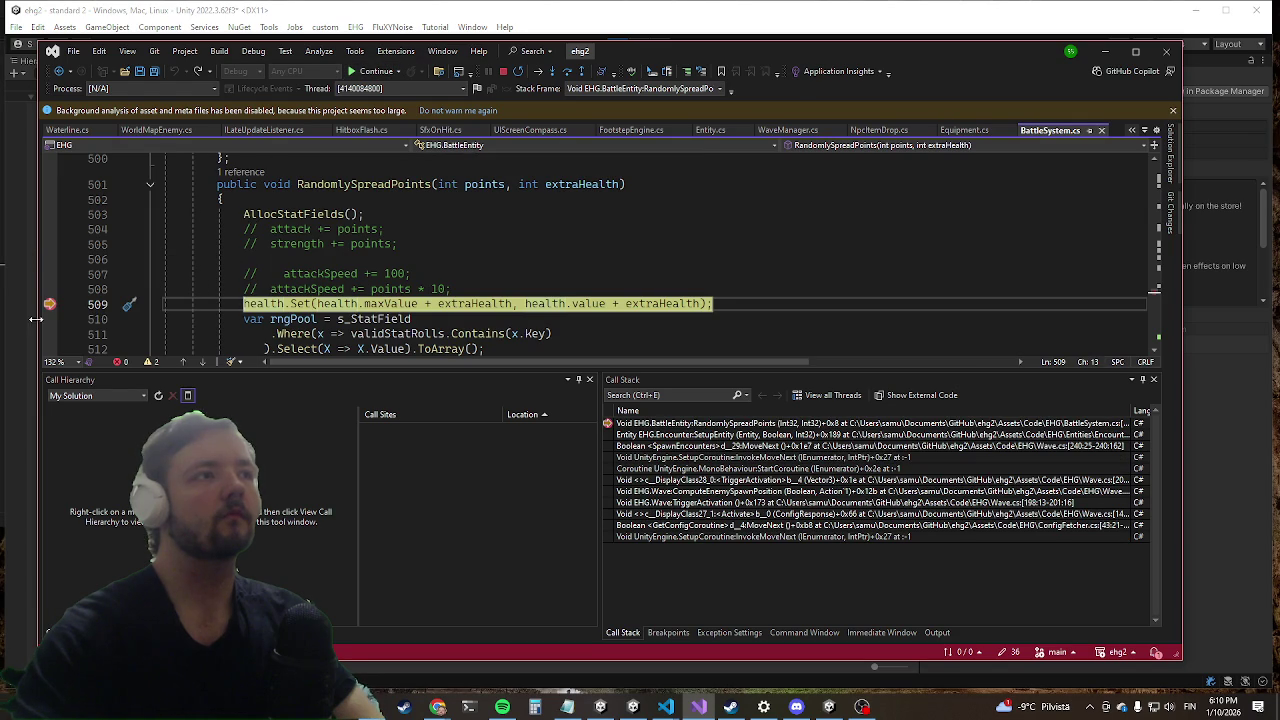
click(388, 72)
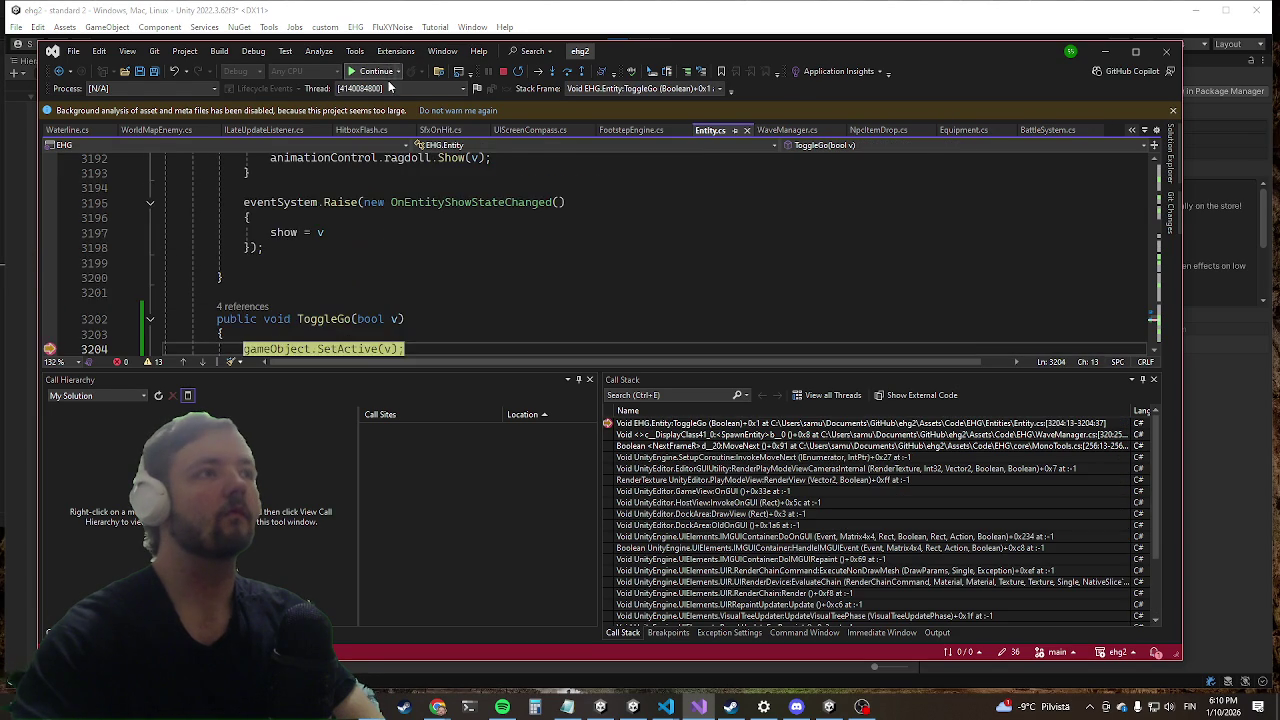
scroll(342, 258, down, 1)
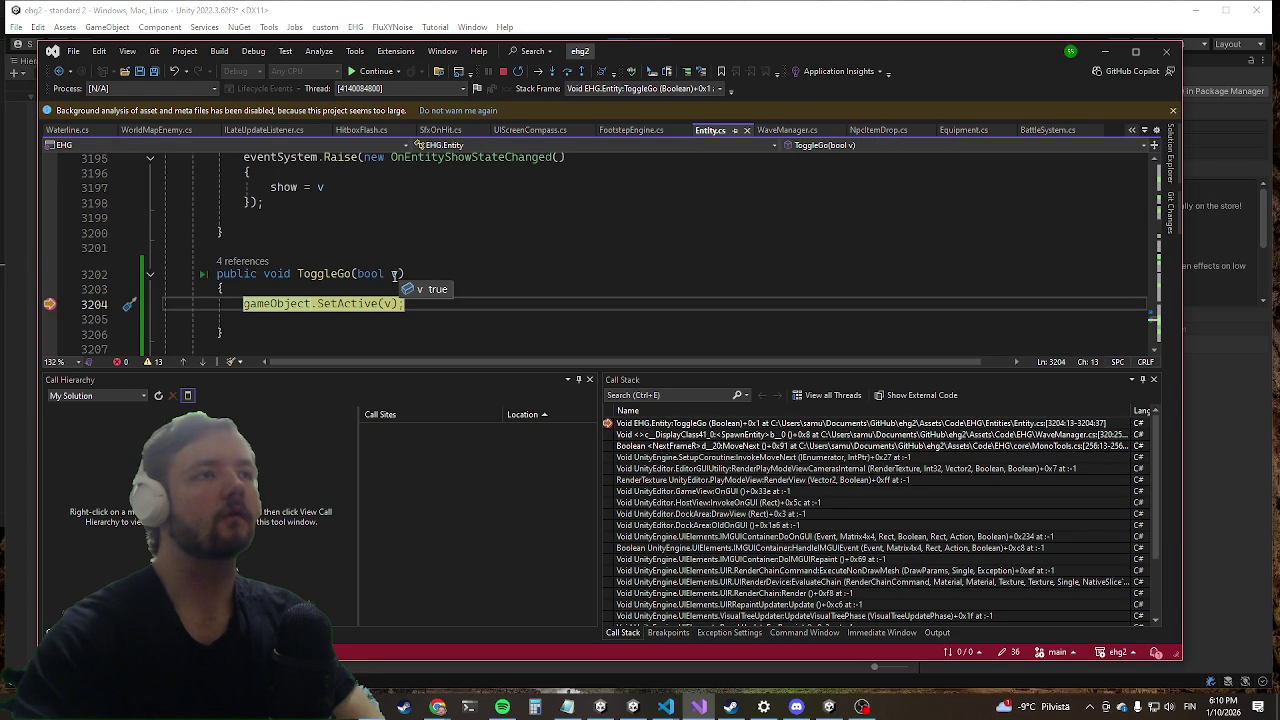
click(376, 74)
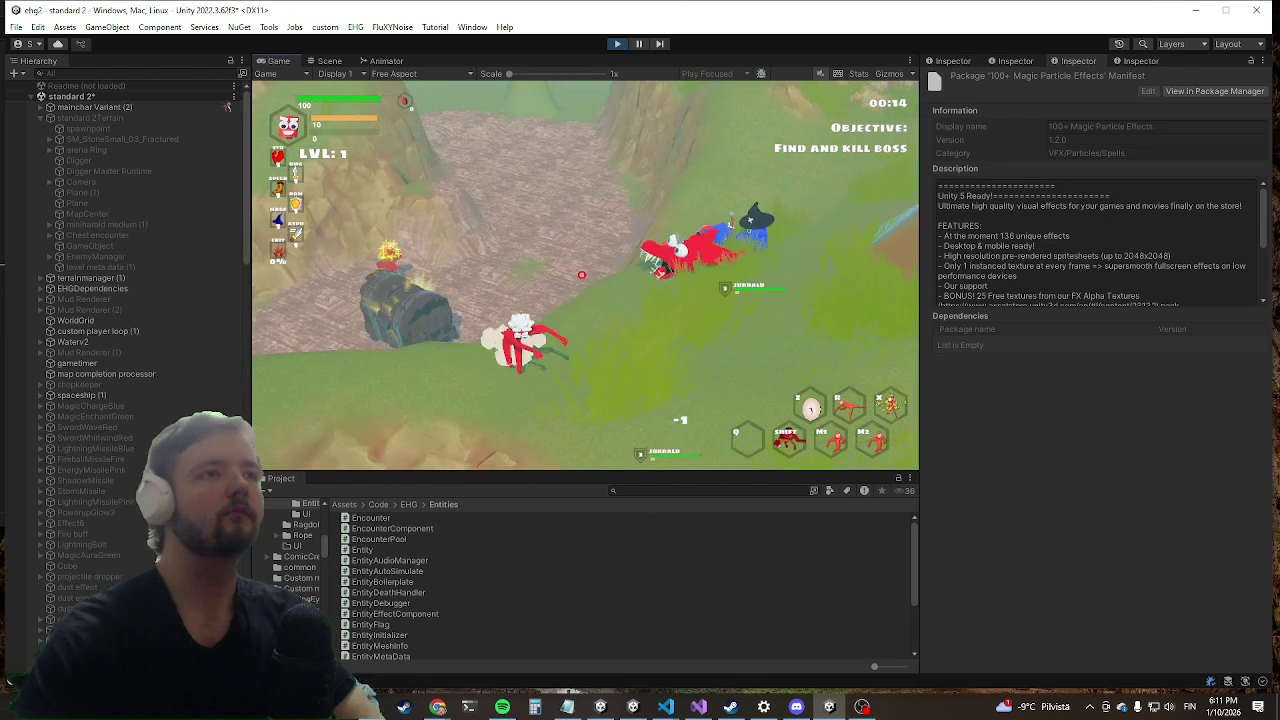
Step: Run killwave again, resume past the breakpoint, close the console, and return to ToggleGo in Entity.cs
key(grave)
text(killwave)
key(Return)
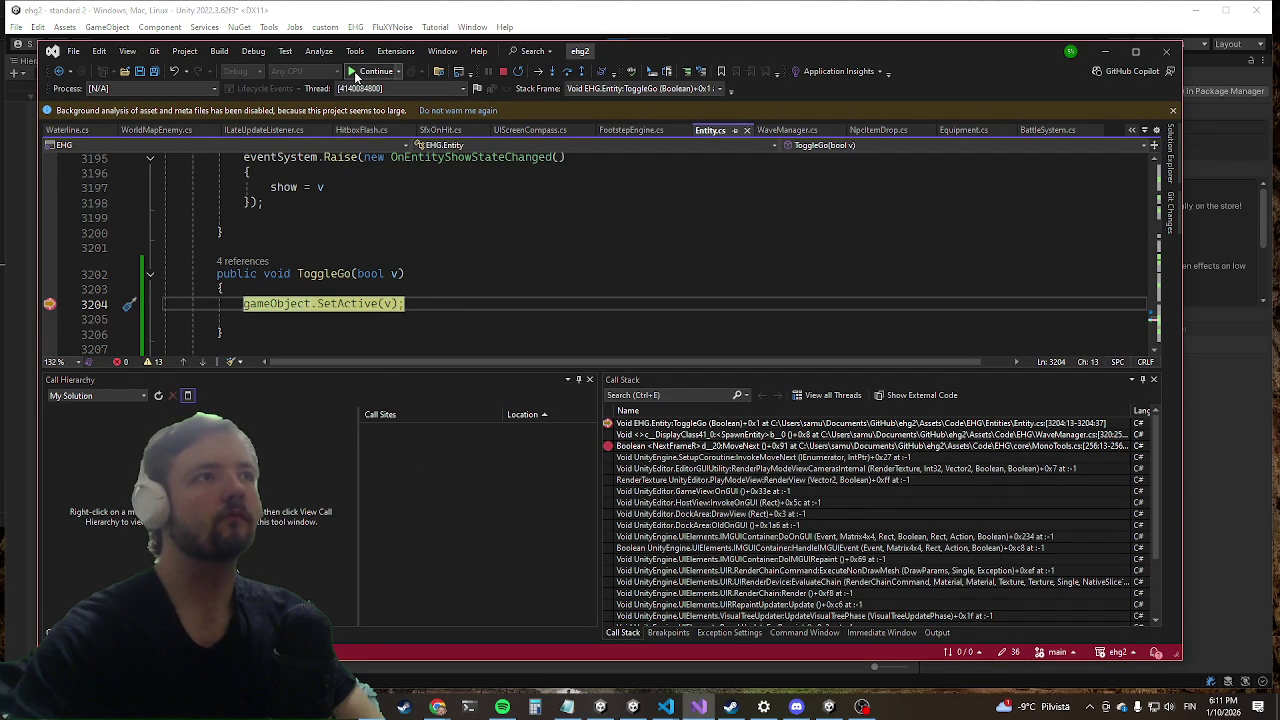
click(370, 71)
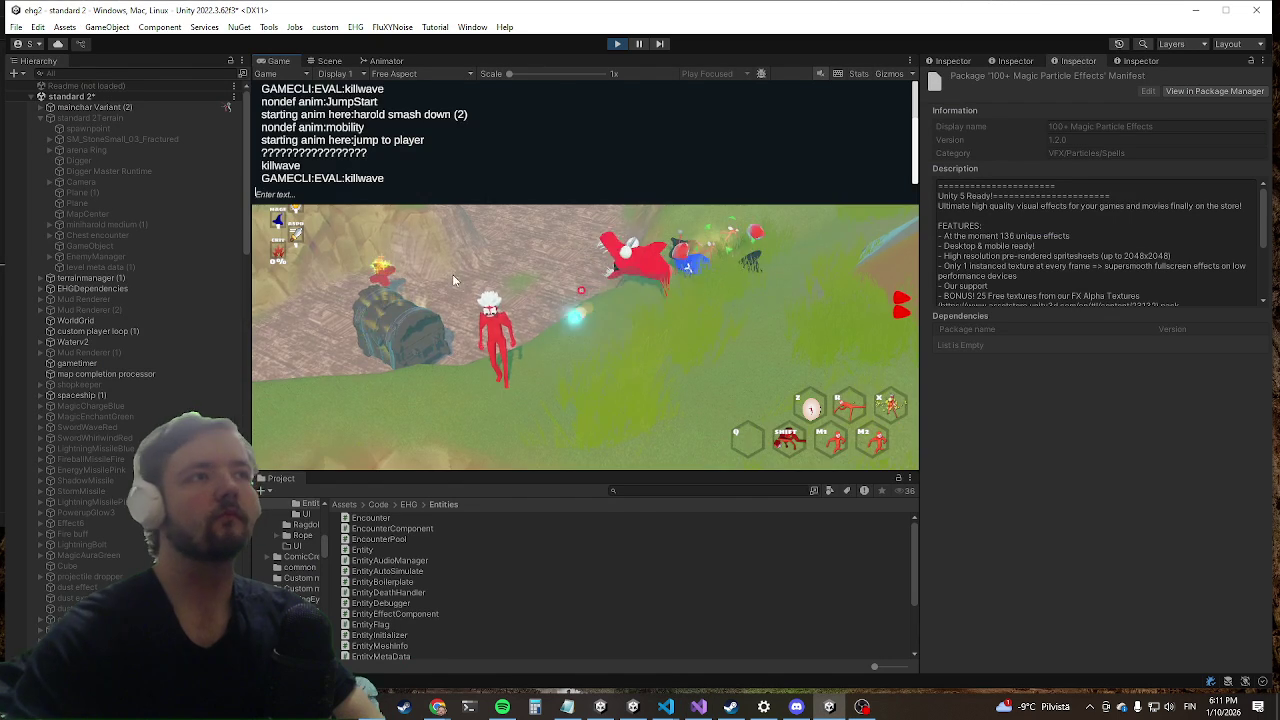
click(451, 274)
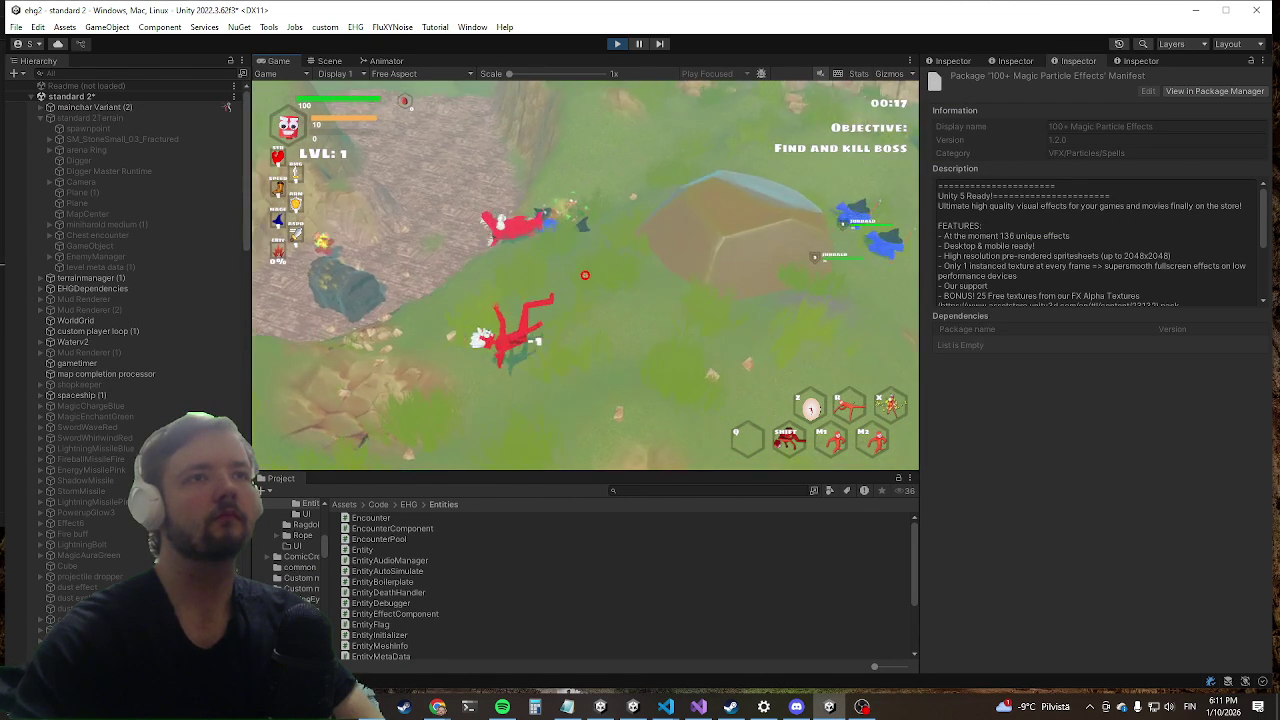
key(grave)
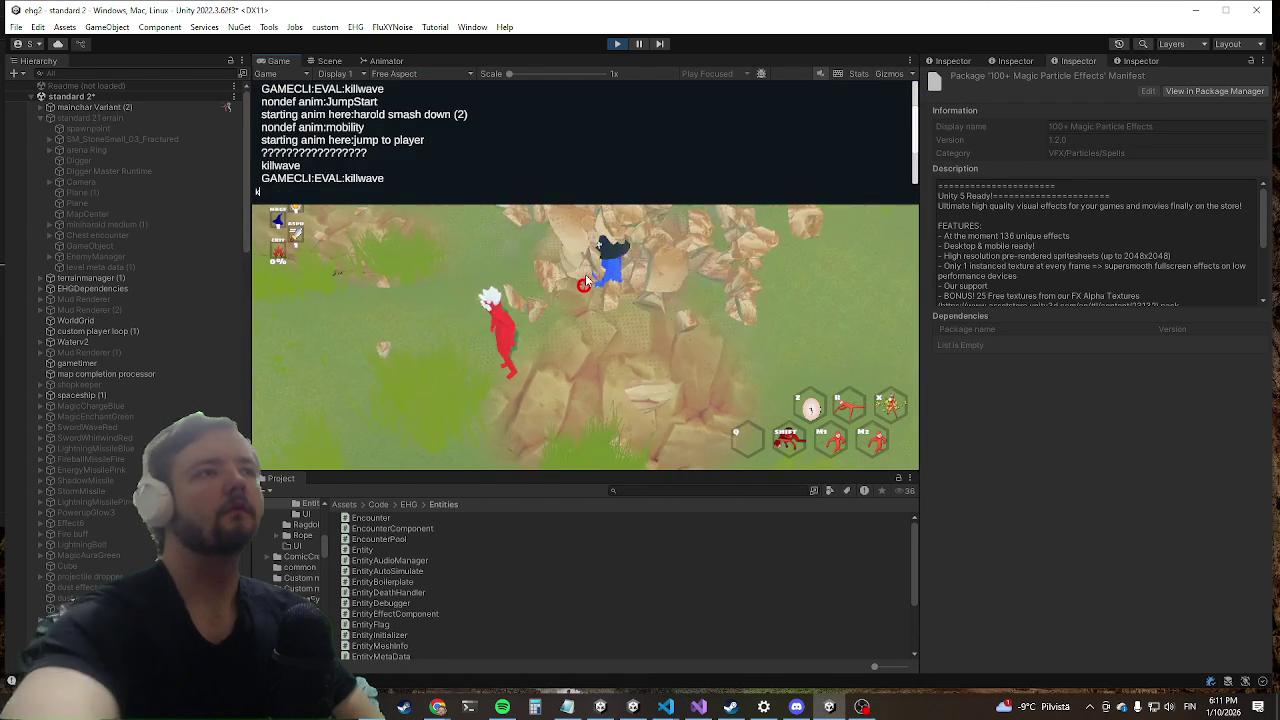
click(585, 277)
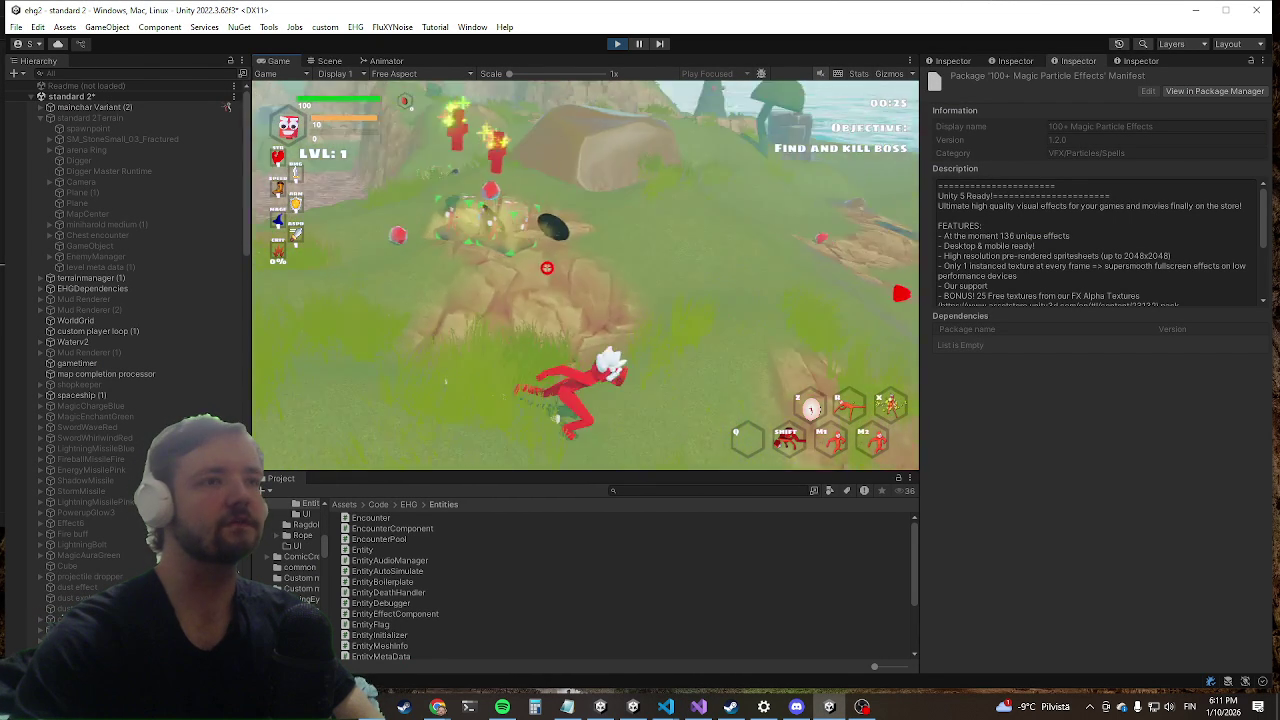
key(alt+Tab)
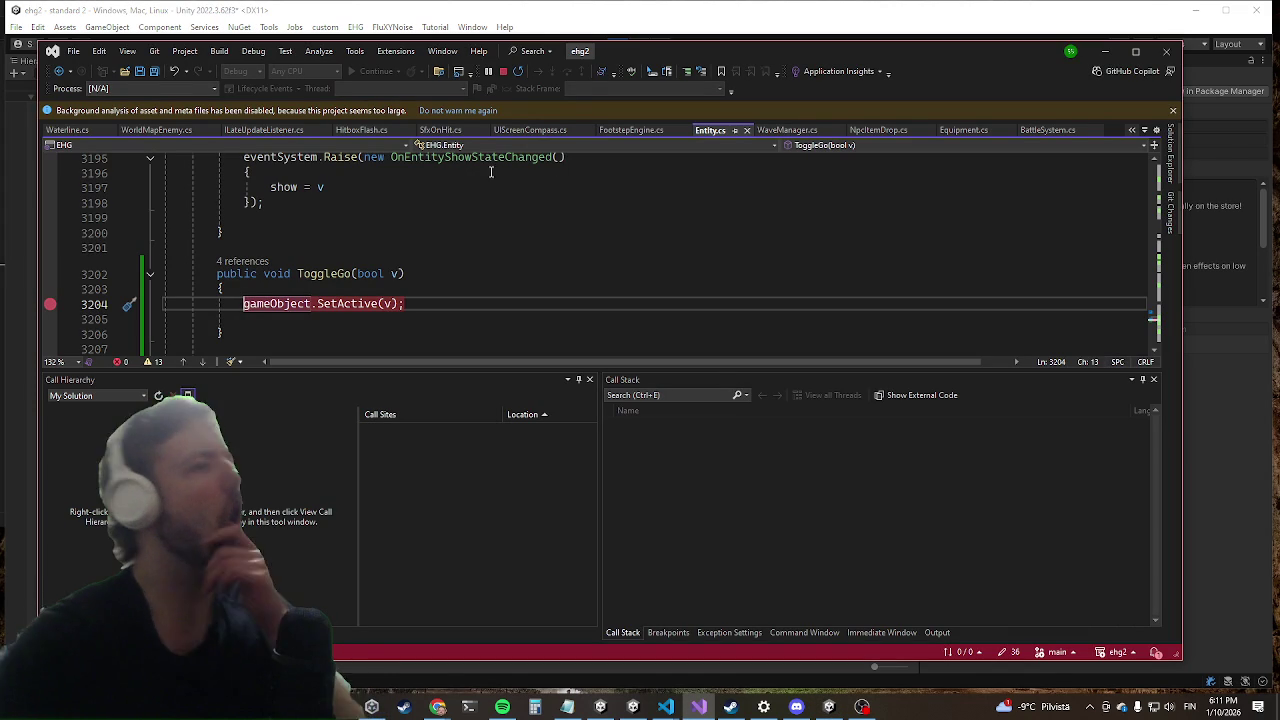
click(318, 273)
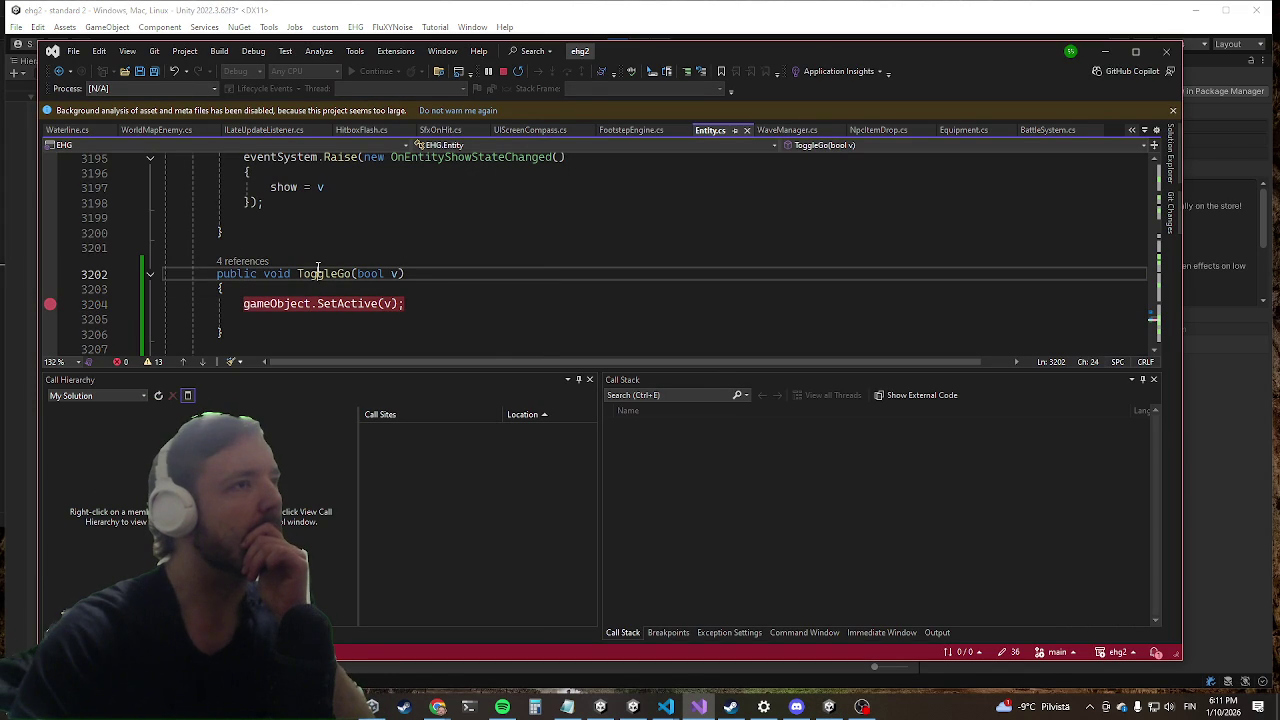
Step: Find all ToggleGo references and open the item.ToggleGo(false) call in WaveManager.cs
right_click(320, 266)
click(365, 399)
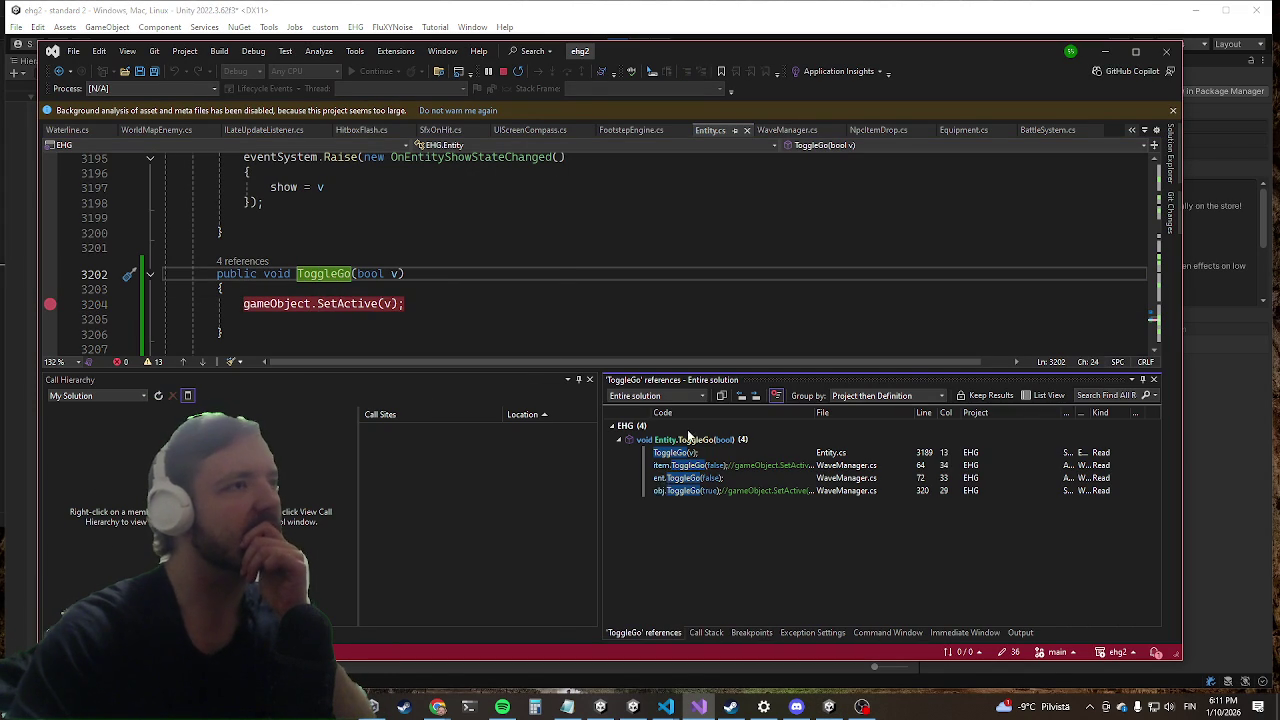
double_click(684, 465)
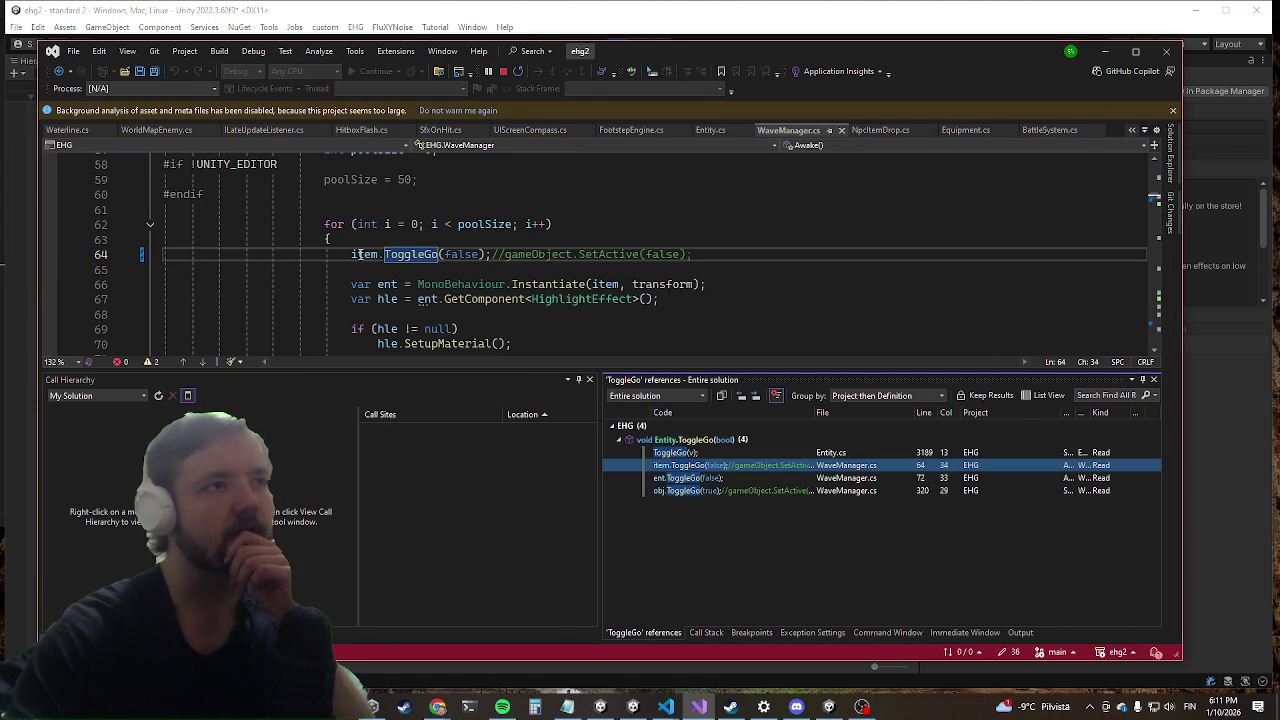
click(410, 254)
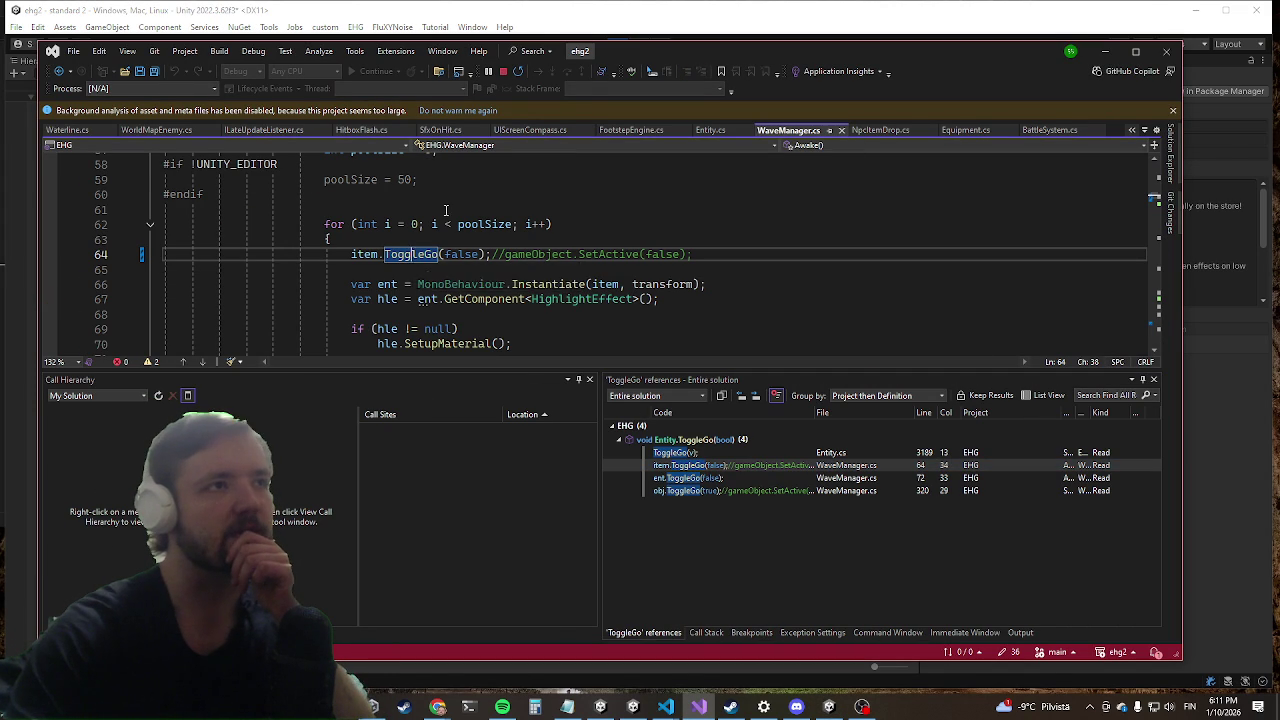
scroll(455, 202, up, 4)
scroll(455, 202, down, 5)
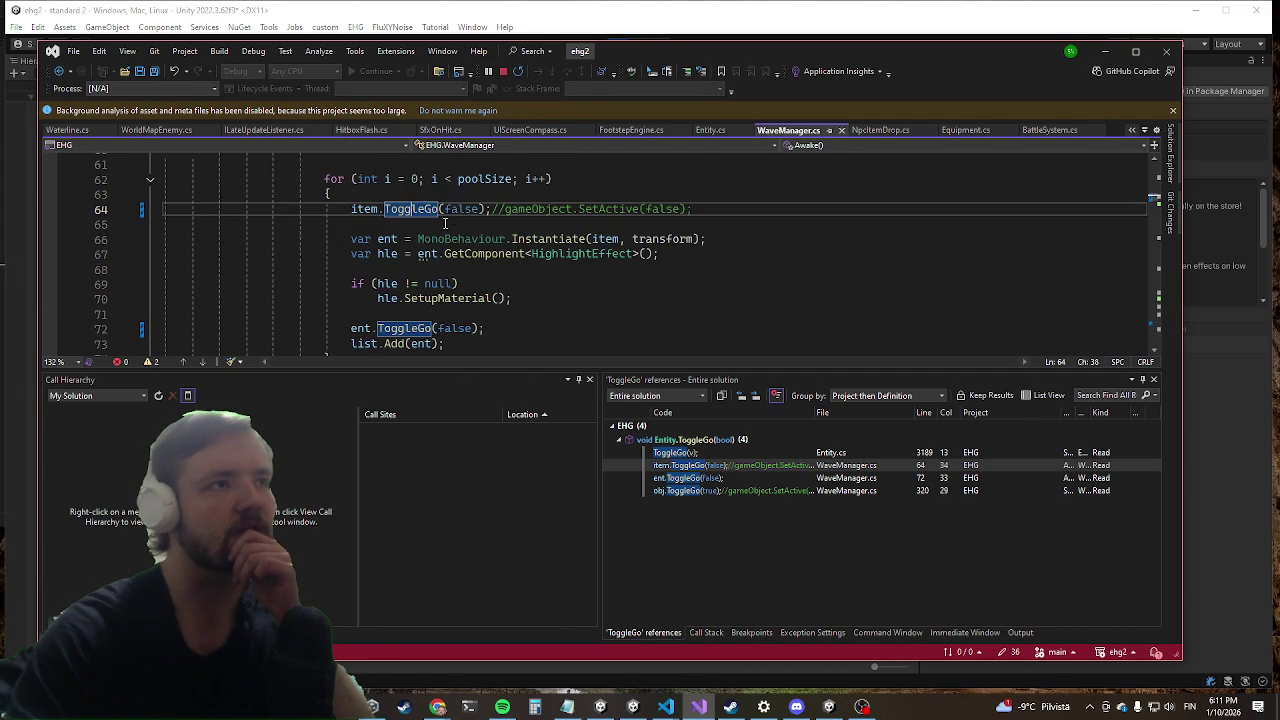
scroll(453, 217, down, 5)
scroll(440, 228, up, 4)
scroll(427, 240, up, 4)
scroll(427, 240, up, 3)
scroll(320, 270, up, 3)
scroll(211, 303, down, 2)
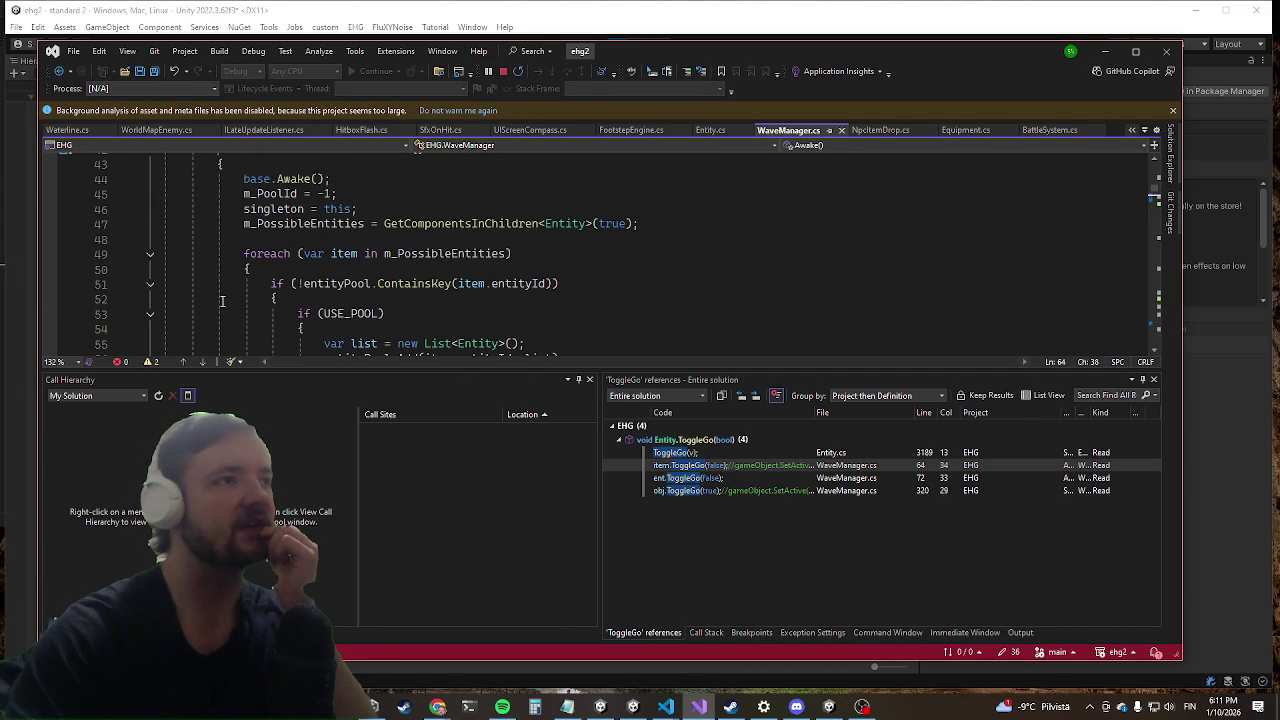
Step: Collapse and re-expand the if-block at line 51
click(149, 285)
click(149, 285)
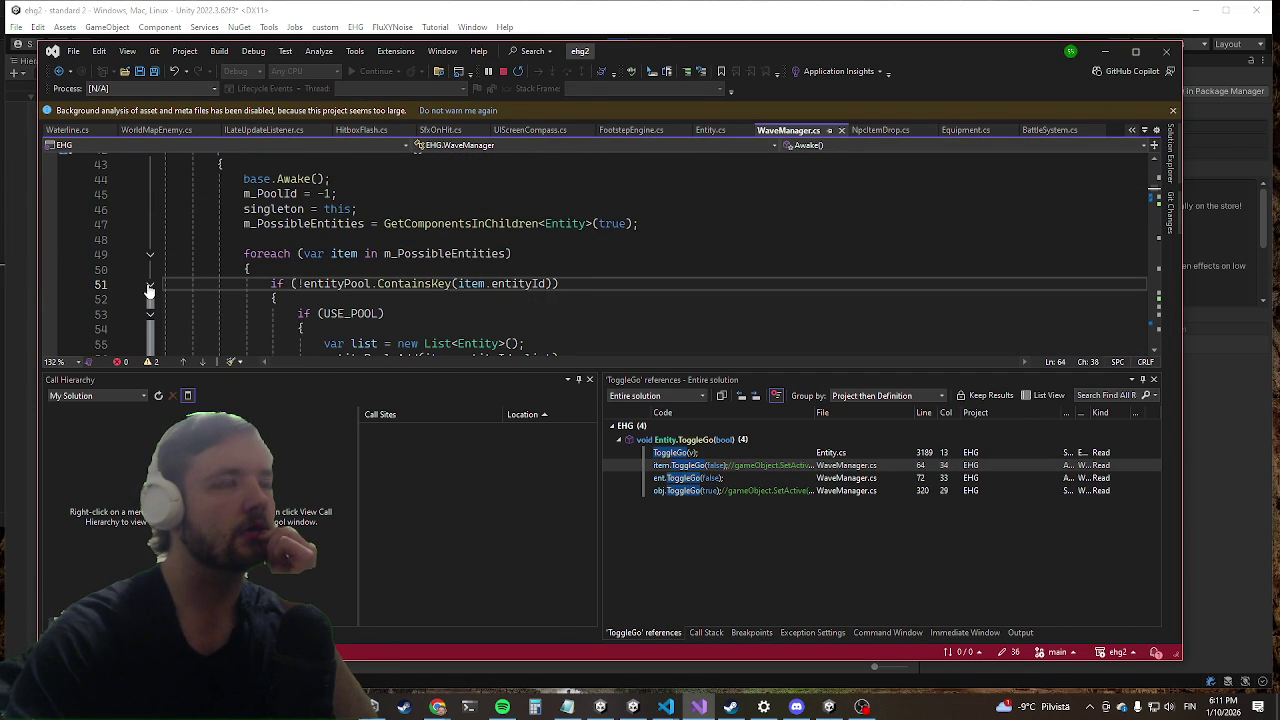
scroll(147, 282, down, 3)
scroll(148, 278, up, 3)
scroll(160, 282, up, 3)
scroll(200, 292, down, 4)
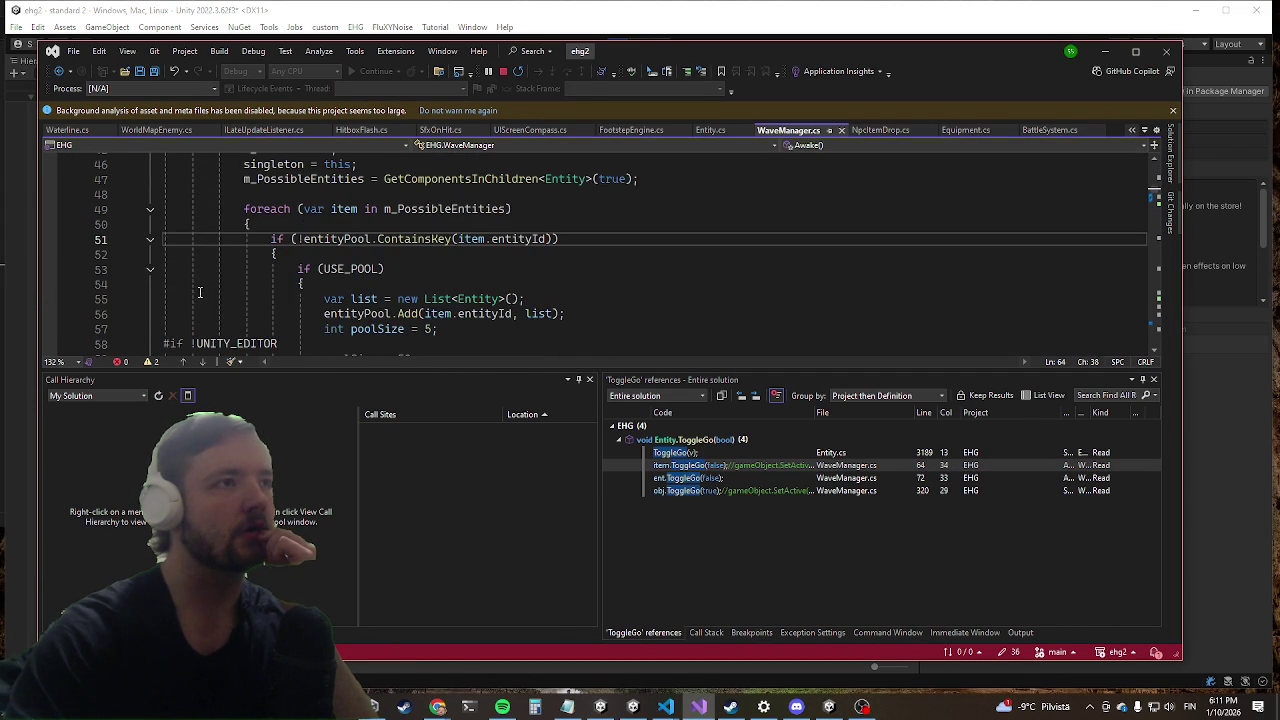
Step: Jump to the ent.ToggleGo(false) reference on line 72
click(678, 478)
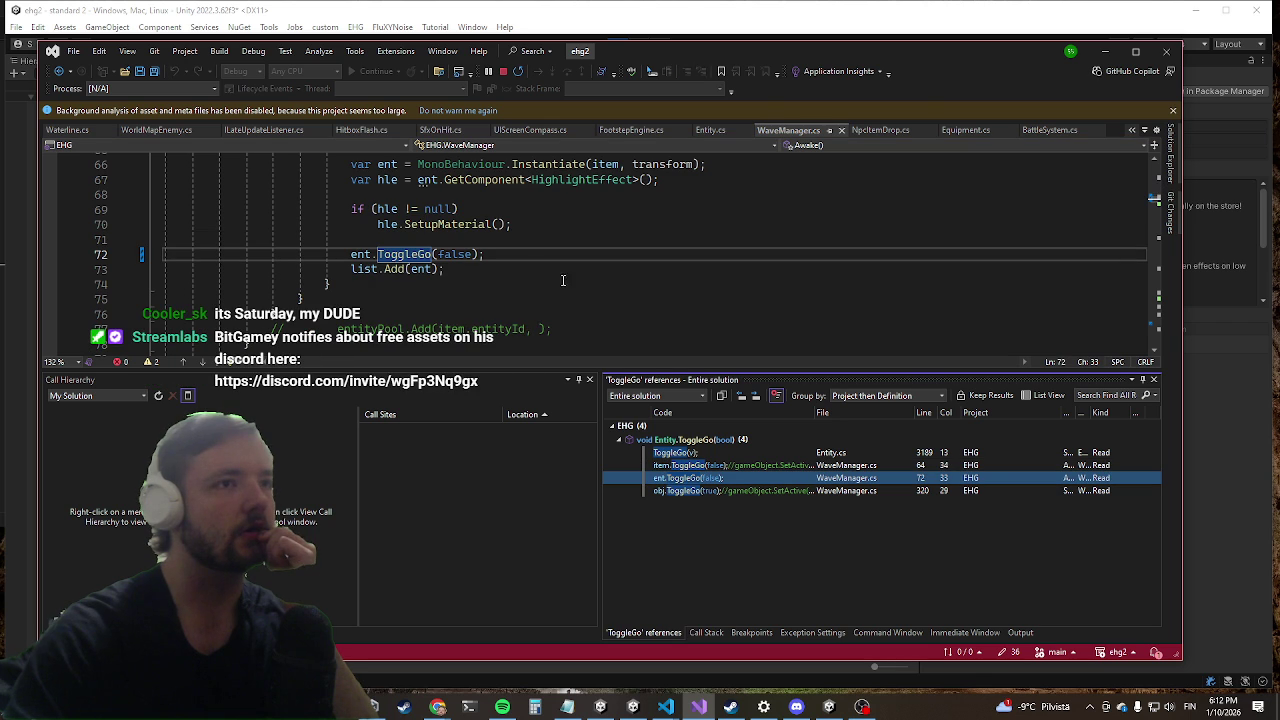
scroll(618, 271, up, 2)
scroll(618, 271, up, 2)
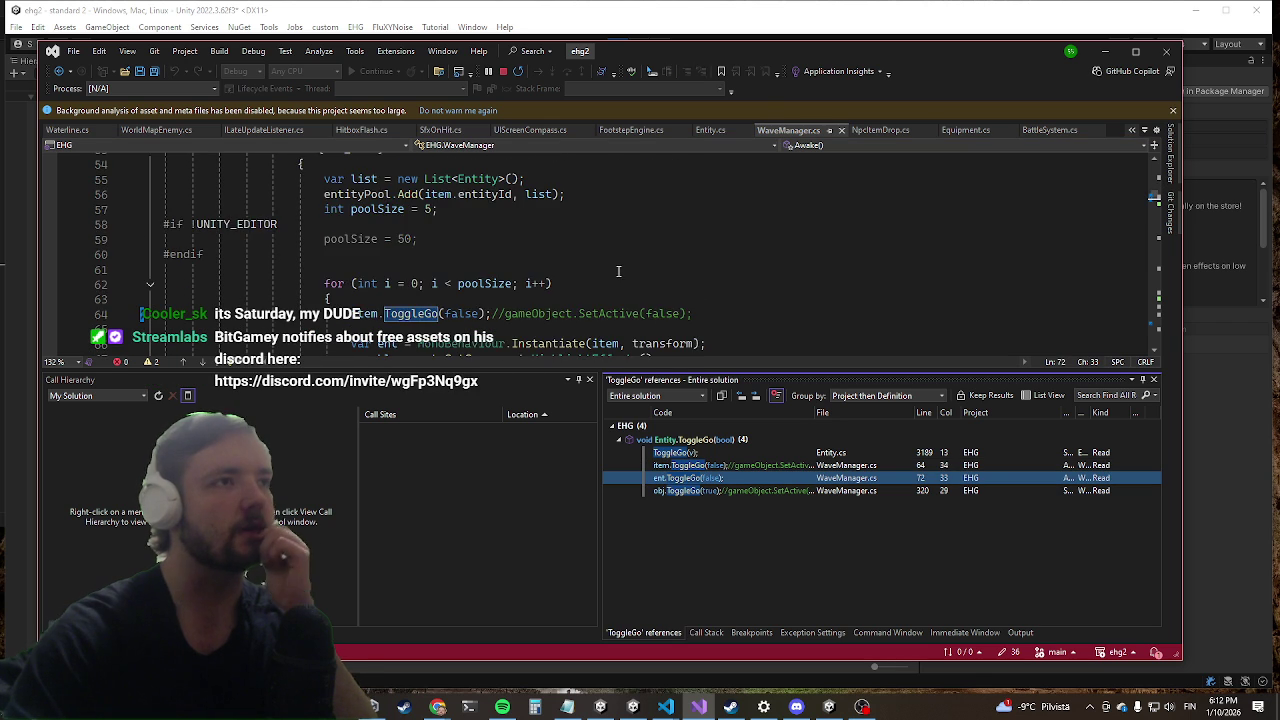
scroll(616, 271, down, 2)
scroll(608, 274, down, 6)
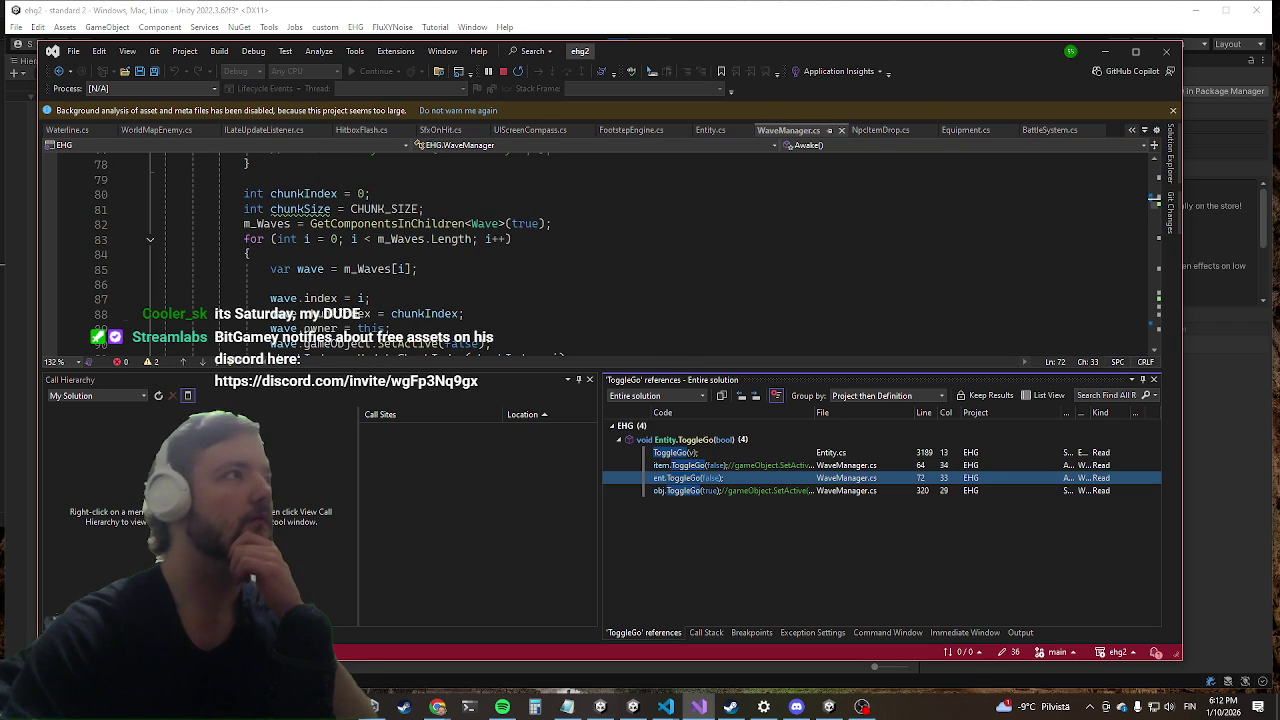
key(alt+Tab)
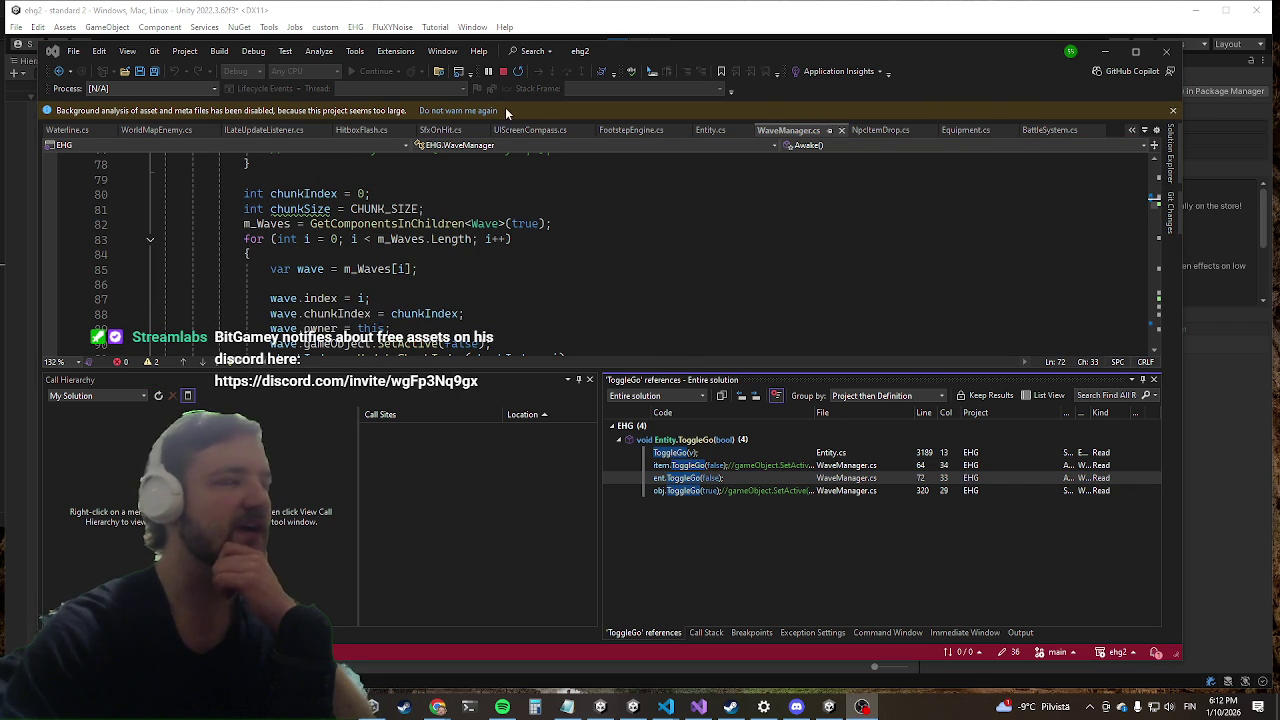
Step: Select the USE_POOL identifier on line 53 in the Awake pooling code
click(379, 254)
scroll(392, 221, up, 6)
scroll(392, 221, up, 1)
scroll(392, 221, up, 2)
scroll(385, 240, down, 6)
scroll(380, 255, up, 5)
scroll(370, 275, up, 4)
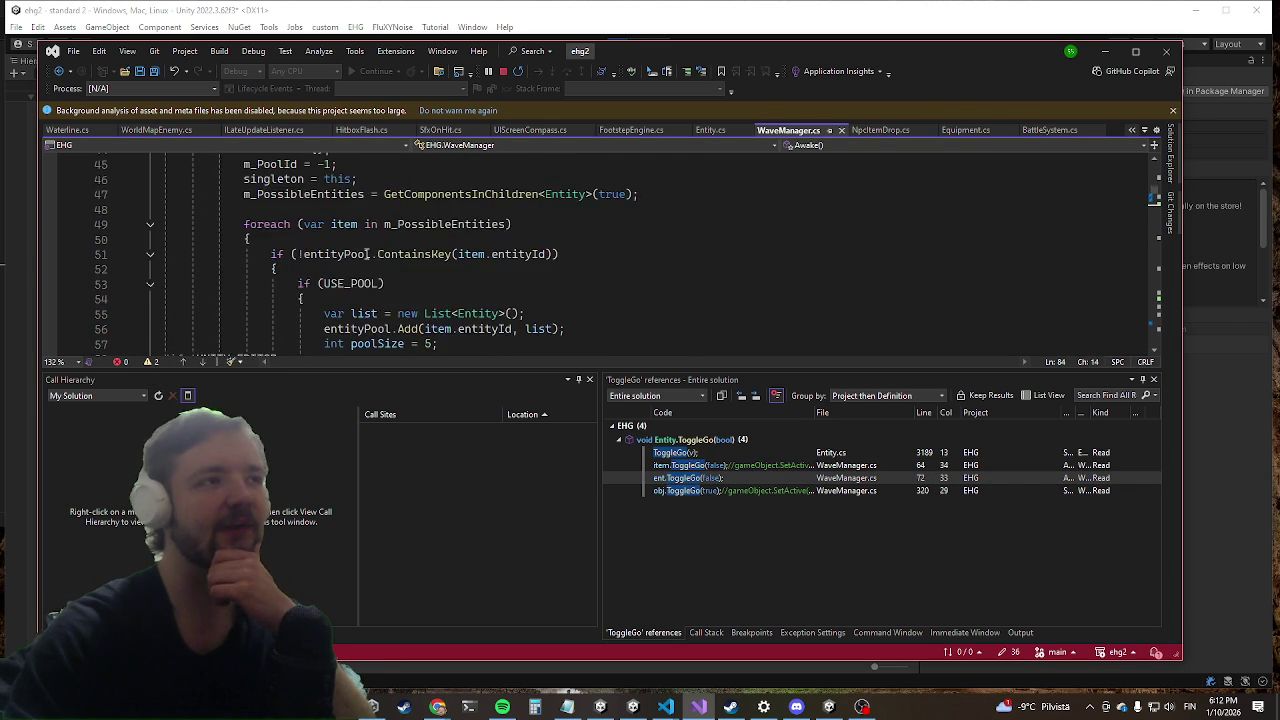
scroll(370, 275, down, 2)
double_click(350, 193)
Step: Find USE_POOL references, open its check in SpawnEntity, and collapse the pooled-reuse block at line 298
right_click(352, 197)
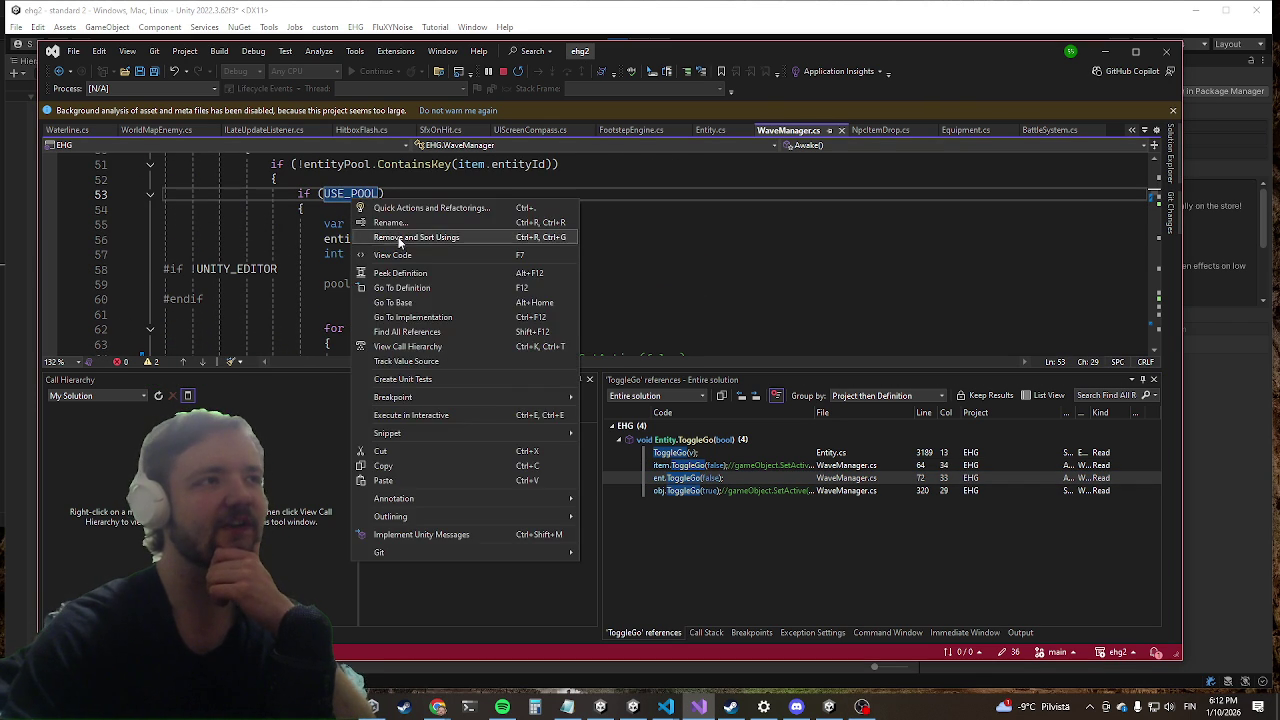
click(392, 331)
double_click(698, 465)
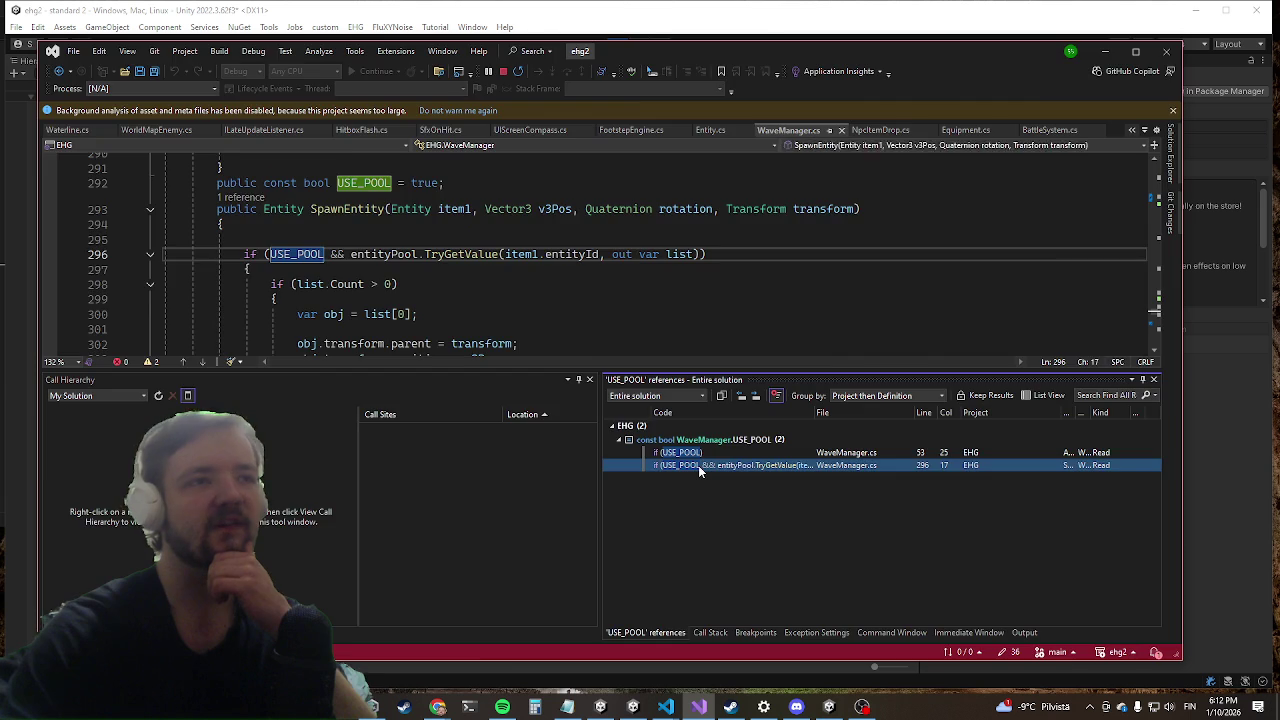
scroll(460, 290, down, 3)
scroll(460, 290, up, 3)
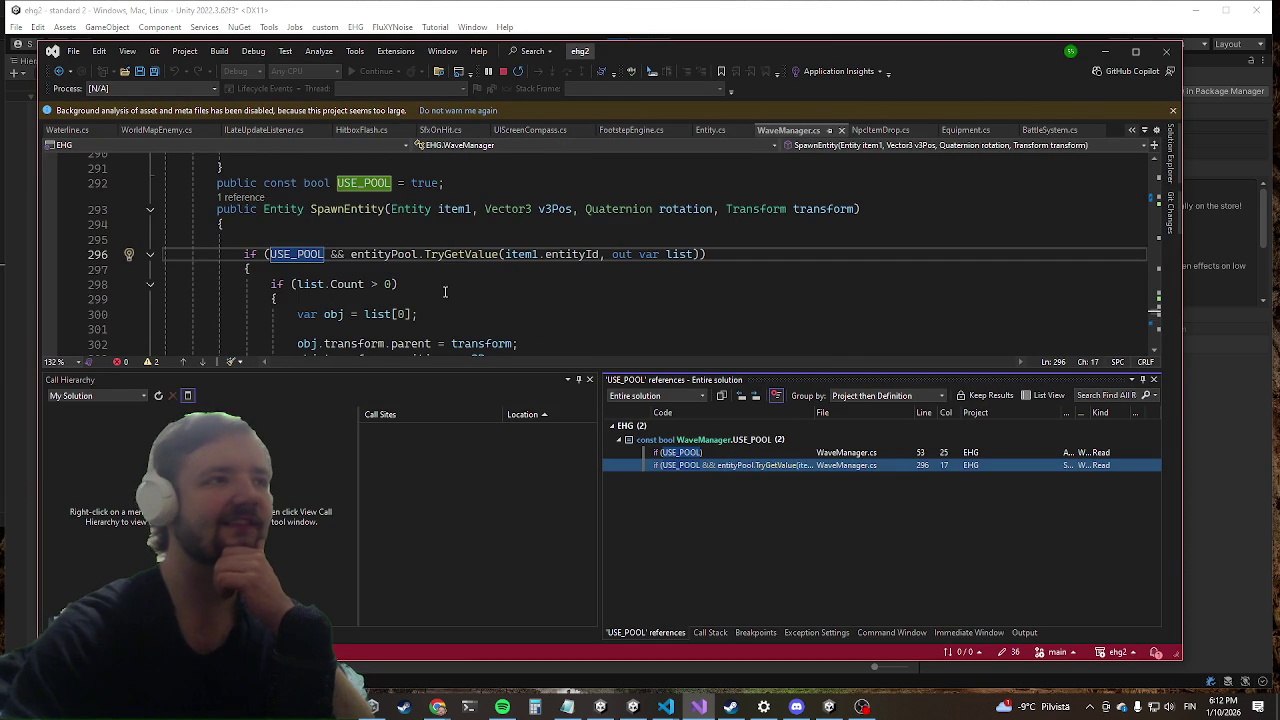
click(151, 286)
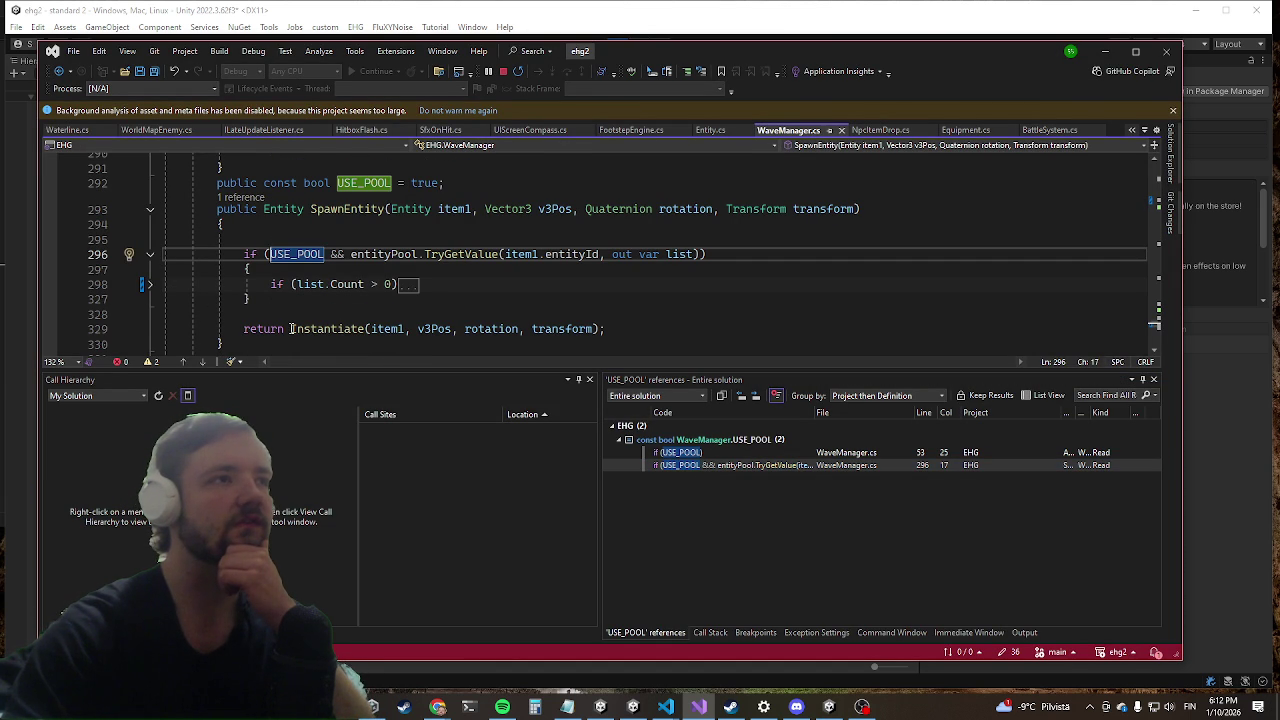
Step: Store the instance in var go, add go.ToggleGo(true) and return go, save, then stop Play mode
drag(290, 328, 244, 328)
text(var go =)
key(Down)
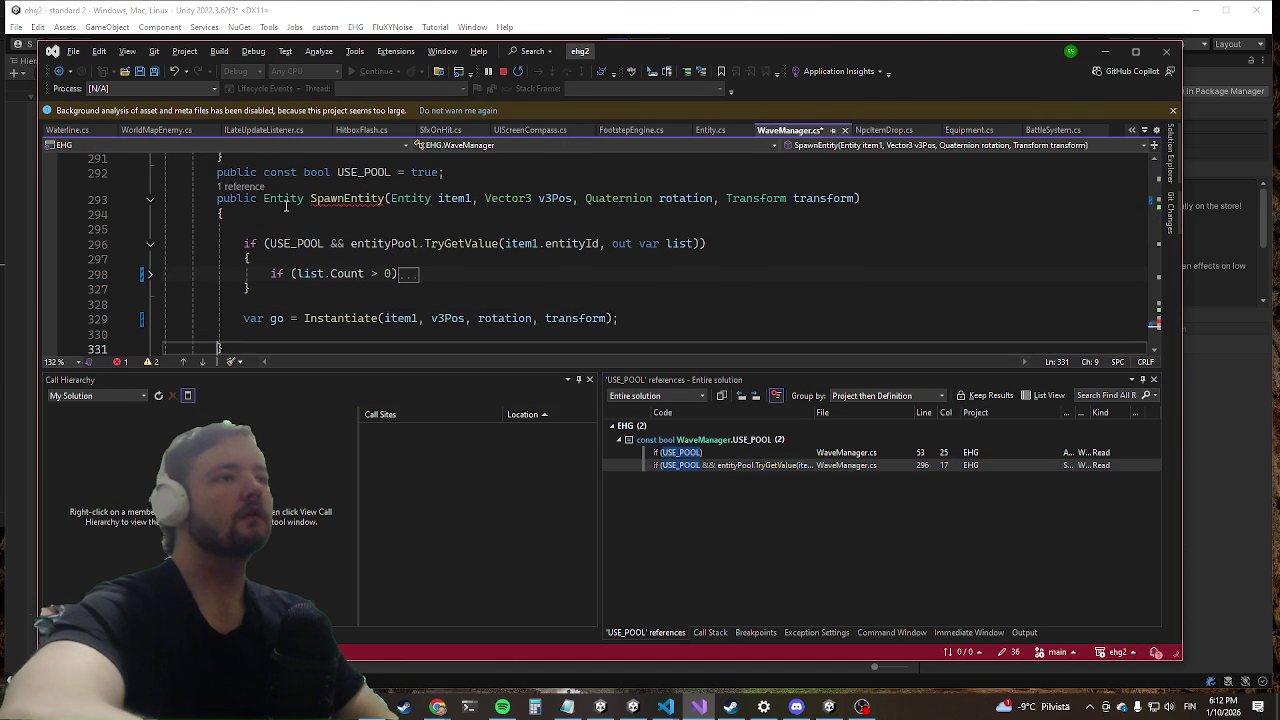
text(return go;)
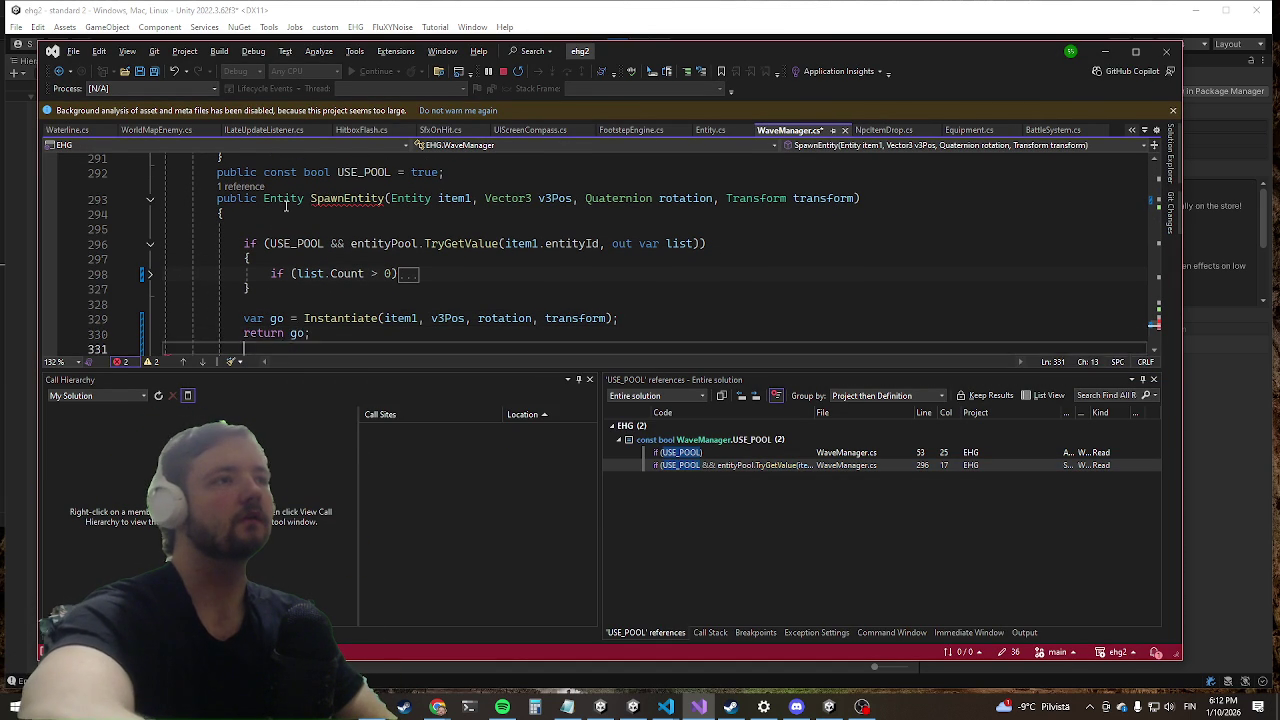
key(ctrl+Return)
text(go.toggl)
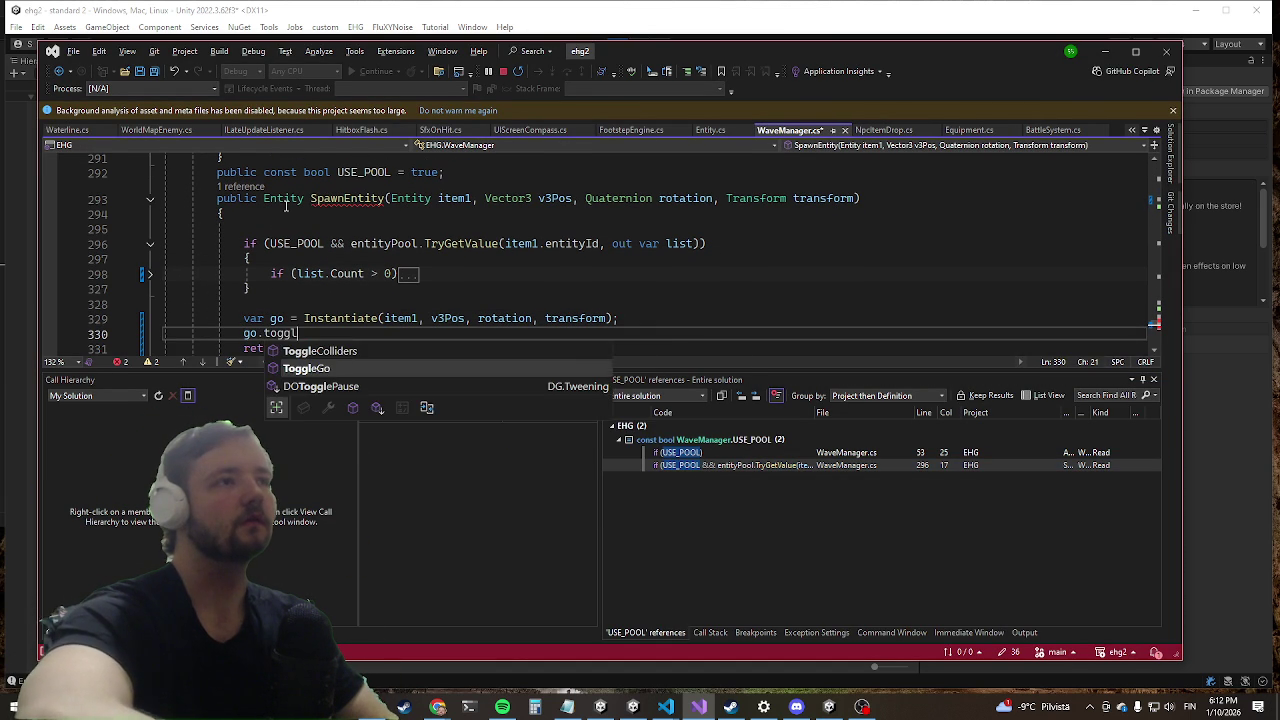
key(Tab)
text(rue)
key(Home)
key(Return)
key(ctrl+s)
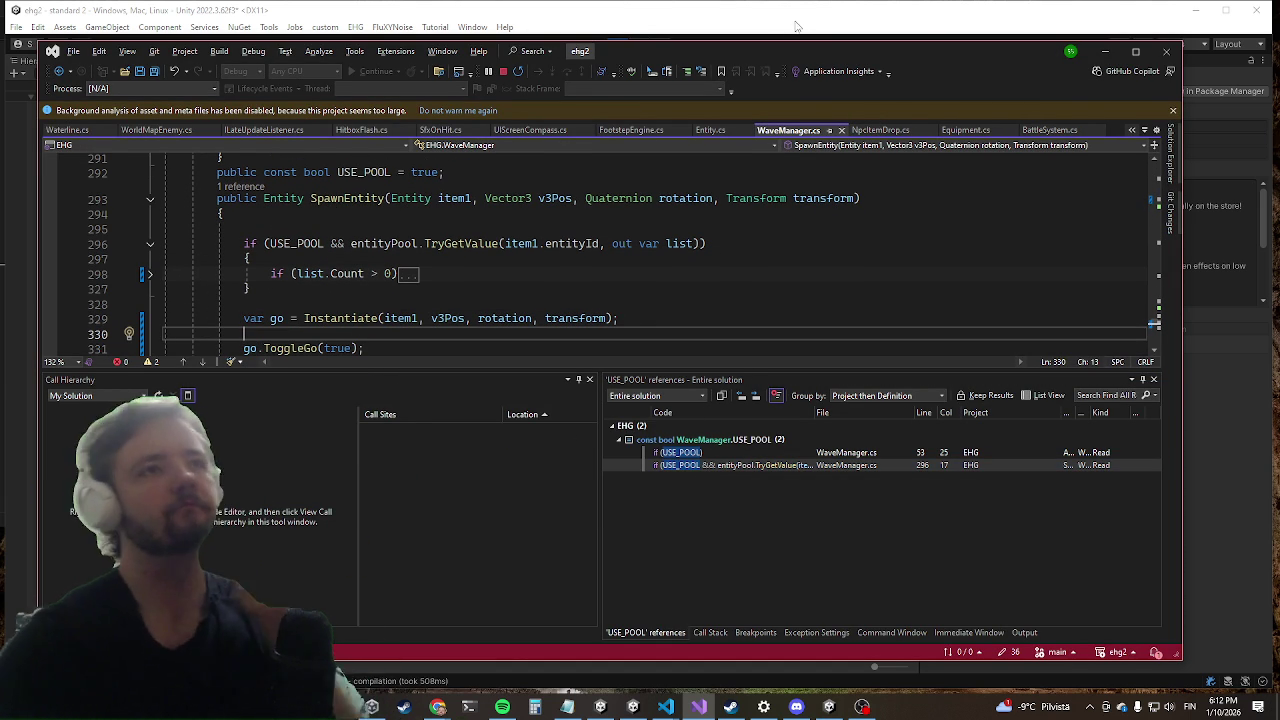
click(1103, 55)
click(617, 45)
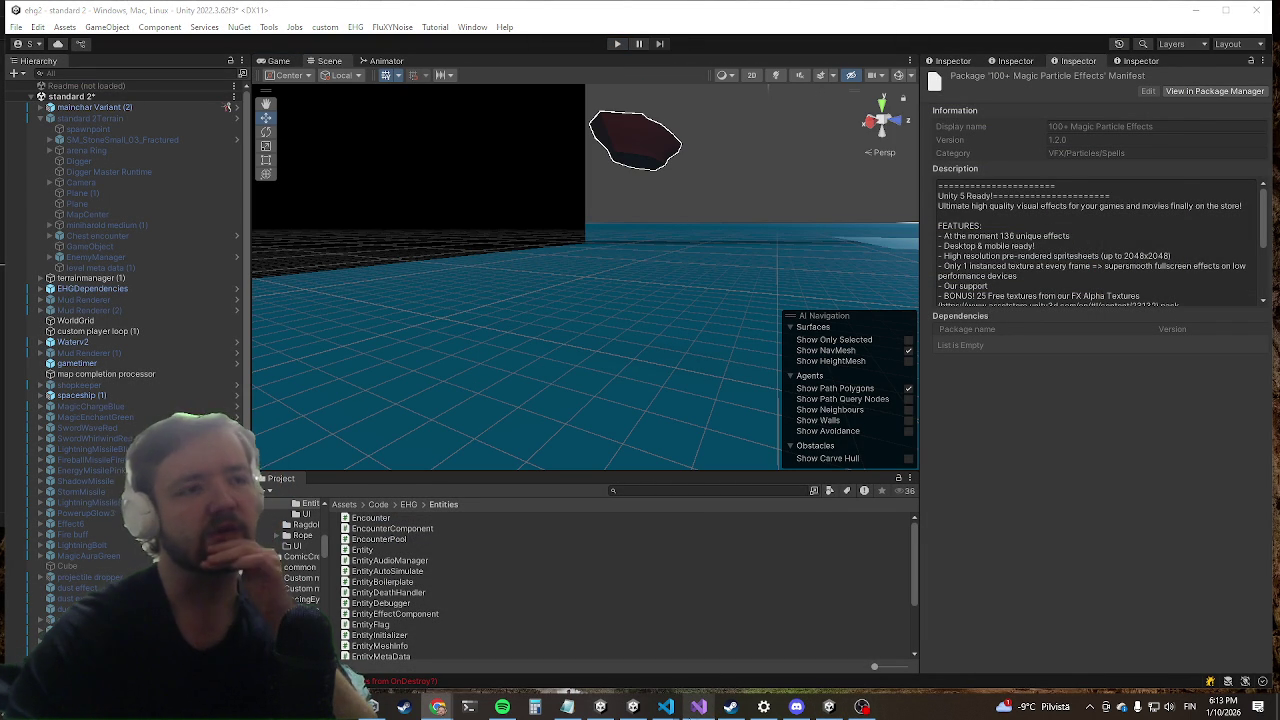
Step: Maximize the game view, run killwave from the in-game console, and pause into the Settings menu
key(alt+Tab)
key(alt+Tab)
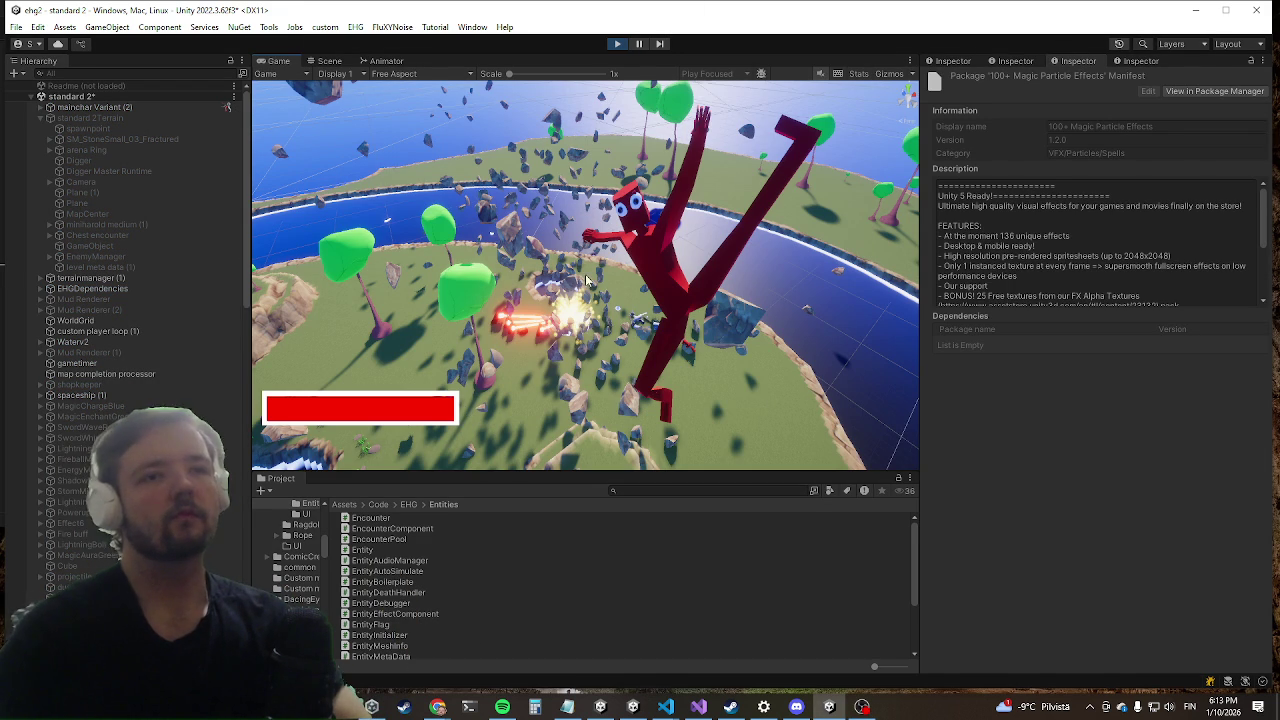
key(shift+space)
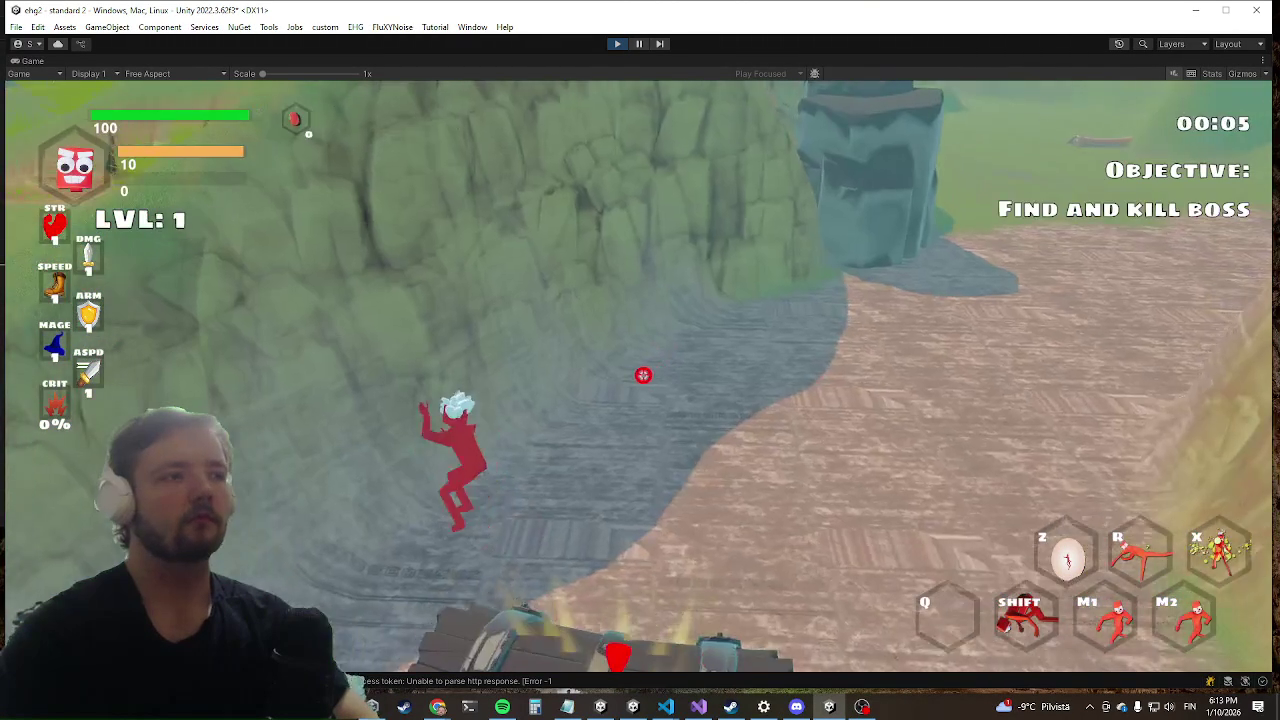
key(Escape)
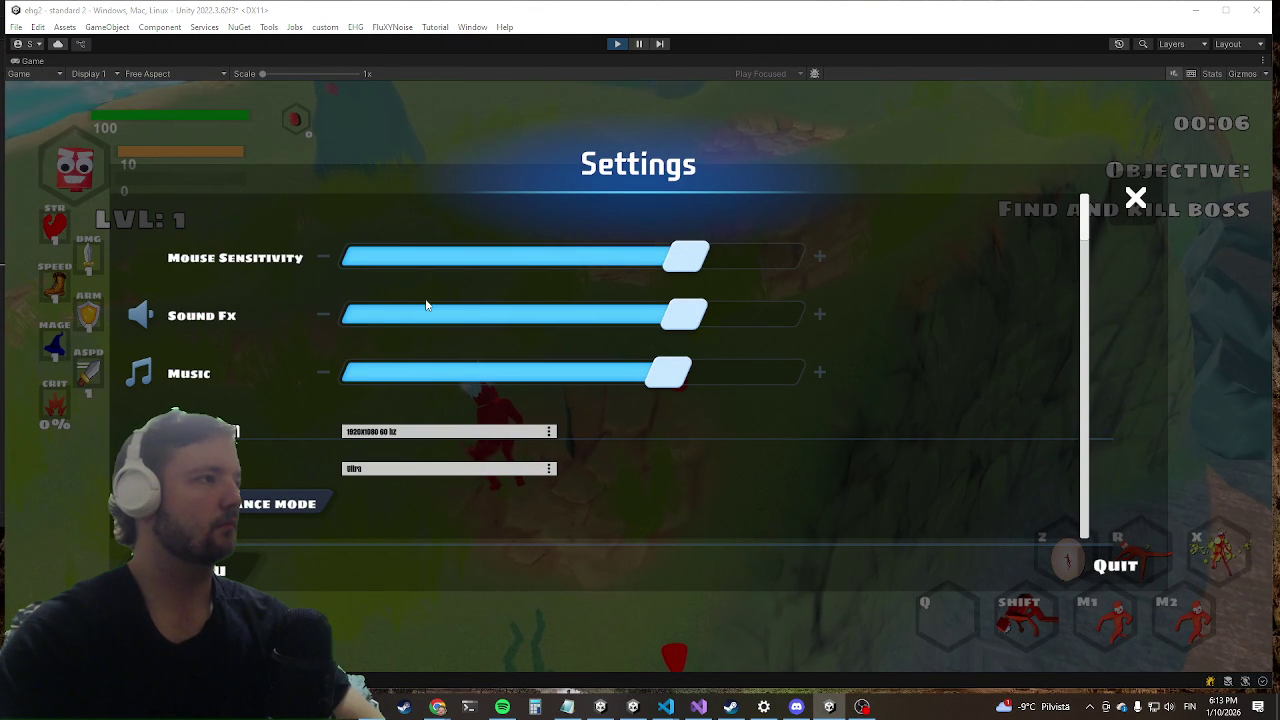
key(Escape)
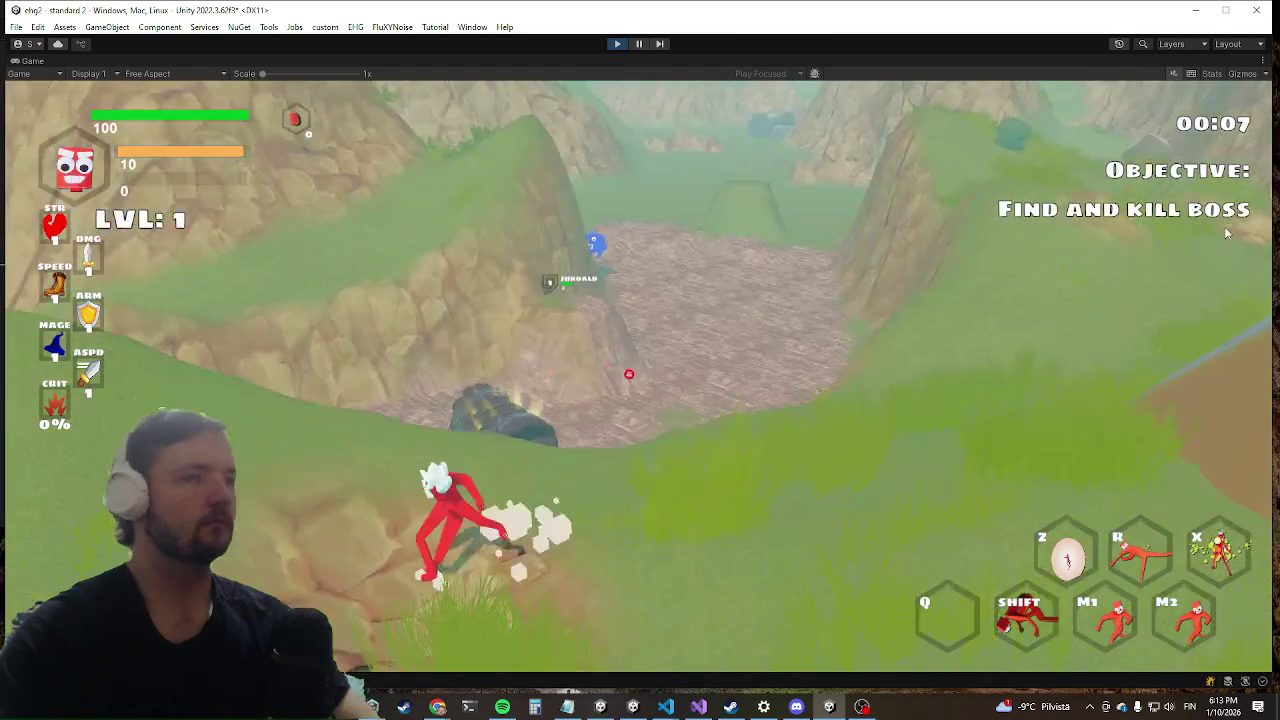
key(grave)
text(killwave)
key(Return)
key(grave)
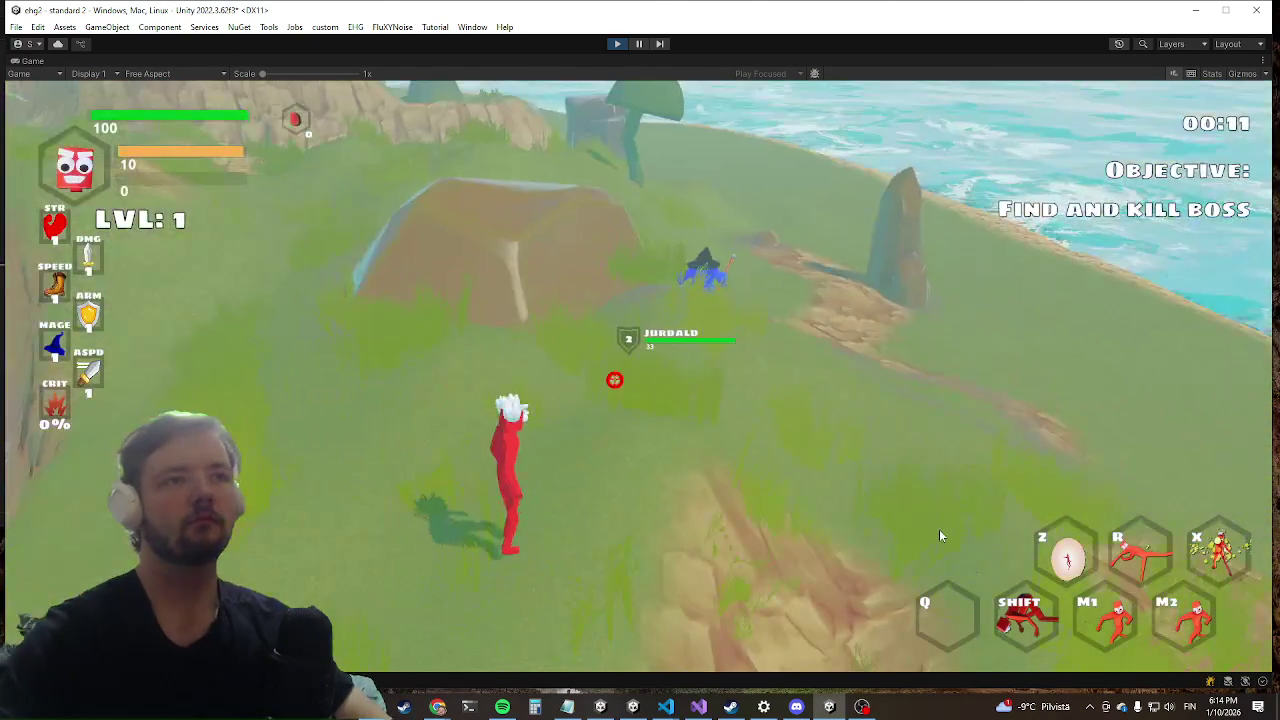
key(Escape)
click(700, 705)
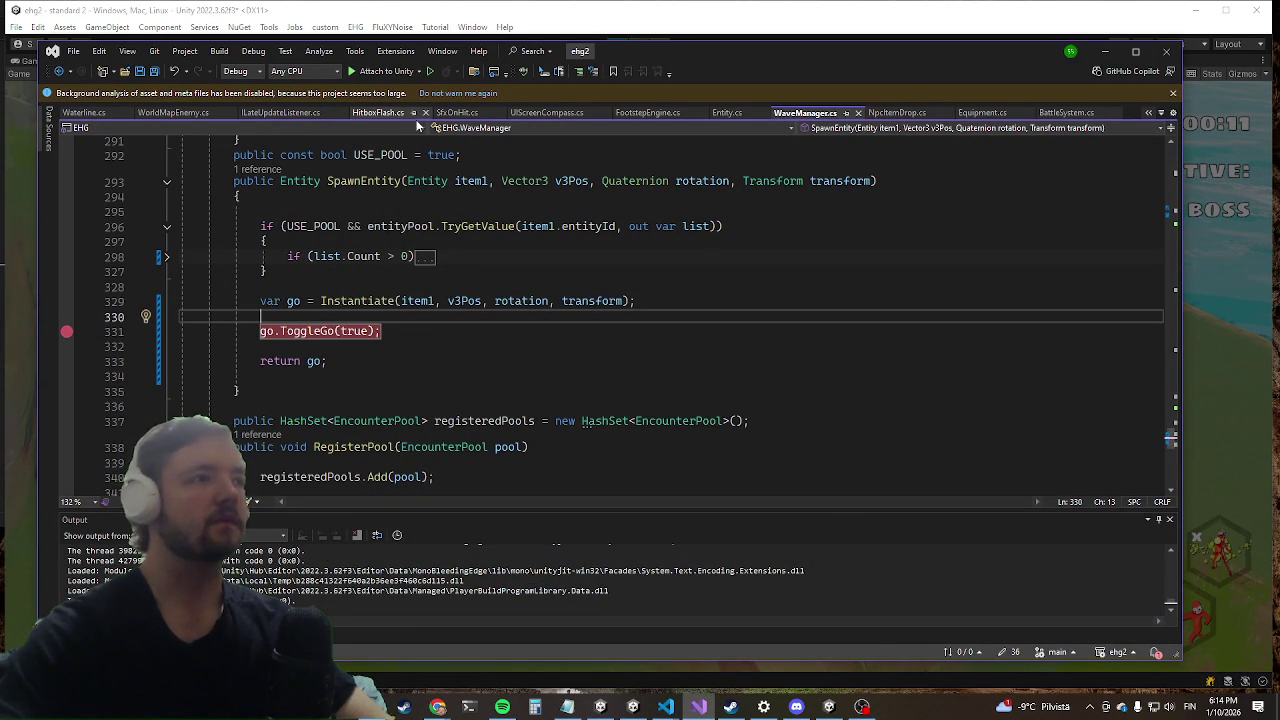
Step: Attach the debugger to Unity, run killwave to hit the SpawnEntity breakpoint, and continue
click(387, 71)
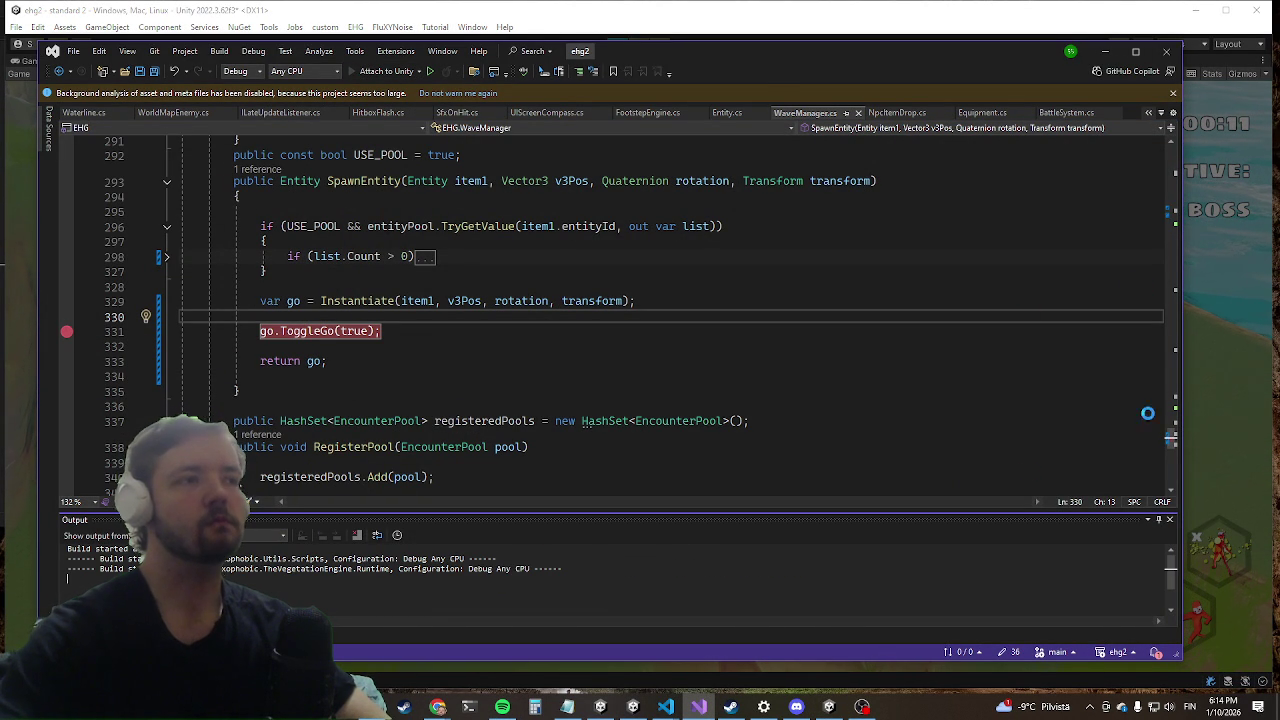
click(1245, 238)
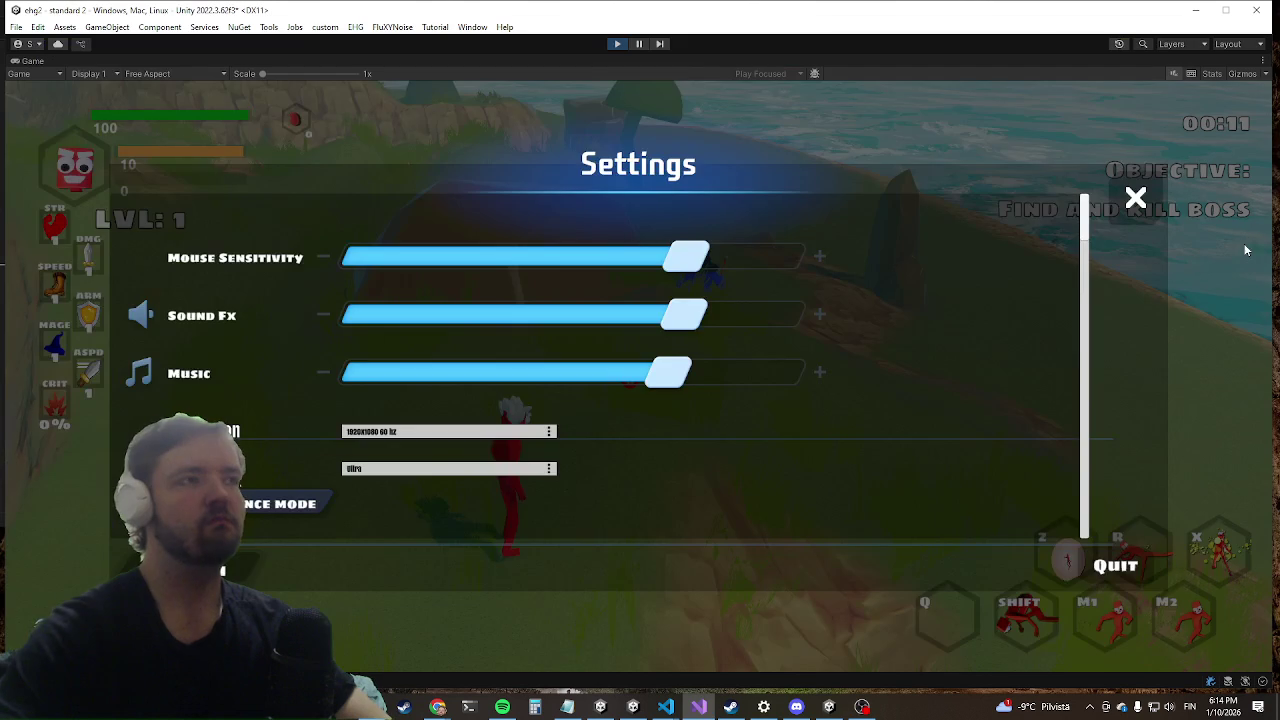
key(Escape)
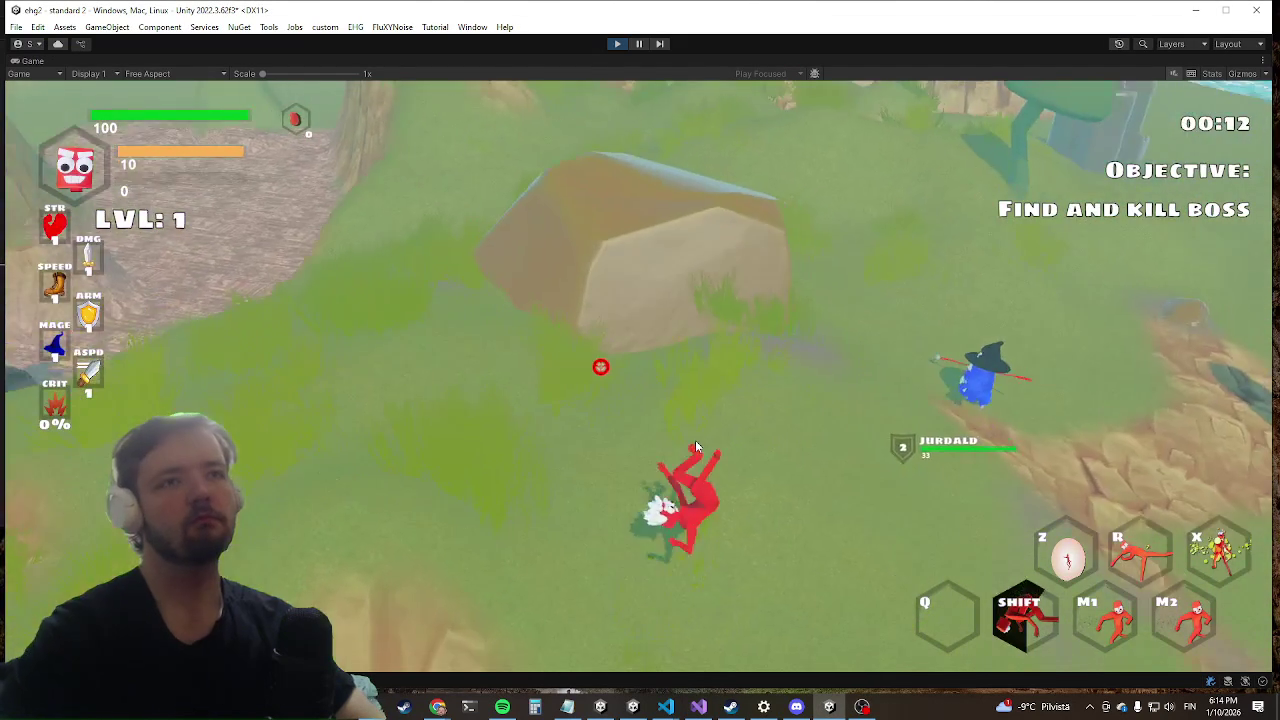
key(grave)
text(killwave)
key(Return)
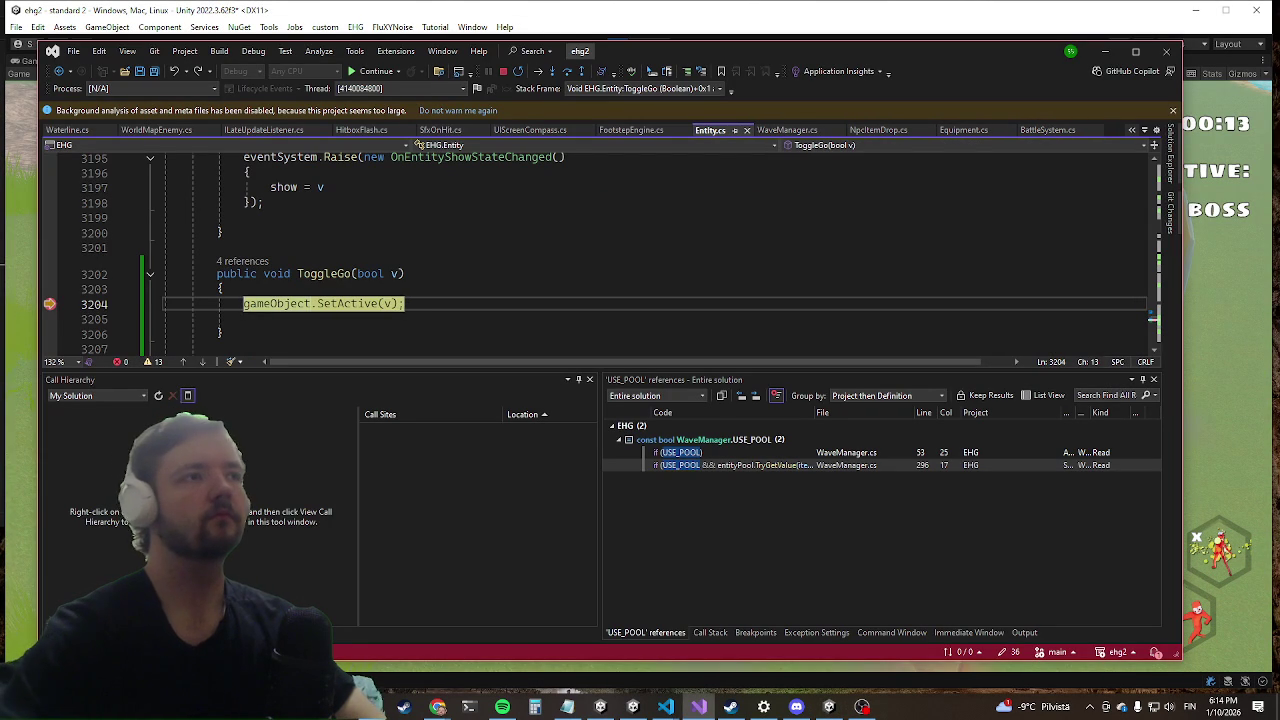
click(370, 73)
Step: Run killwave again in the game and resume from the line 331 breakpoint with F5
key(alt+Tab)
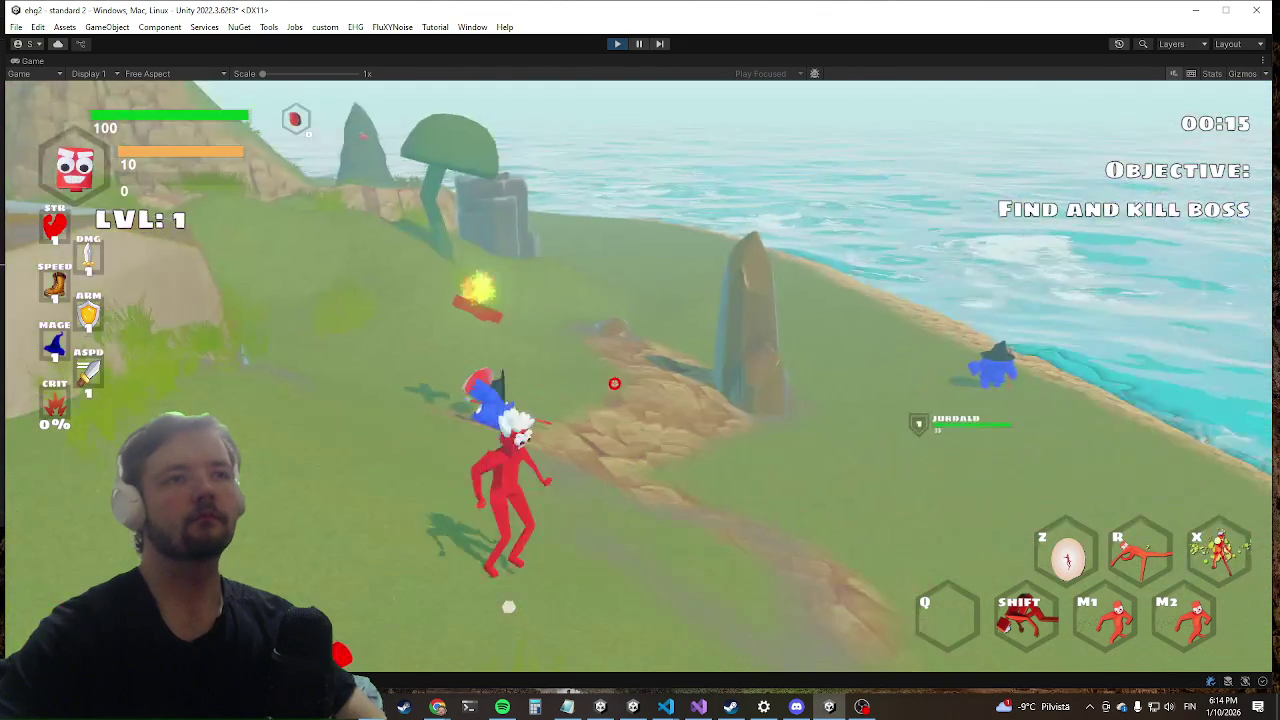
key(grave)
text(kill)
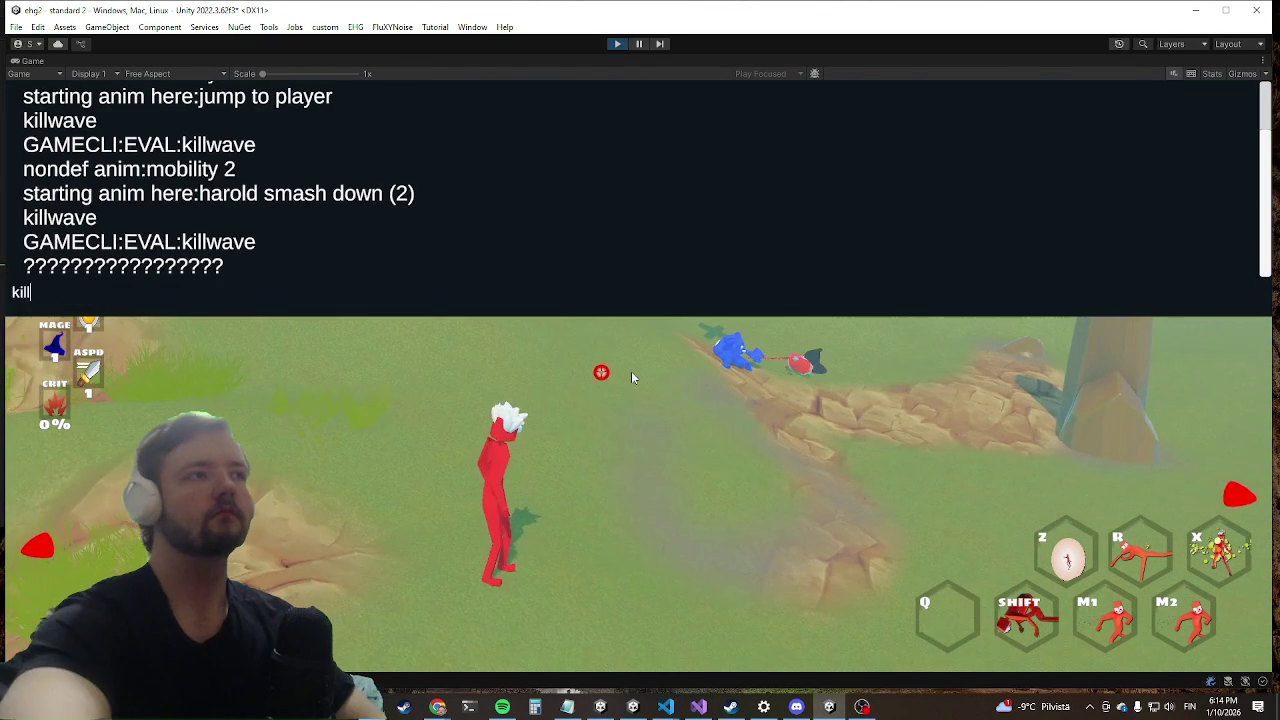
text(wave)
key(Return)
key(grave)
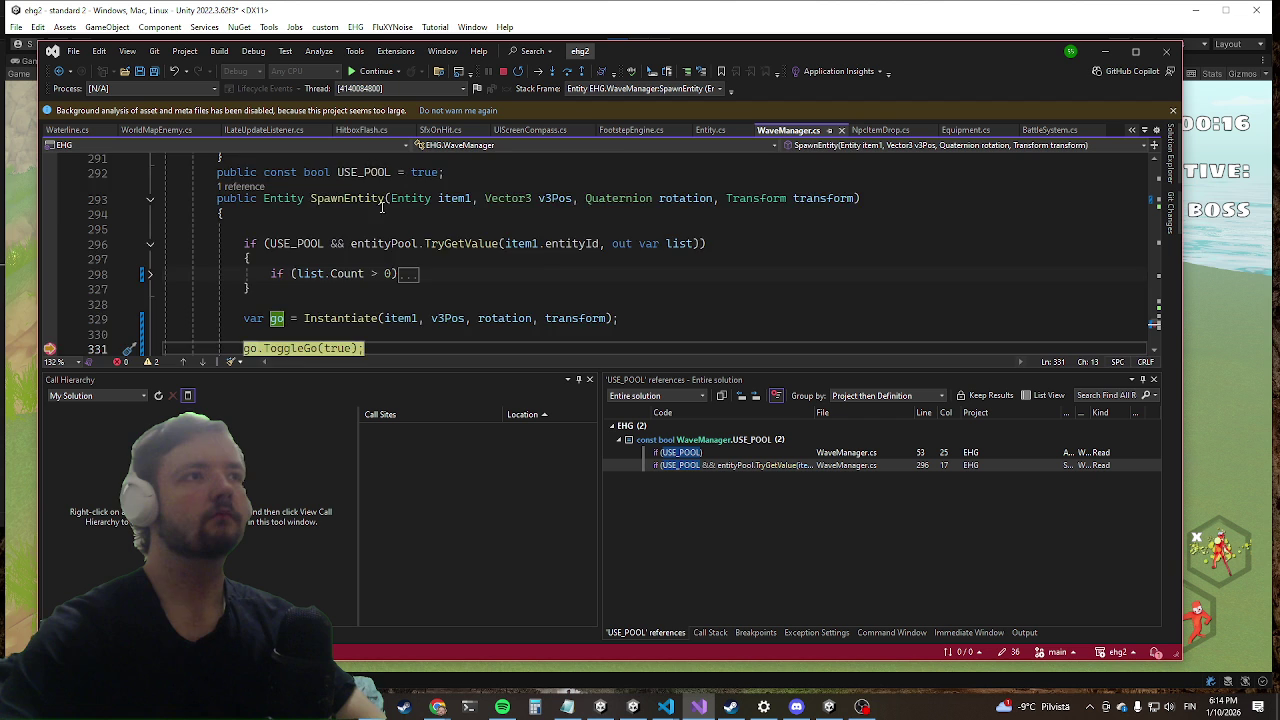
scroll(410, 228, down, 1)
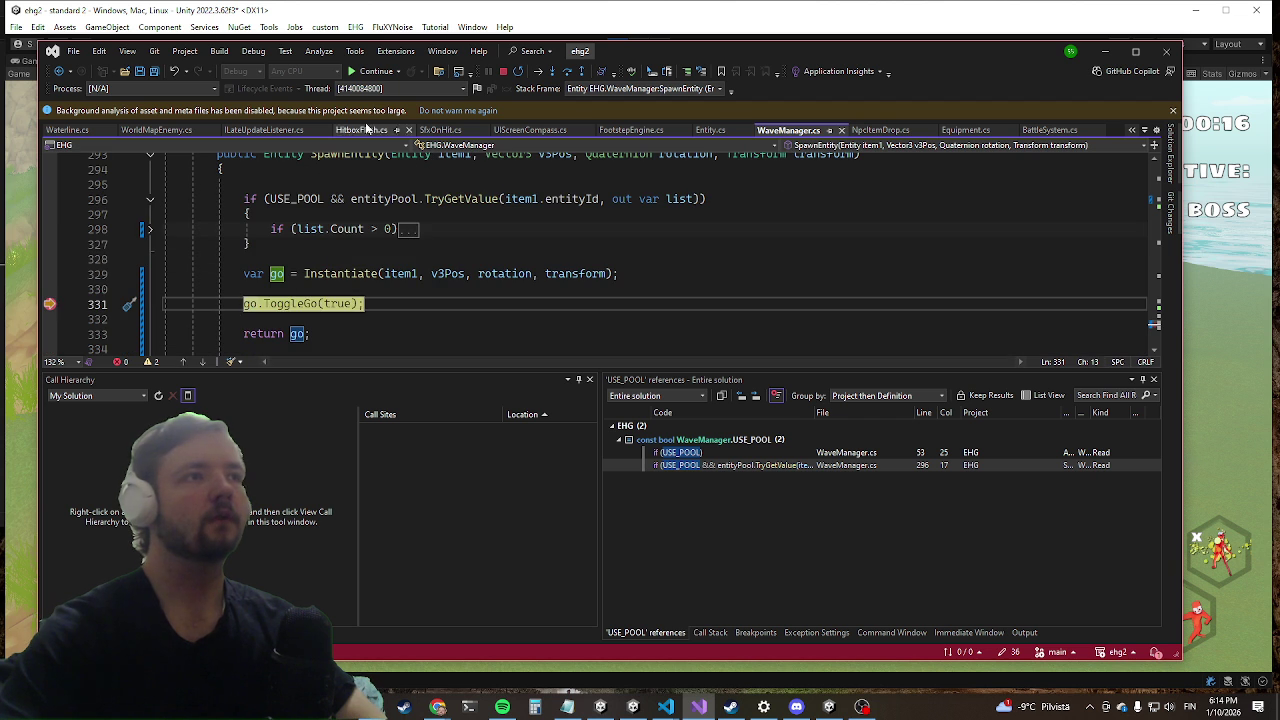
key(F5)
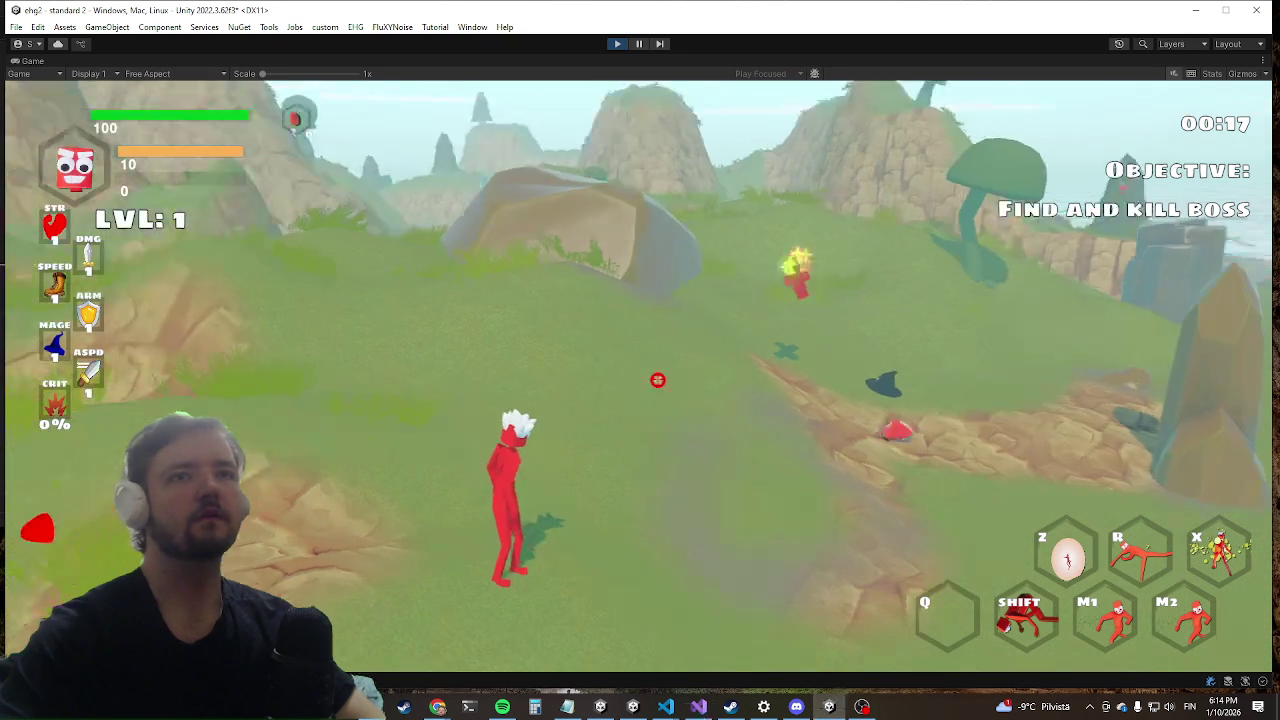
Step: Run and dash across the field, then clear the enemy wave with the killwave console command
key(w)
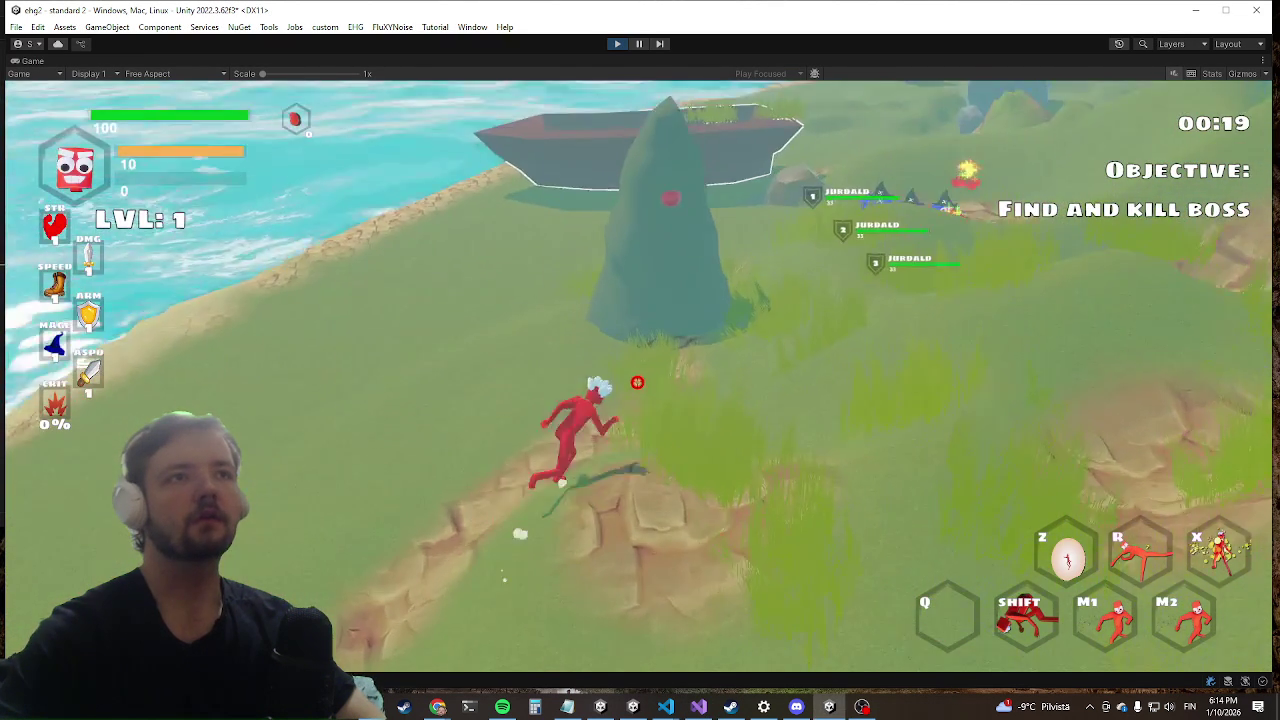
key(w)
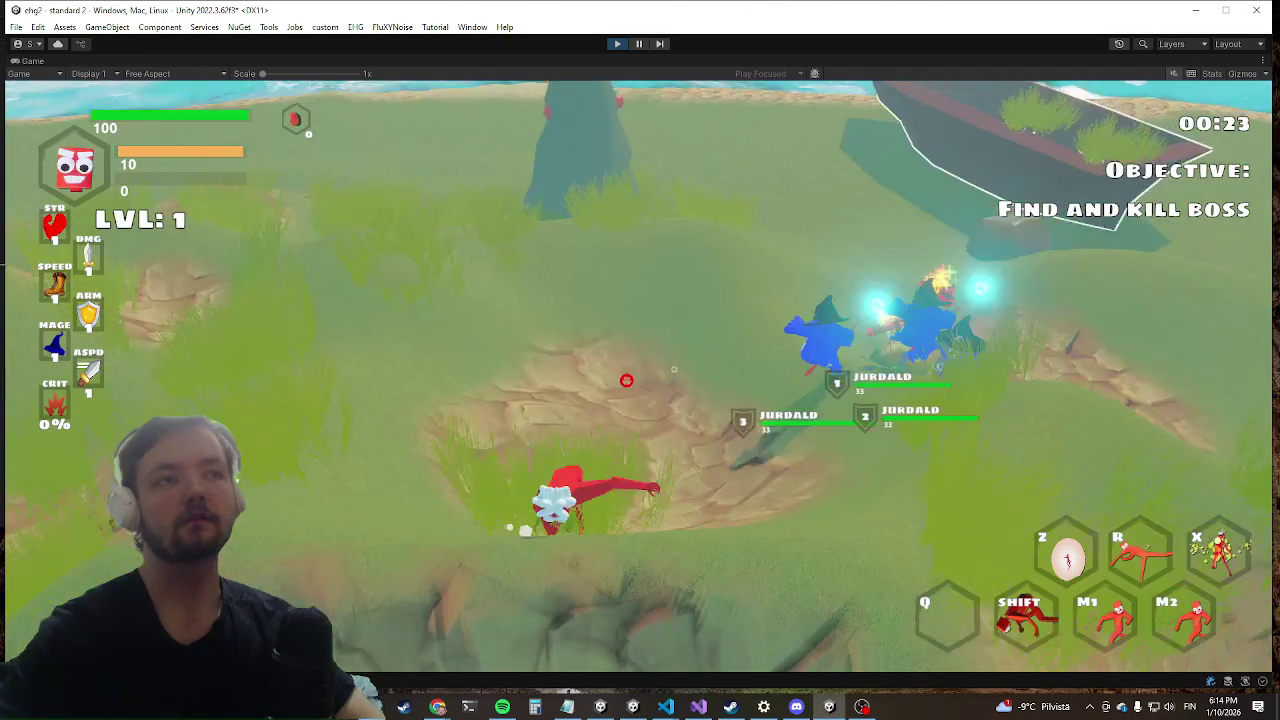
key(shift)
key(grave)
text(kill)
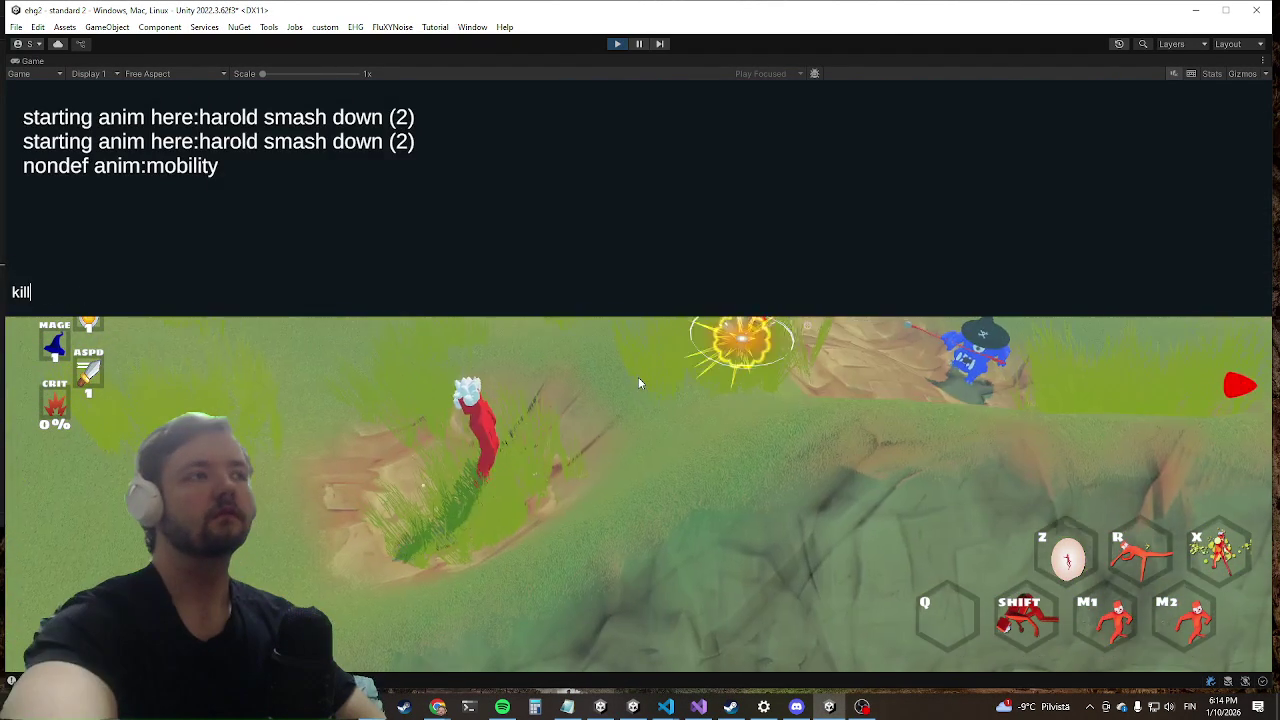
text(wave)
key(Return)
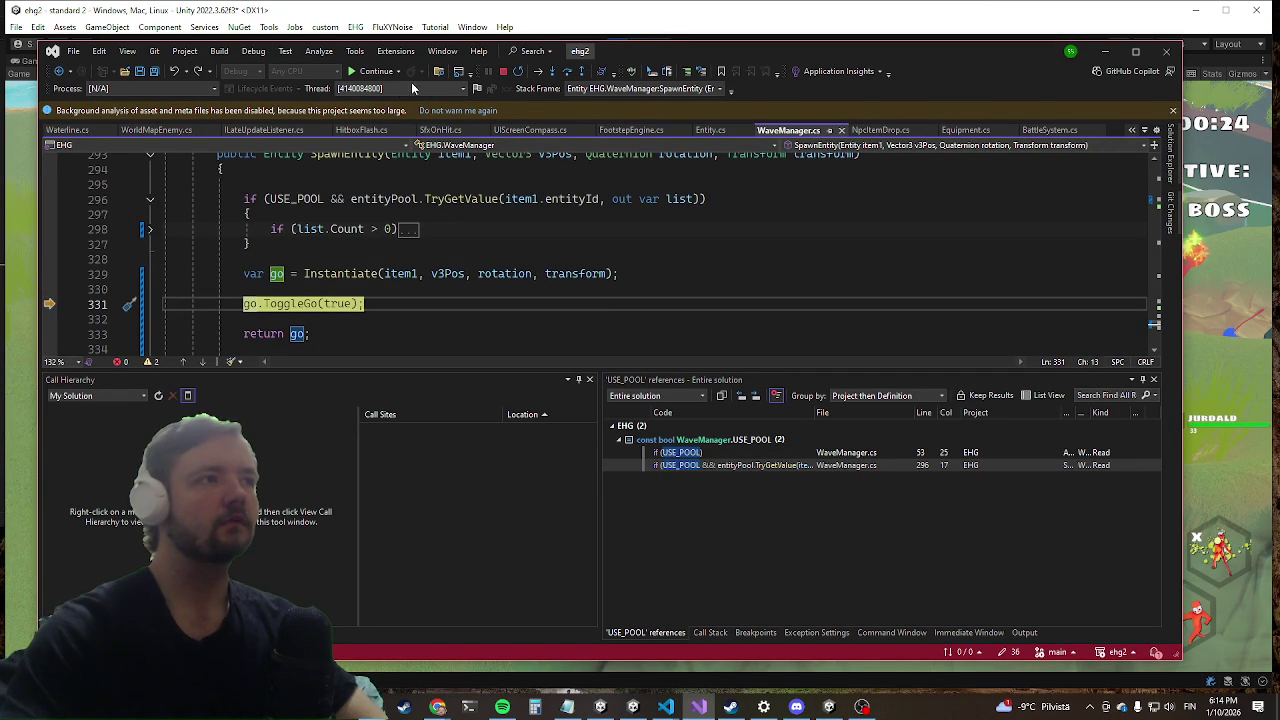
Step: Continue past the breakpoint and fight the enemy group with dashes, rock blasts and slashes
key(F5)
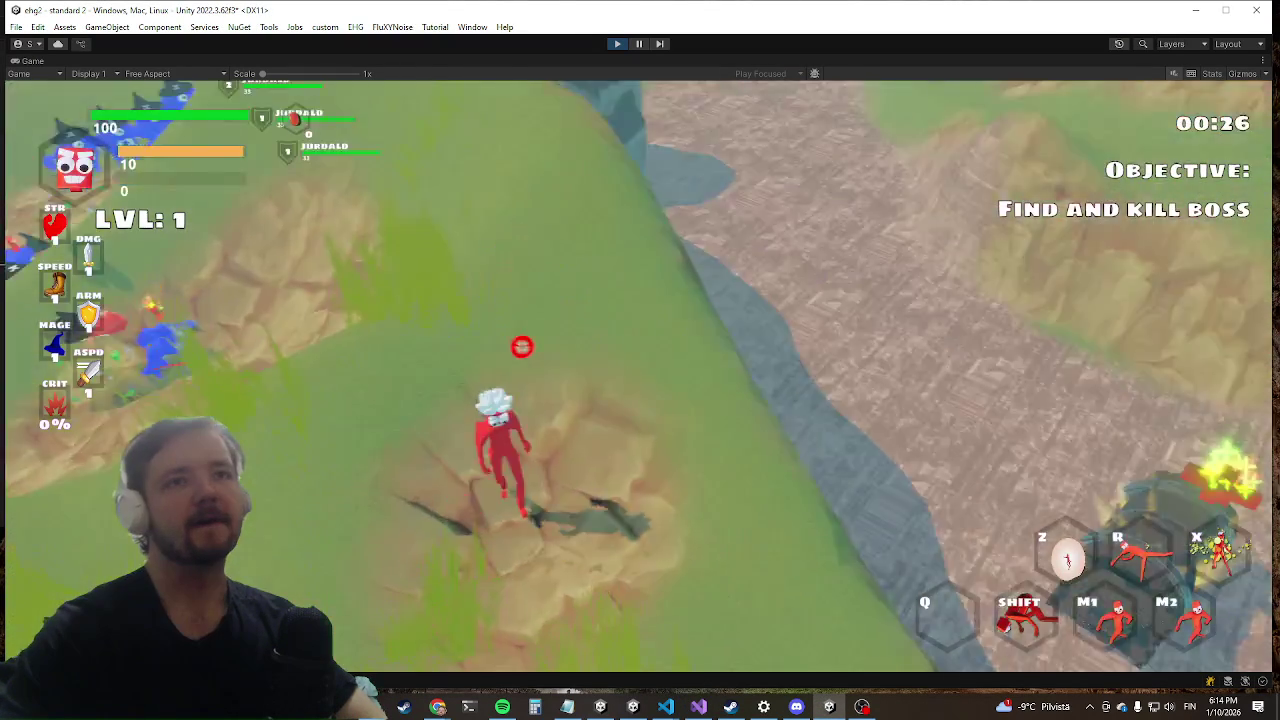
key(d)
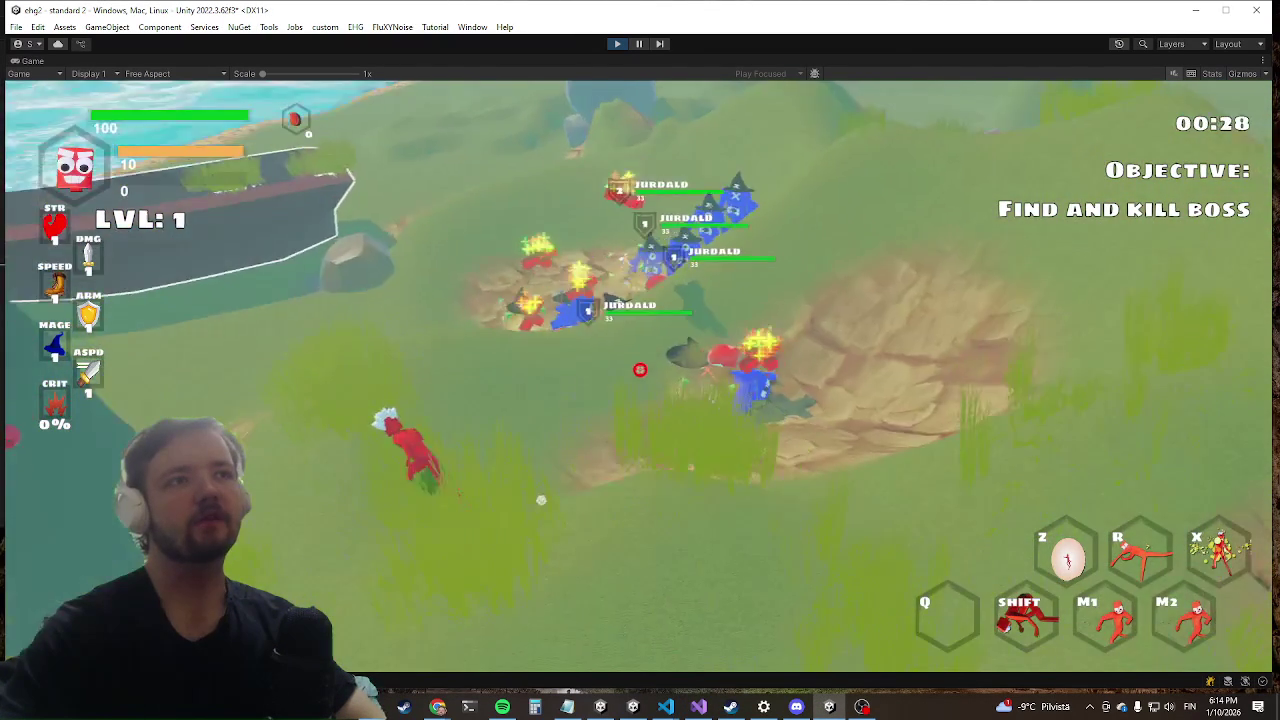
key(shift)
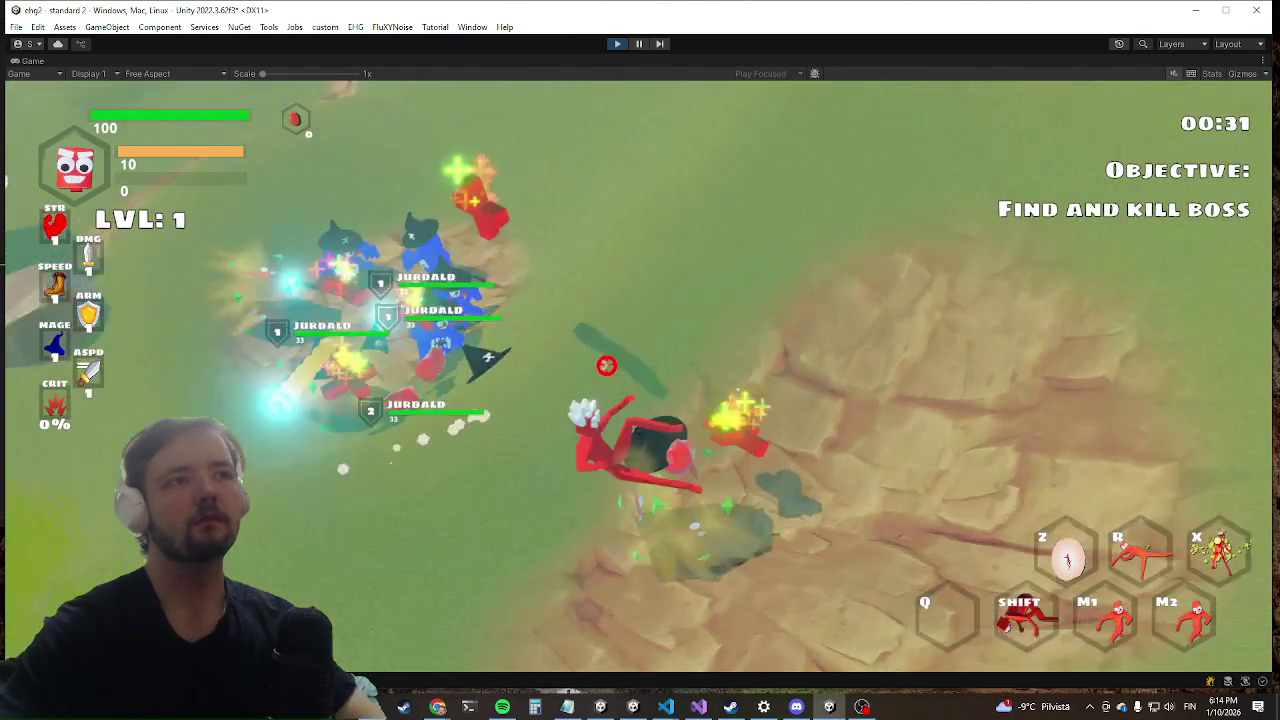
click(630, 380)
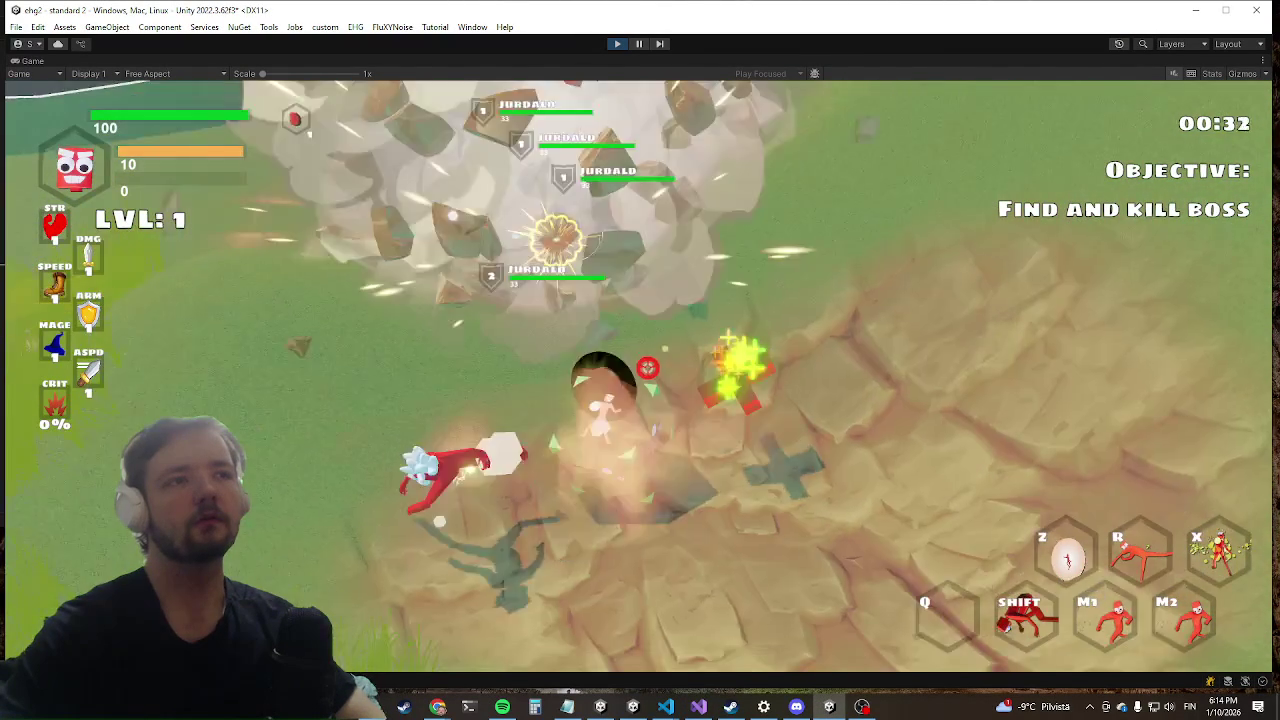
key(w)
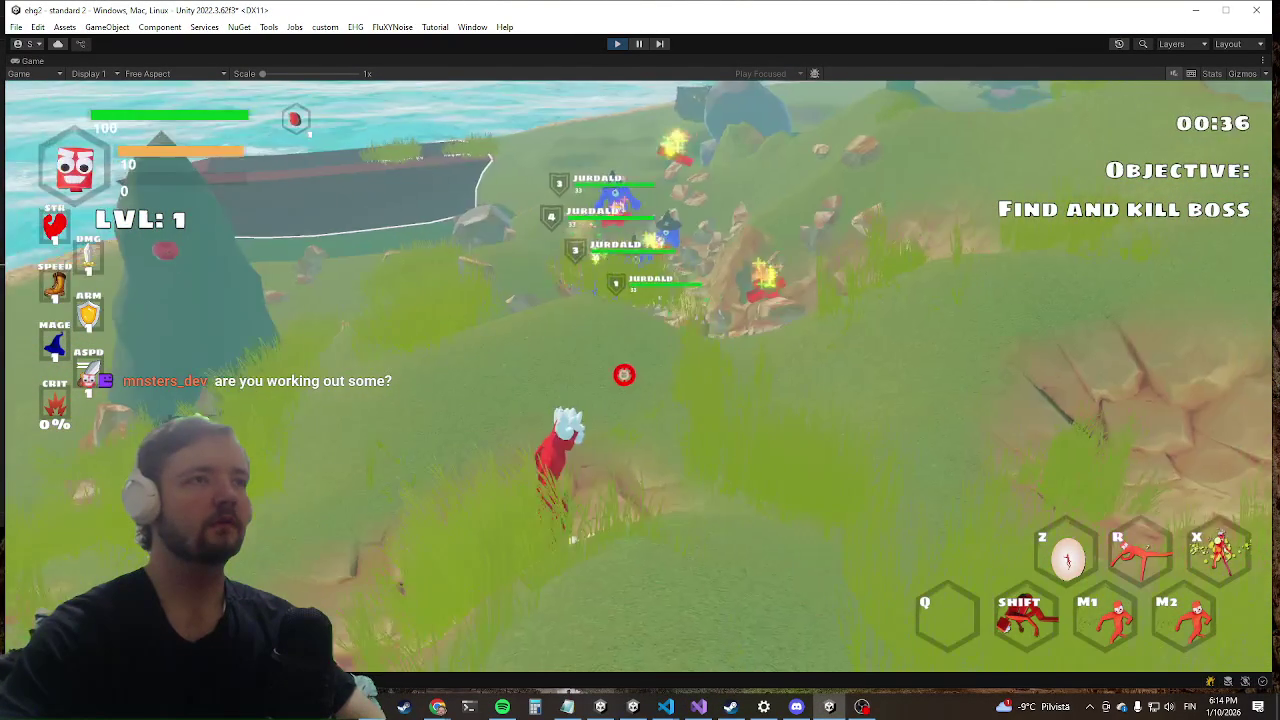
key(a)
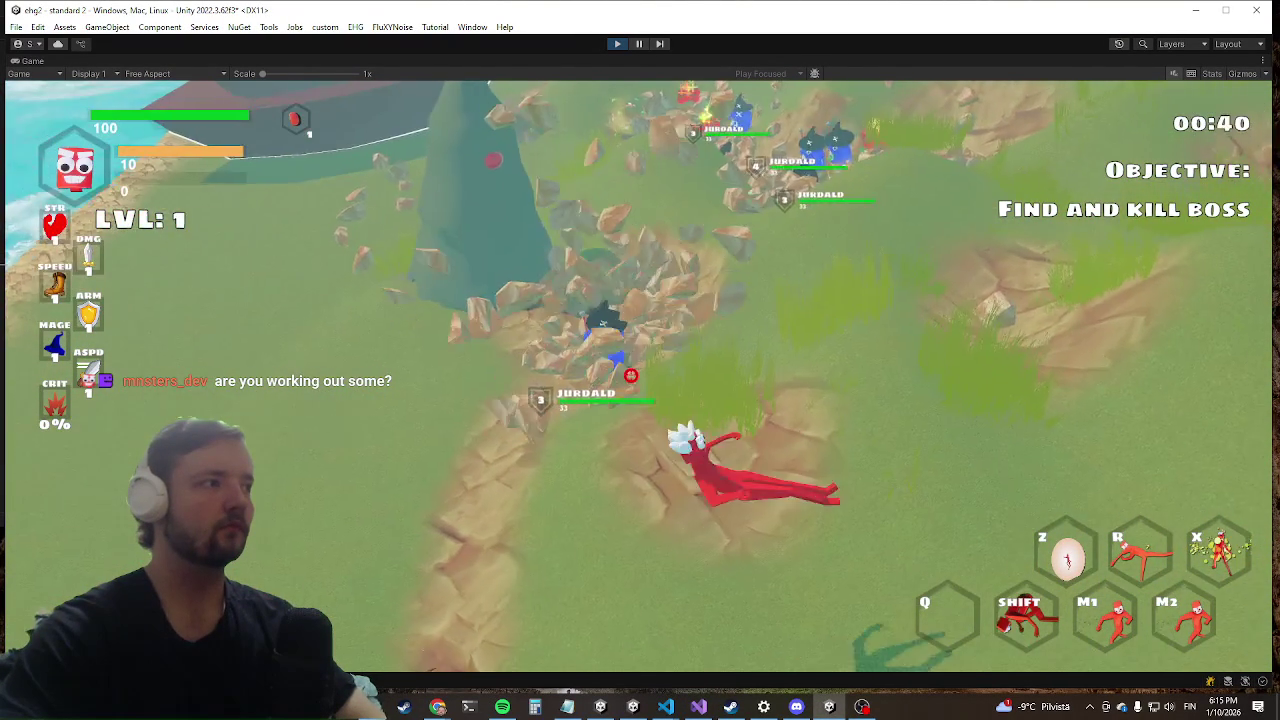
click(617, 354)
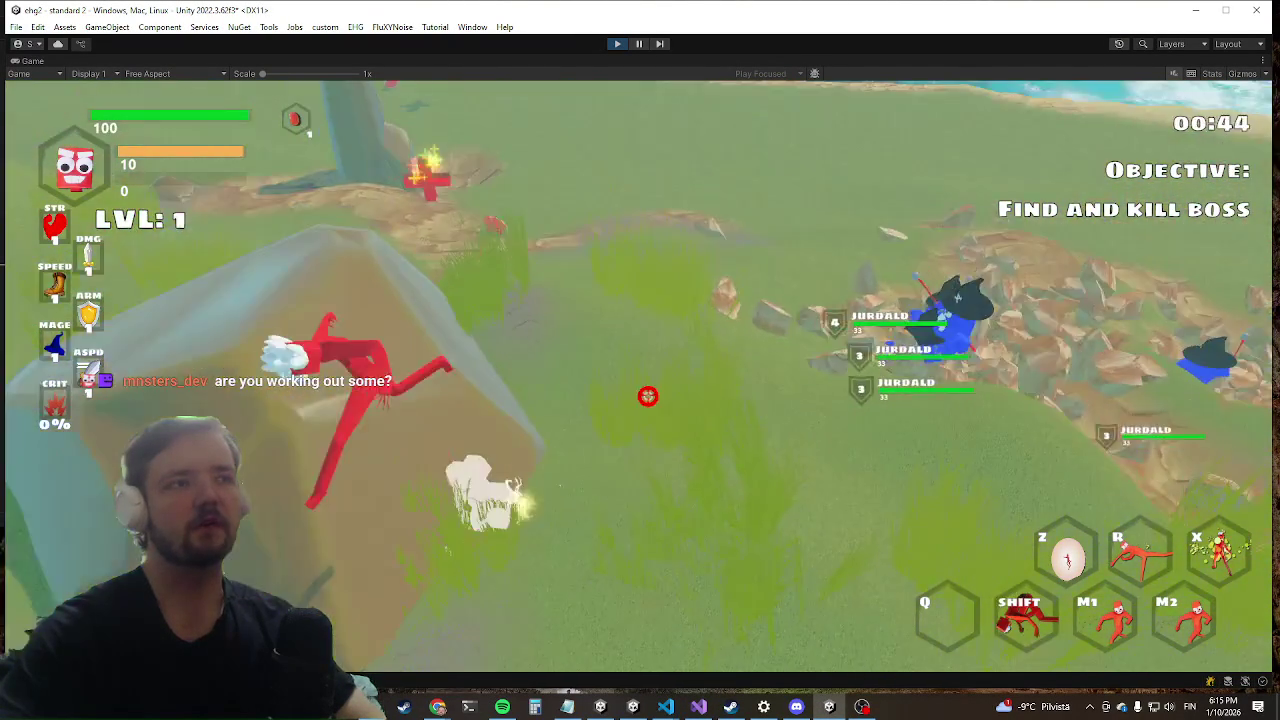
key(shift)
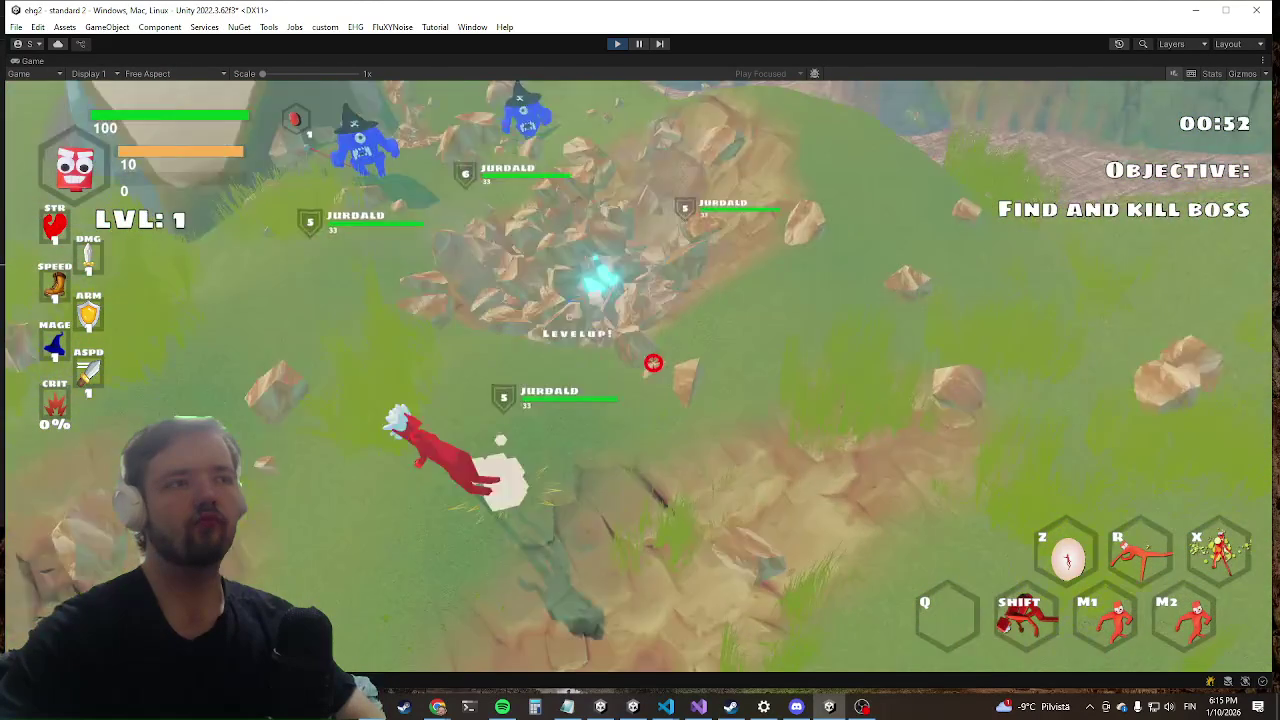
key(shift)
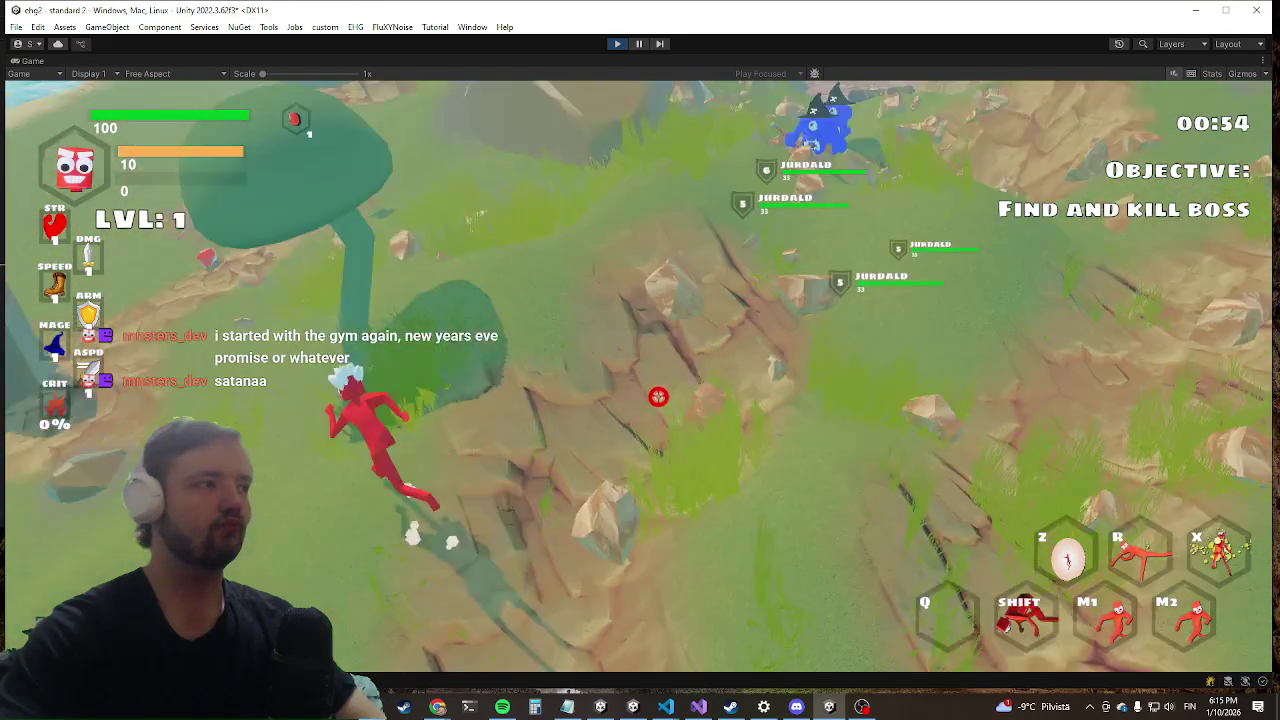
key(alt+Tab)
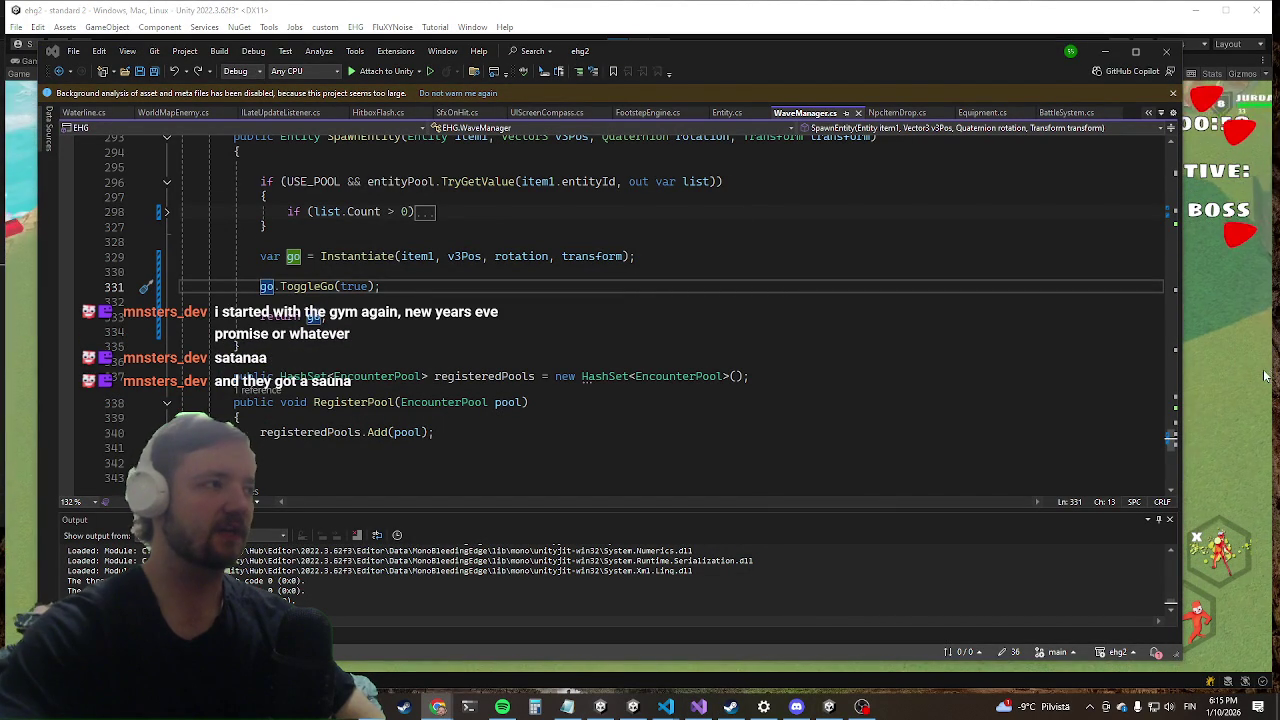
Step: Switch from Visual Studio back to the running Unity game
key(alt+Tab)
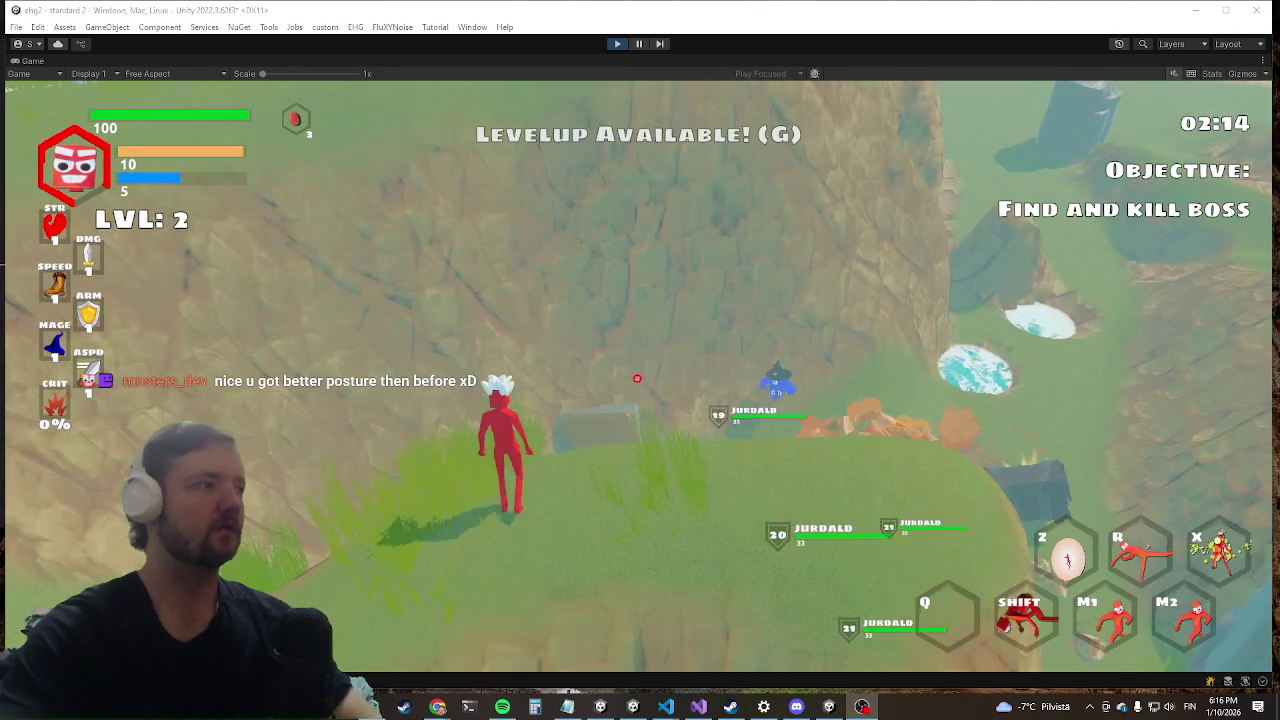
Step: Attack the Jurdald enemies with the X slam, Q blast and Shift dash-slash abilities
key(x)
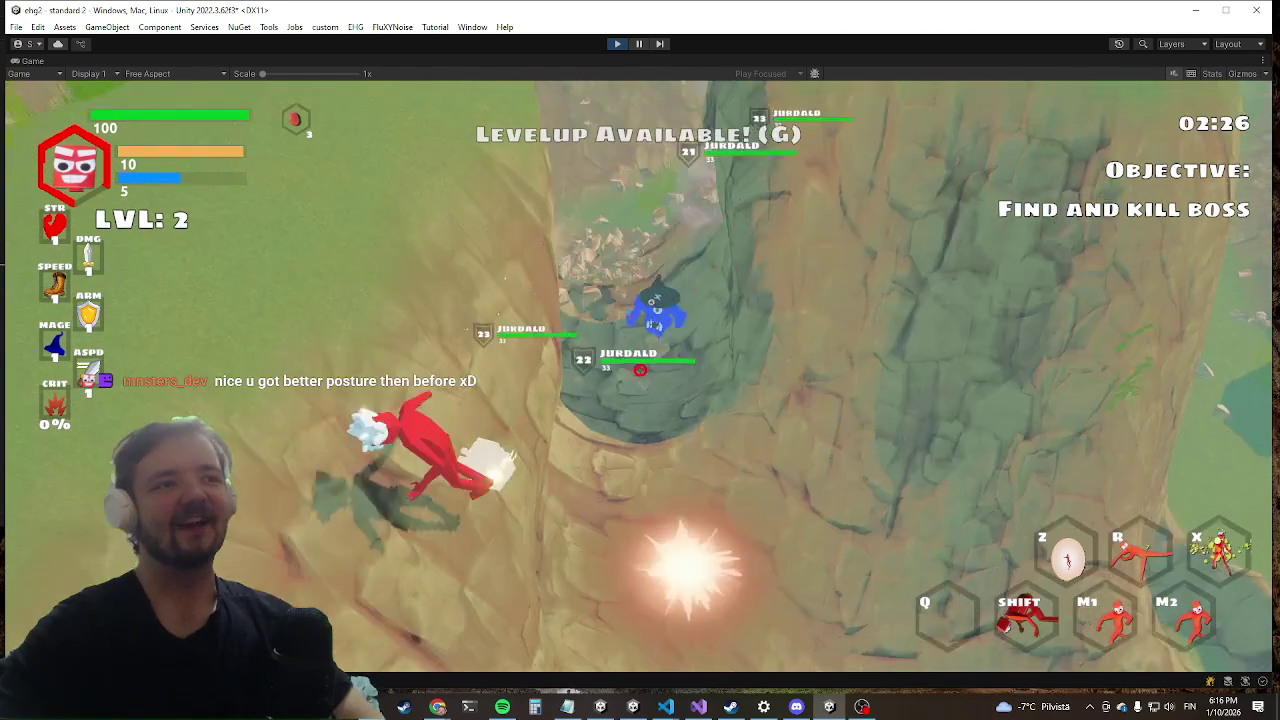
key(alt+Tab)
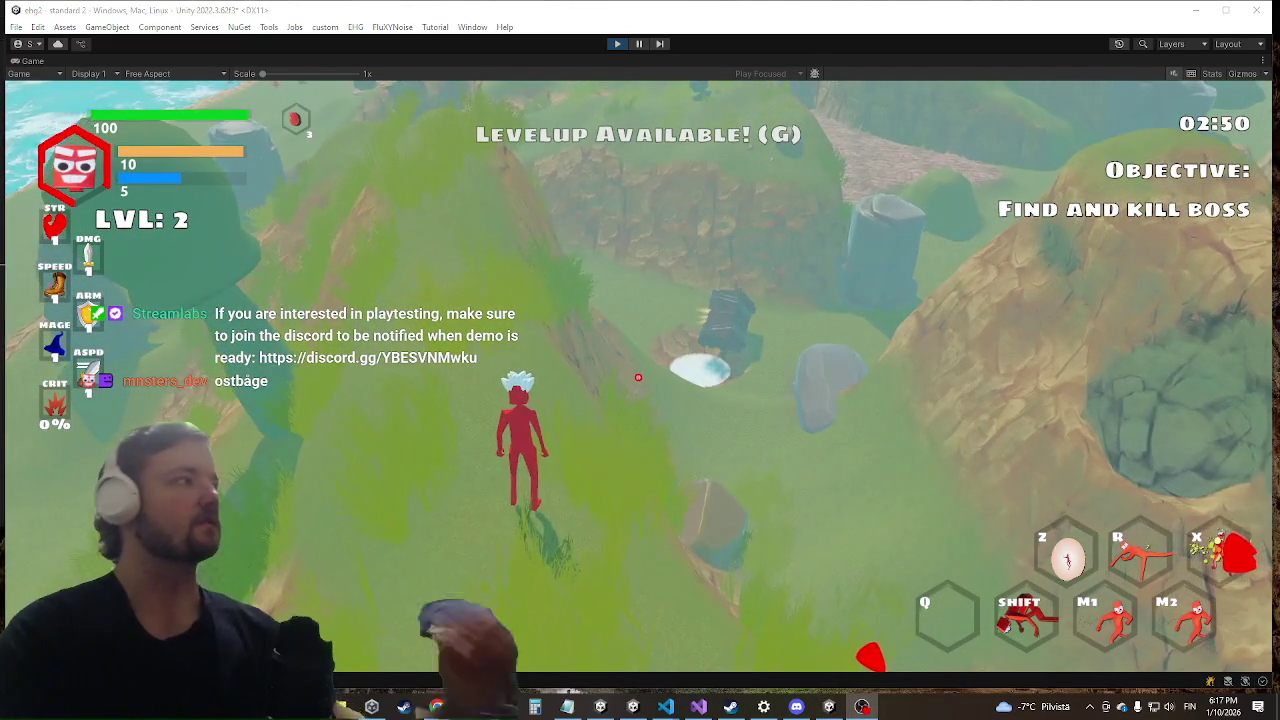
key(q)
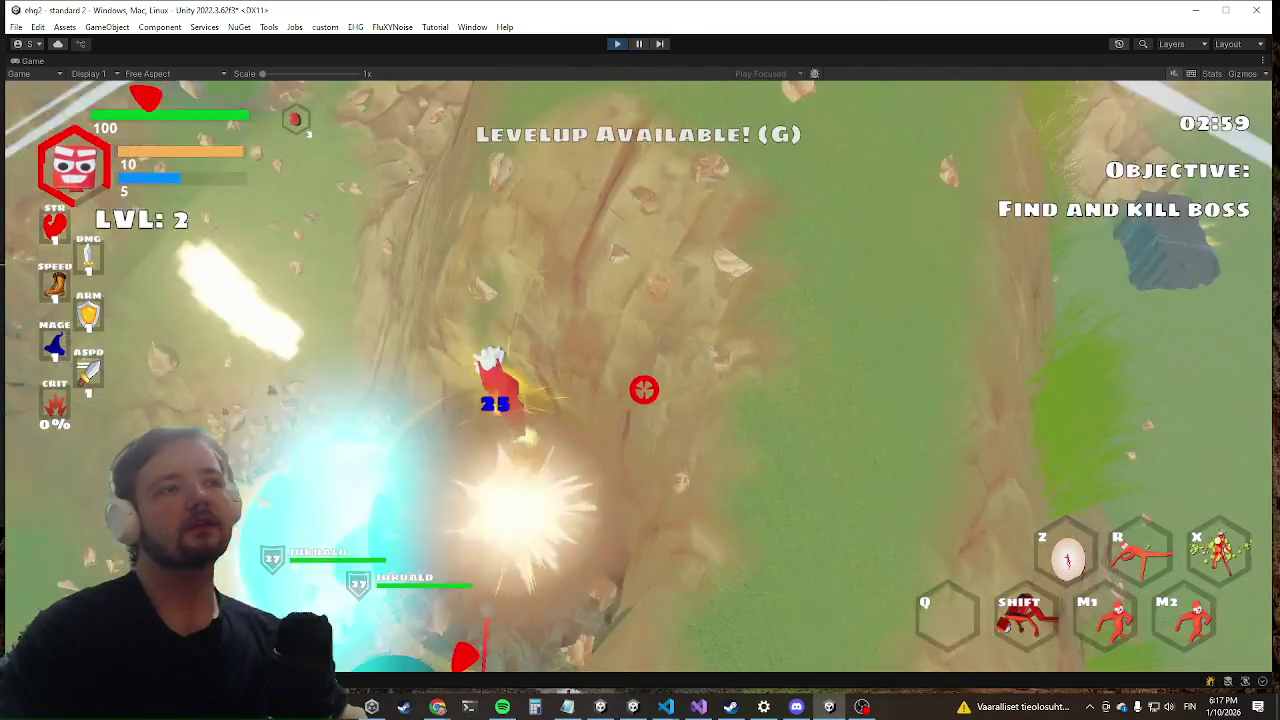
key(shift)
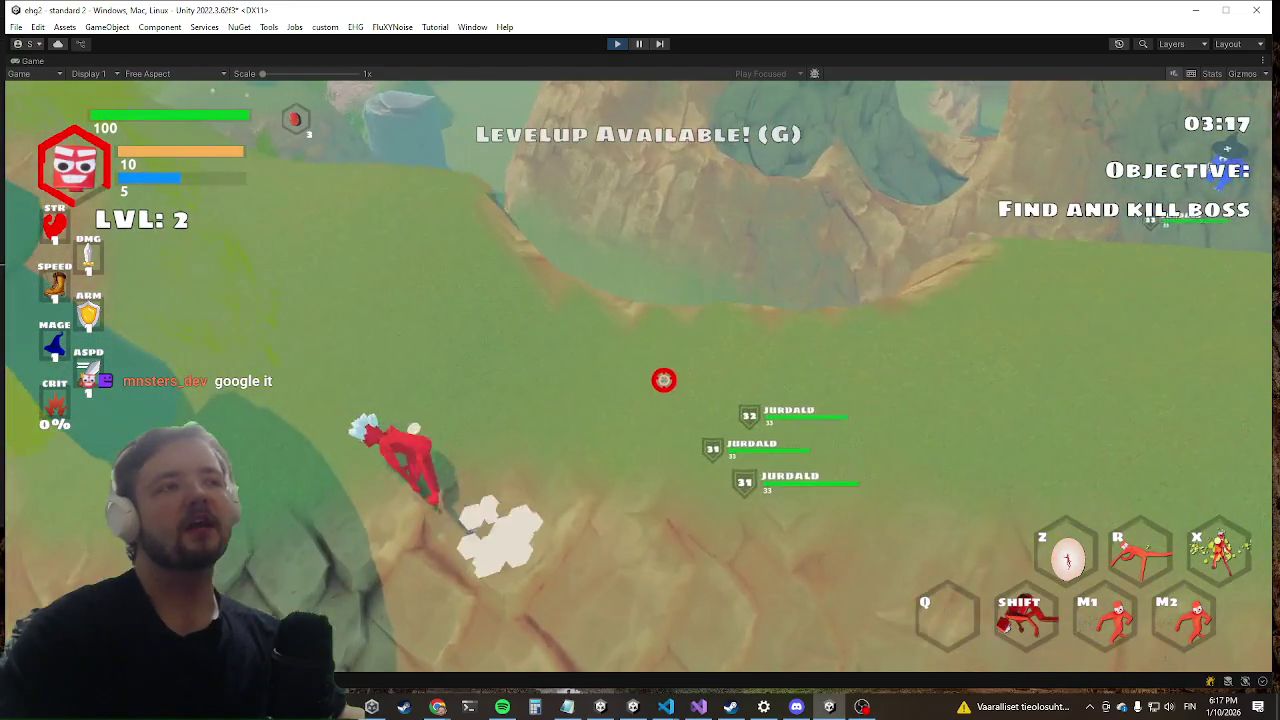
Step: Bring up the window switcher, then dismiss it and return to the game
key(alt+Tab)
key(Escape)
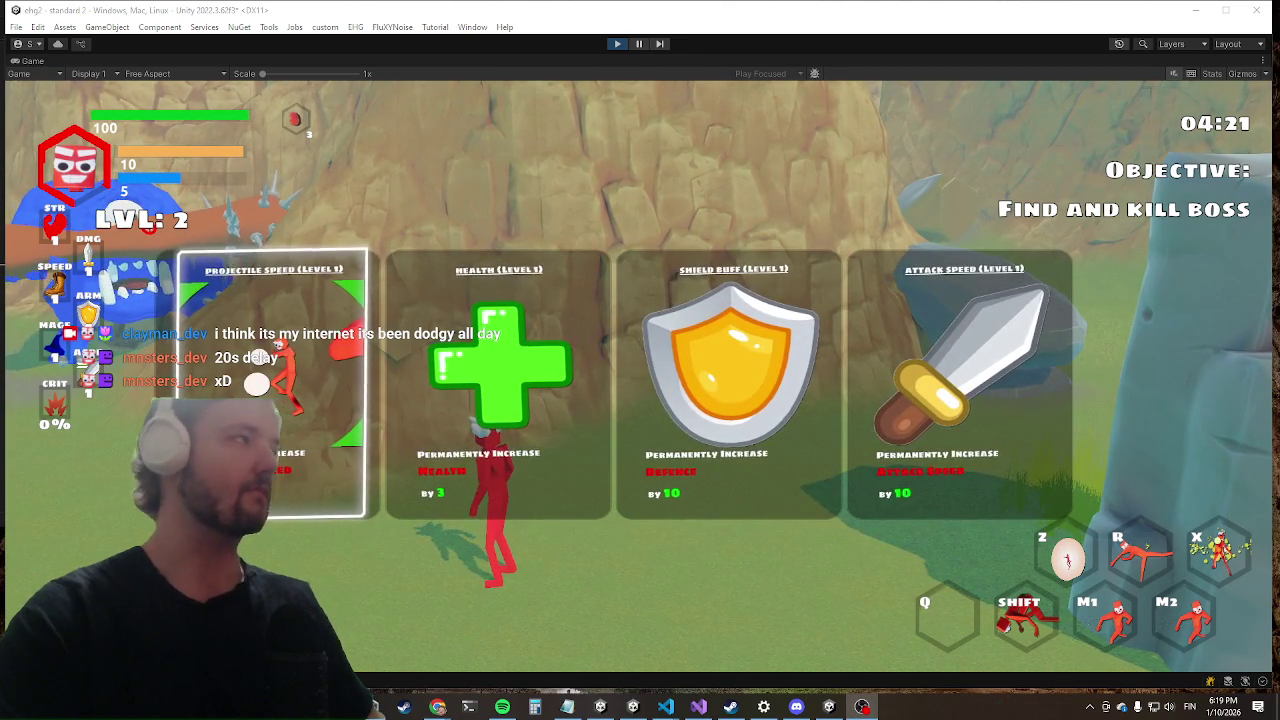
Step: Take the Health upgrade (100 to 103) and dash forward toward the boss Harold
click(433, 488)
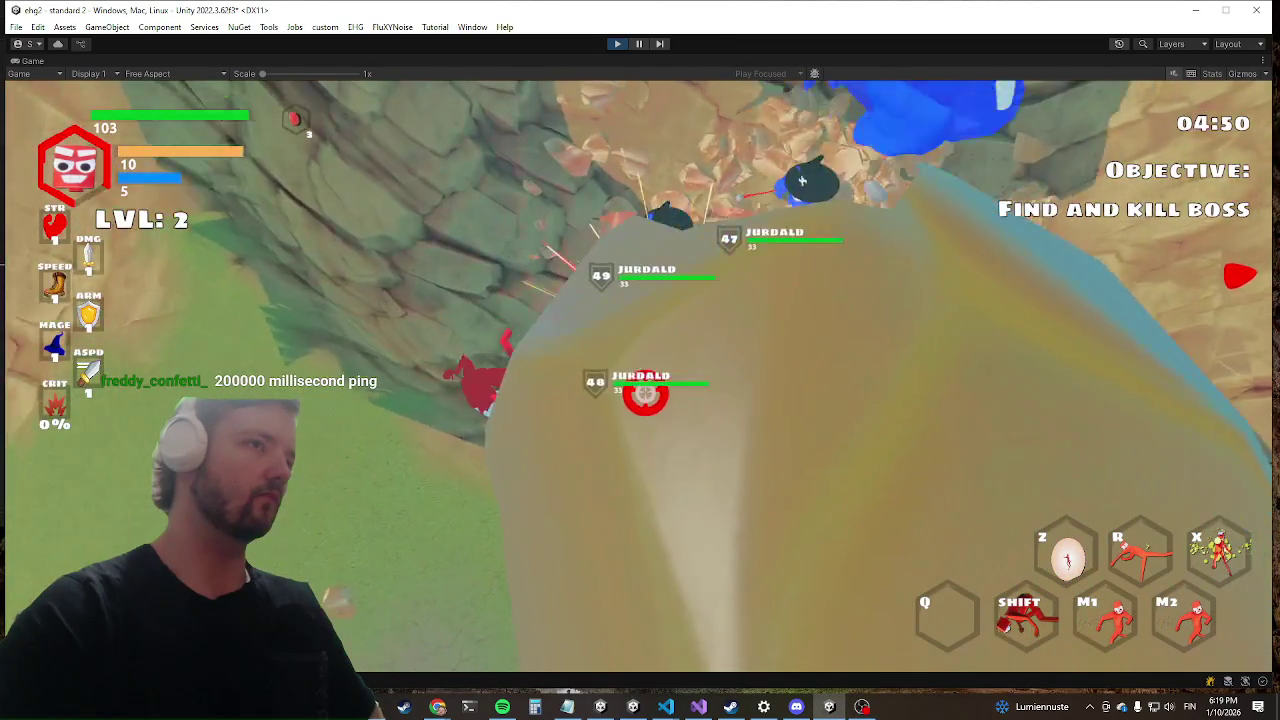
key(shift)
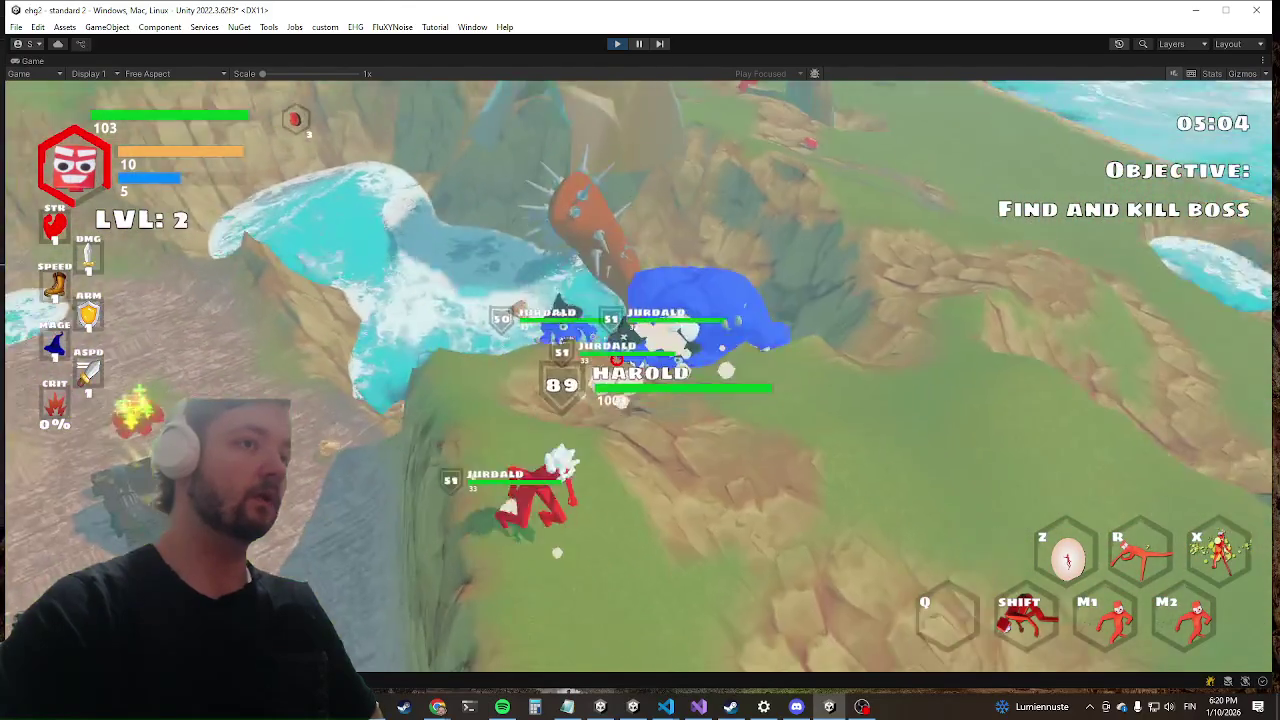
key(shift)
key(w)
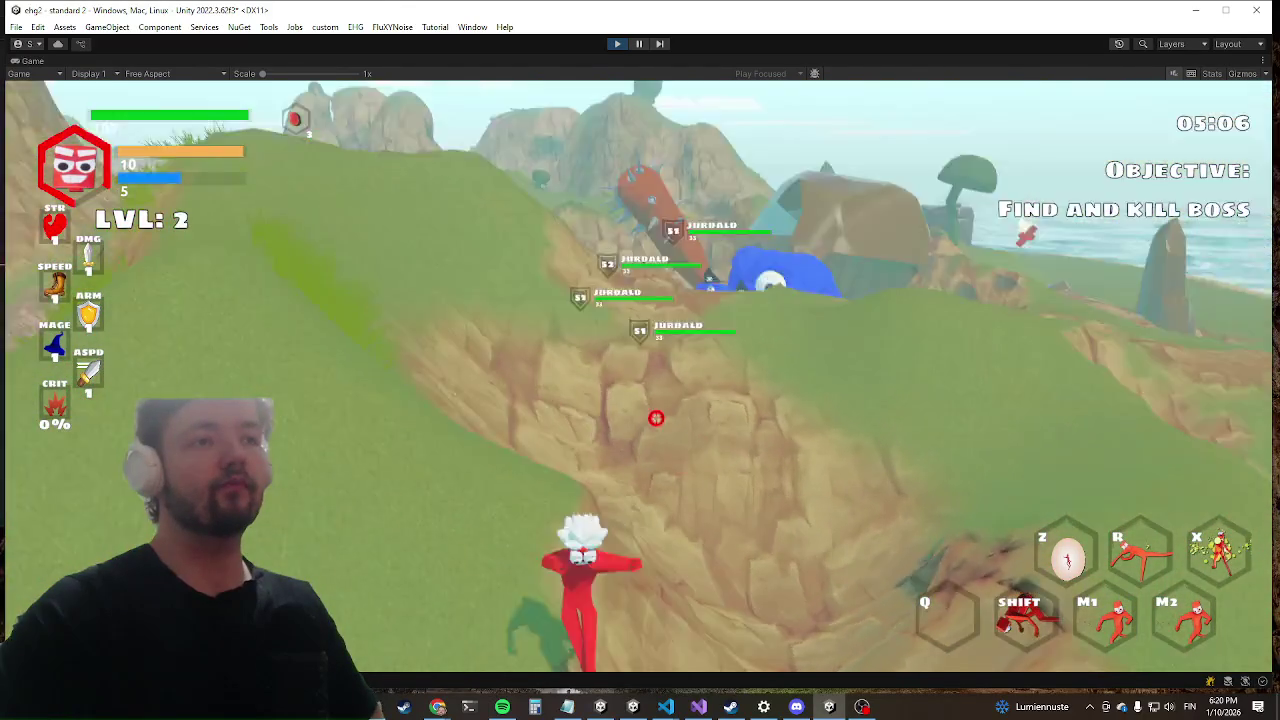
key(w)
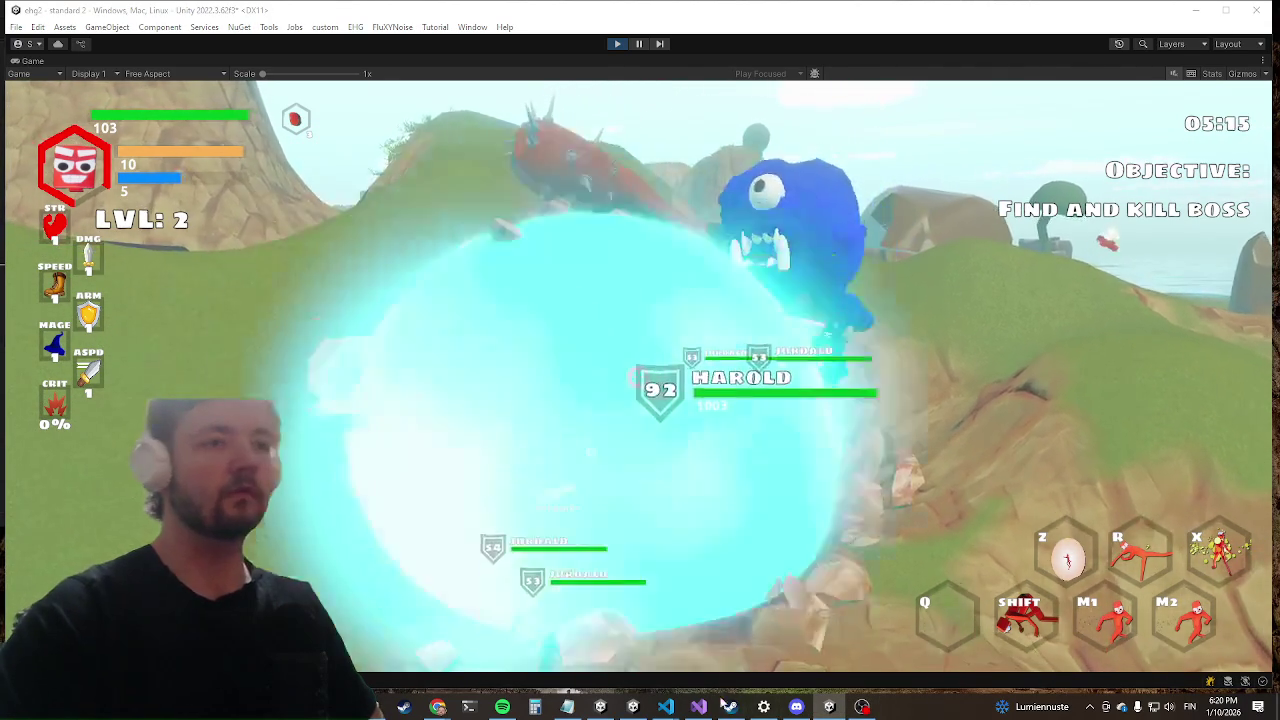
click(700, 707)
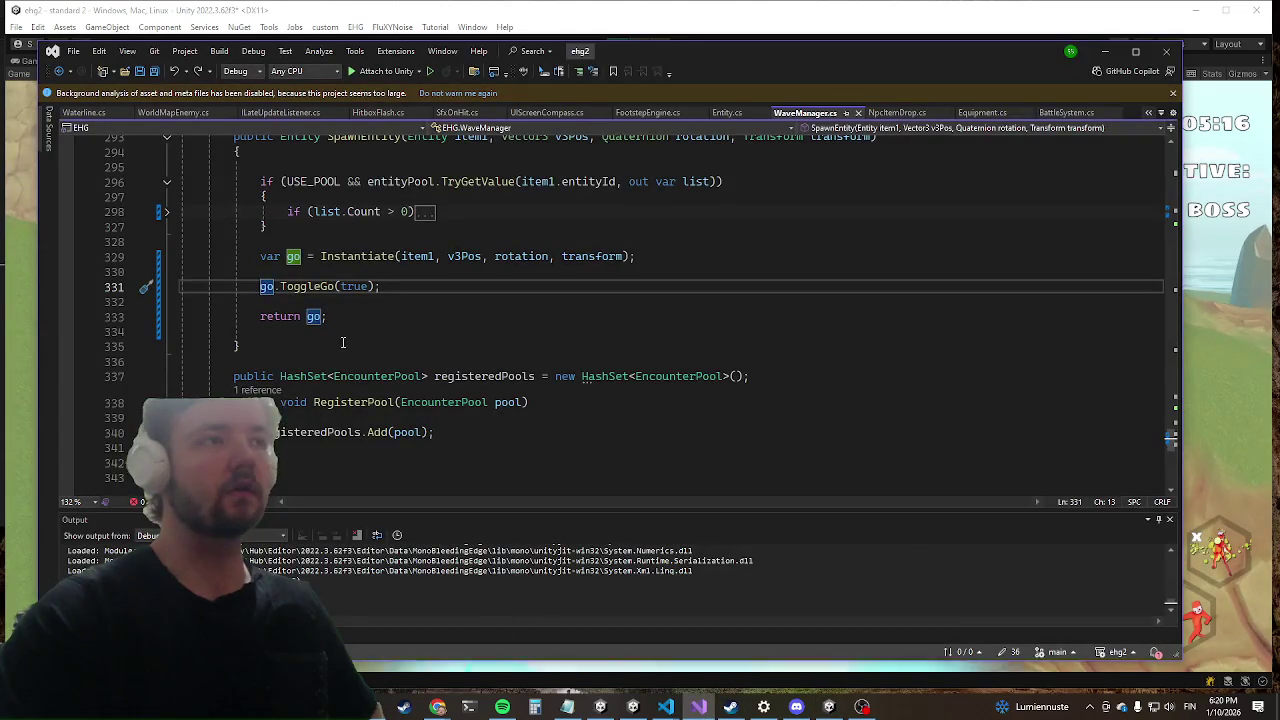
click(722, 113)
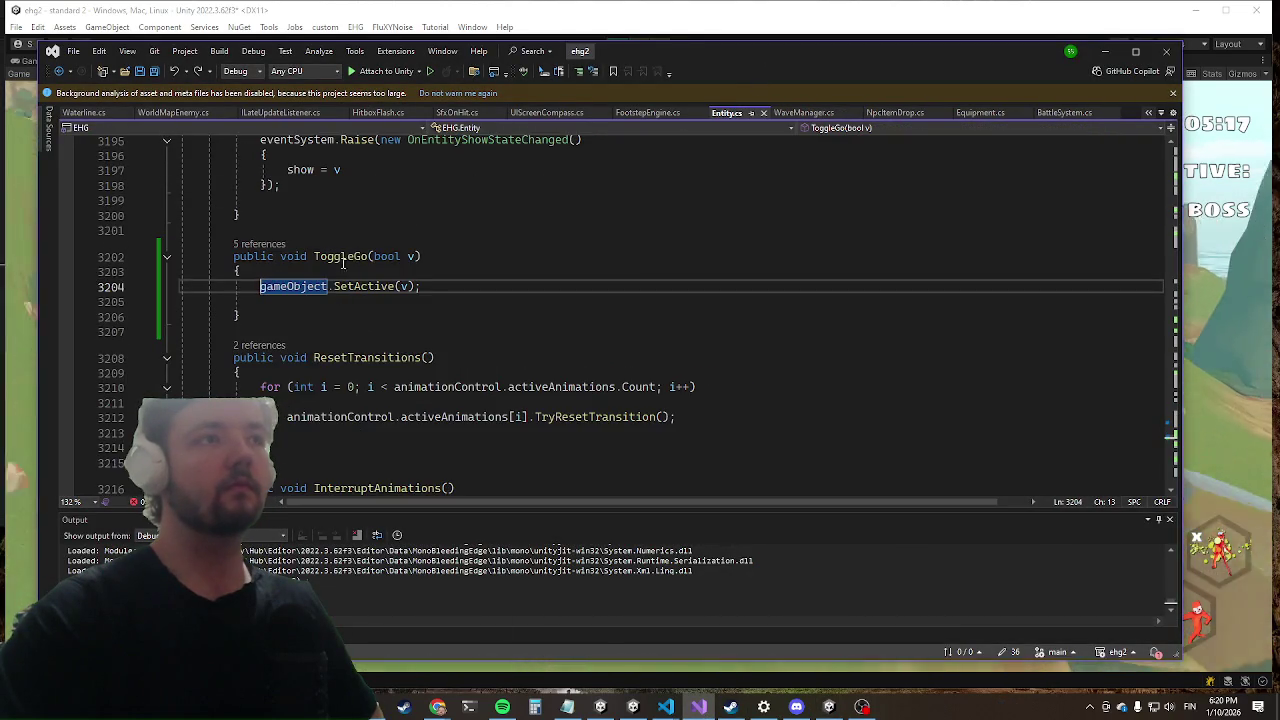
scroll(360, 300, up, 6)
scroll(389, 340, up, 1)
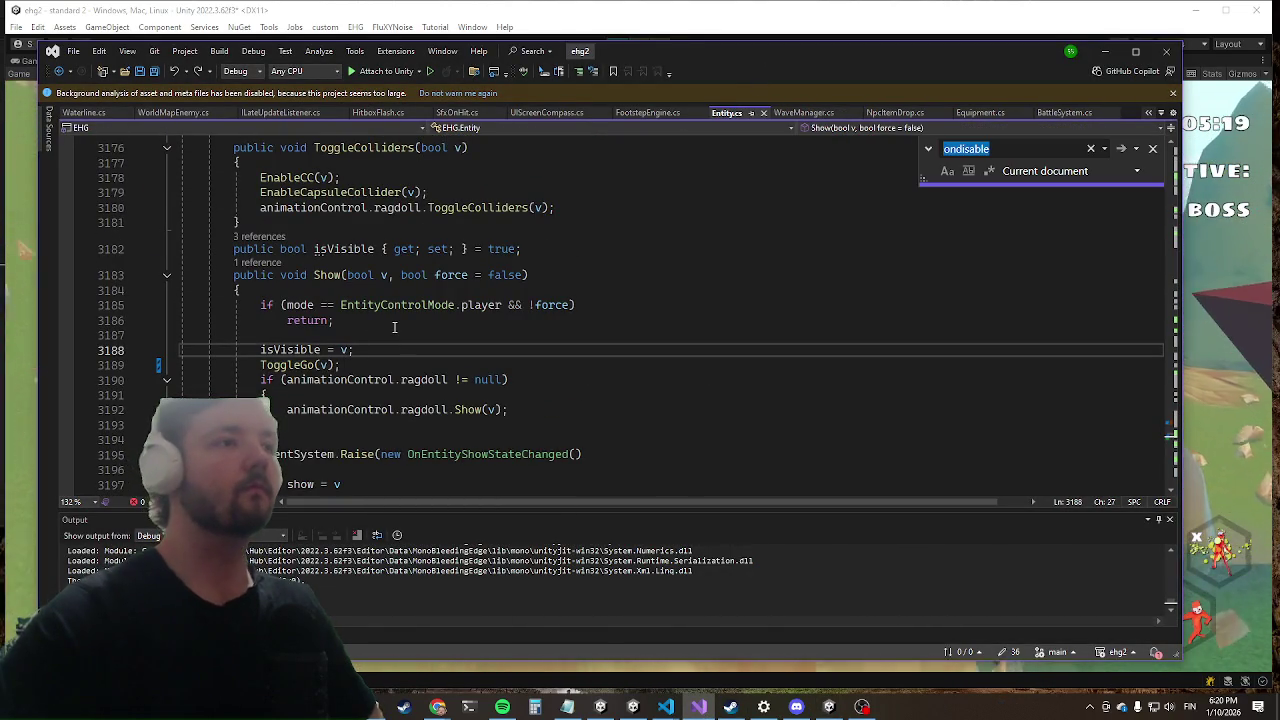
text(ondisable)
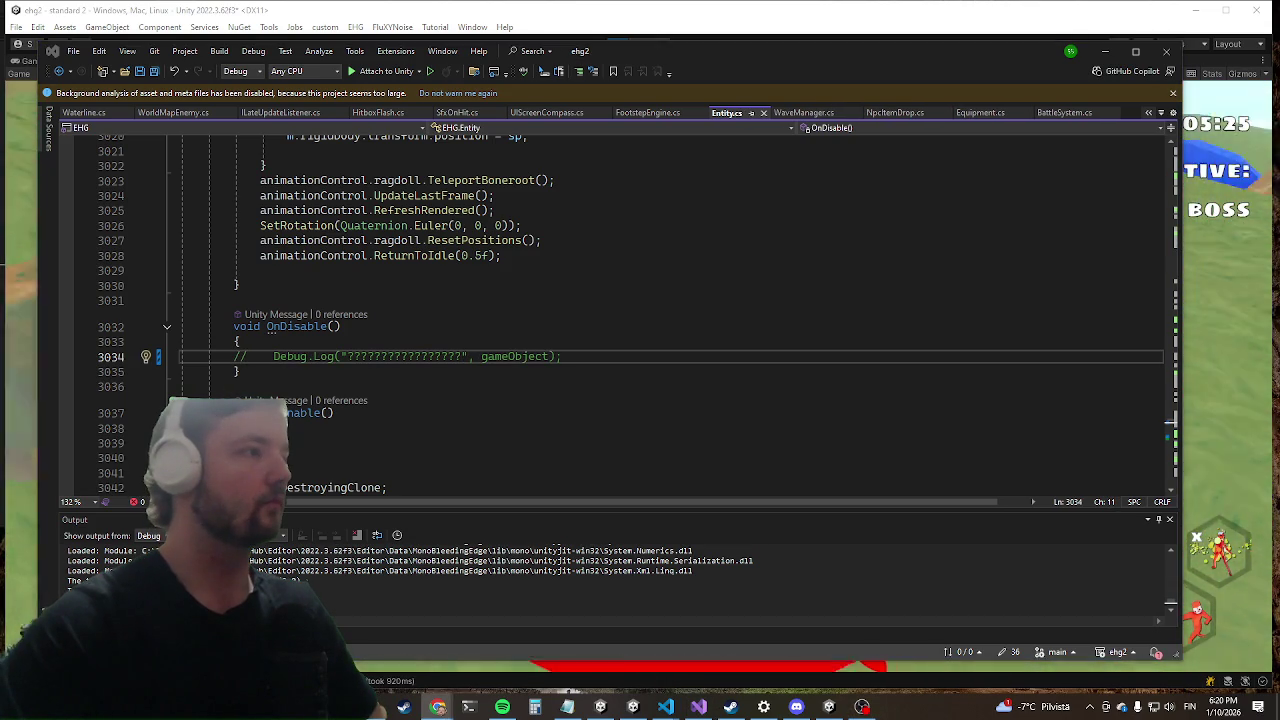
key(alt+Tab)
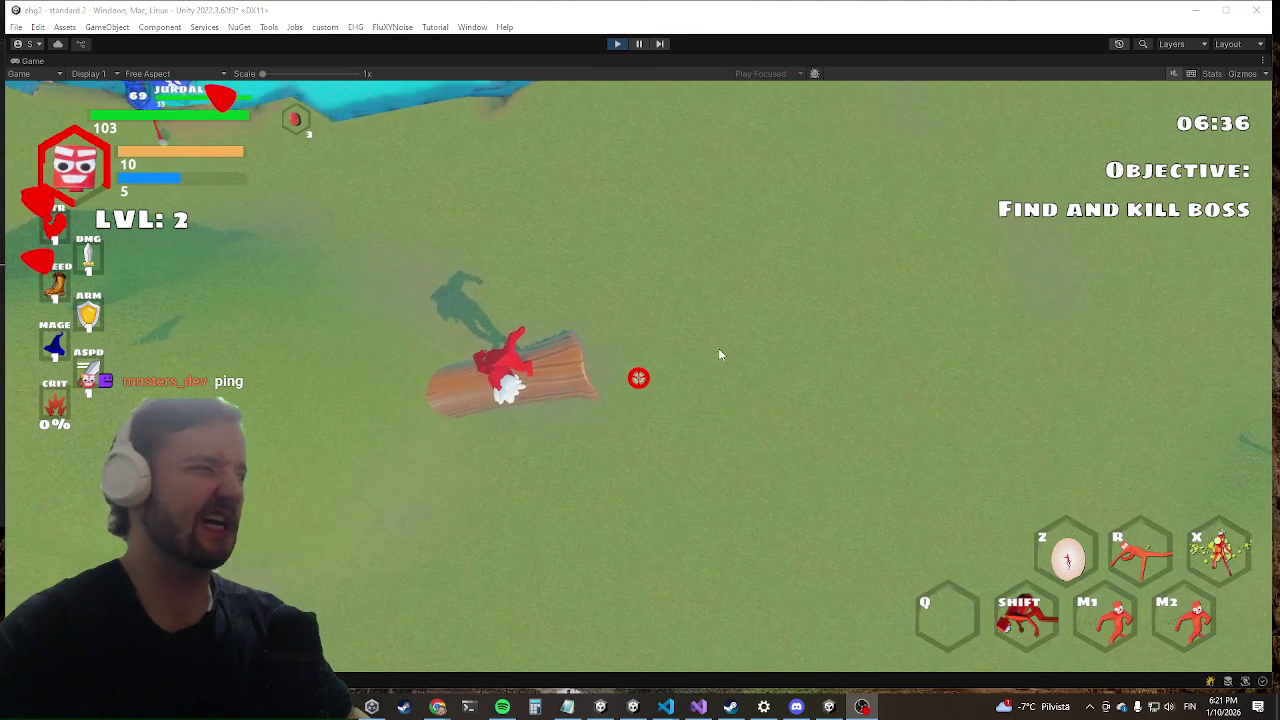
key(shift)
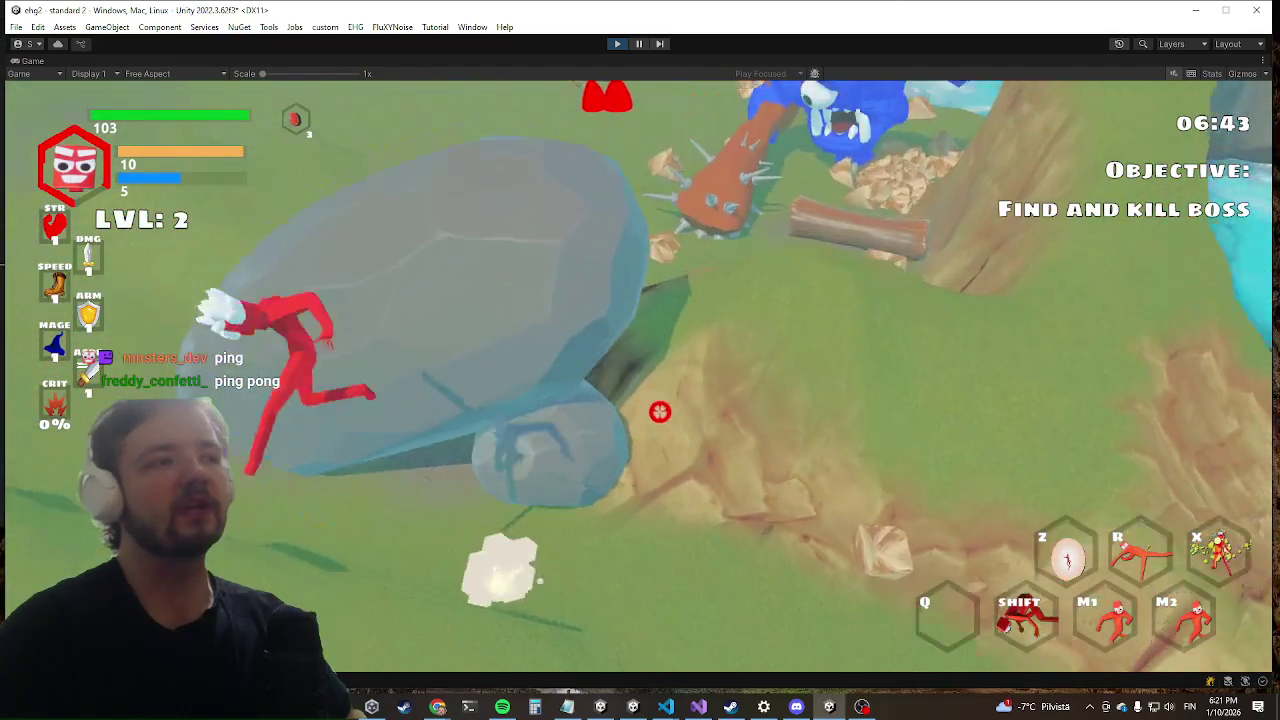
key(shift)
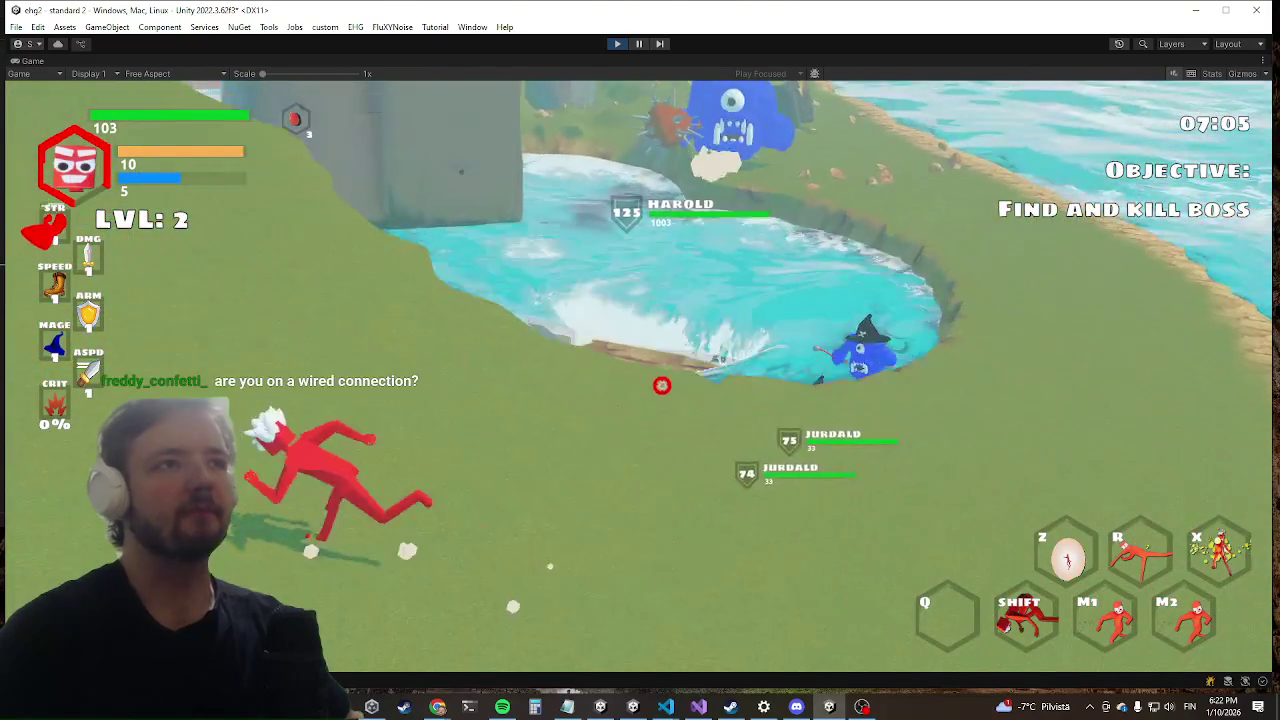
key(alt+Tab)
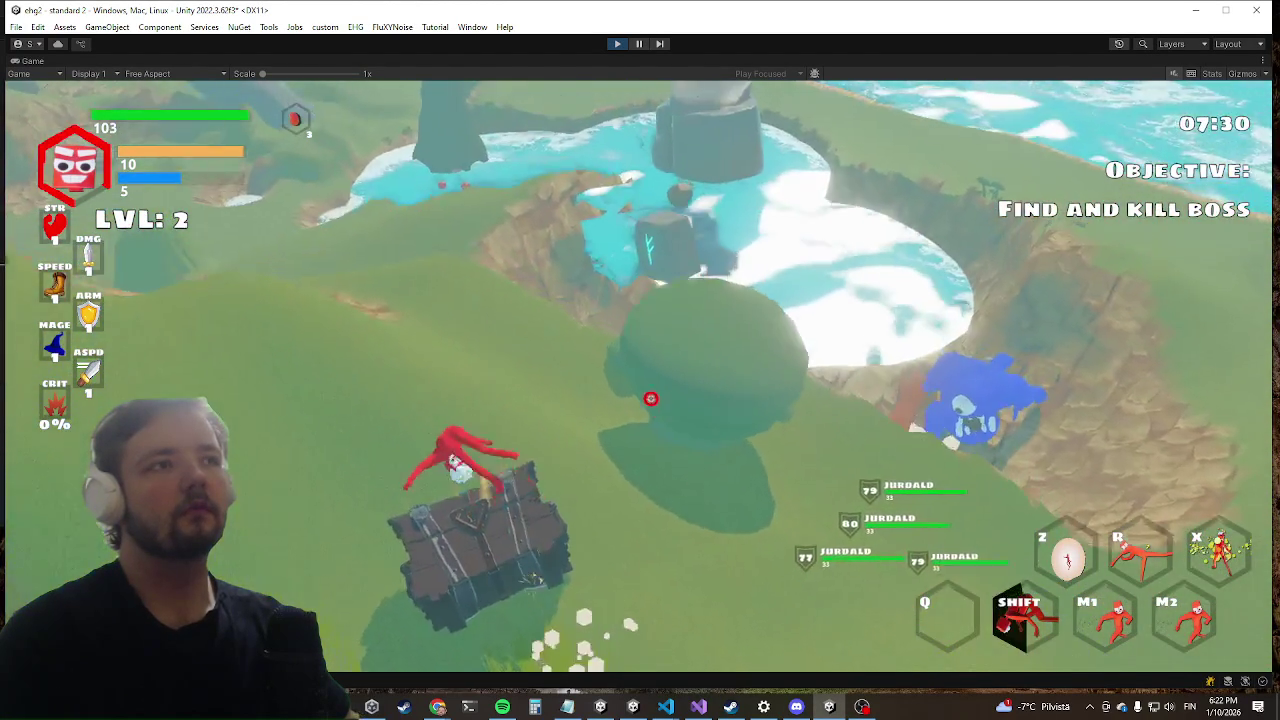
key(shift)
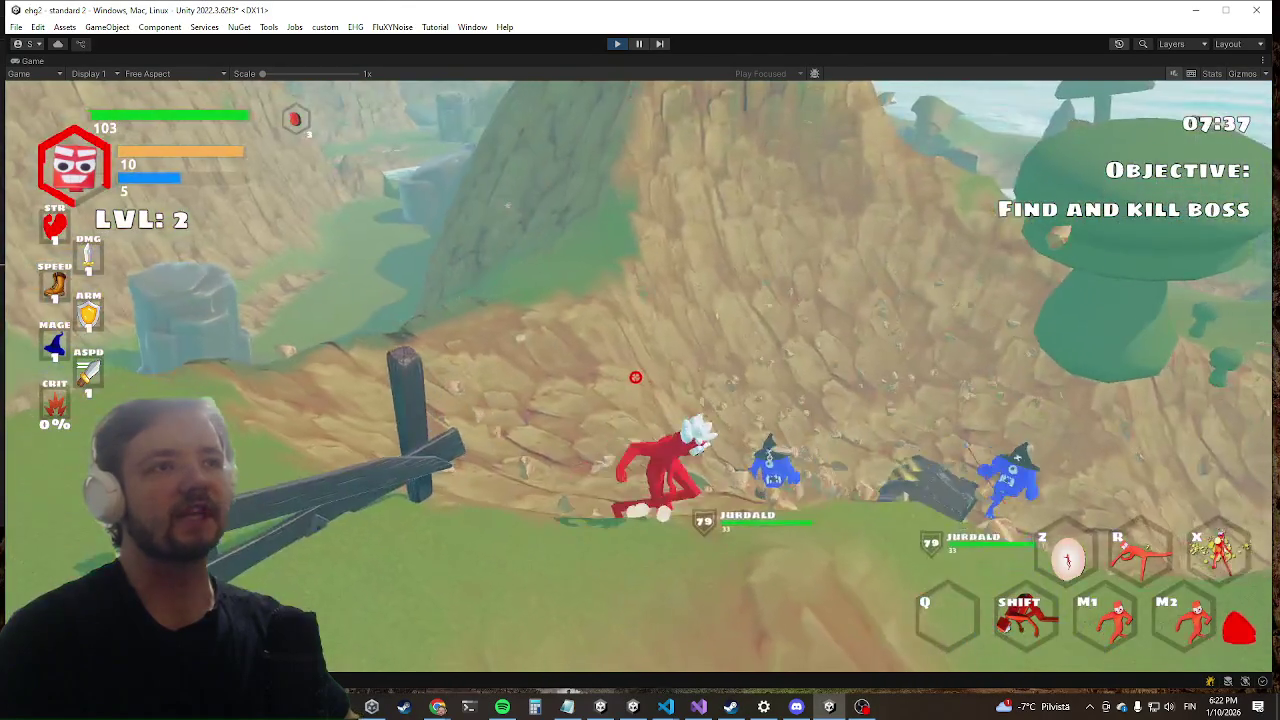
key(a)
key(space)
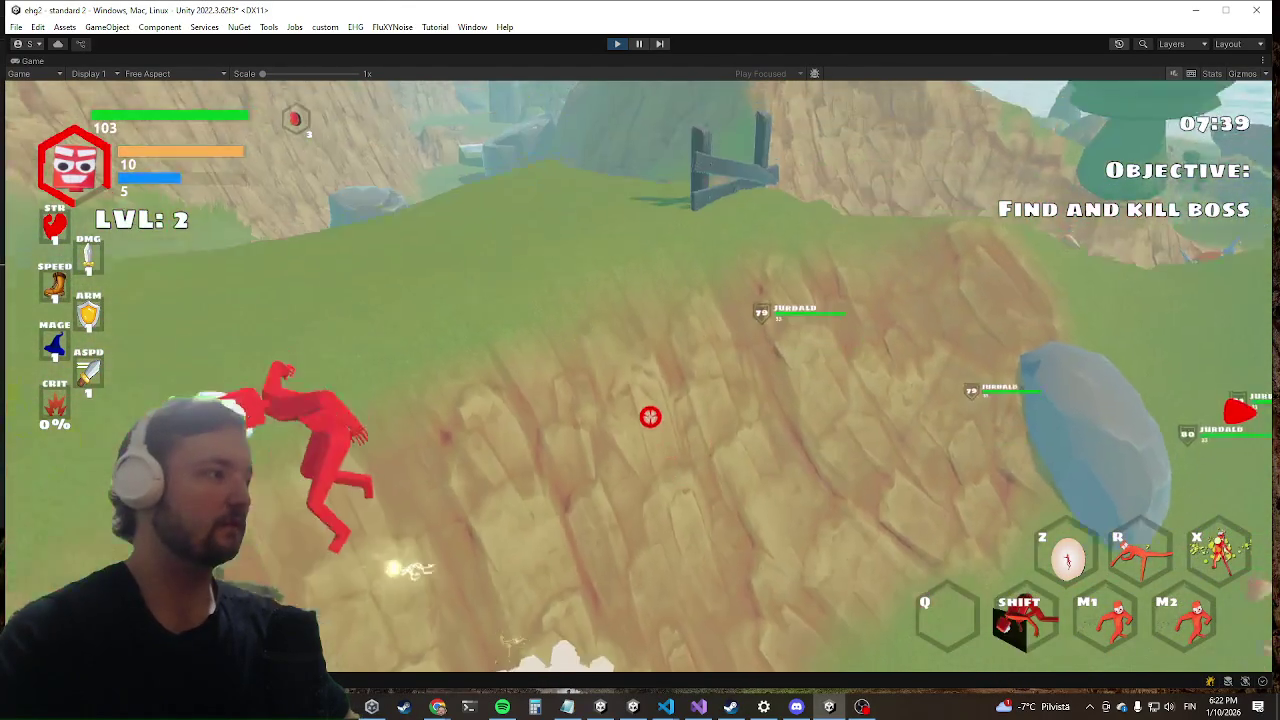
key(alt+Tab)
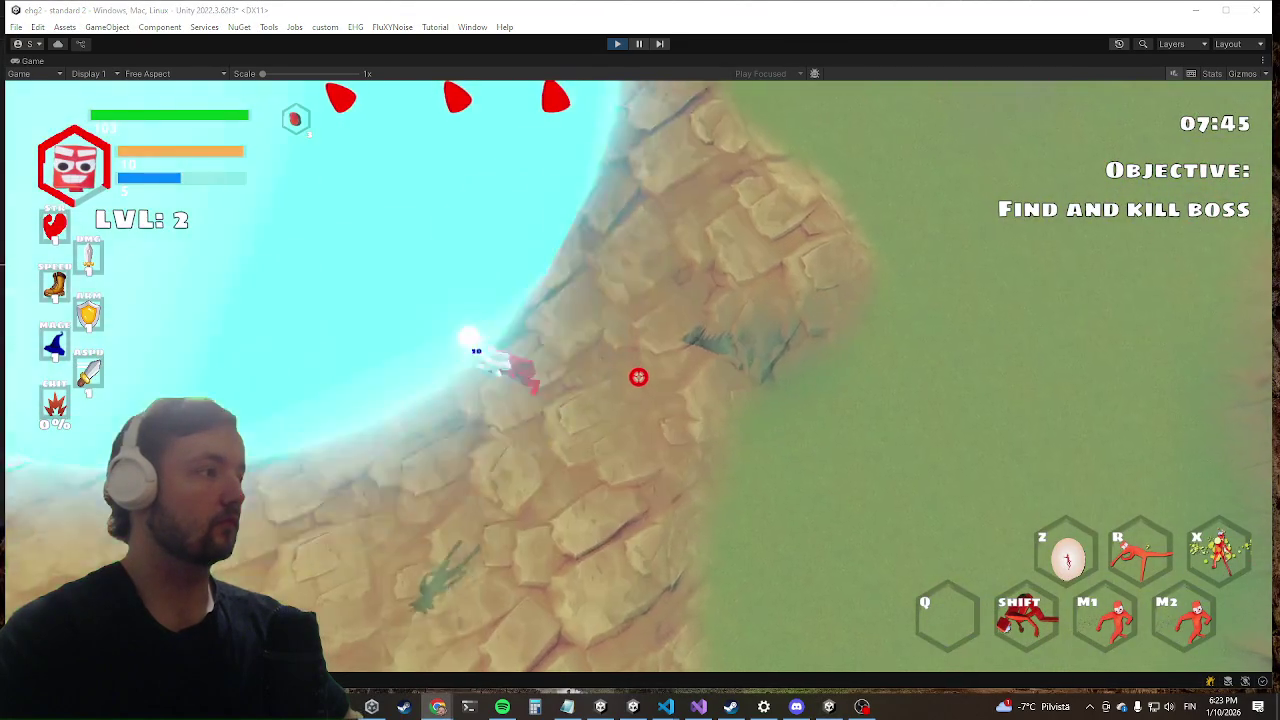
key(w)
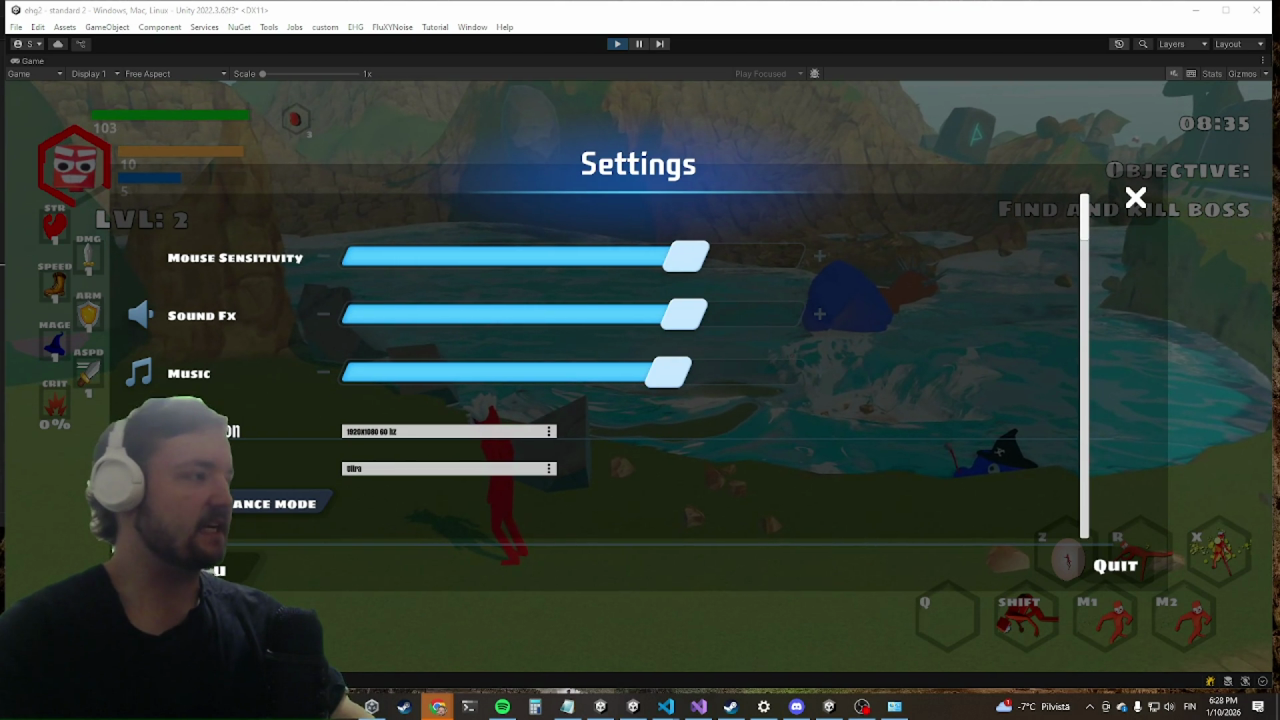
Step: Close the Settings menu and fight enemies with Shift dashes, a left-click attack and X blast
key(Escape)
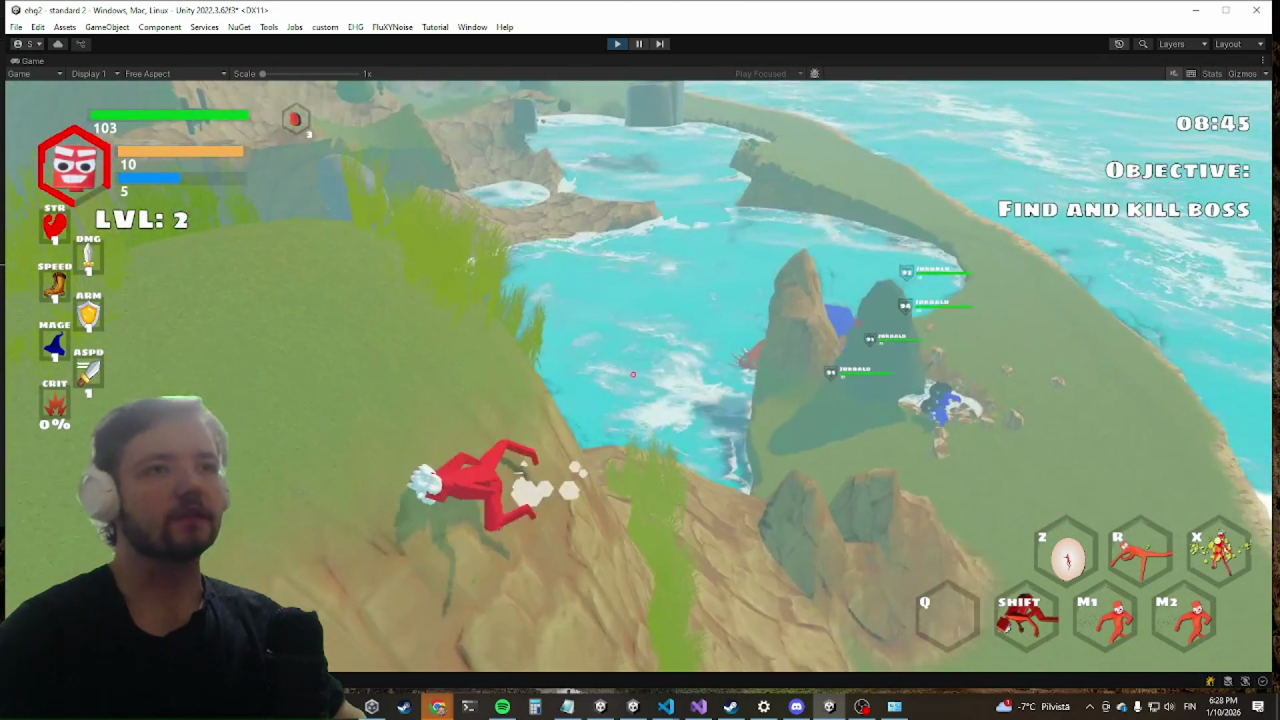
key(shift)
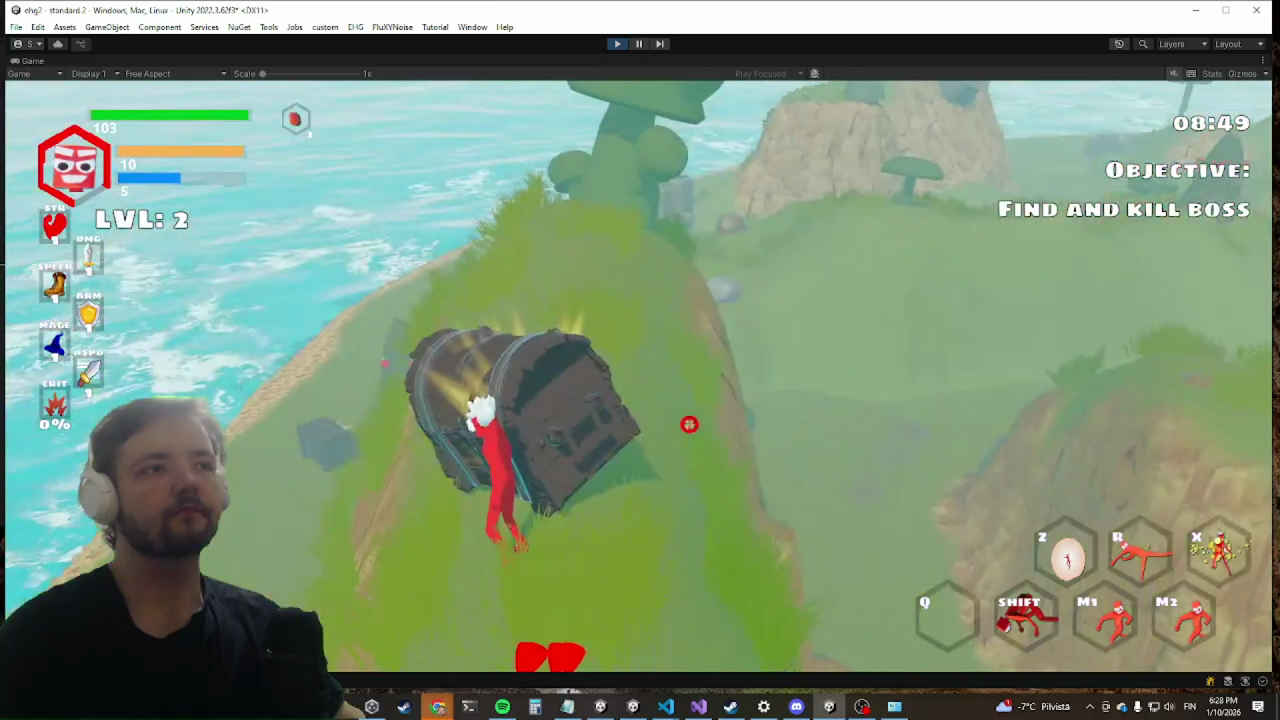
click(638, 376)
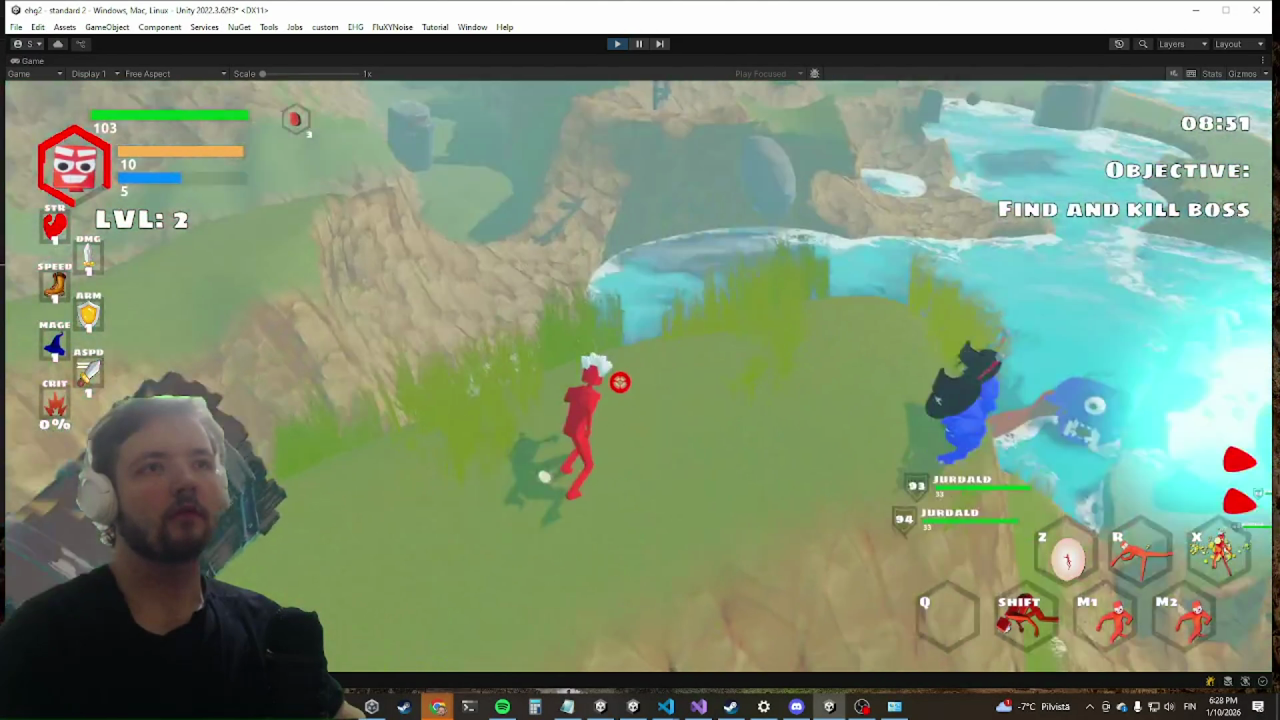
key(x)
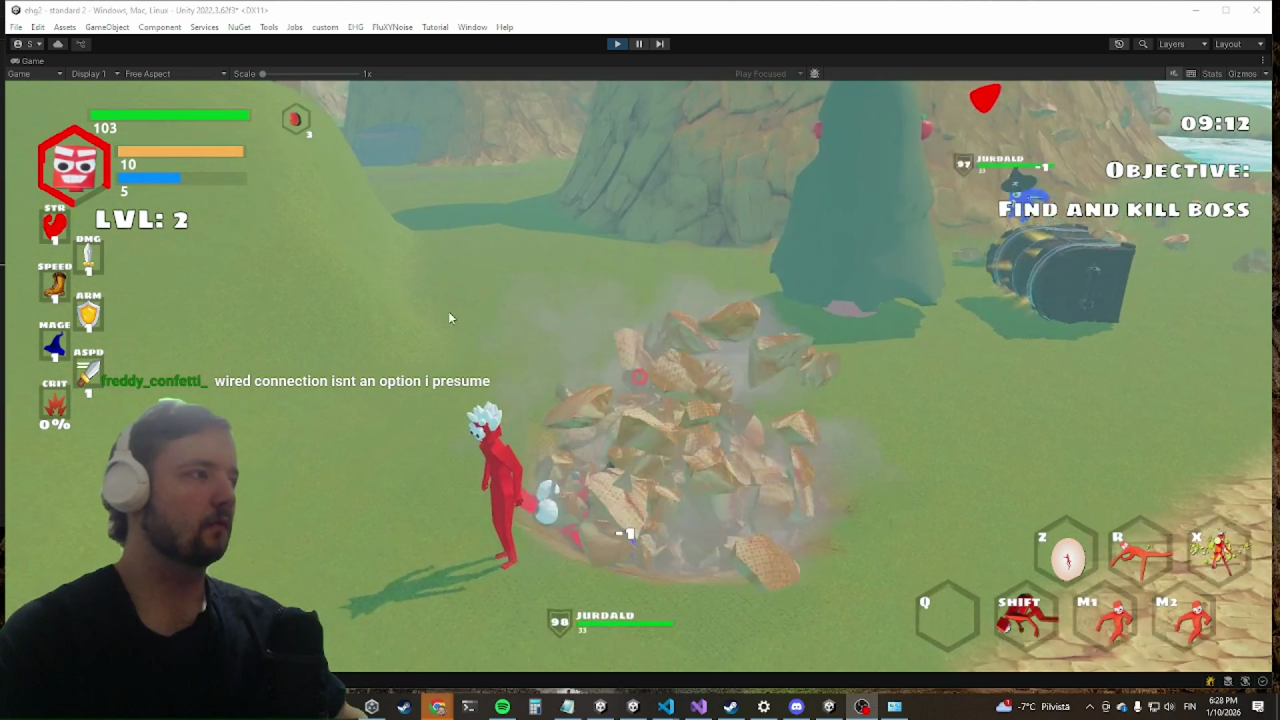
key(shift)
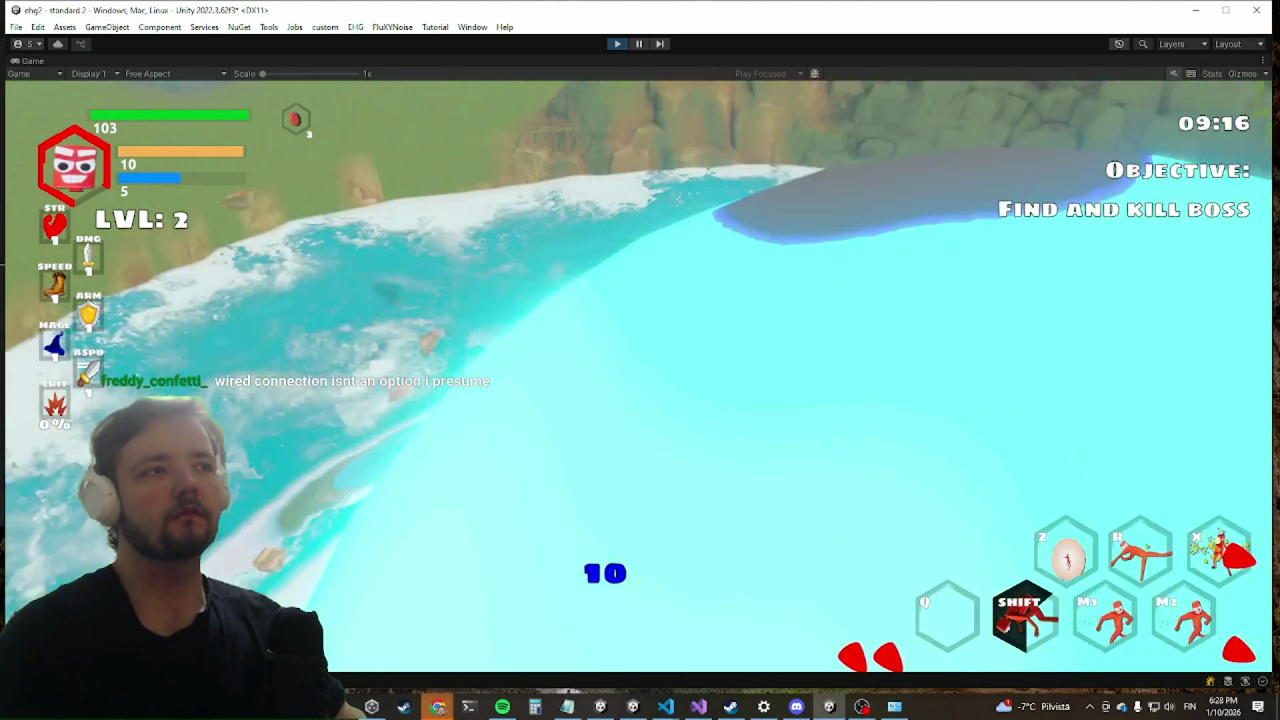
Step: Dash and run past the ruins and off the cliff to the chest, then open its inventory with E
click(650, 376)
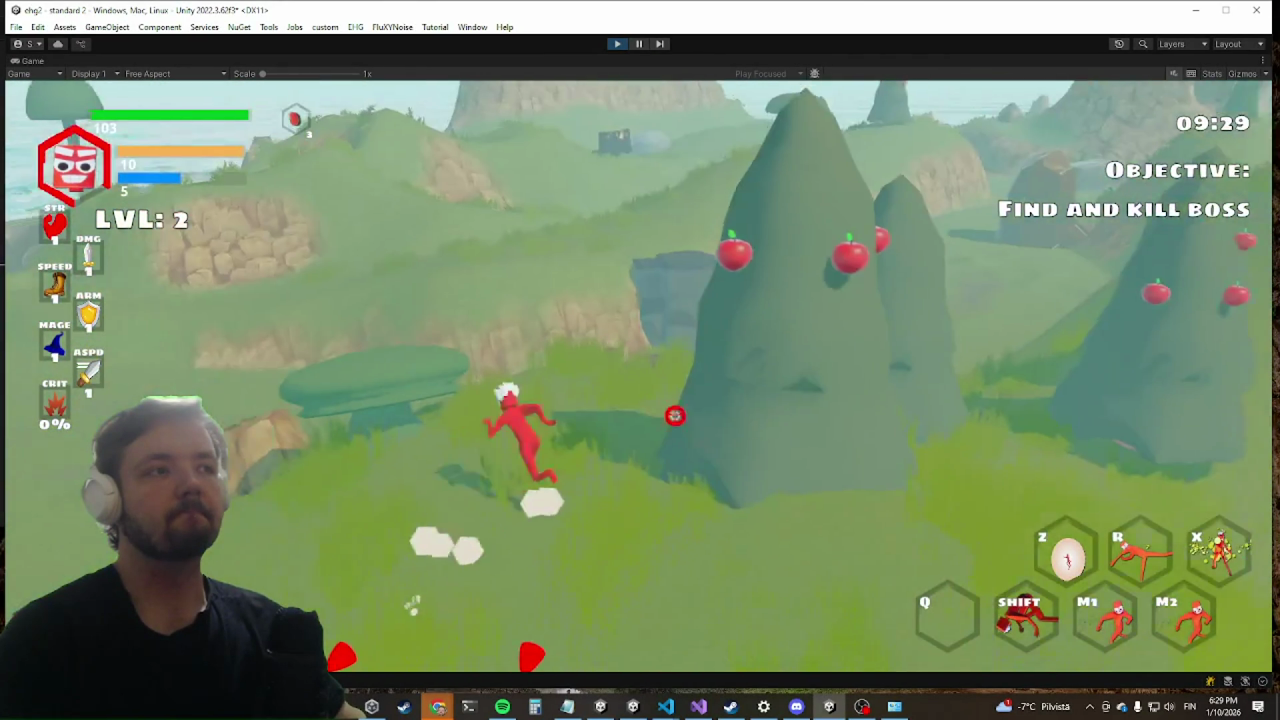
key(shift)
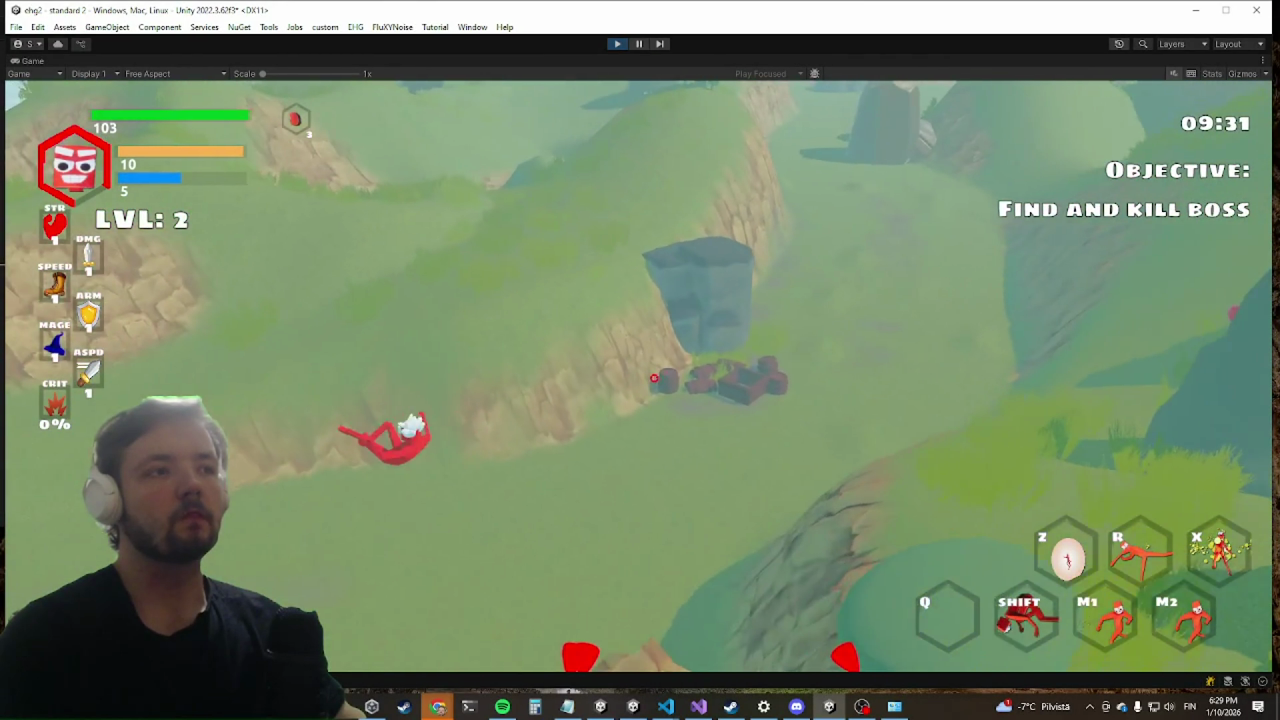
key(w)
key(w)
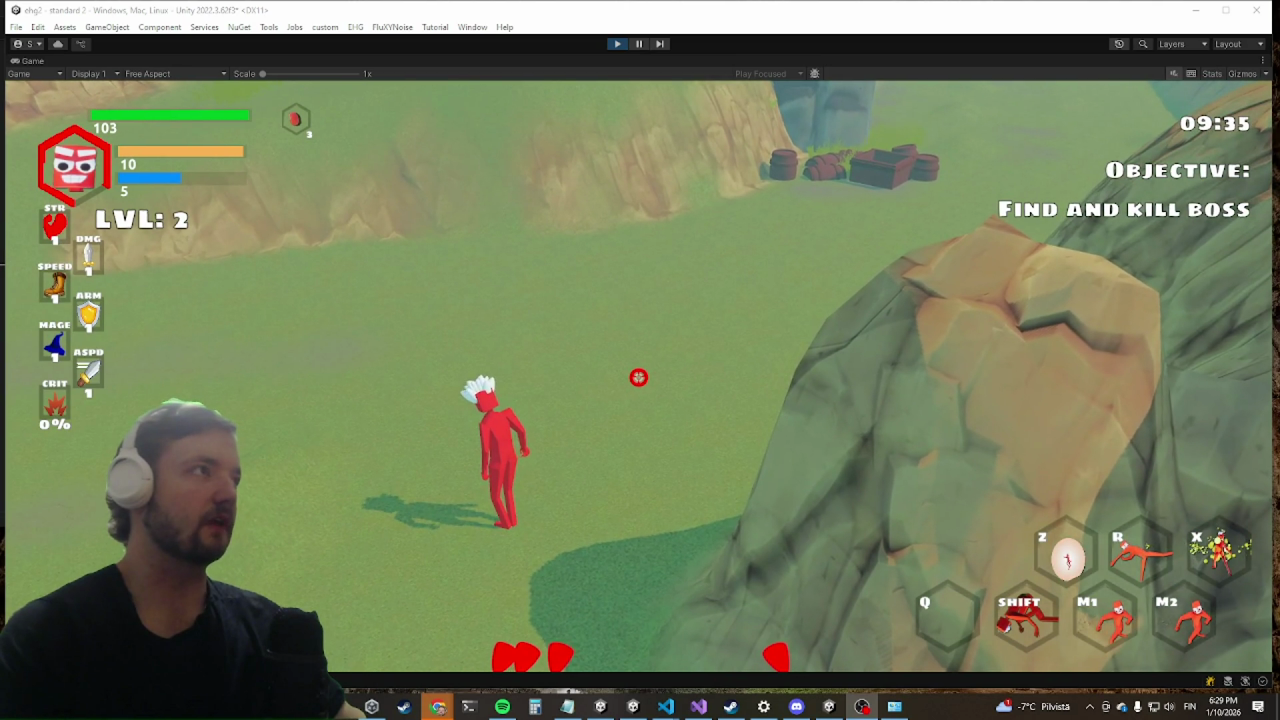
key(w)
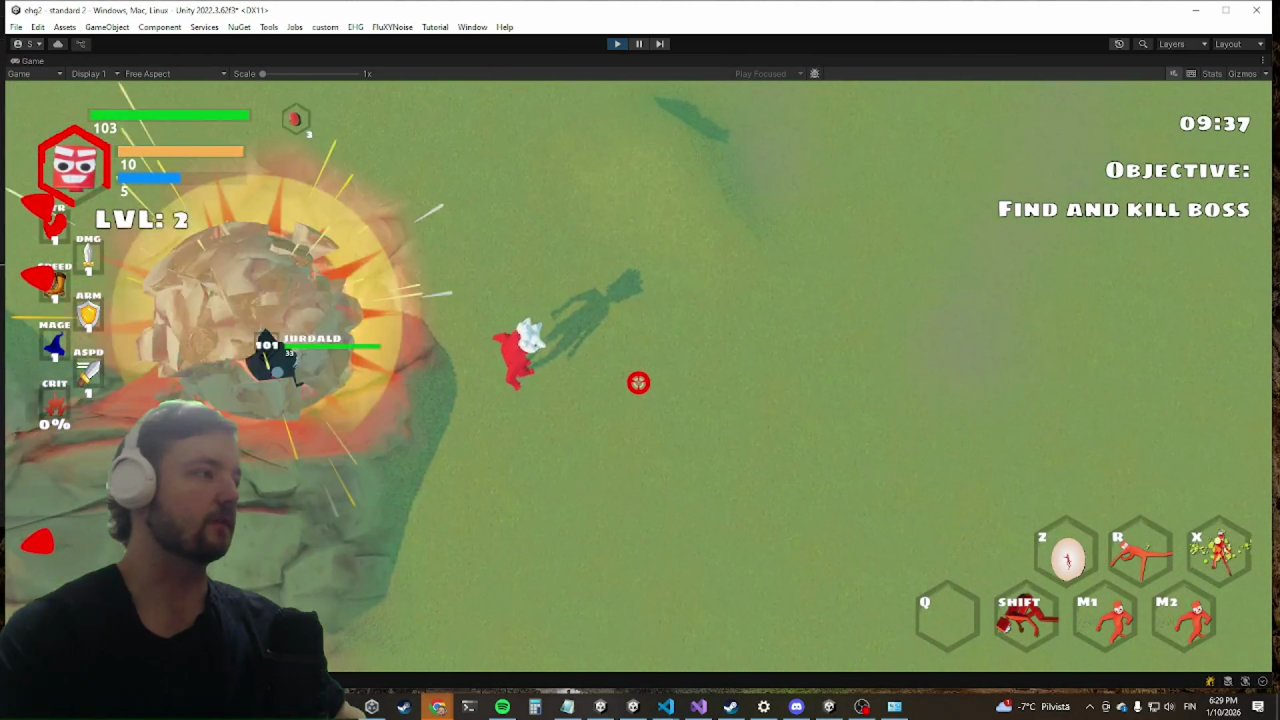
key(shift)
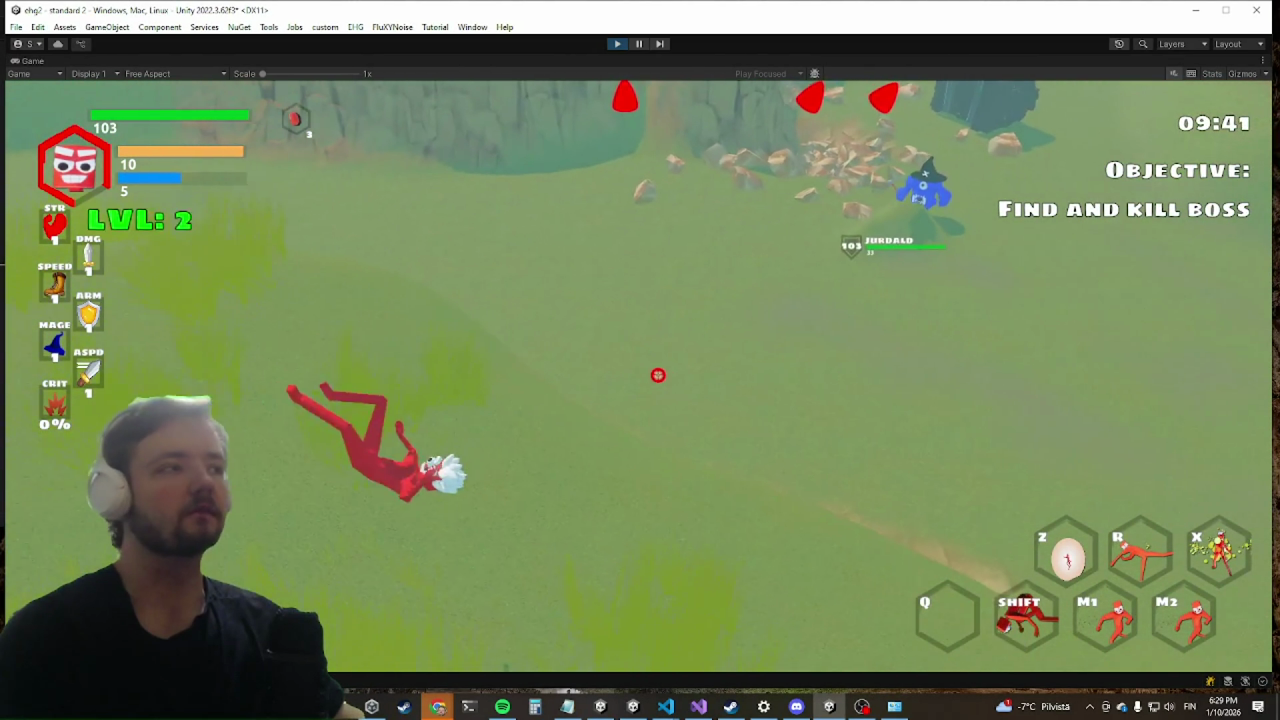
key(w)
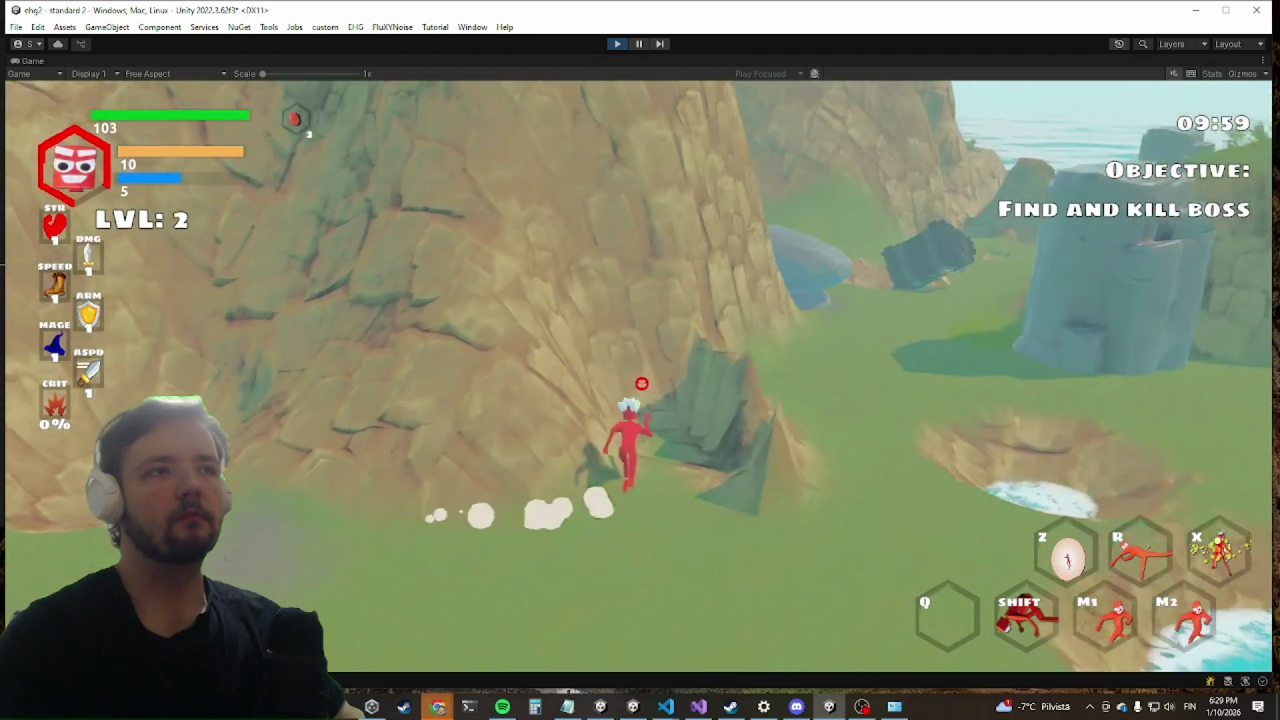
key(shift)
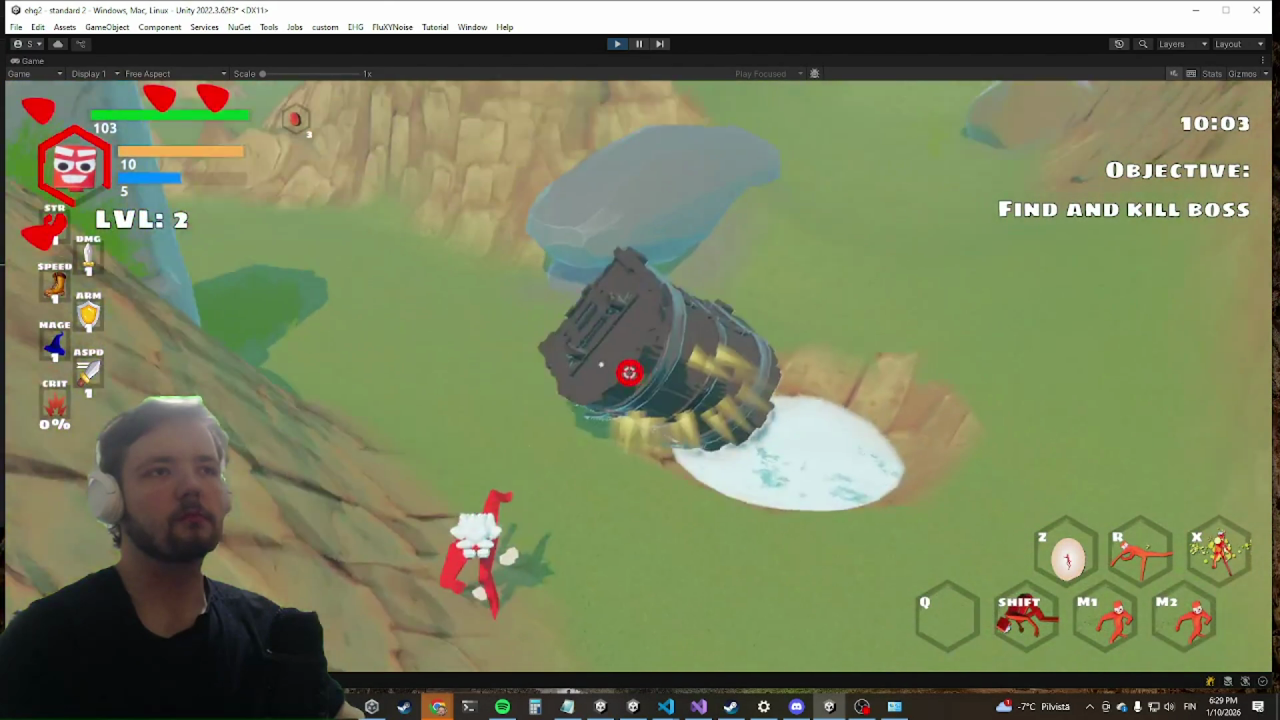
key(e)
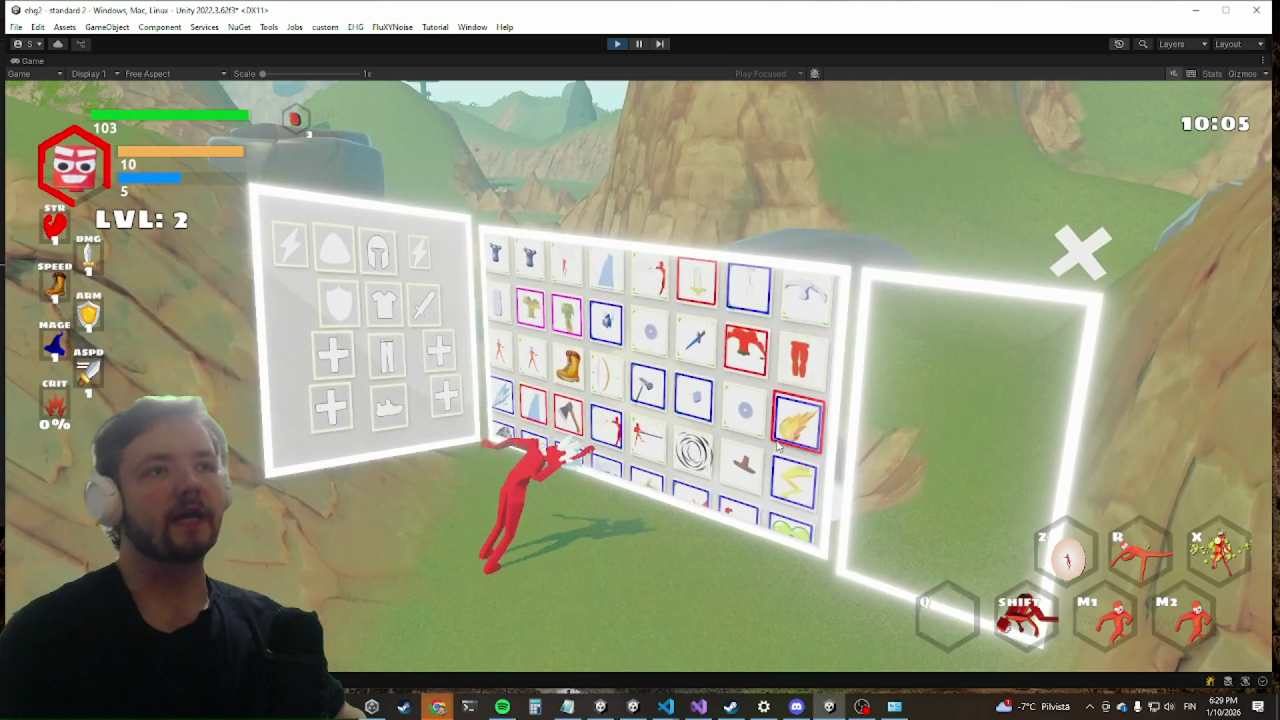
Step: Equip the ONHITFIRE item and check the PLANE, LASER, CAPE2 and SWORDS details
click(777, 448)
click(768, 497)
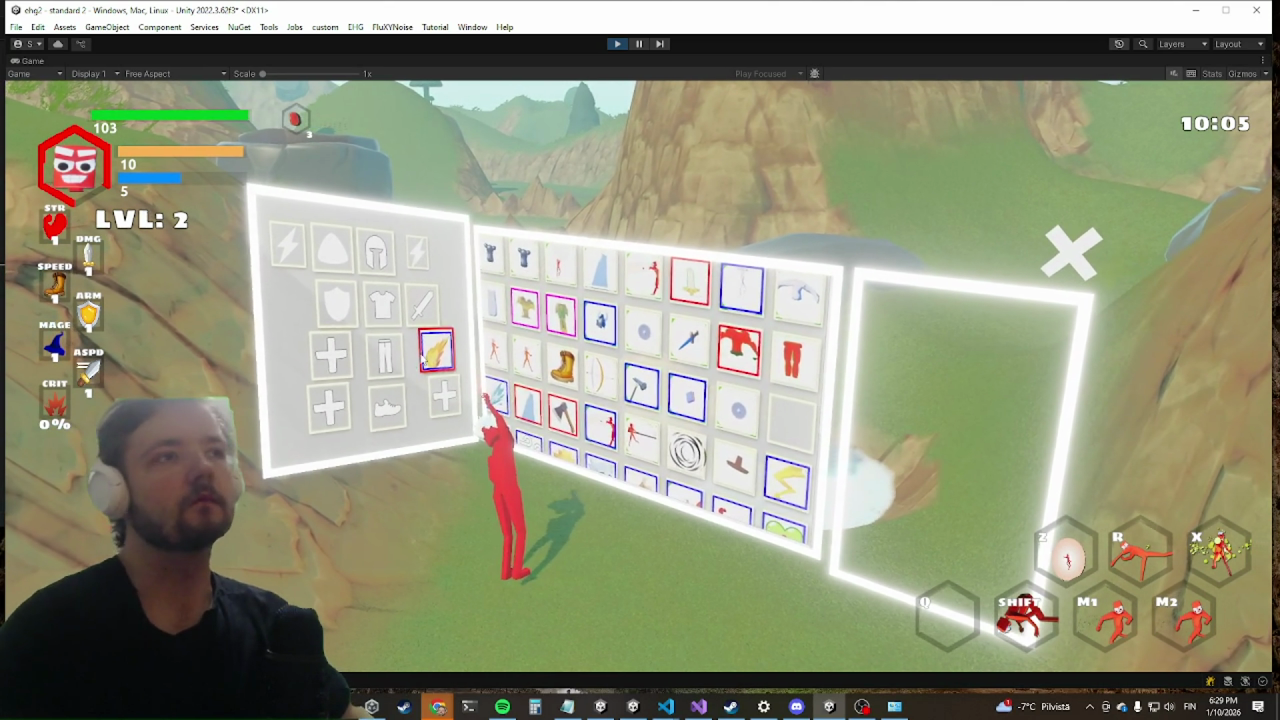
click(603, 262)
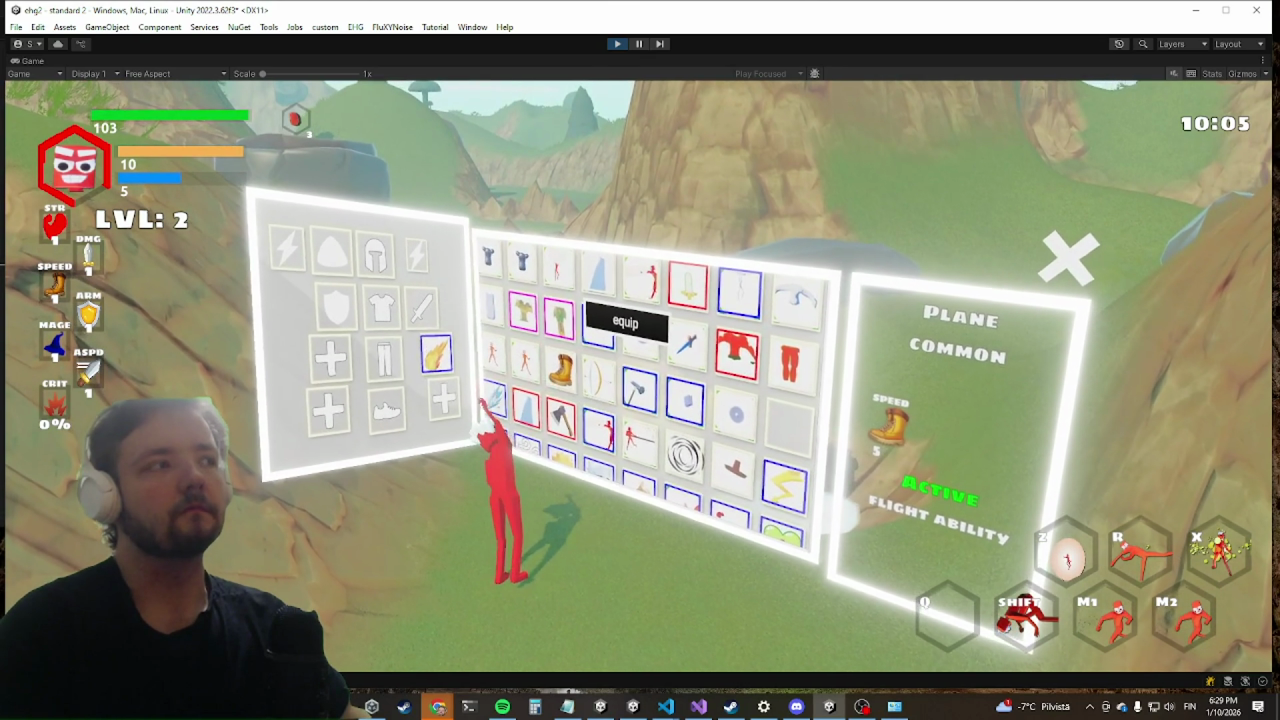
click(598, 428)
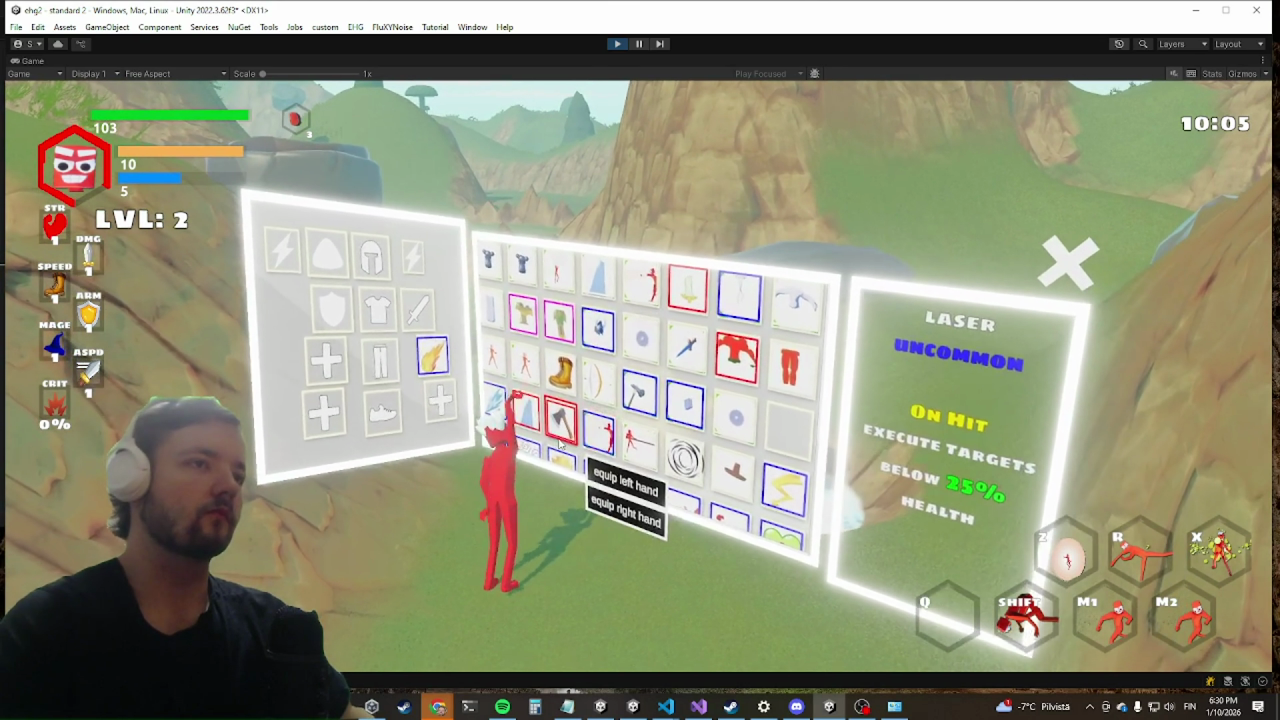
click(497, 400)
click(527, 410)
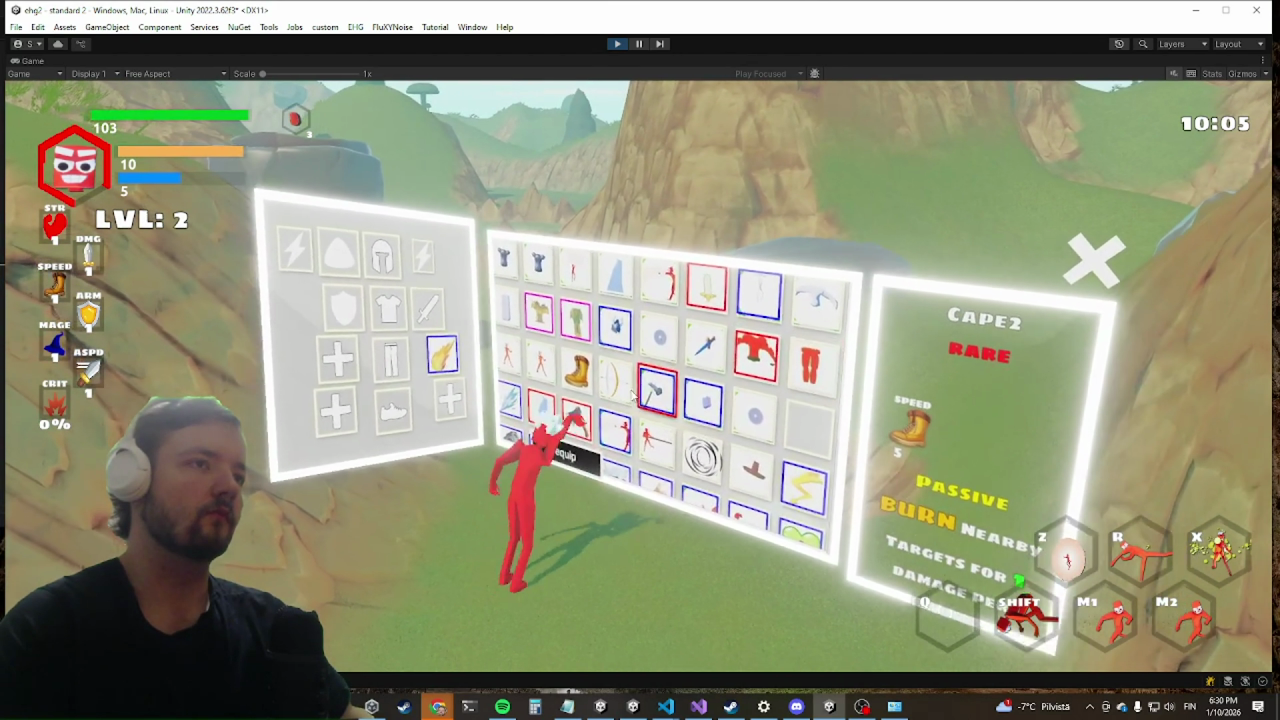
click(645, 392)
Step: Inspect WIZARD PANTS.001, CHESTPLATE, SPELLCAST LEFT, HAMMER, SWORD1, AXE2H10_GREY, MAGIC ROBES and LIGHTNINGONHIT
click(500, 312)
click(527, 262)
click(690, 290)
click(523, 408)
click(528, 362)
click(693, 355)
click(697, 346)
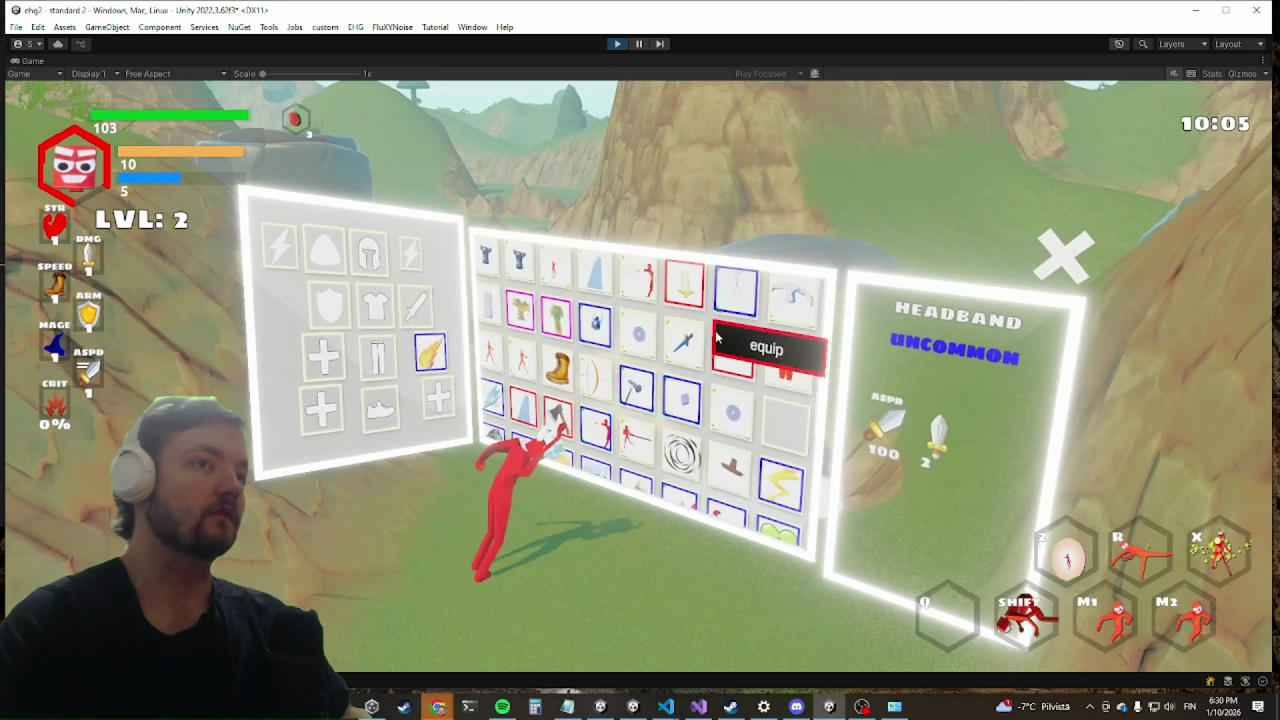
click(552, 405)
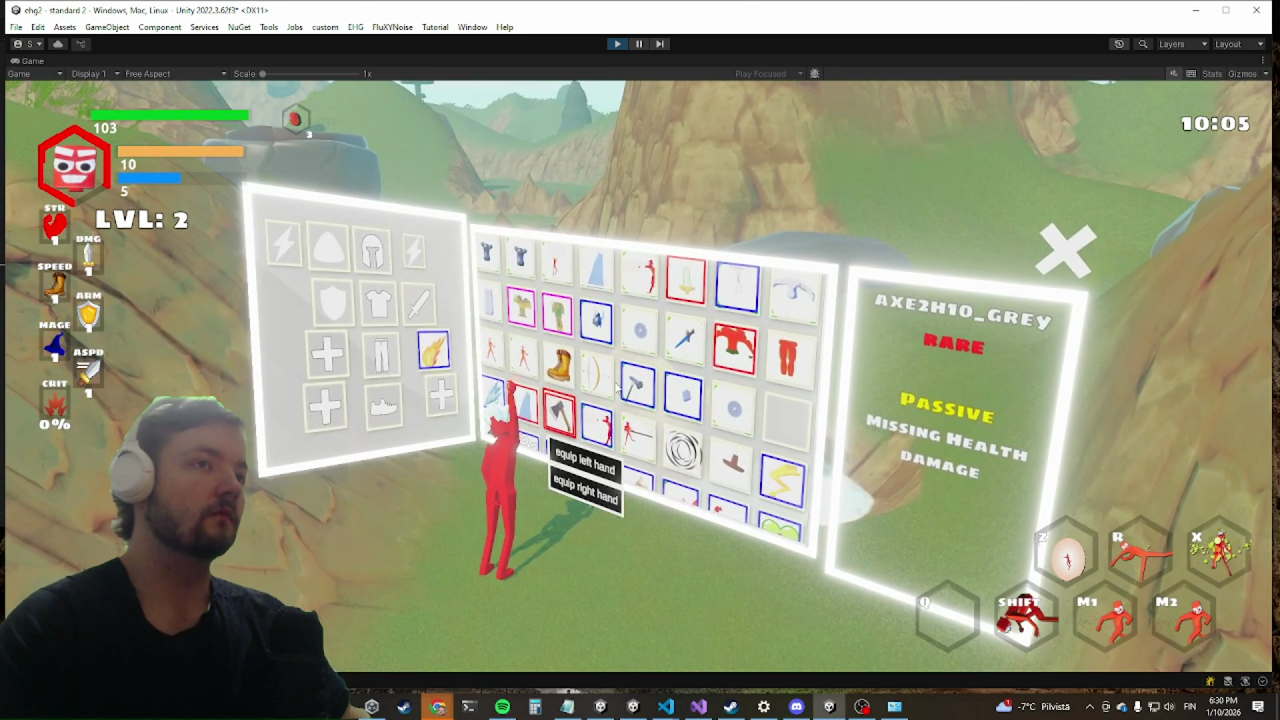
click(735, 350)
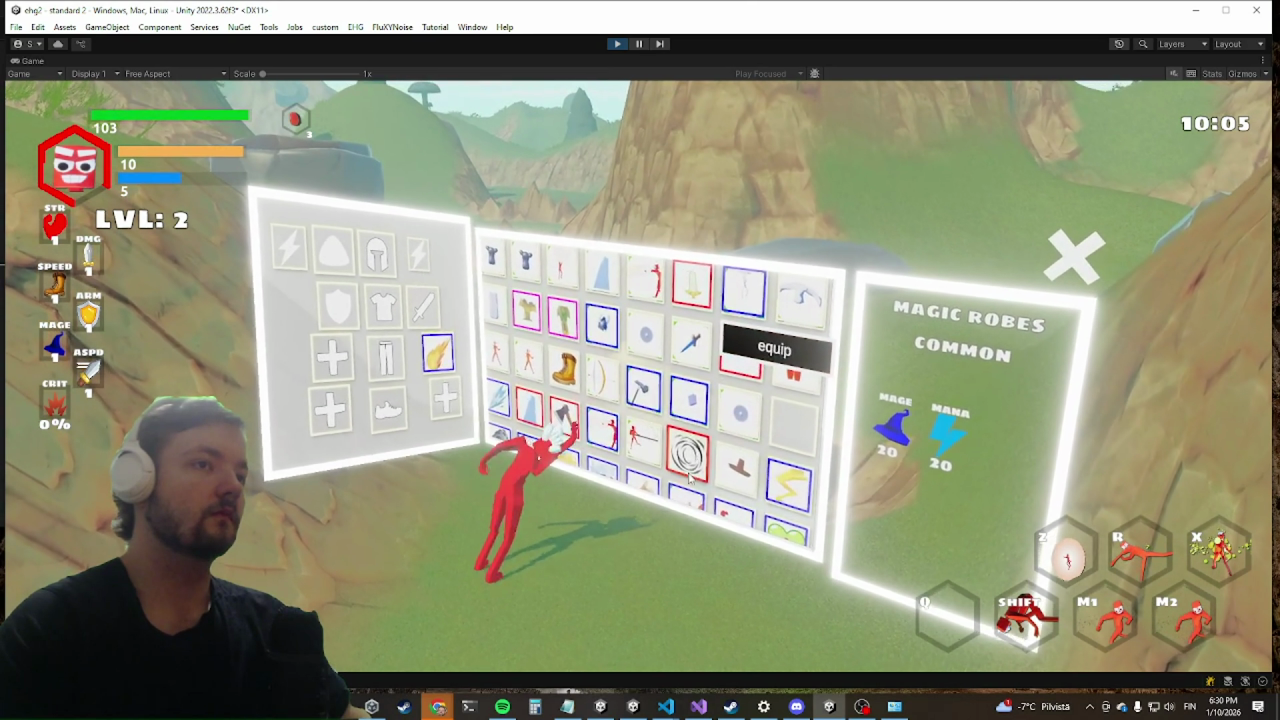
click(689, 477)
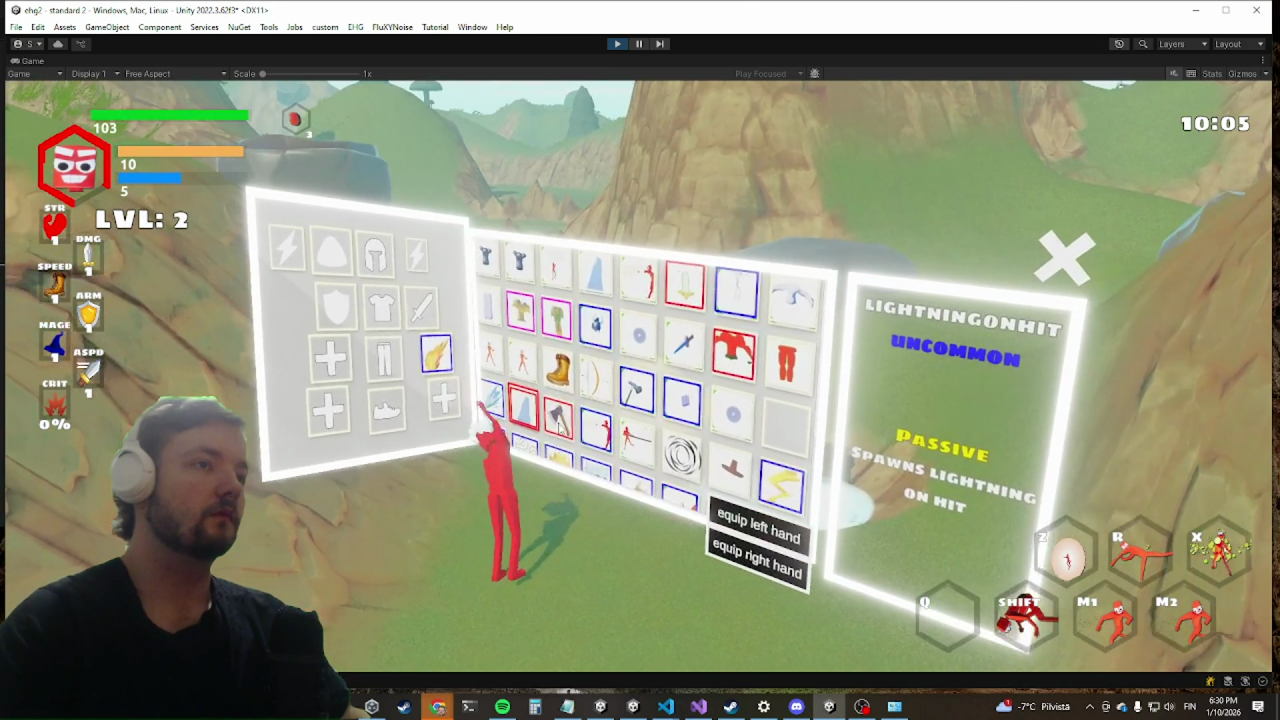
Step: Inspect the PICKUP, ASTEROIDDROP, AXE2H10_GREY, SPELLCAST LEFT and WG CHEST item details
click(640, 255)
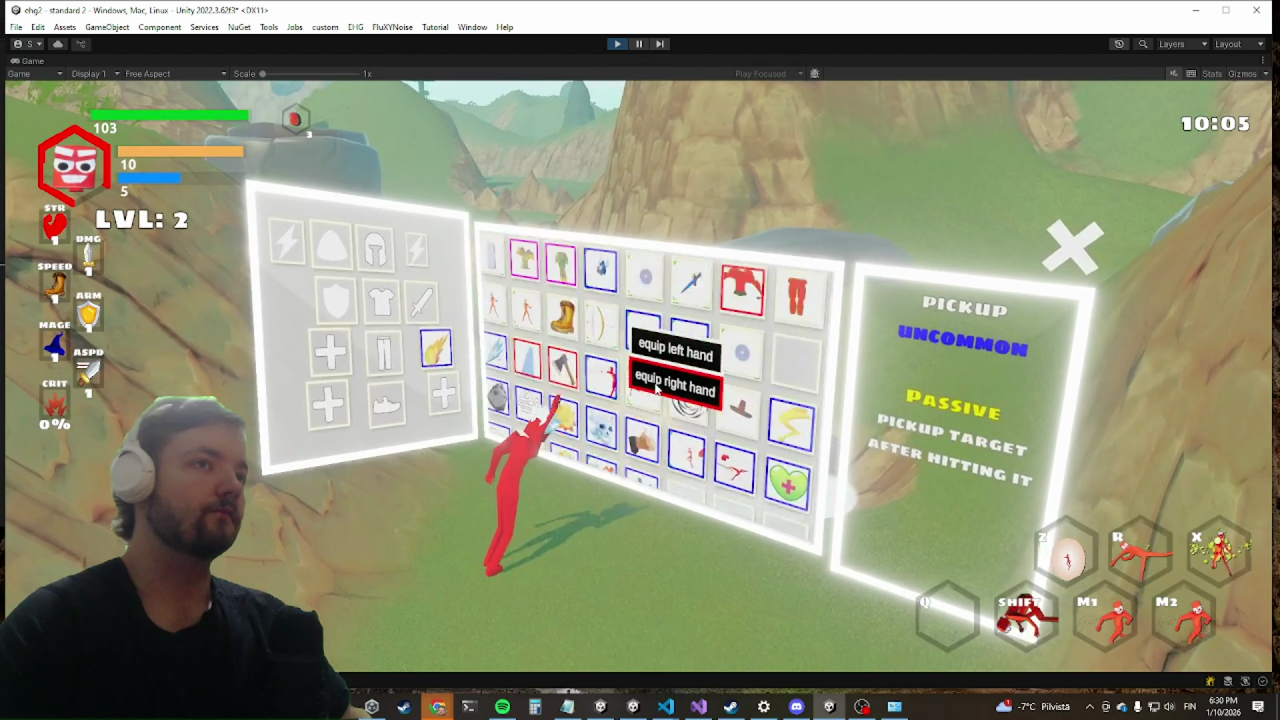
click(600, 478)
scroll(600, 440, up, 1)
click(597, 414)
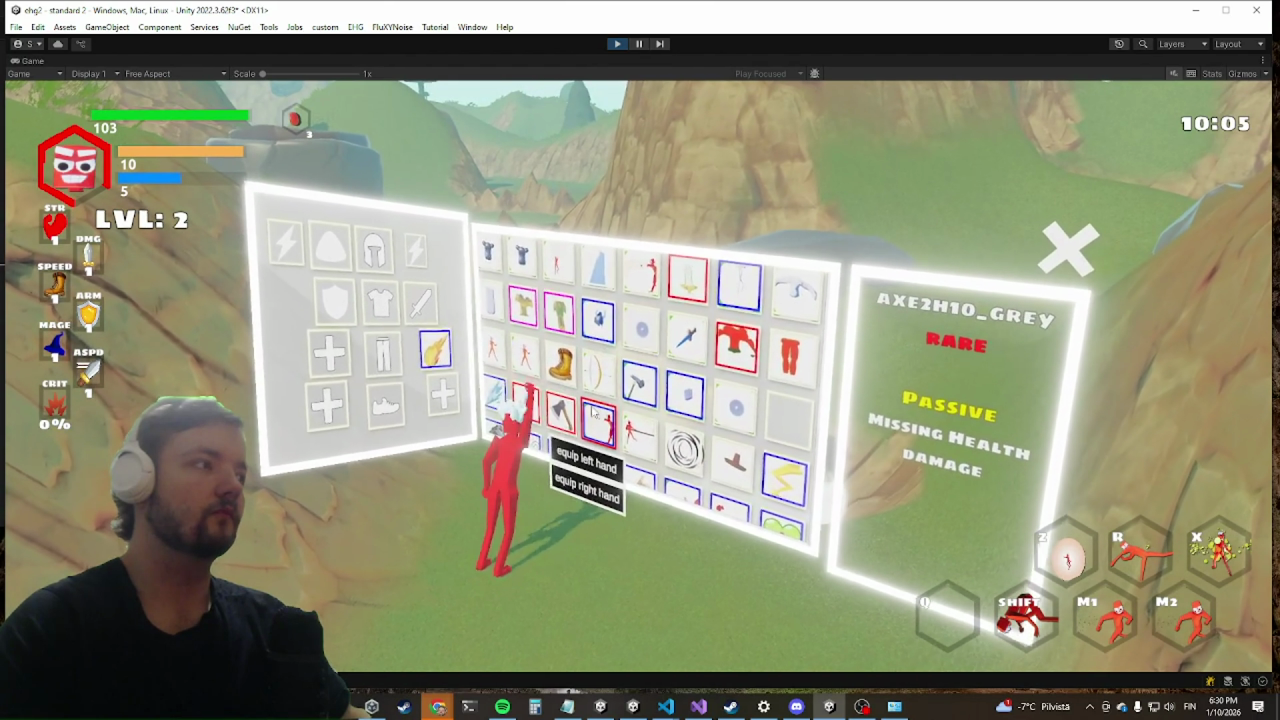
scroll(600, 400, down, 3)
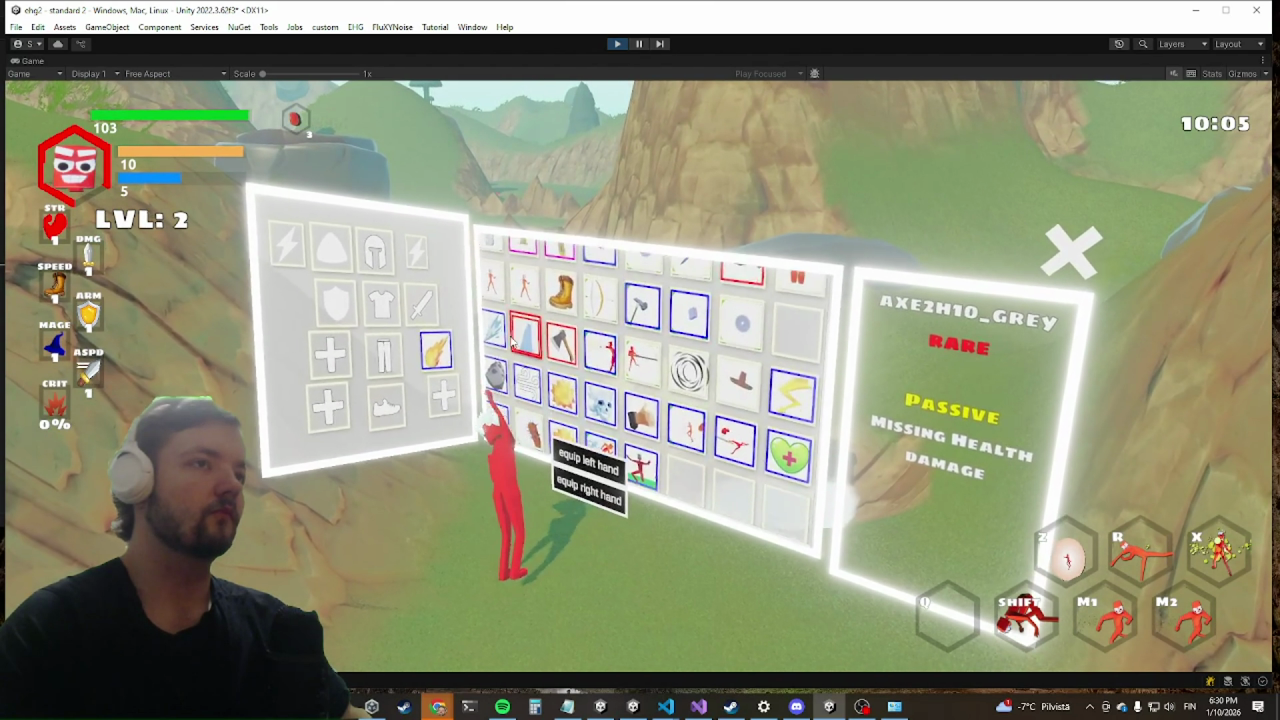
scroll(588, 421, up, 2)
click(498, 358)
click(565, 270)
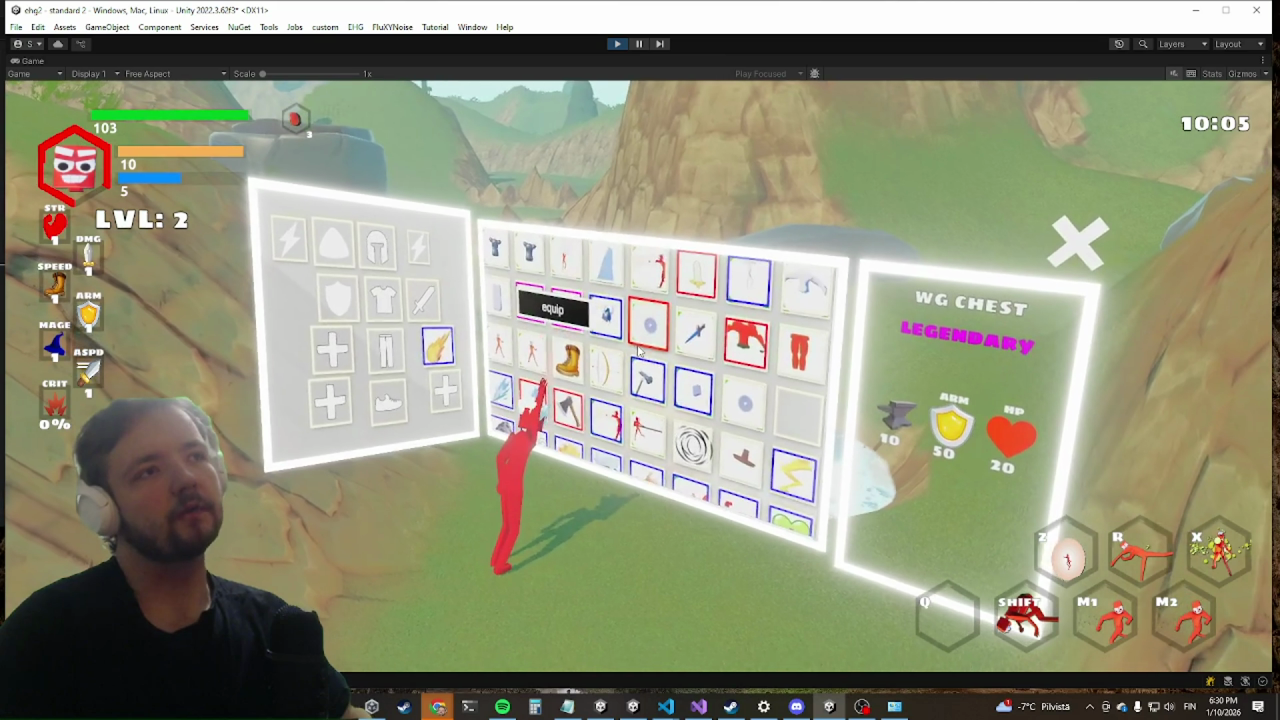
Step: Check the SHIELD, SPIN-UPGRADE and TORNADOONHIT items, then close the inventory to resume play
scroll(650, 320, down, 1)
click(675, 367)
click(795, 335)
click(527, 340)
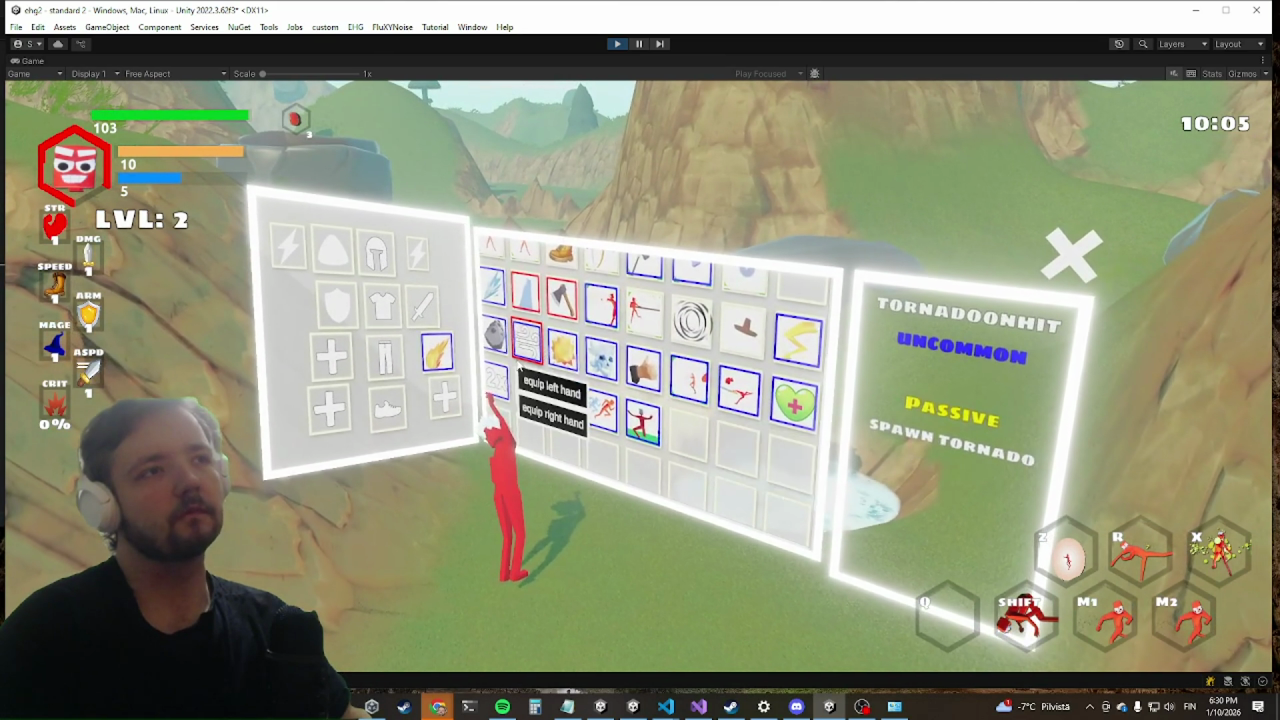
click(565, 390)
key(Tab)
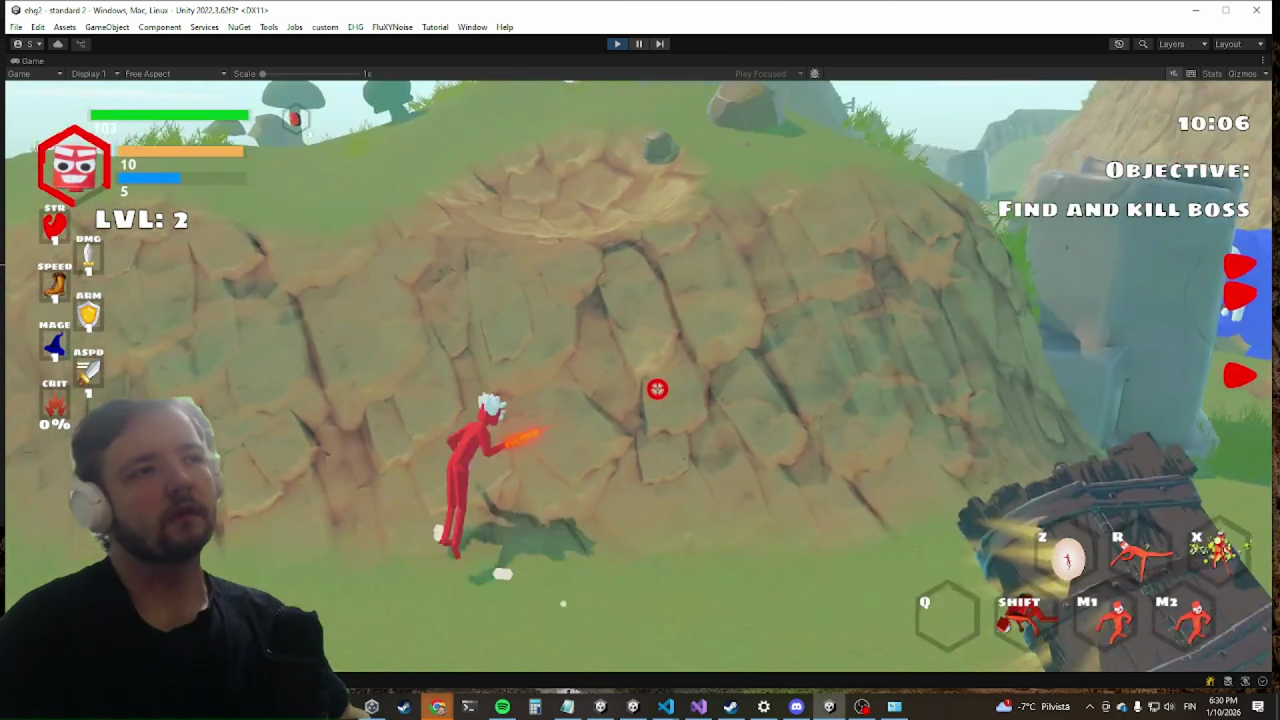
Step: Advance on the boss Harold, attacking with bursts and tornadoes and dashing away when needed
click(657, 388)
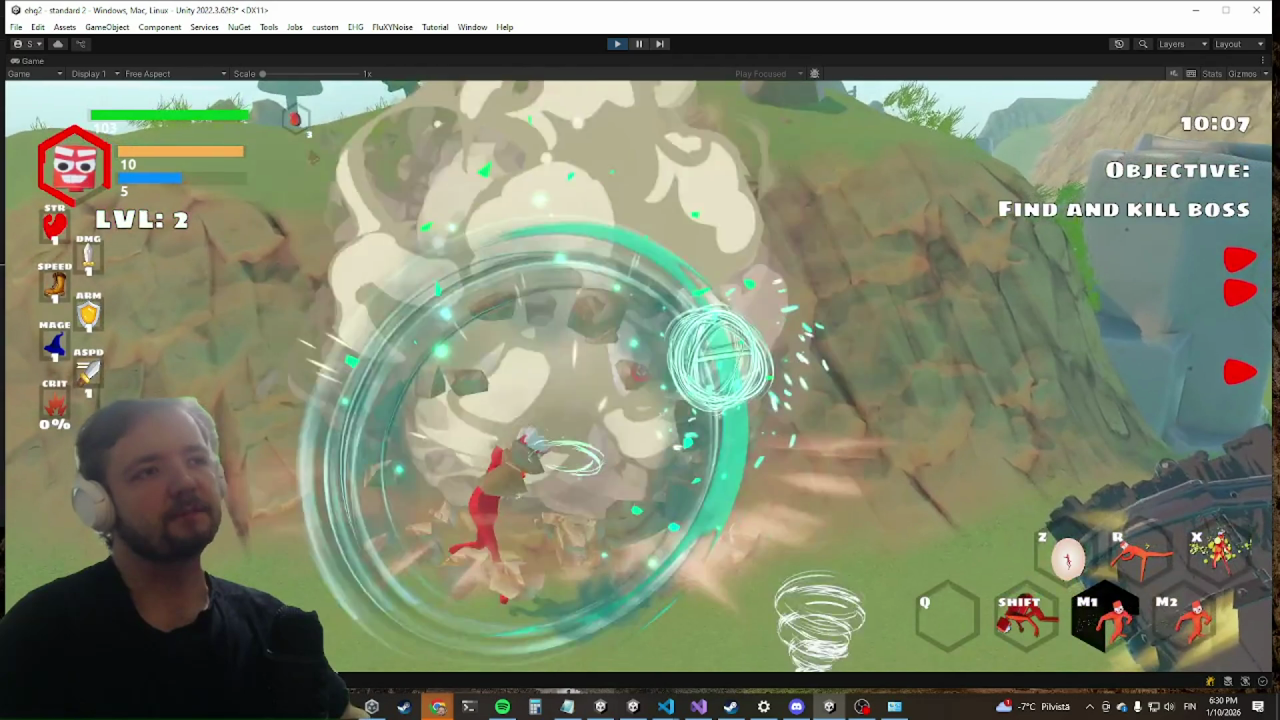
key(w)
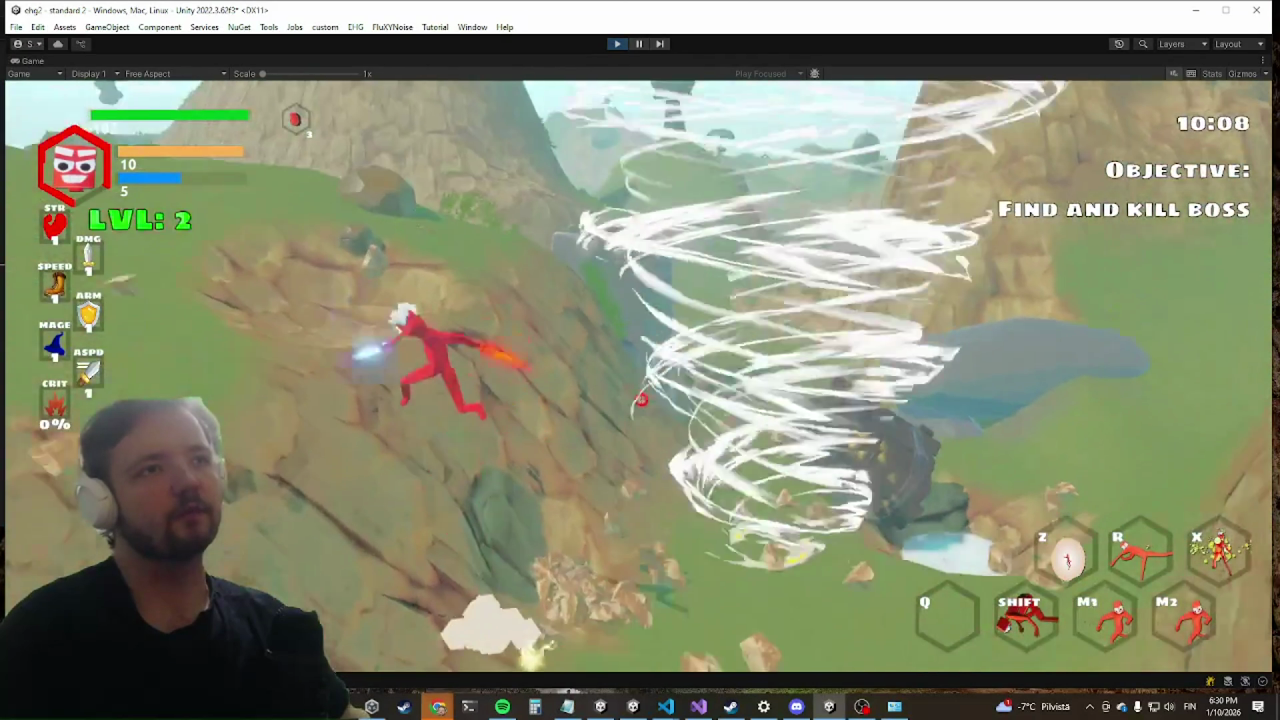
key(w)
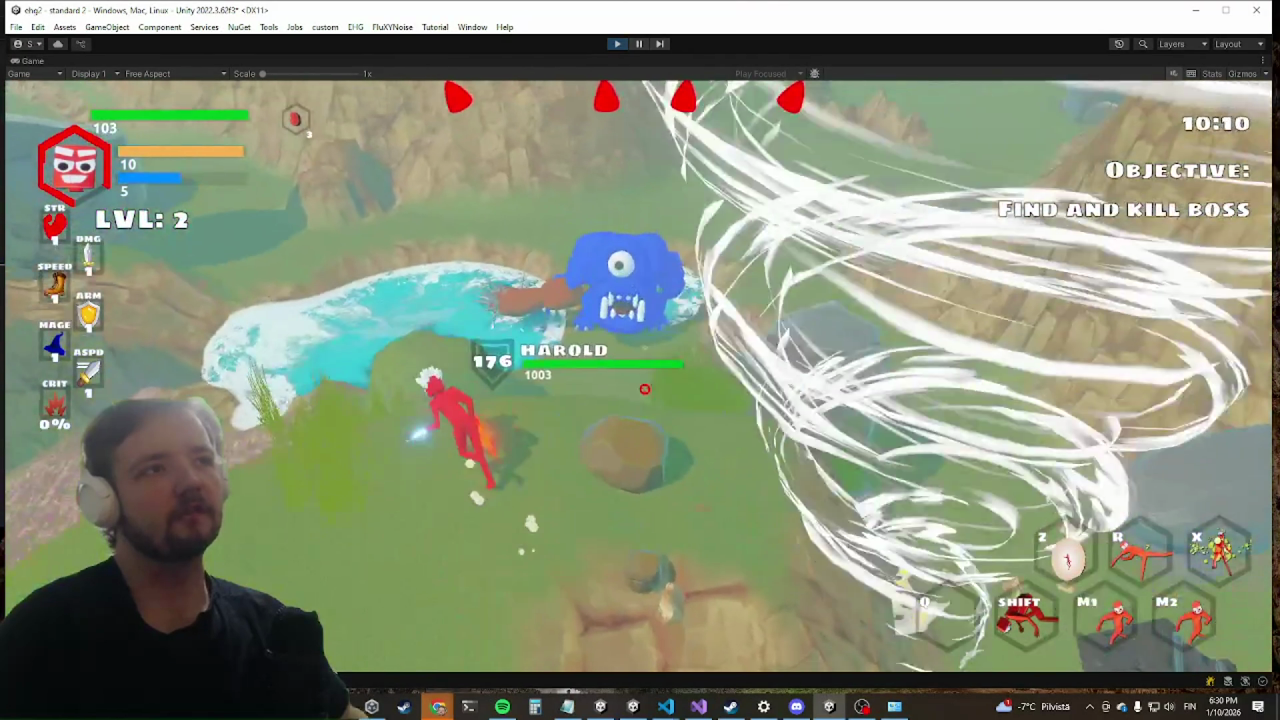
key(w)
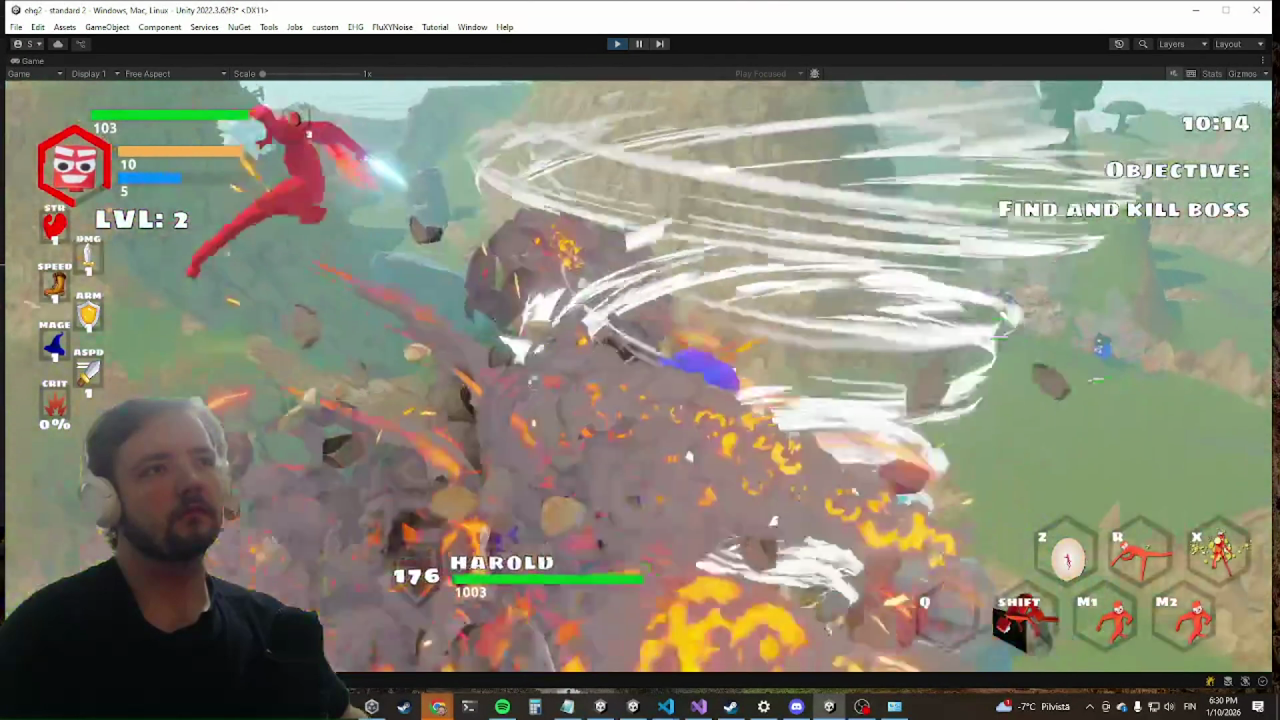
key(shift)
key(w)
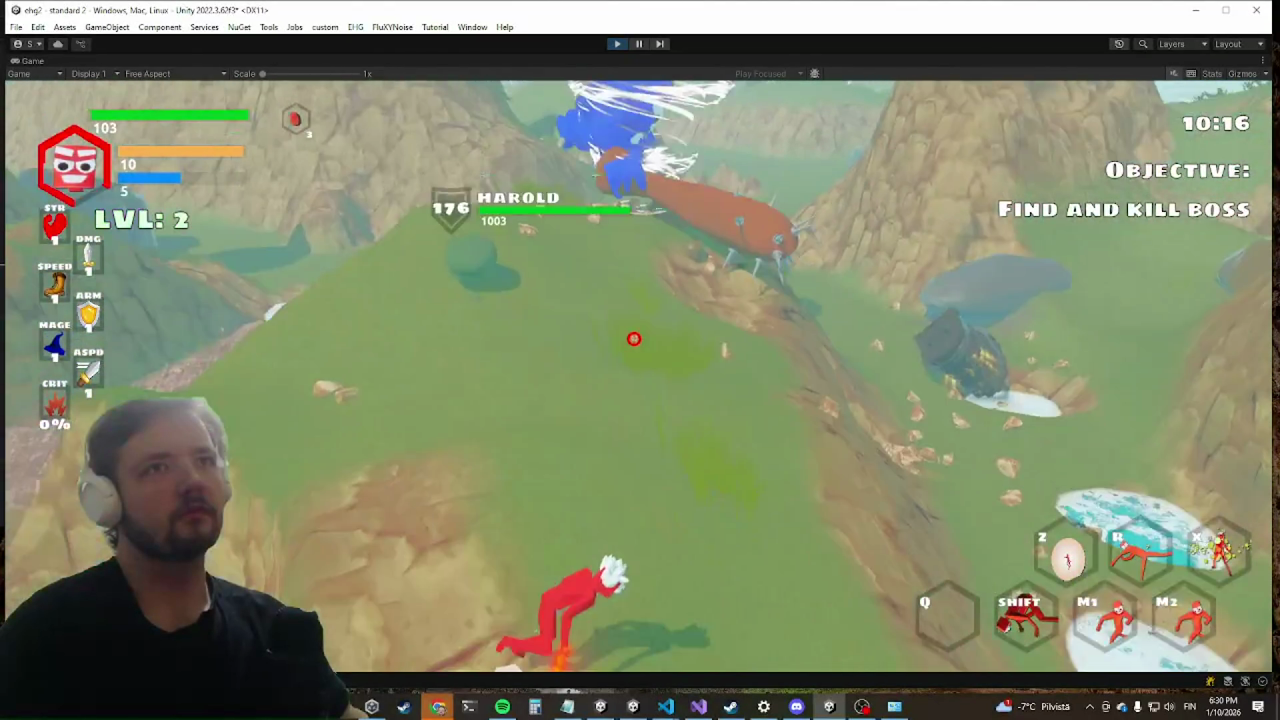
click(634, 338)
key(w)
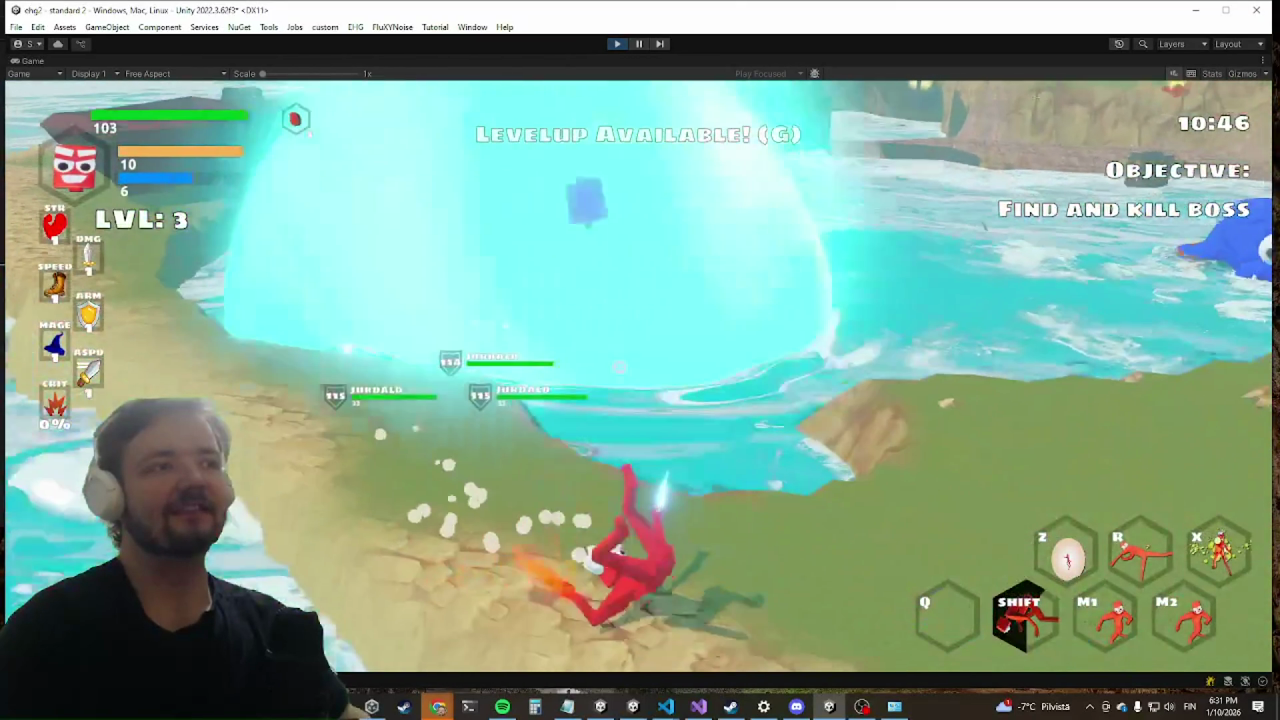
Step: Attack enemies in the water with energy spheres, dash ashore, then stop Play mode
click(619, 374)
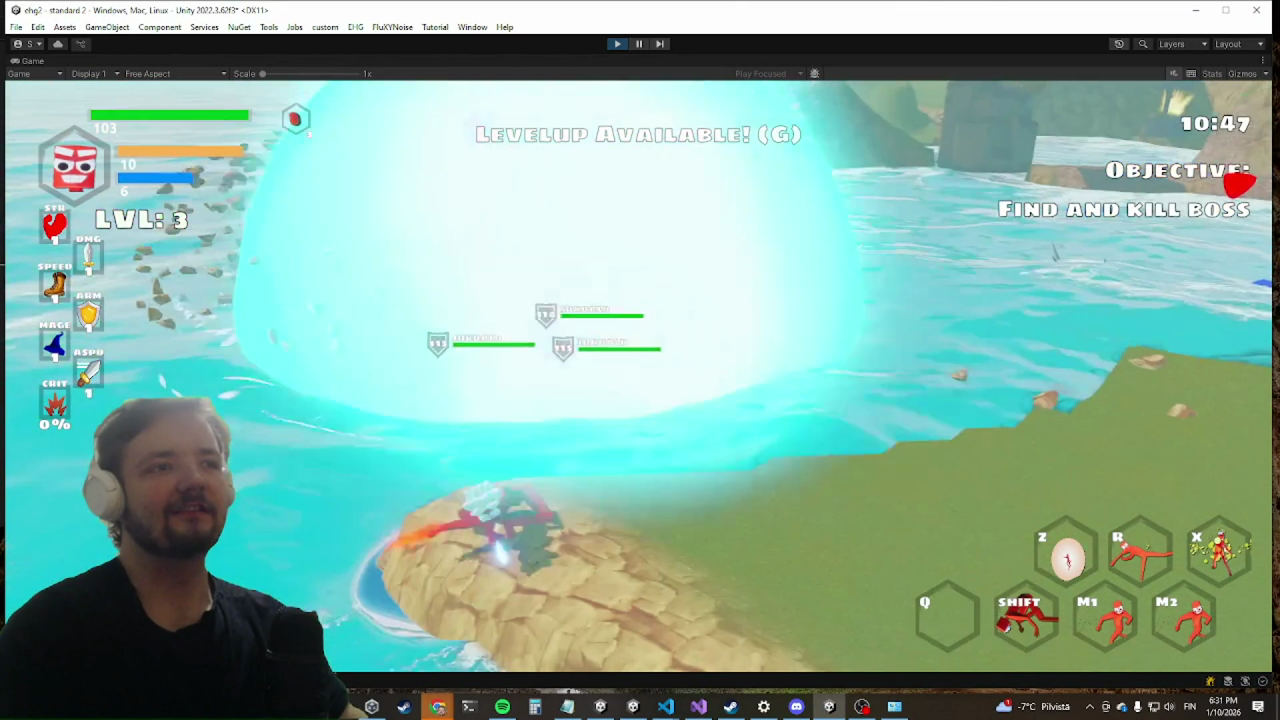
click(613, 366)
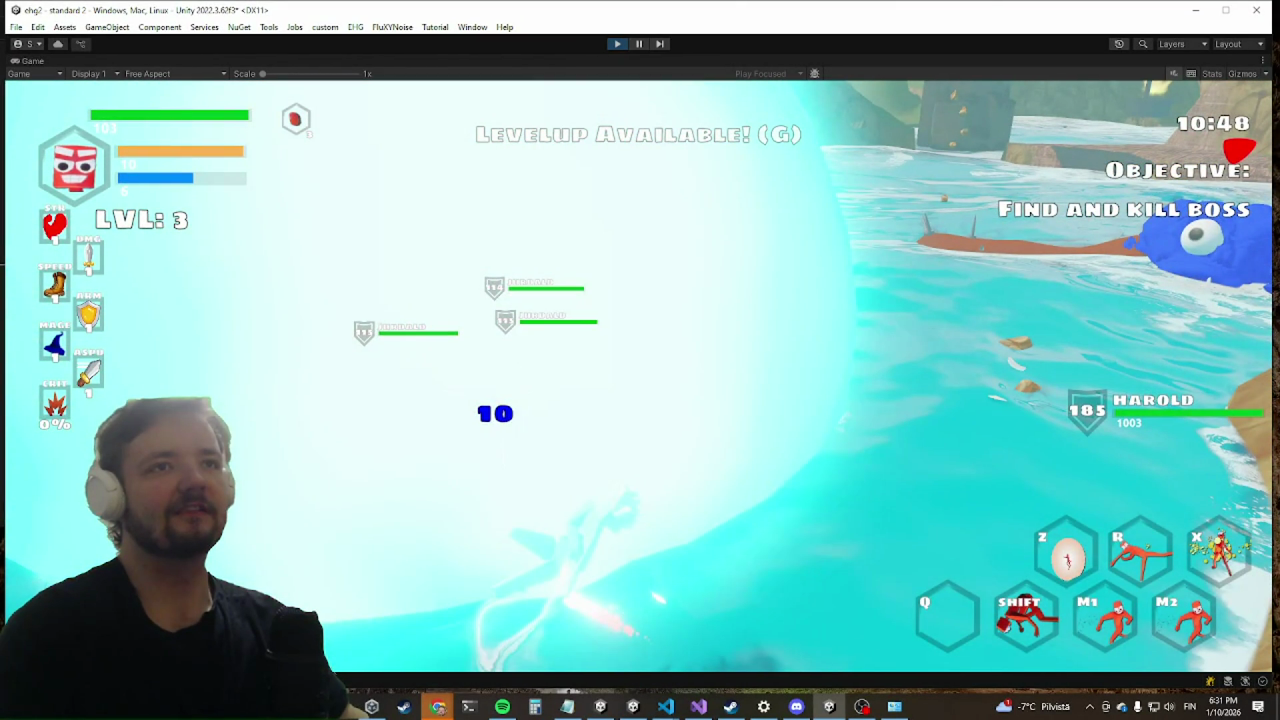
key(shift)
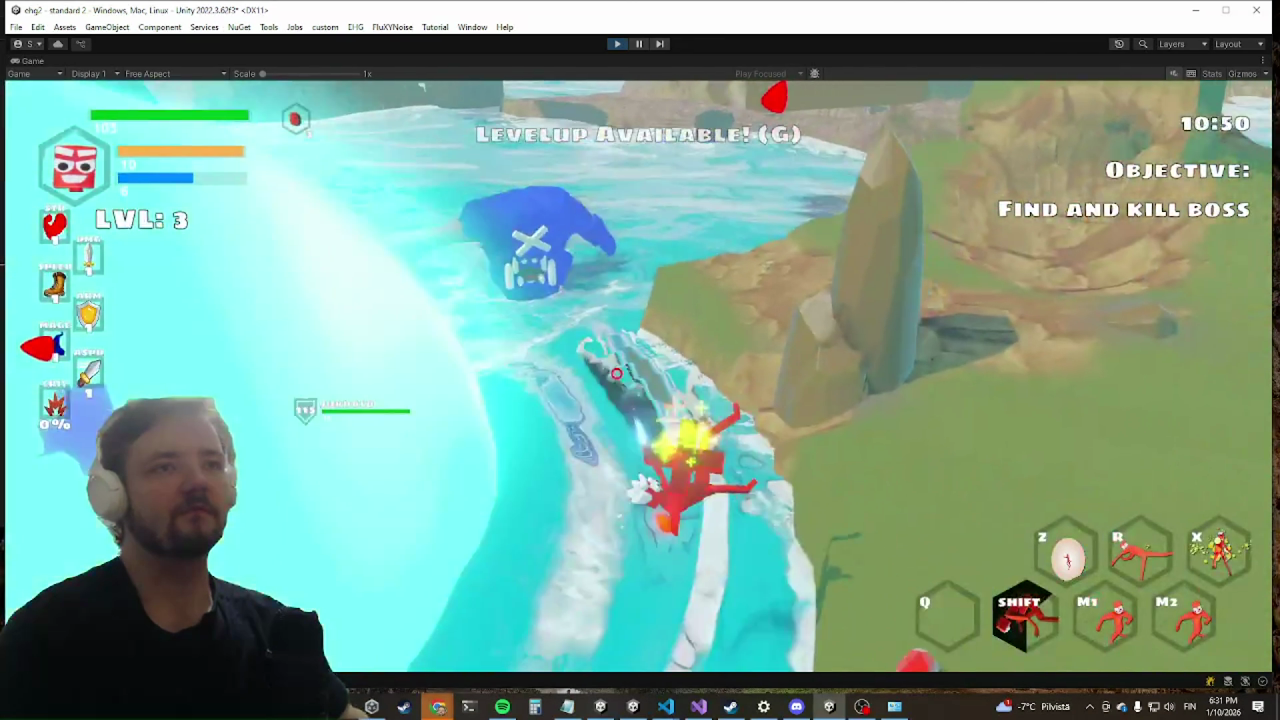
click(640, 370)
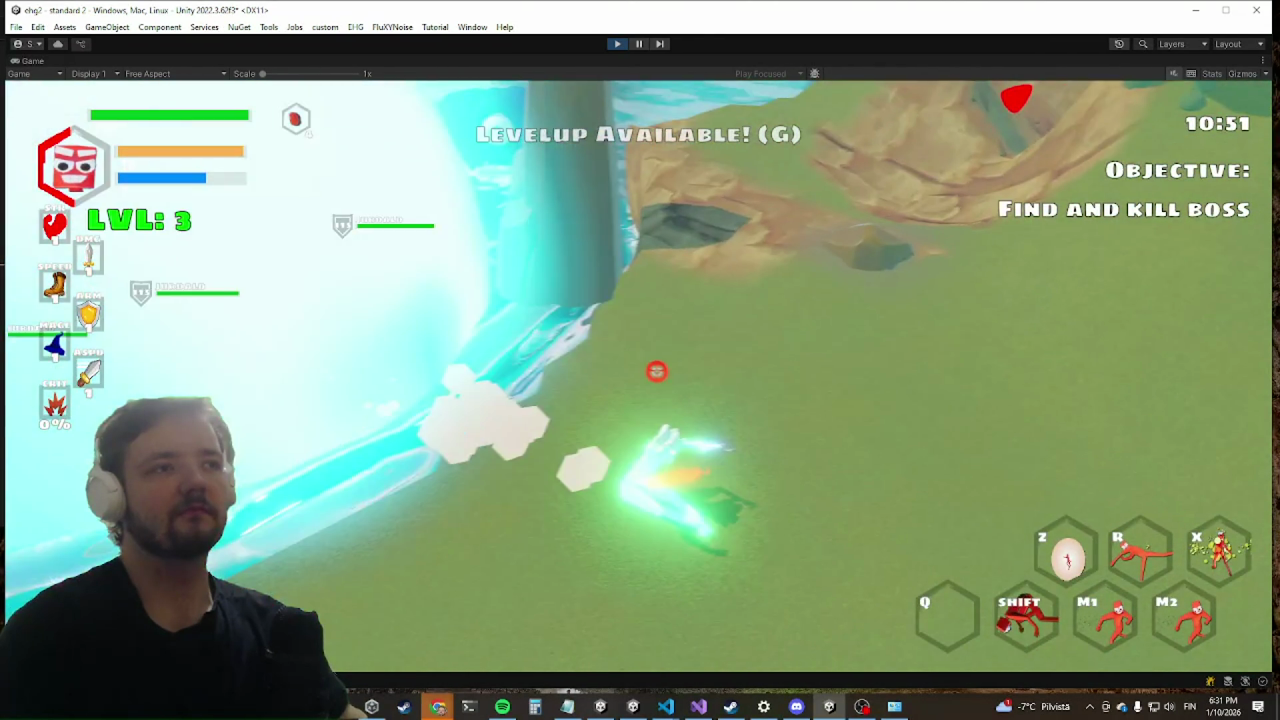
key(super)
key(super)
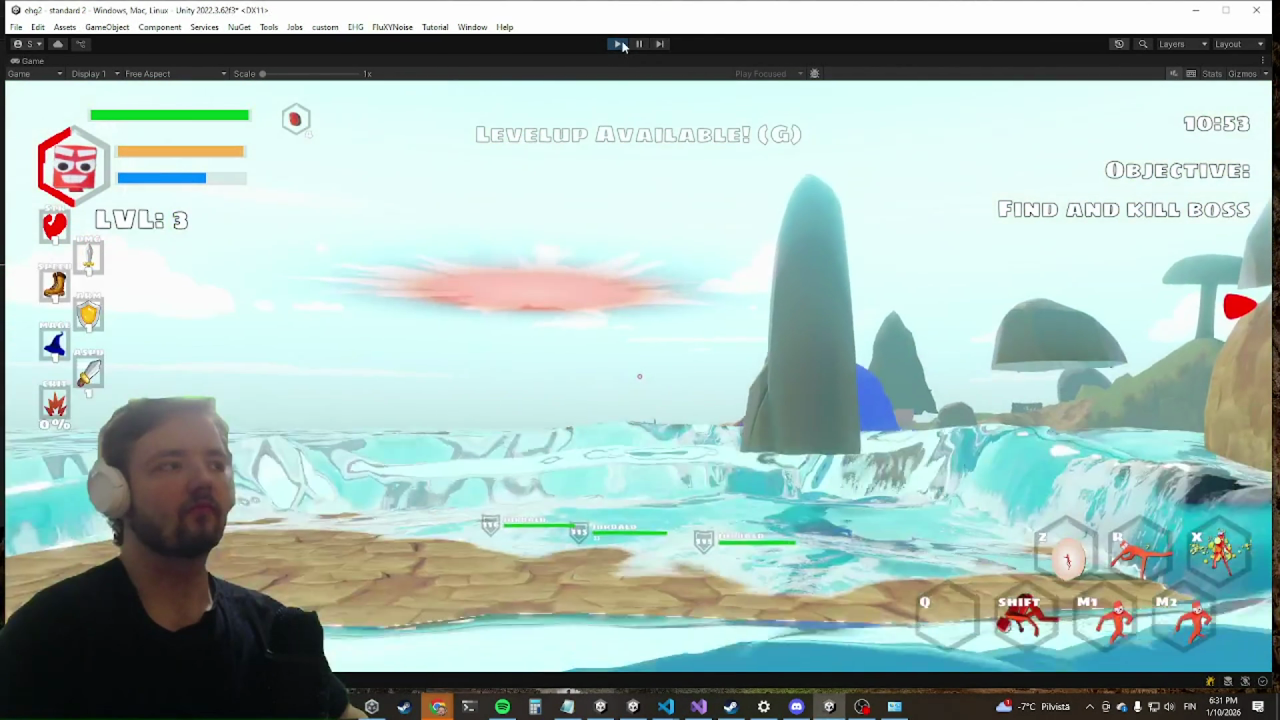
click(618, 44)
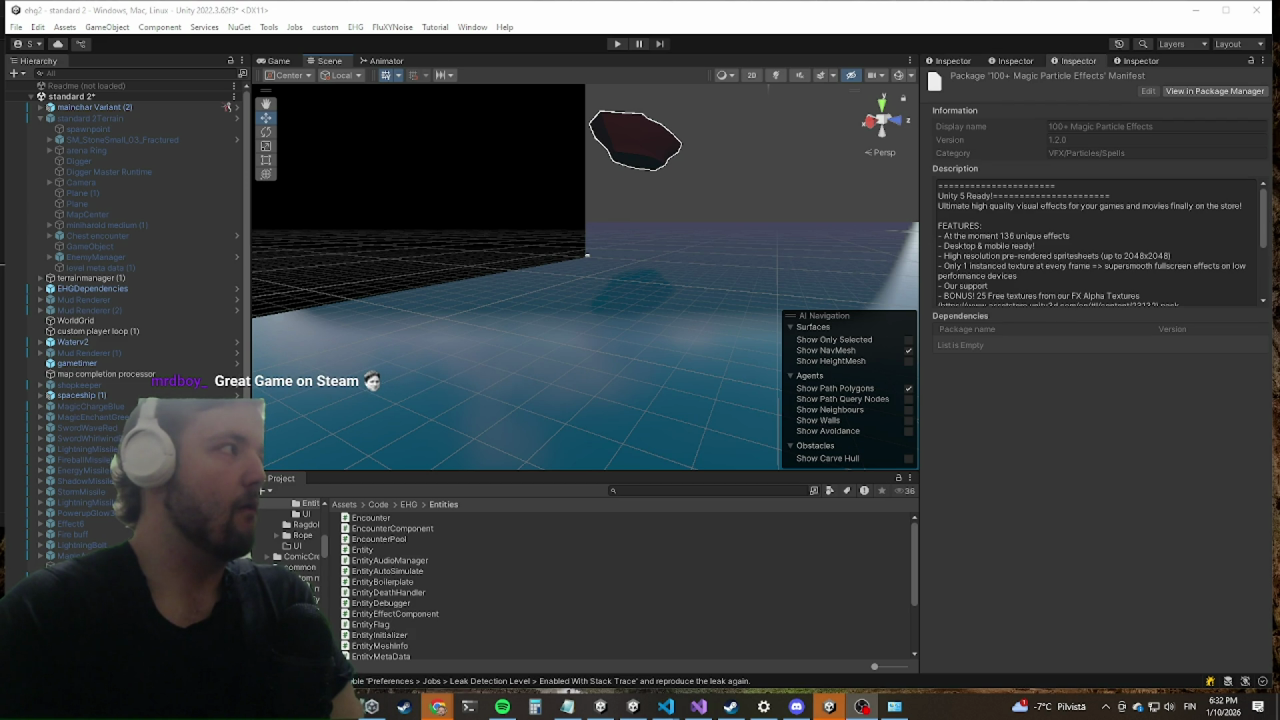
Step: Bring Visual Studio to the front from the taskbar
click(700, 707)
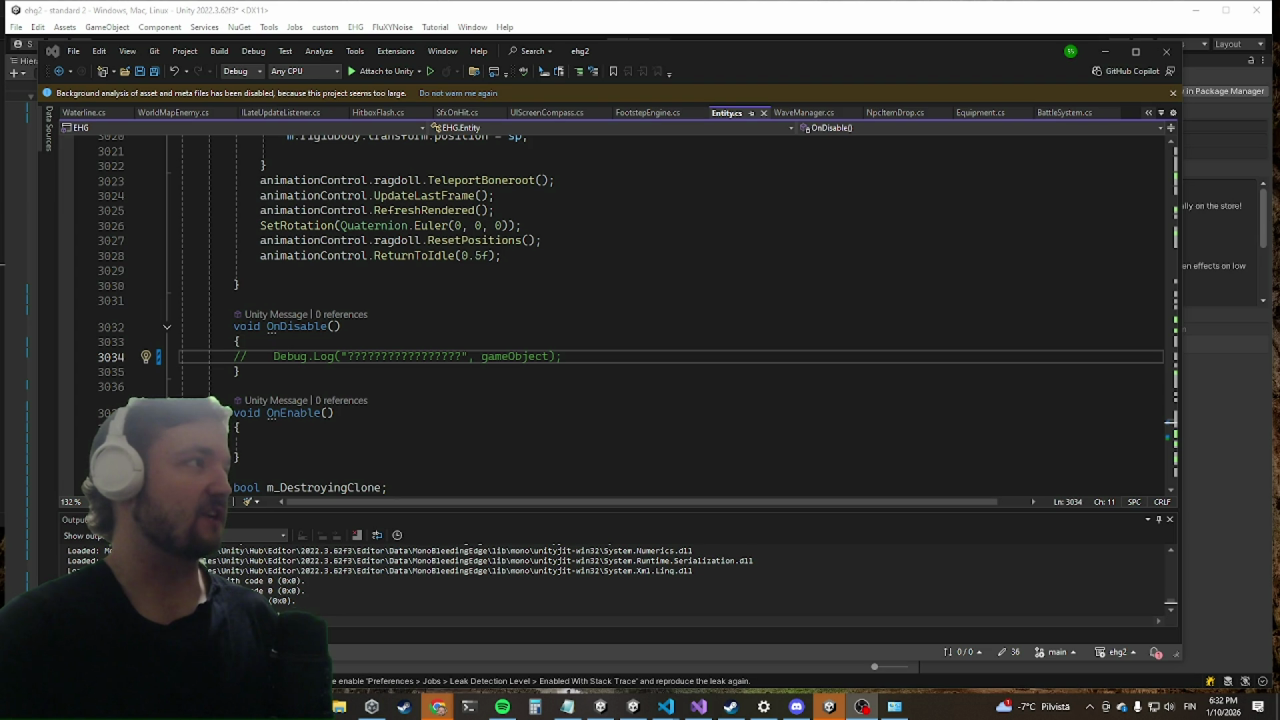
Step: Scroll through Entity.cs around OnDisable, then minimize Visual Studio to return to Unity
key(alt+Tab)
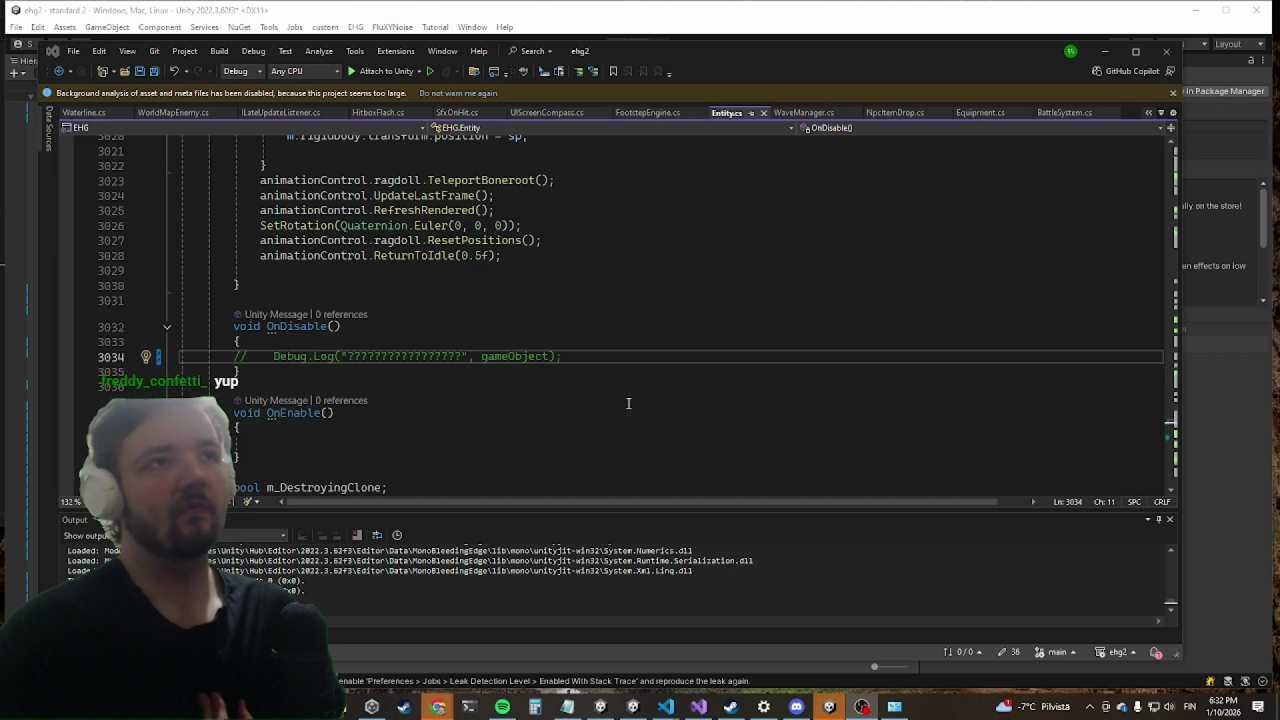
scroll(628, 403, up, 1)
scroll(626, 360, up, 7)
scroll(610, 345, up, 8)
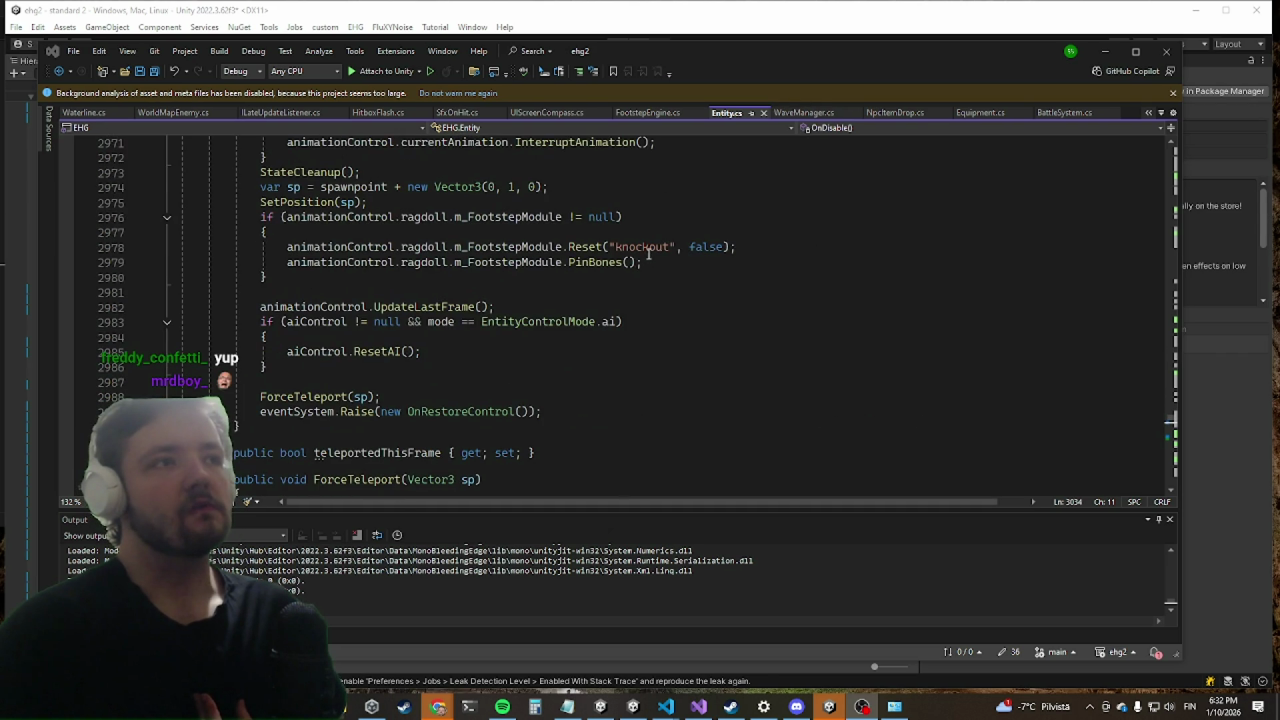
scroll(650, 255, down, 8)
click(1104, 51)
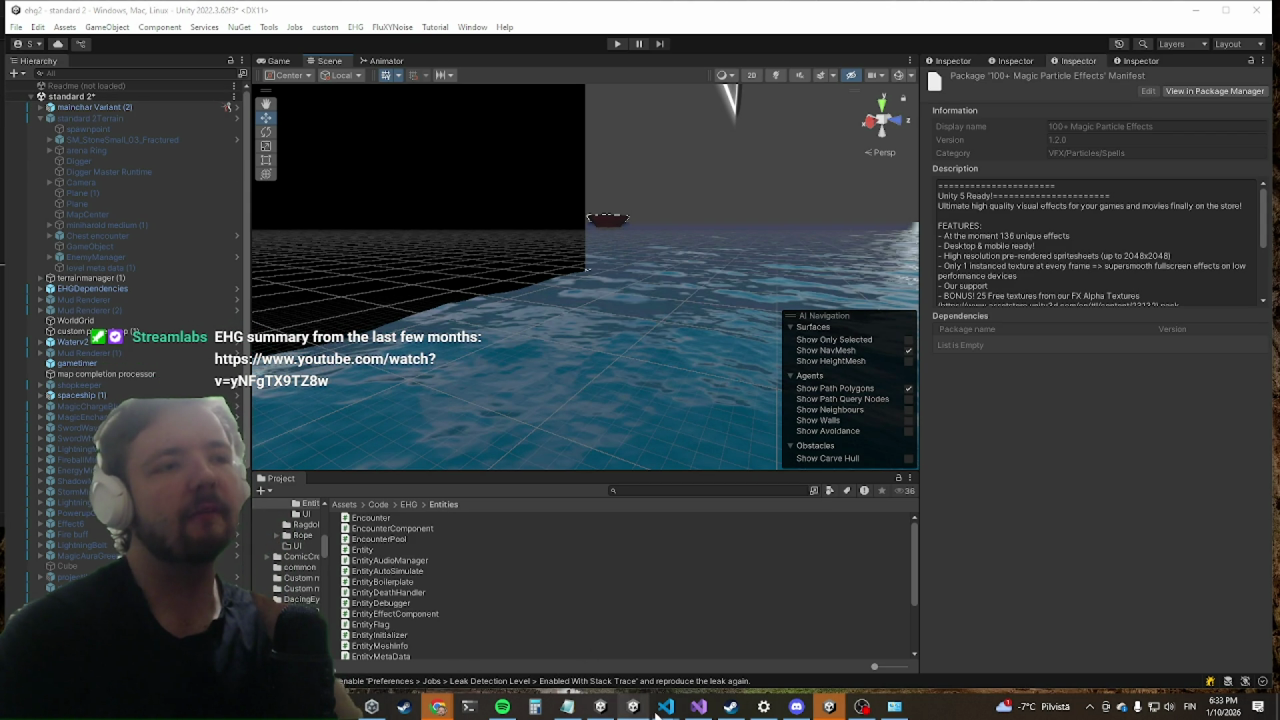
mouse_move(665, 707)
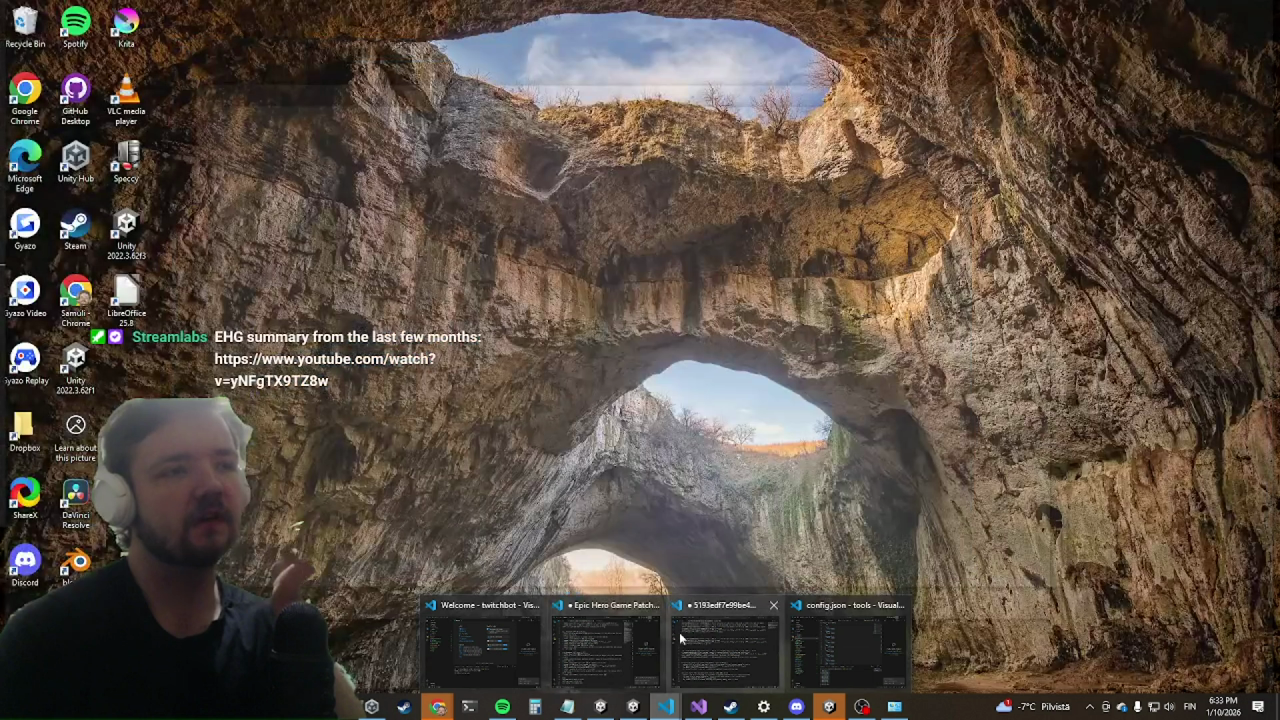
Step: Change the spider flag in config.json from false to true and start the Unity game in Play mode
click(835, 650)
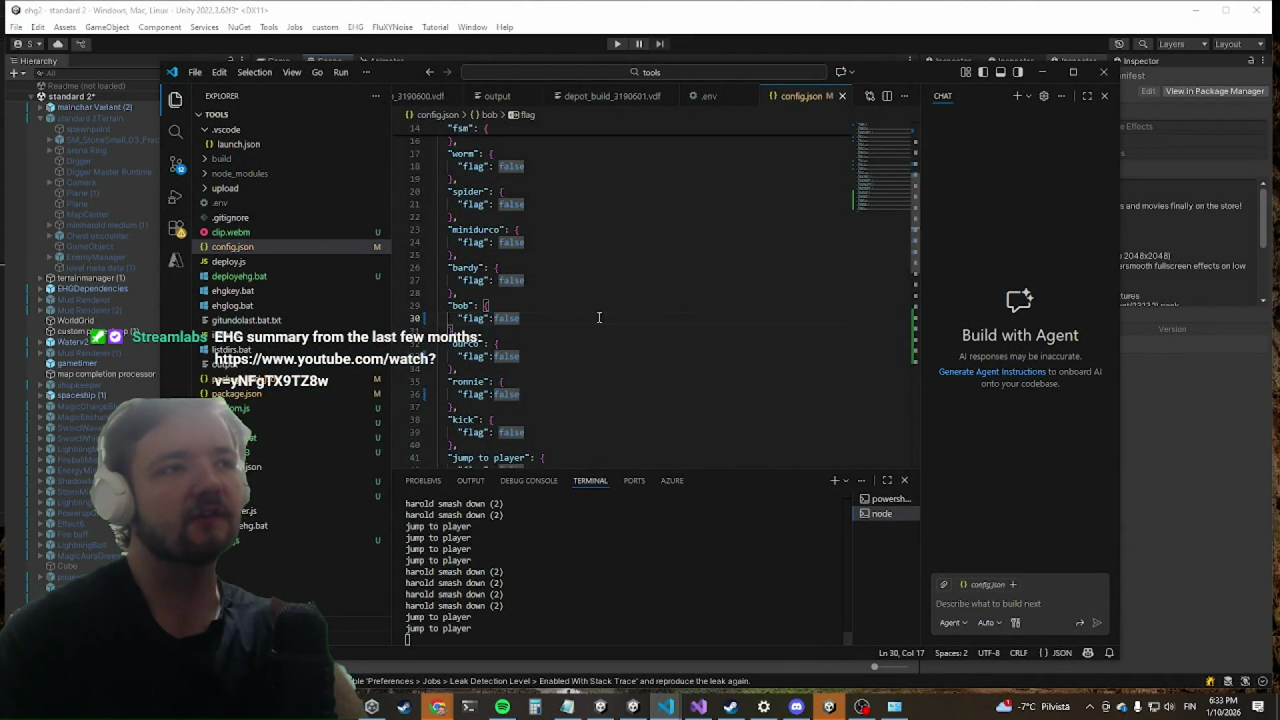
scroll(599, 317, up, 4)
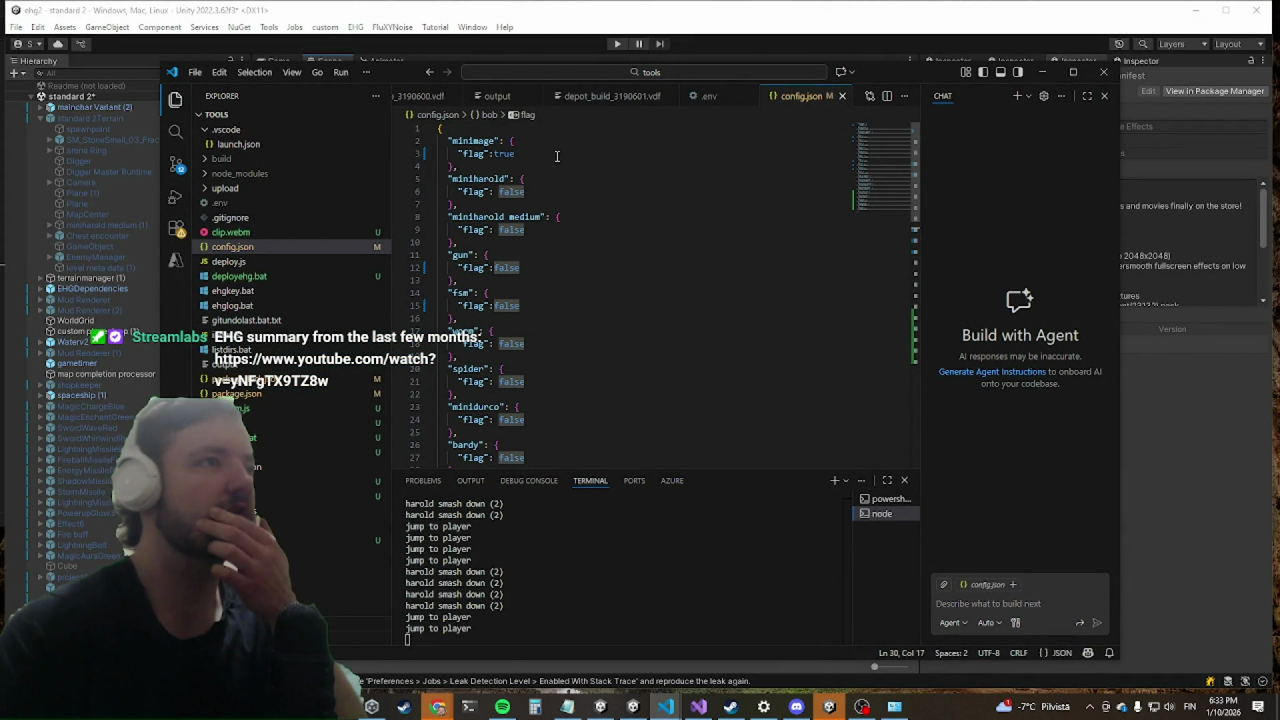
scroll(550, 180, down, 1)
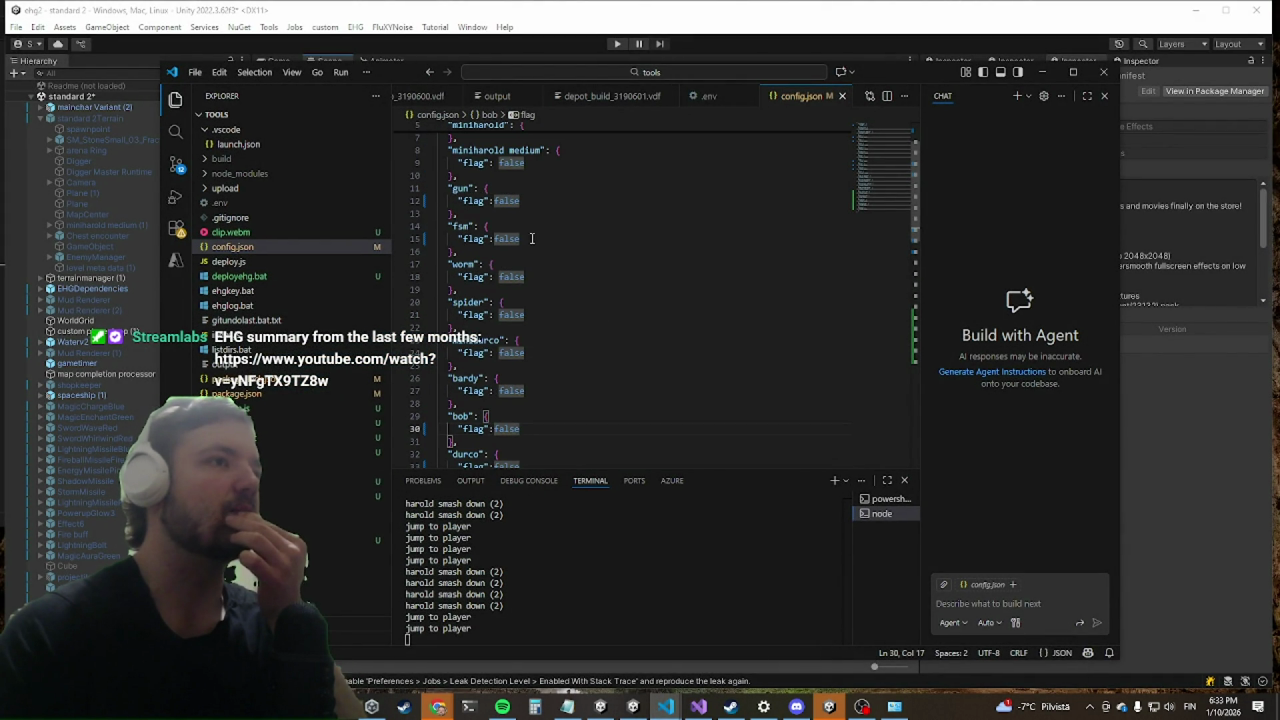
key(BackSpace)
key(BackSpace)
key(BackSpace)
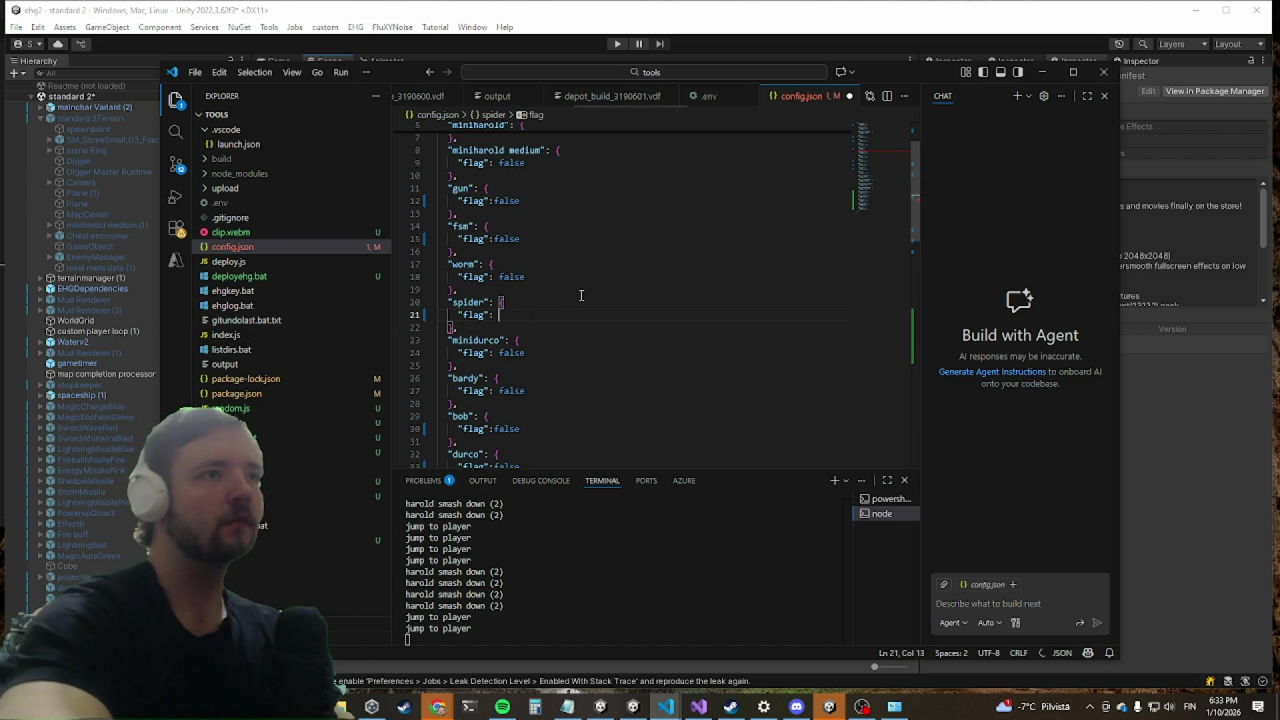
text(true)
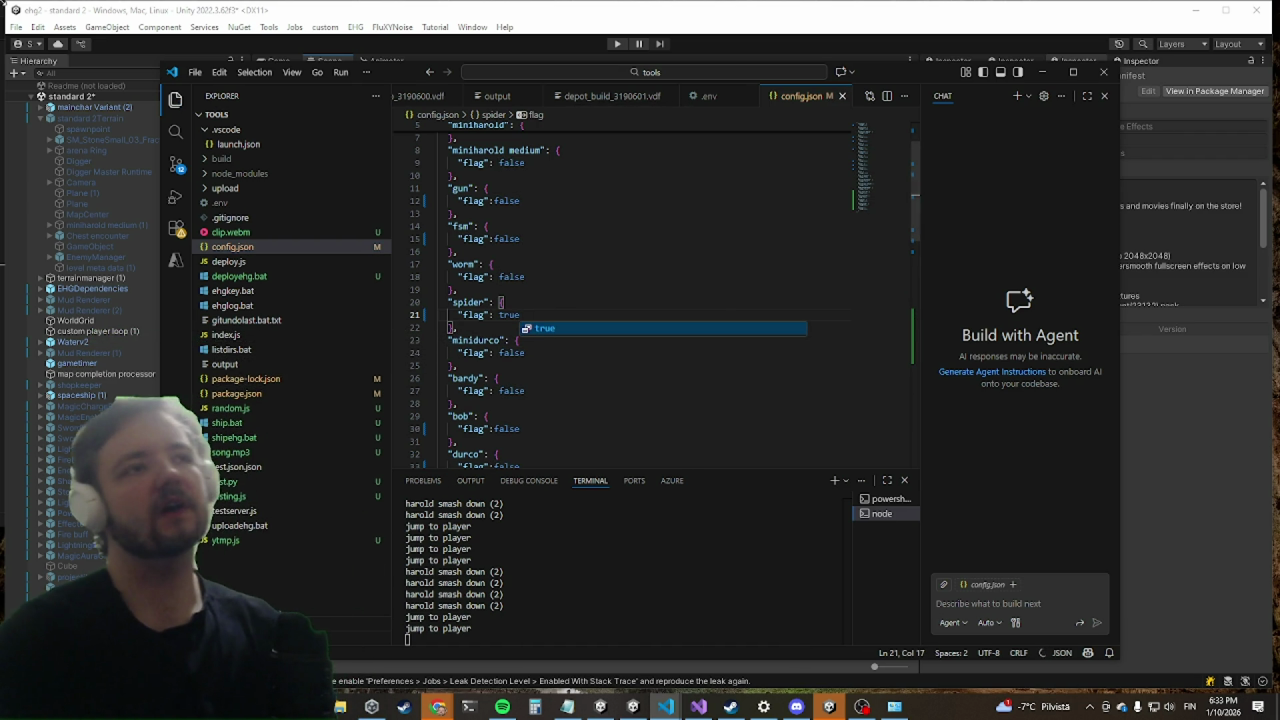
click(603, 45)
click(615, 44)
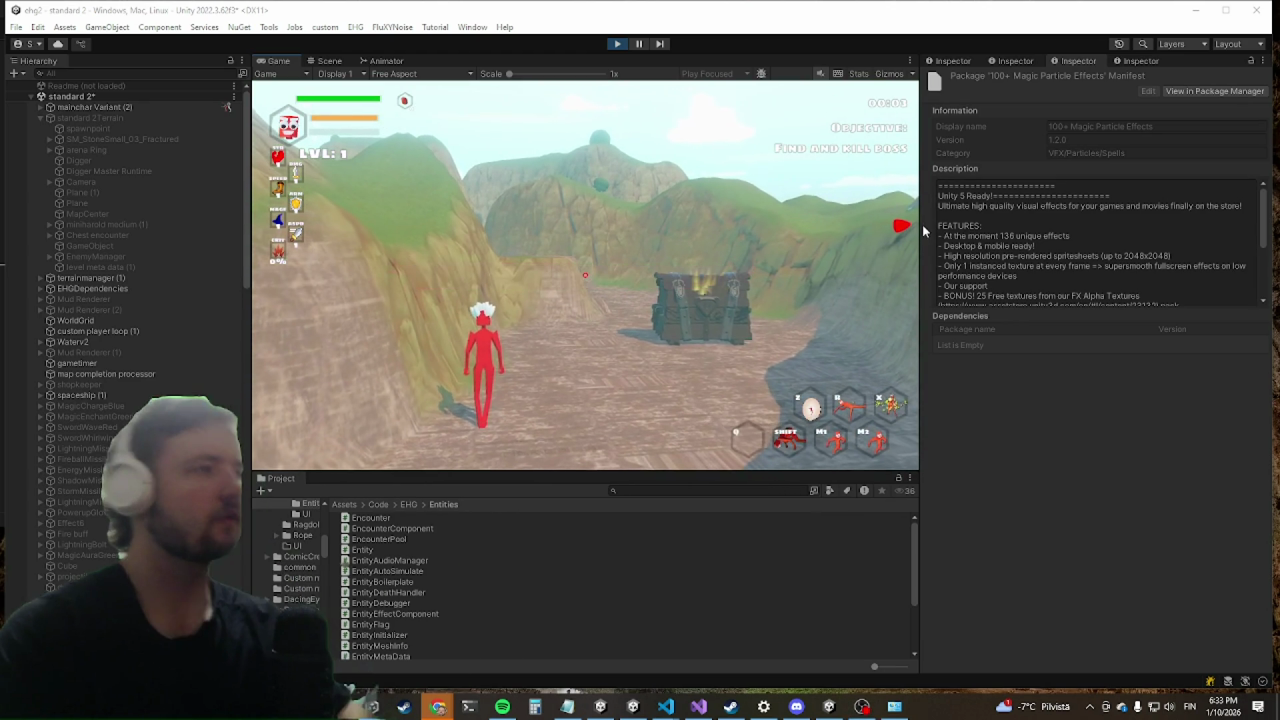
Step: Maximize the Game view, then dash in and hit the blue enemy with primary and secondary attacks
key(shift+space)
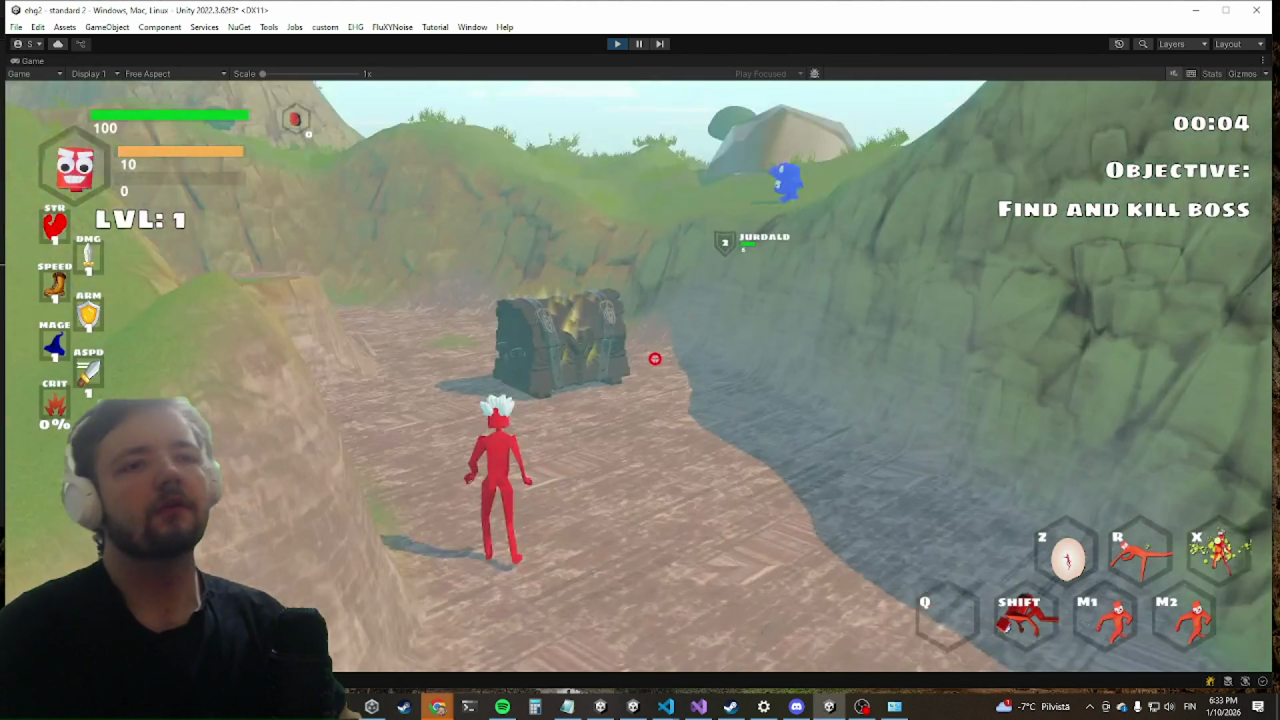
key(shift)
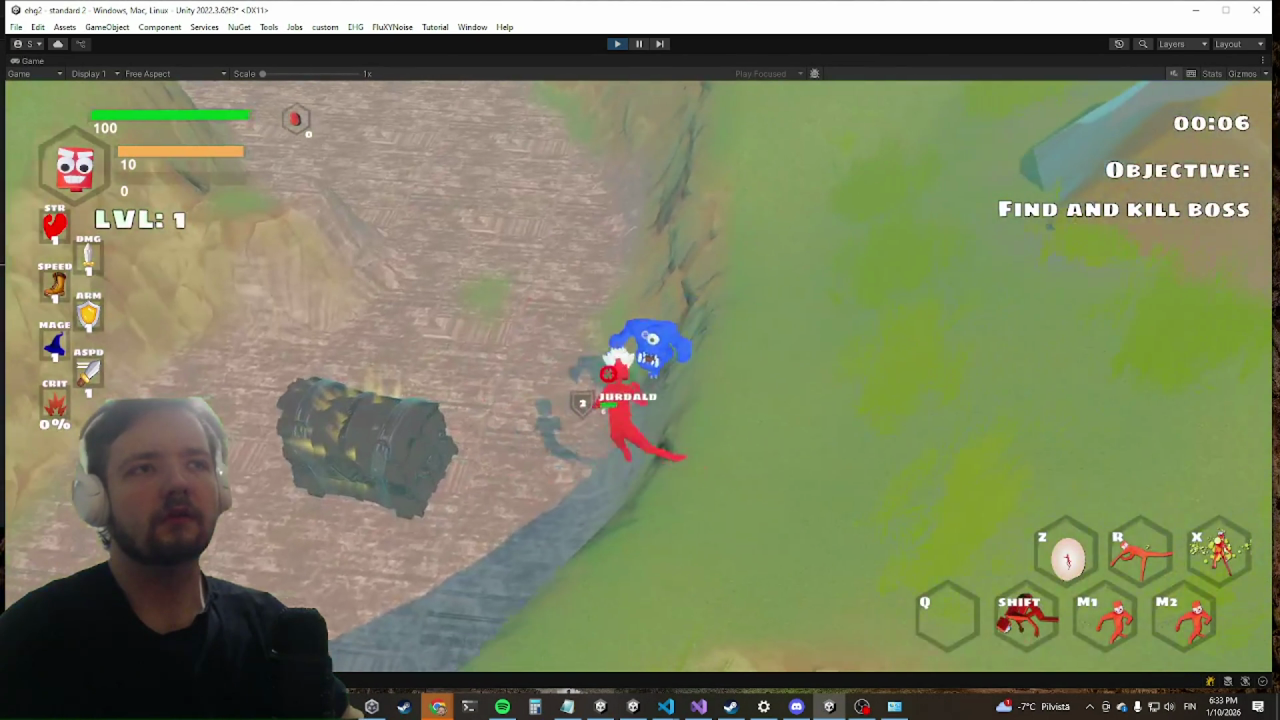
click(650, 378)
right_click(624, 385)
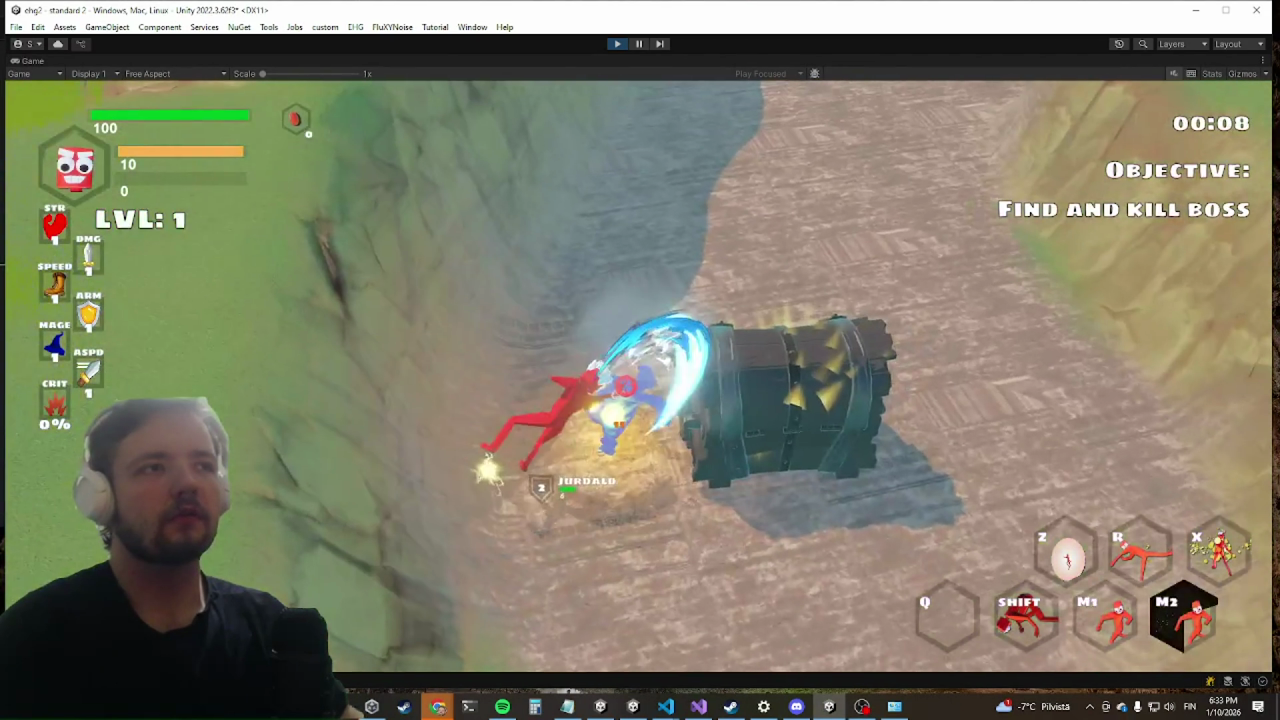
key(shift)
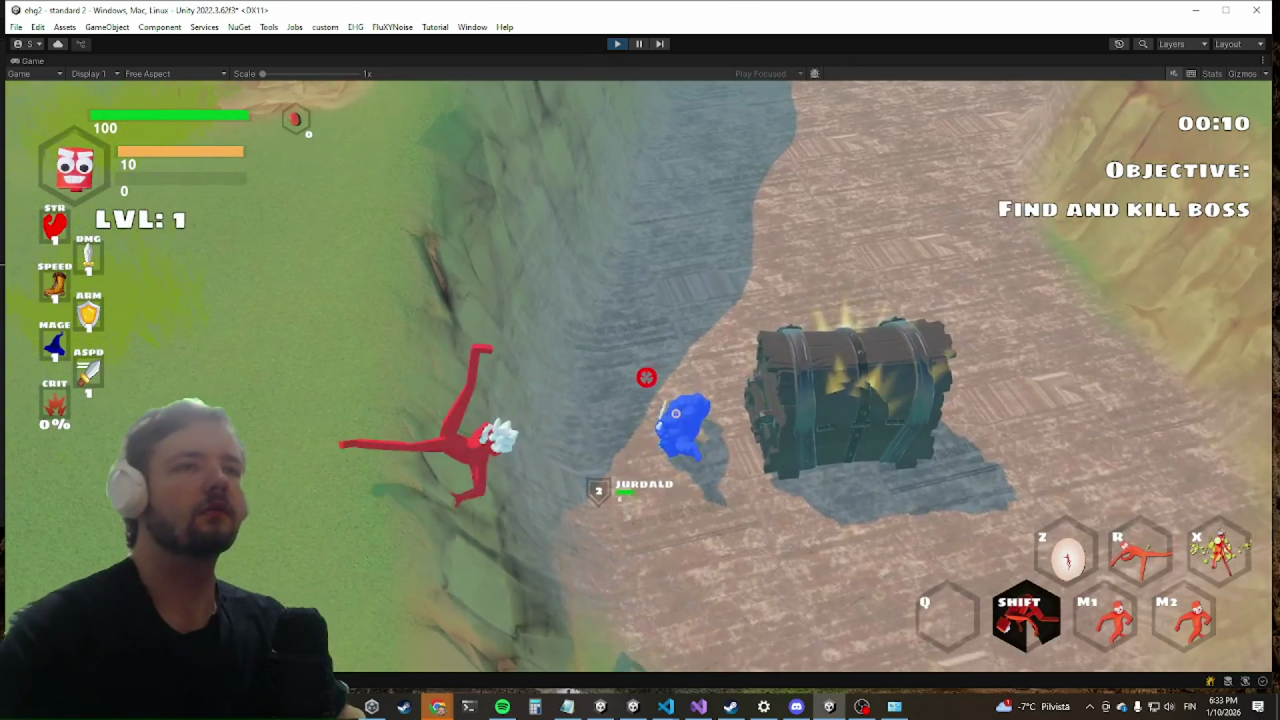
Step: Run the killwave debug command from the console and open the in-game settings menu
key(grave)
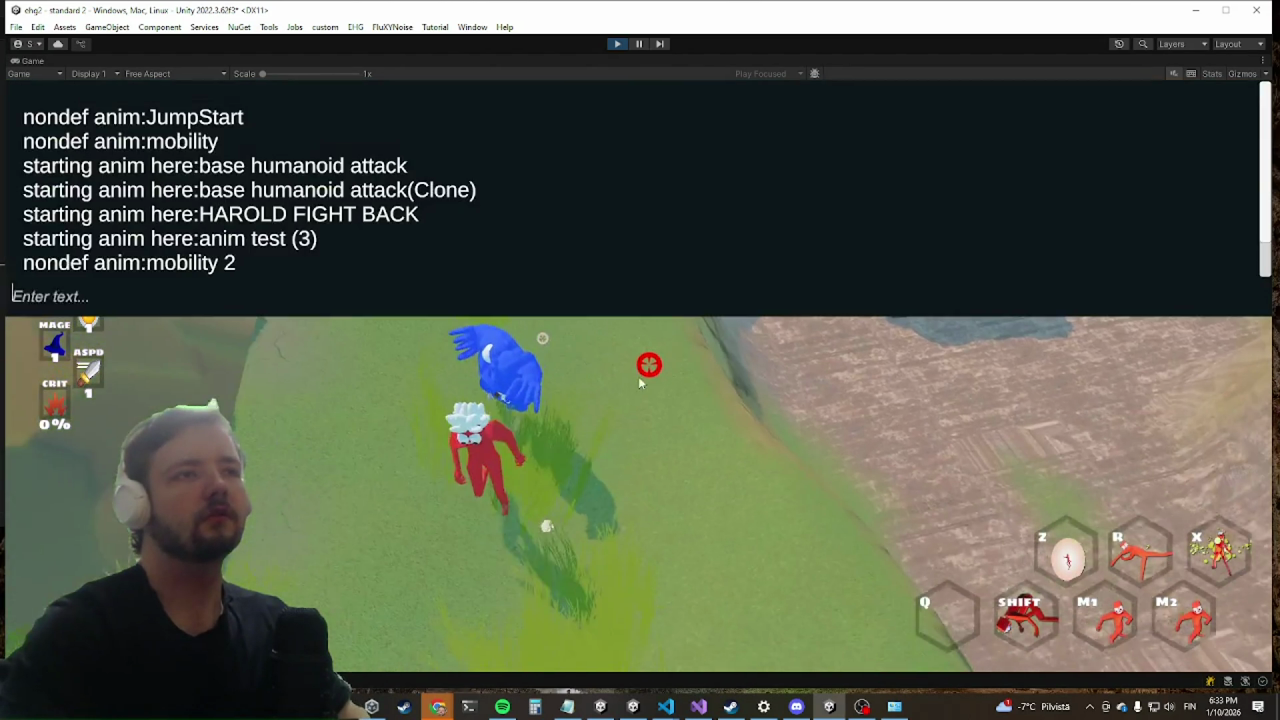
text(killwave)
key(Return)
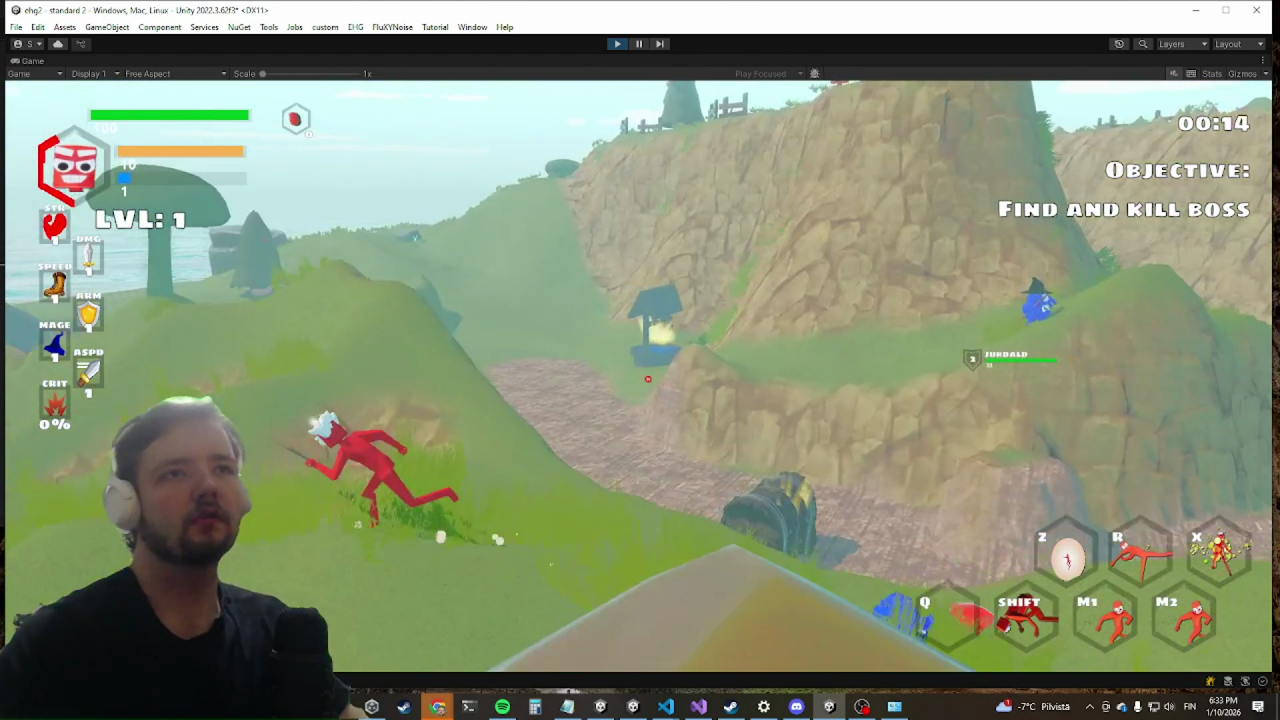
key(Escape)
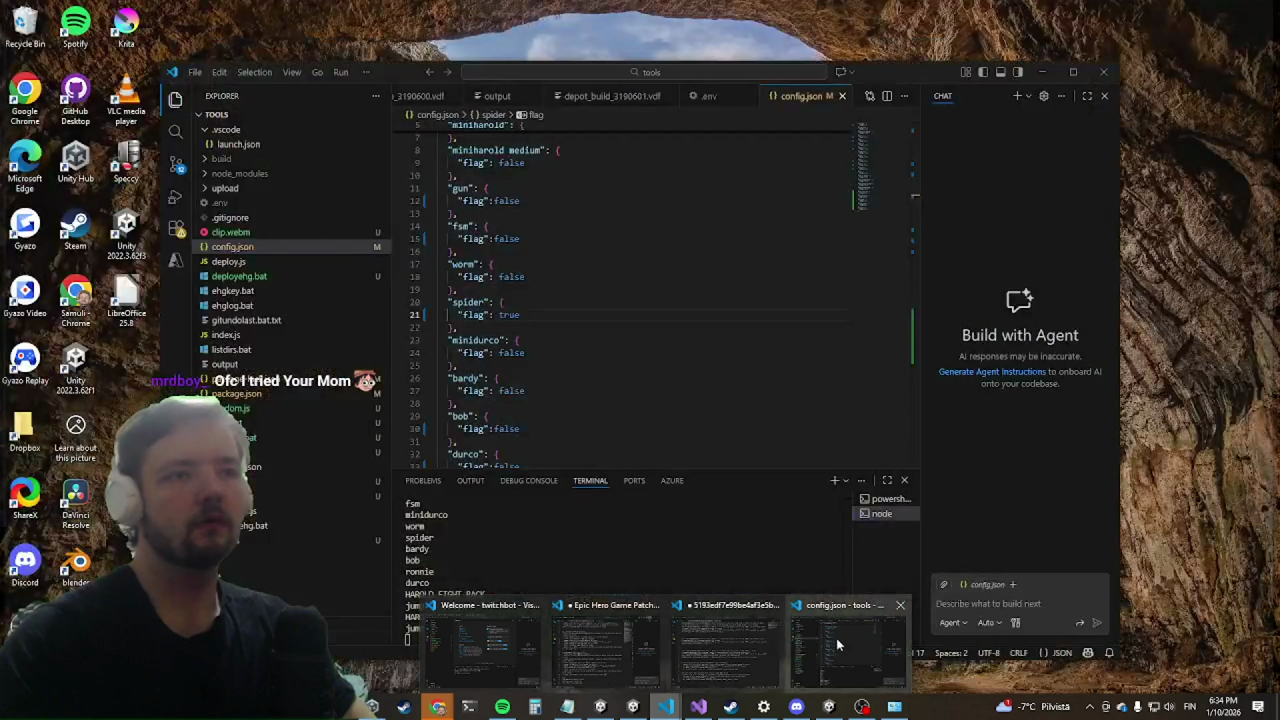
Step: Change config.json's minimage flag from true to false, then return to the Unity game and resume play
click(836, 638)
scroll(667, 170, up, 1)
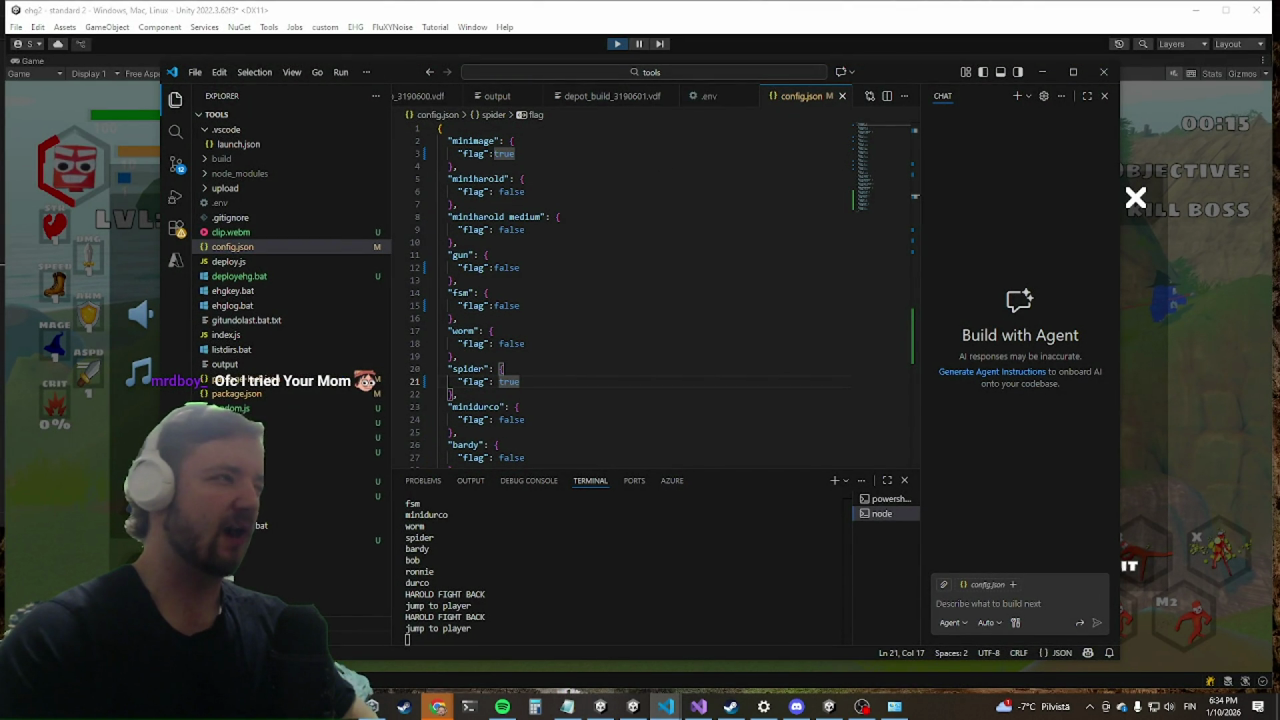
click(553, 196)
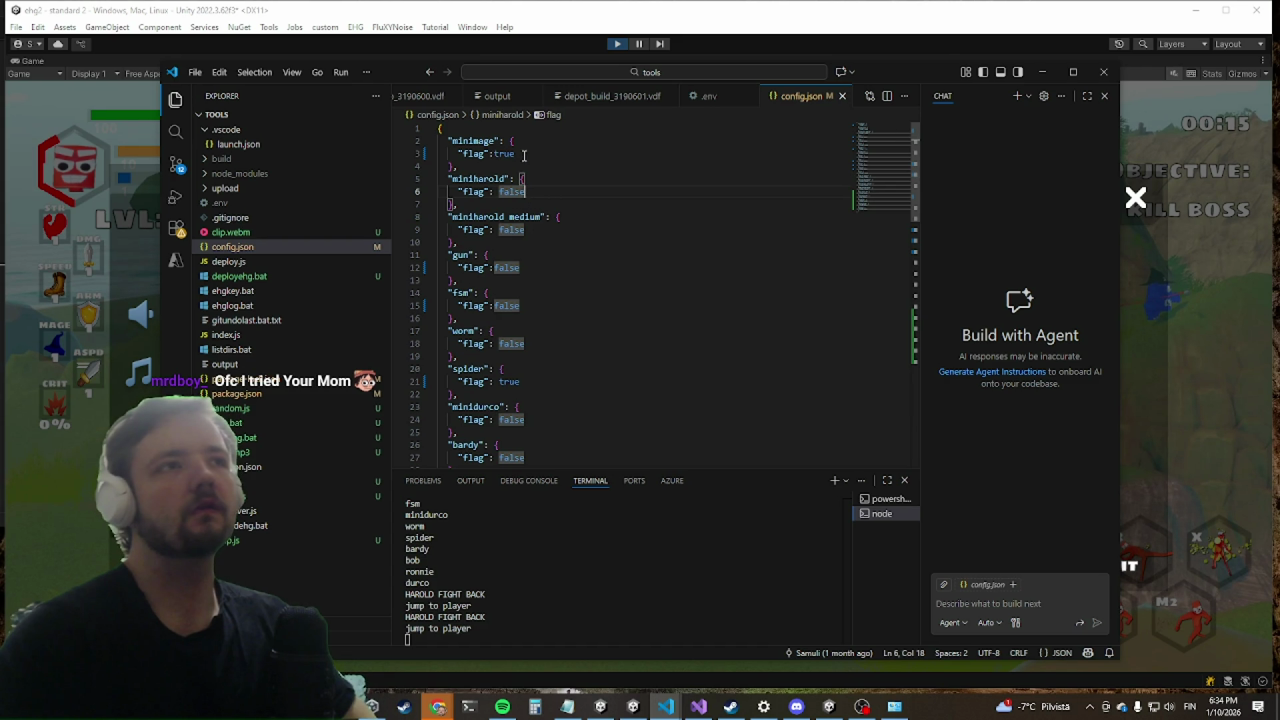
drag(523, 155, 475, 153)
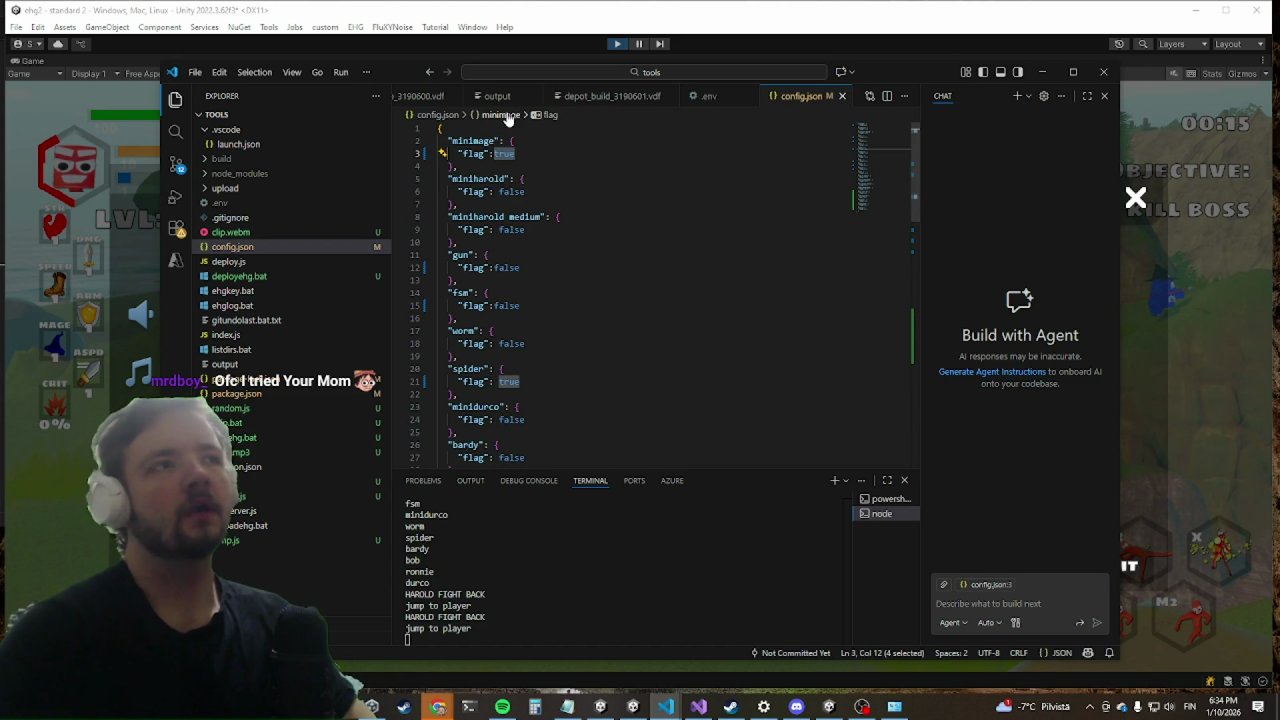
text(false)
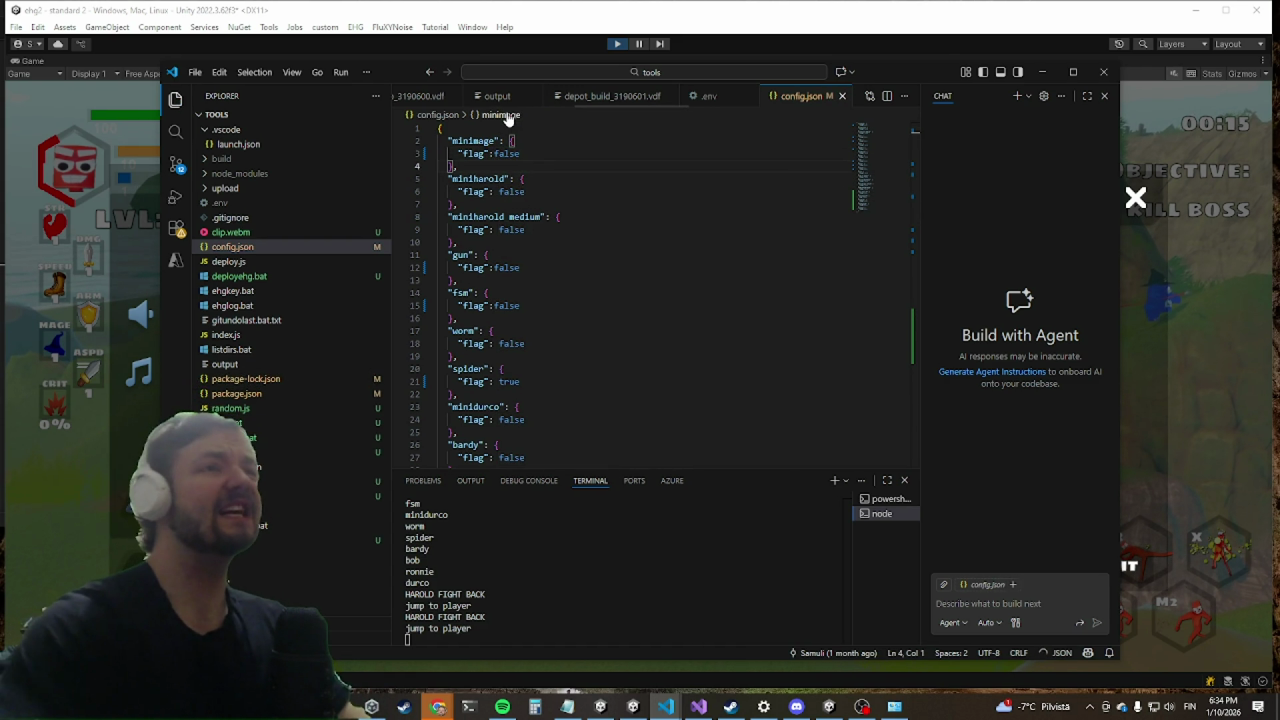
click(1040, 74)
key(Escape)
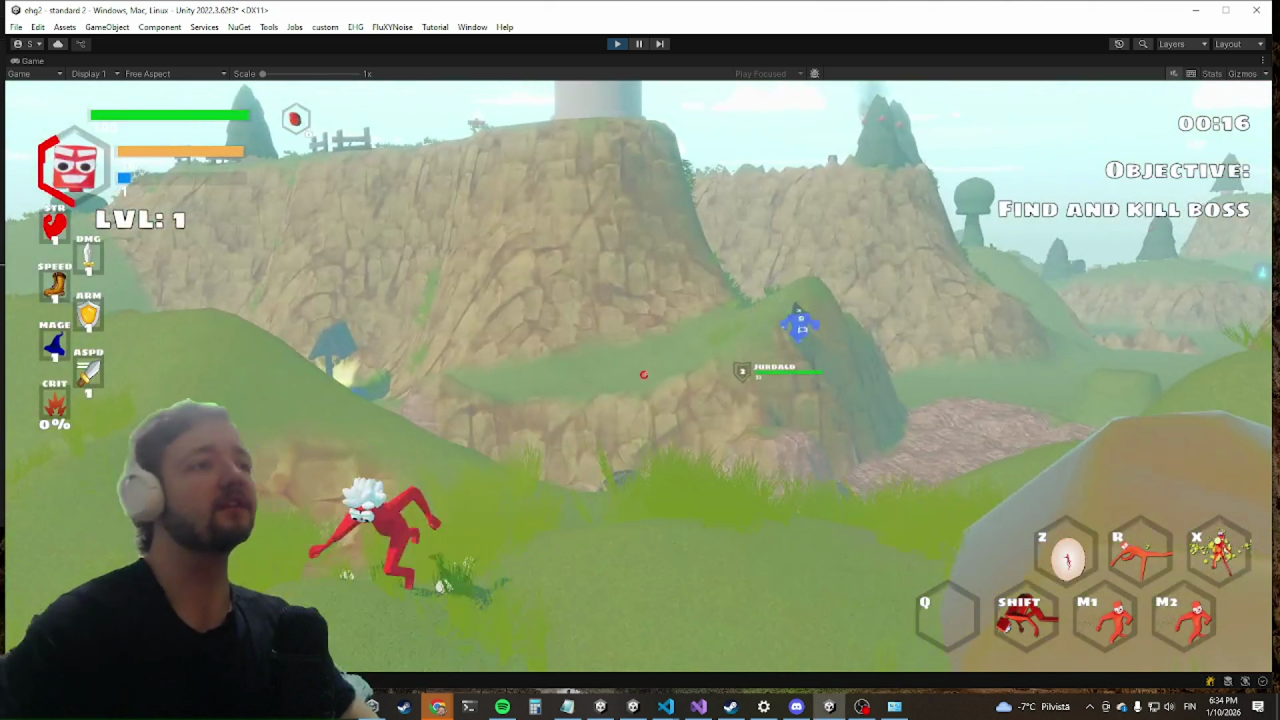
Step: Run killwave again, move forward and dash up the cliff to the boss Haryokat, then un-maximize the Game view
key(grave)
text(kill)
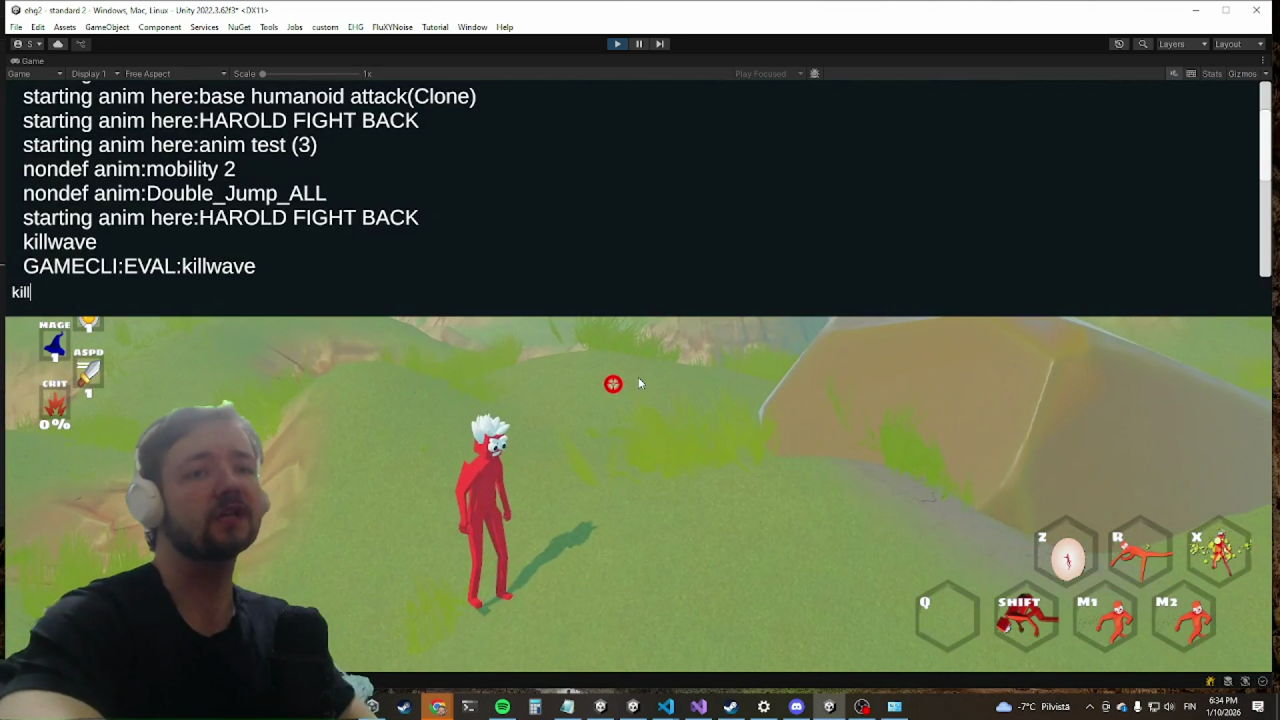
text(wave)
key(Return)
key(w)
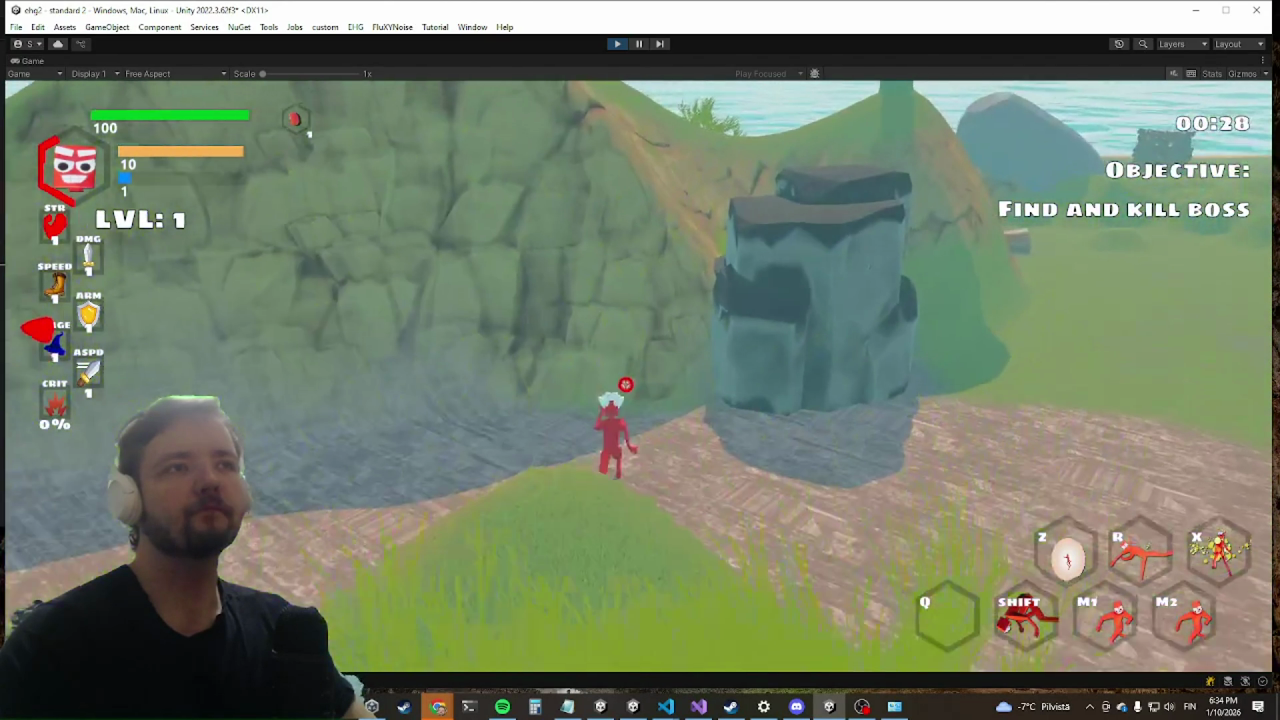
key(shift)
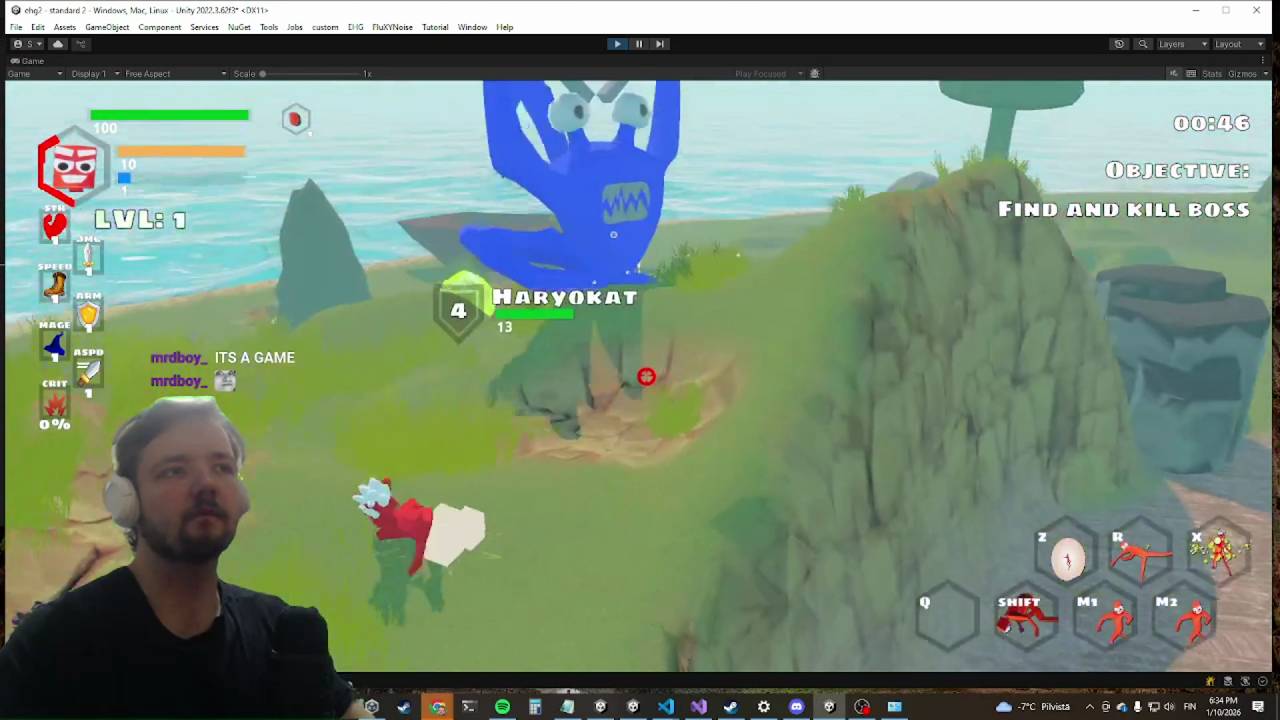
key(shift+space)
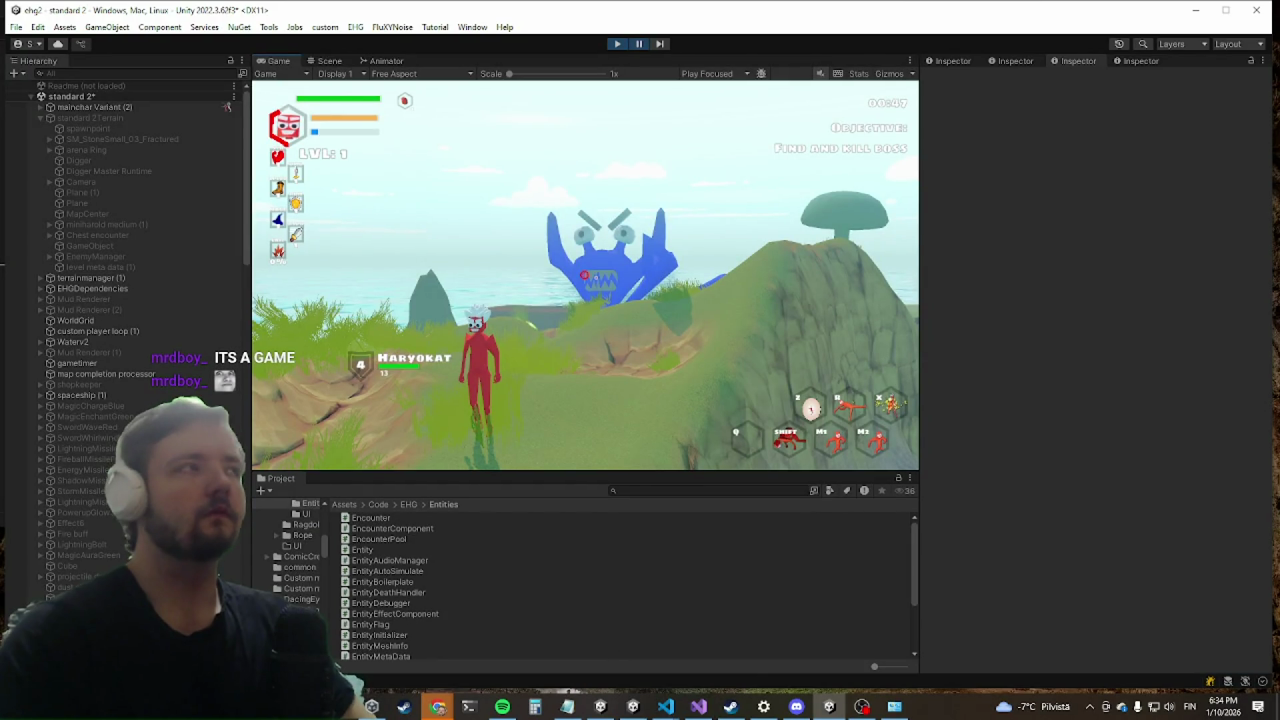
Step: In the Scene view, select mainchar Variant (2), move the camera over, and select the blue monster's Cube mesh
key(ctrl+1)
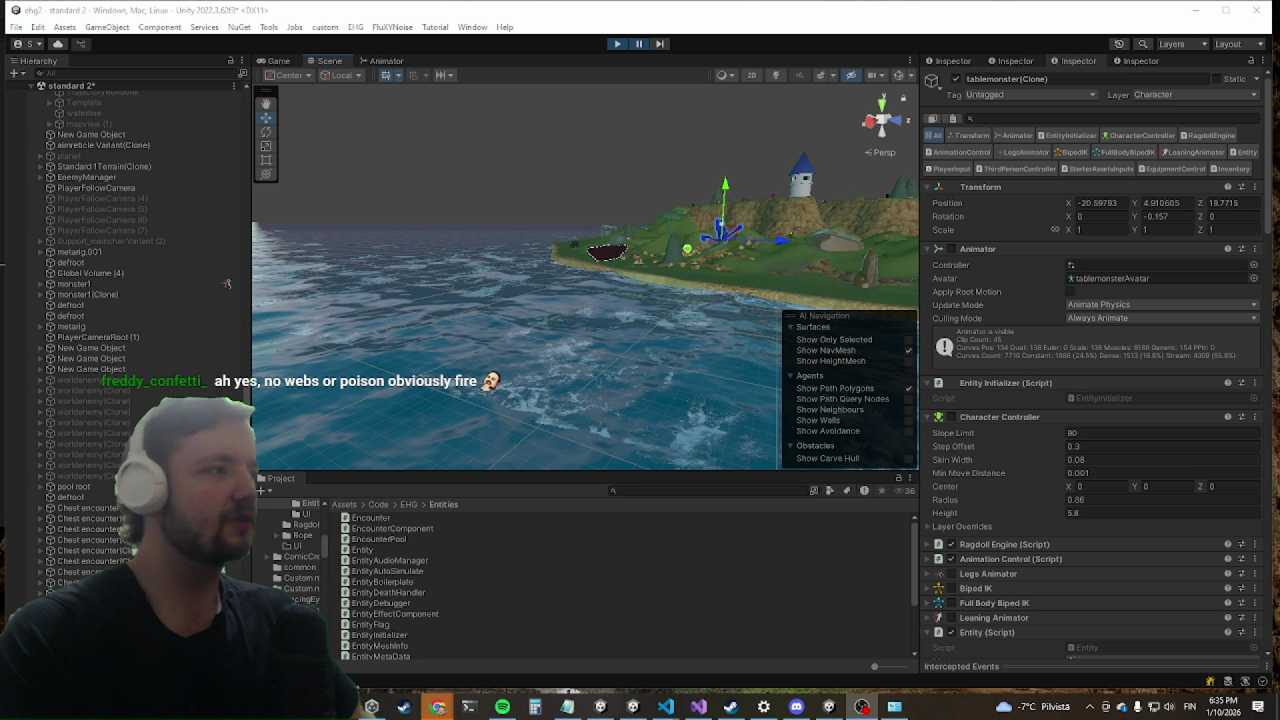
scroll(110, 220, down, 10)
scroll(88, 255, up, 8)
scroll(84, 278, up, 2)
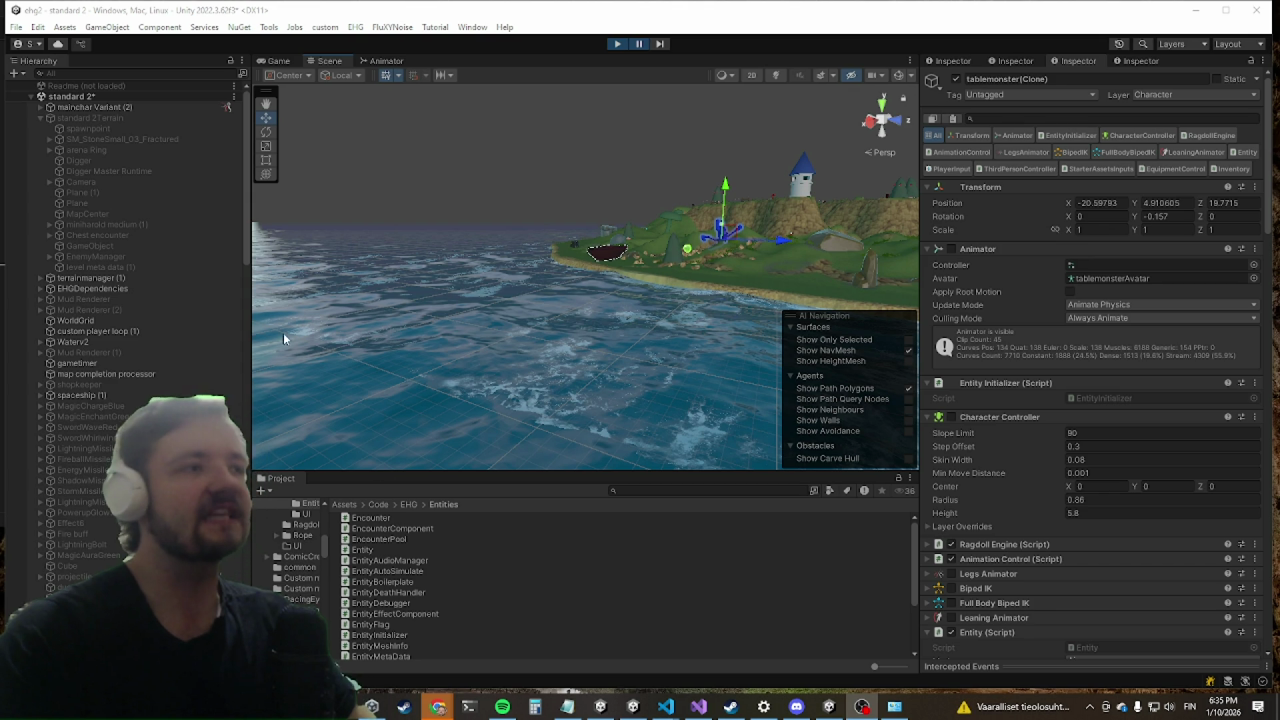
drag(150, 113, 157, 116)
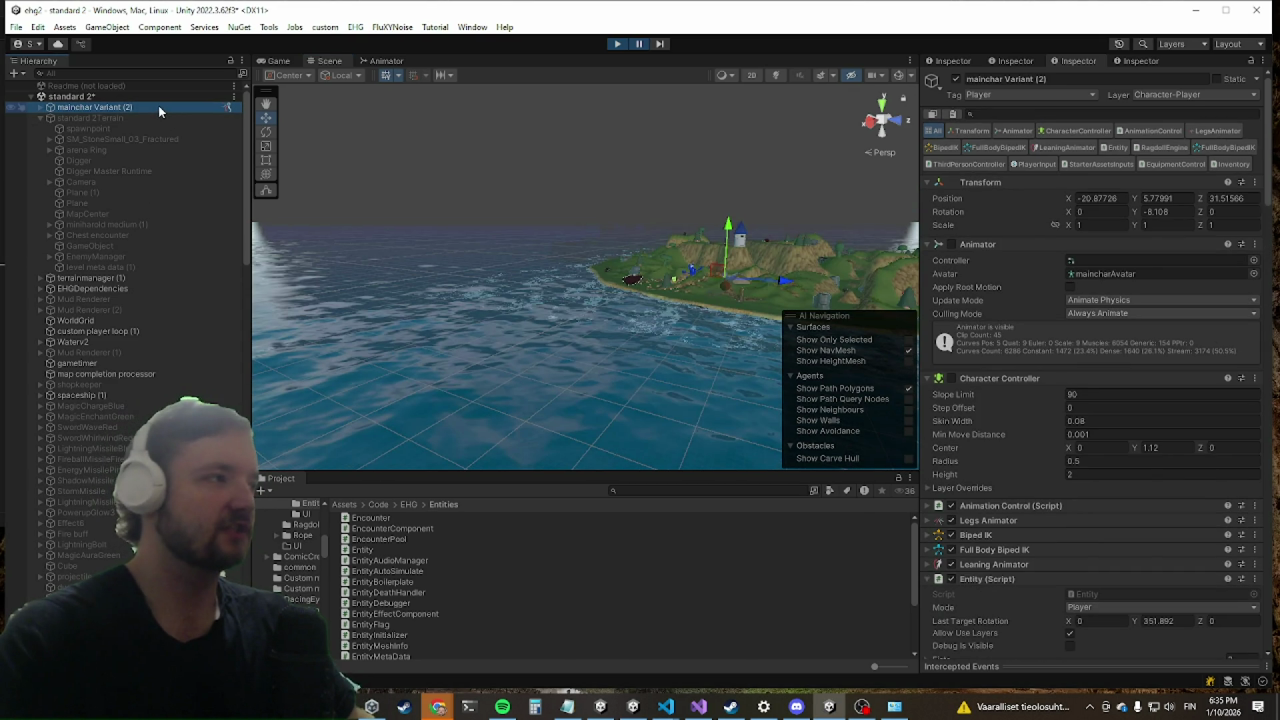
mouse_move(560, 215)
right_down()
mouse_move(582, 204)
mouse_move(607, 247)
mouse_move(522, 199)
right_up()
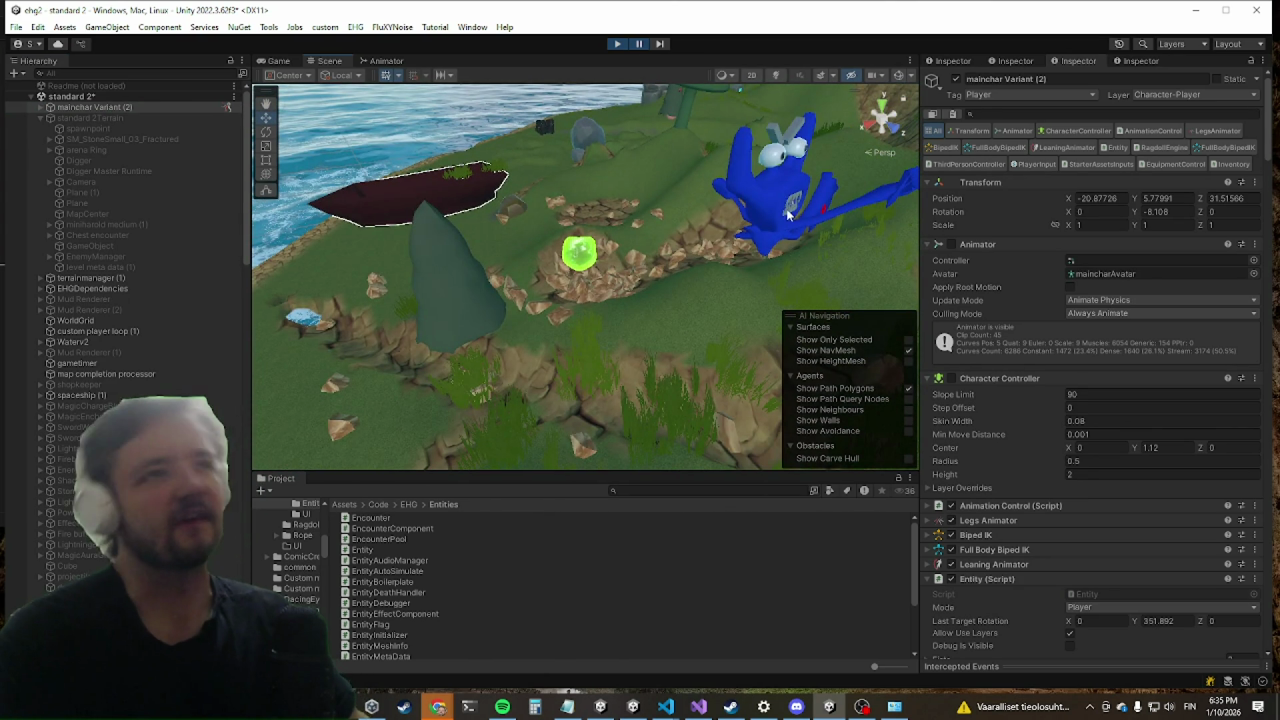
click(788, 226)
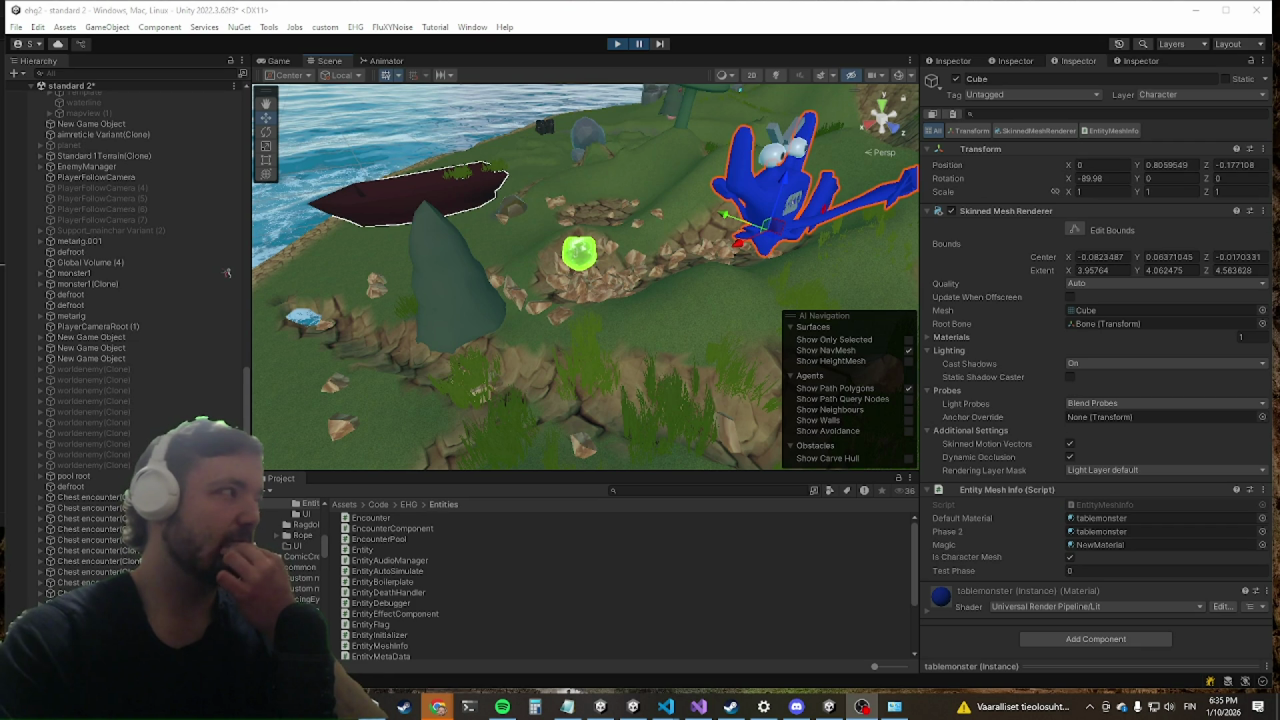
Step: Launch Blender by searching 'blender' in the Windows Start menu
key(super)
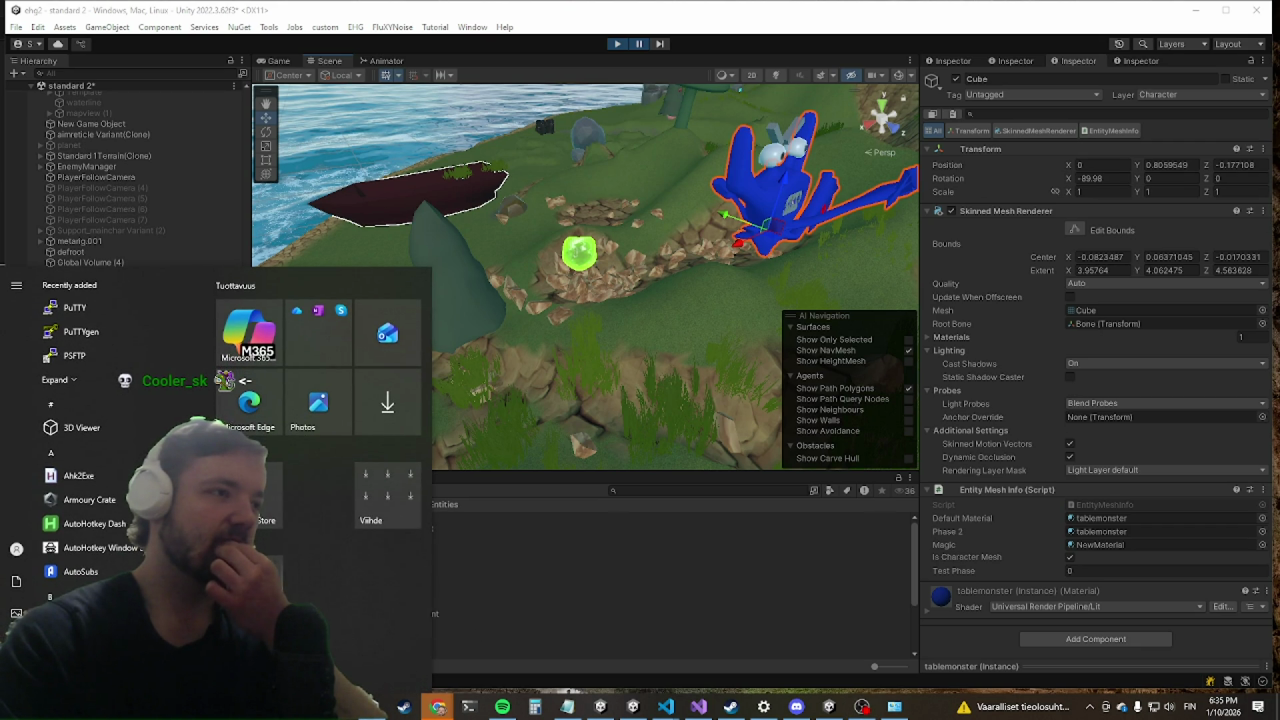
text(b)
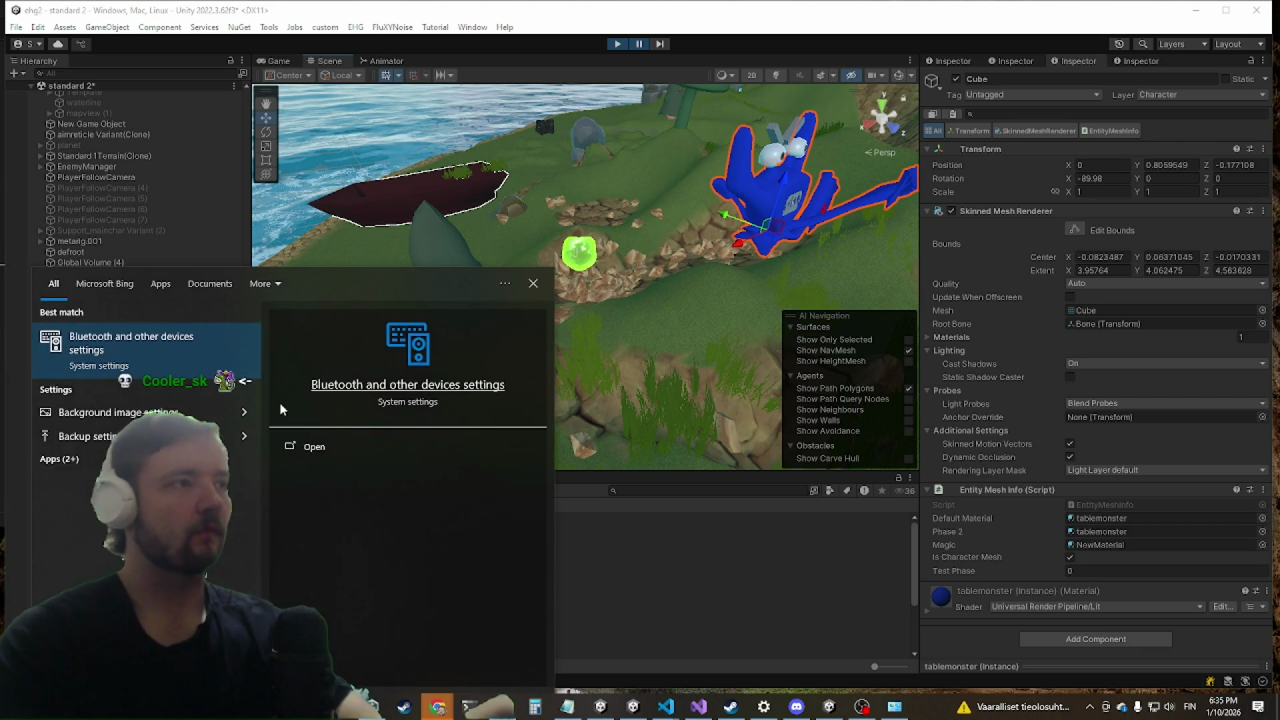
text(ender)
click(170, 352)
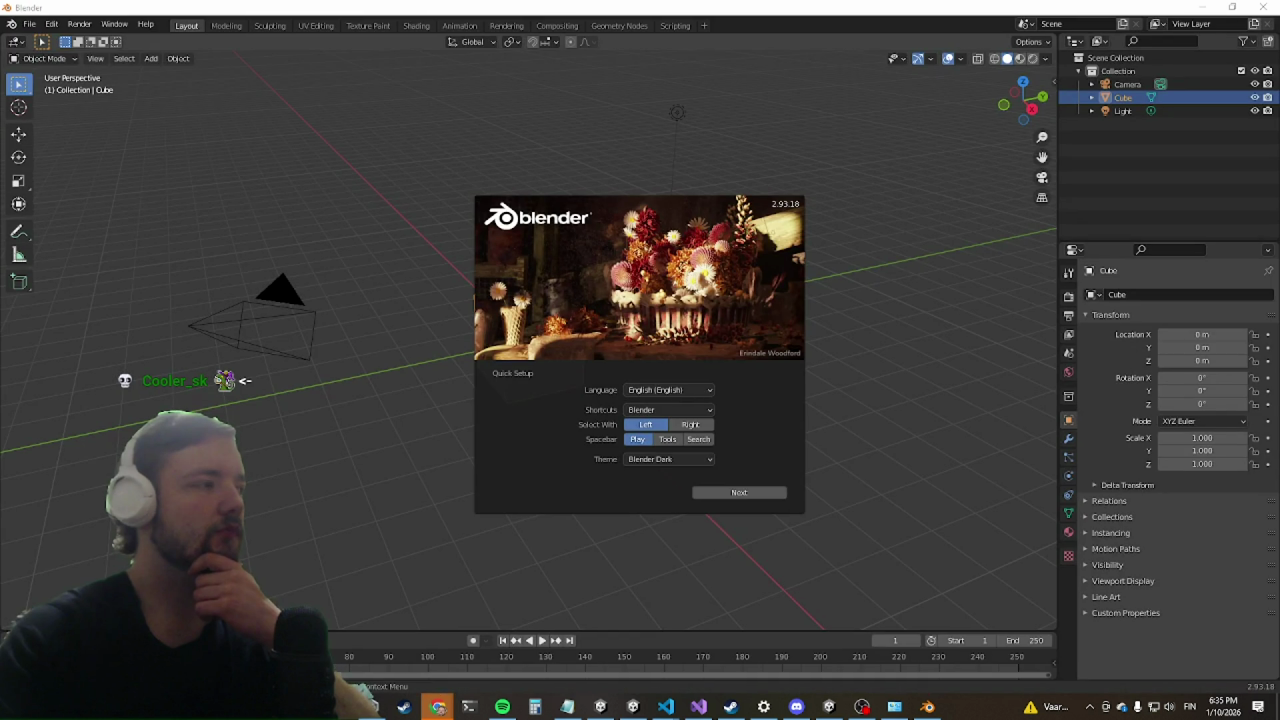
Step: Dismiss the Blender splash, orbit around the default cube, and show its Modifier Properties
click(177, 309)
mouse_move(409, 356)
middle_down()
mouse_move(532, 285)
mouse_move(606, 407)
middle_up()
mouse_move(337, 349)
middle_down()
mouse_move(522, 275)
mouse_move(708, 287)
mouse_move(594, 375)
mouse_move(243, 407)
mouse_move(106, 112)
mouse_move(931, 237)
mouse_move(674, 523)
mouse_move(551, 266)
mouse_move(900, 317)
mouse_move(994, 394)
mouse_move(886, 297)
mouse_move(870, 300)
middle_up()
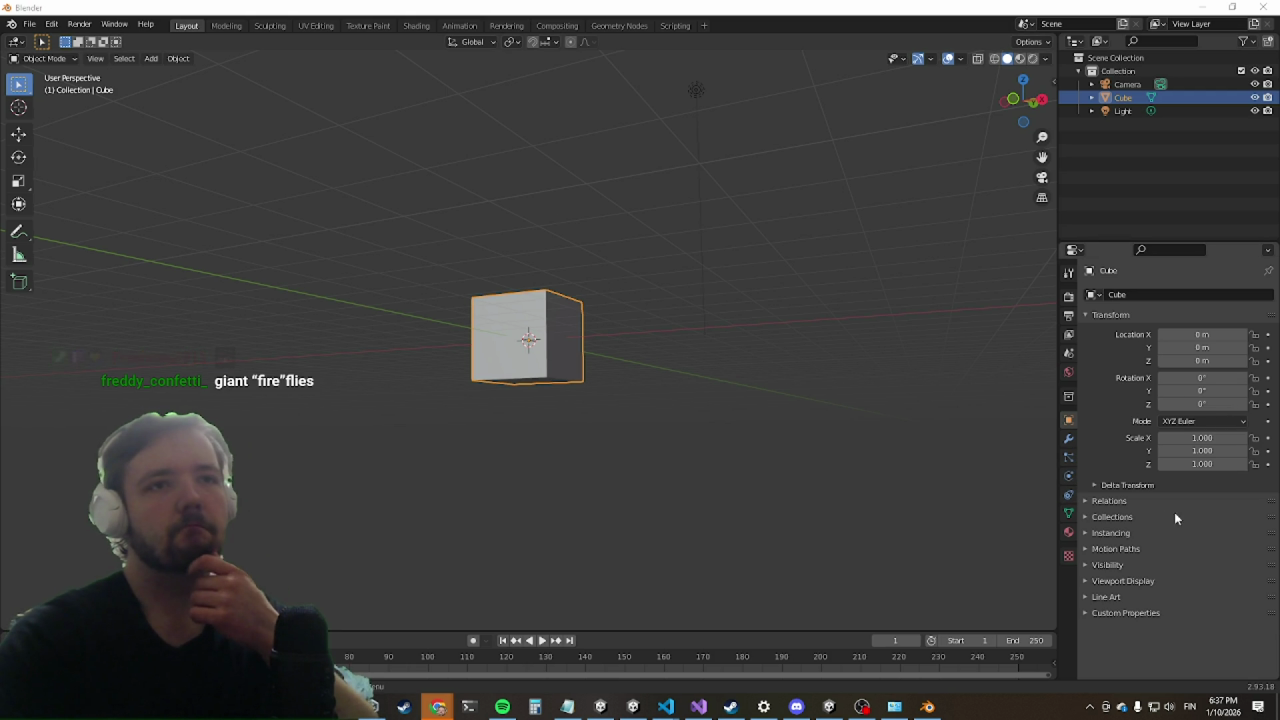
click(1068, 441)
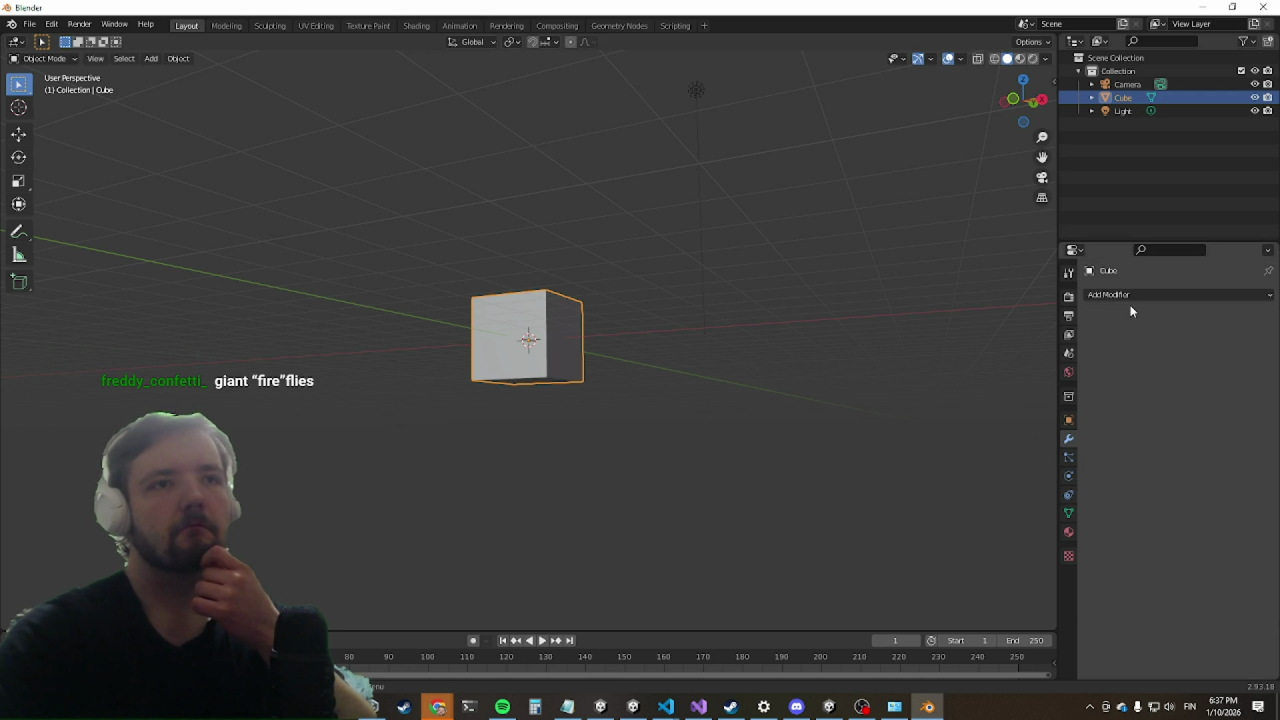
Step: Add a Mirror modifier to the default cube
click(1131, 295)
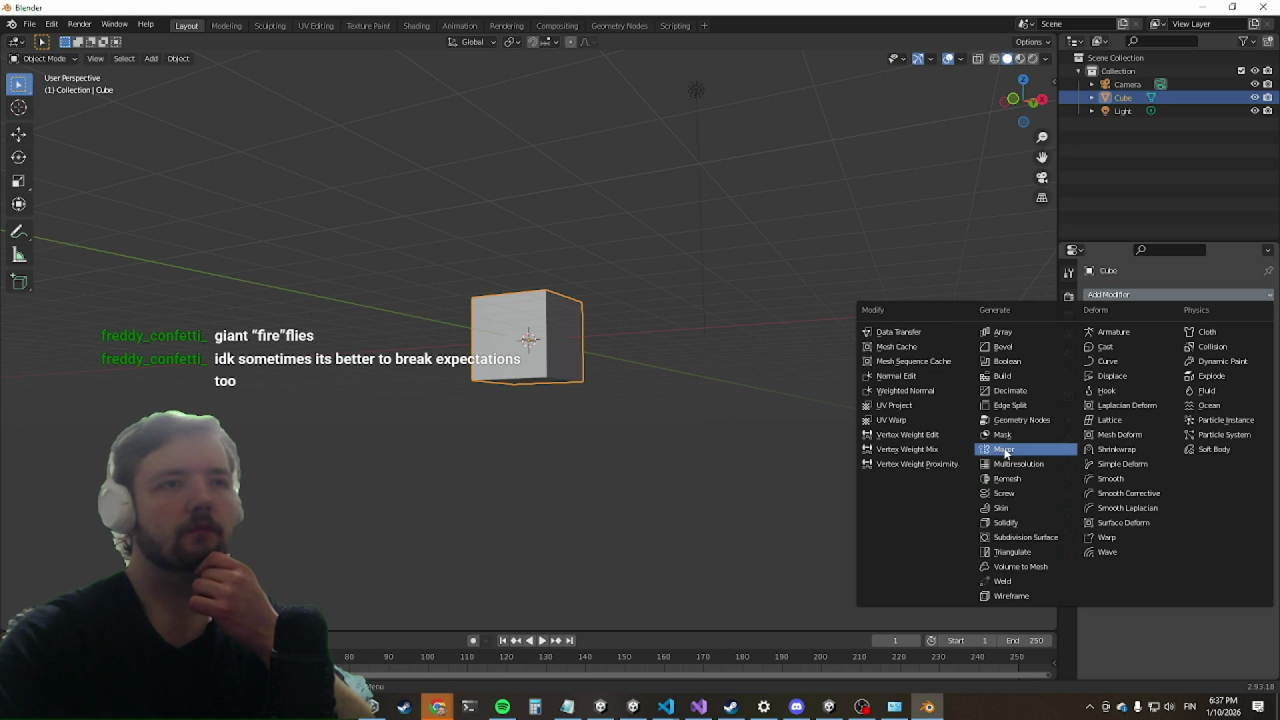
click(1004, 449)
mouse_move(137, 200)
middle_down()
mouse_move(321, 258)
mouse_move(44, 104)
middle_up()
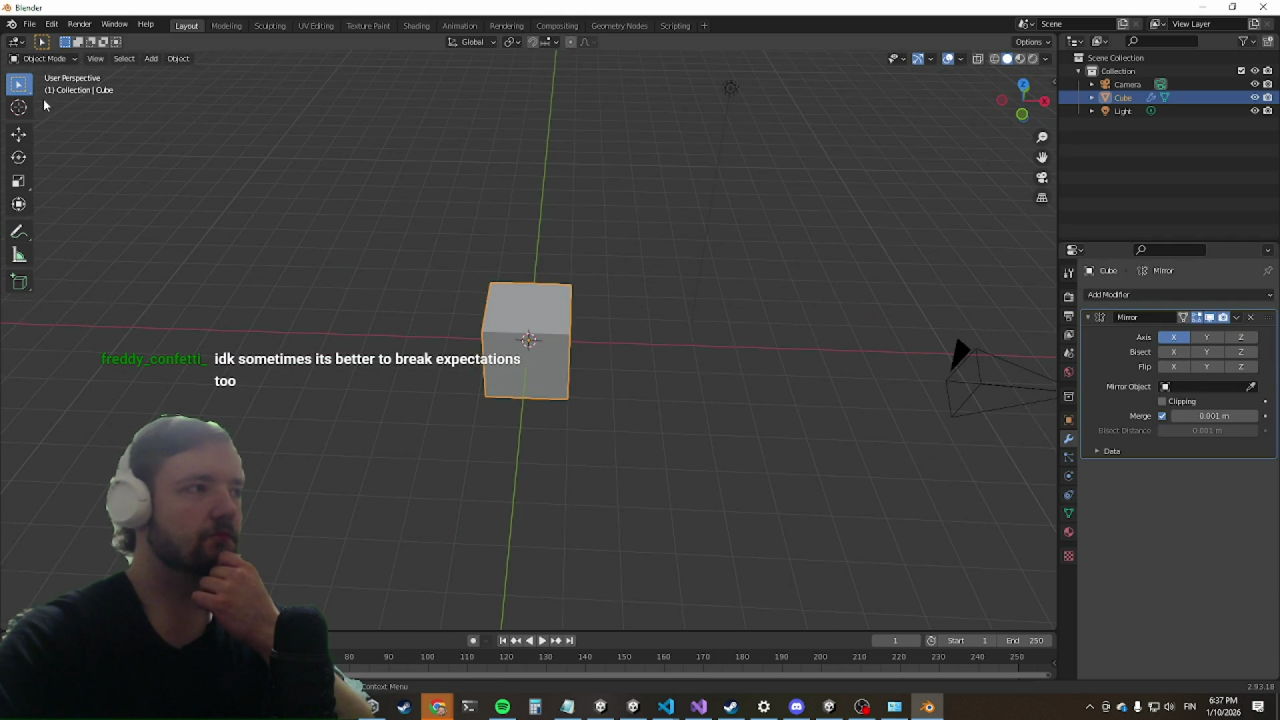
click(19, 133)
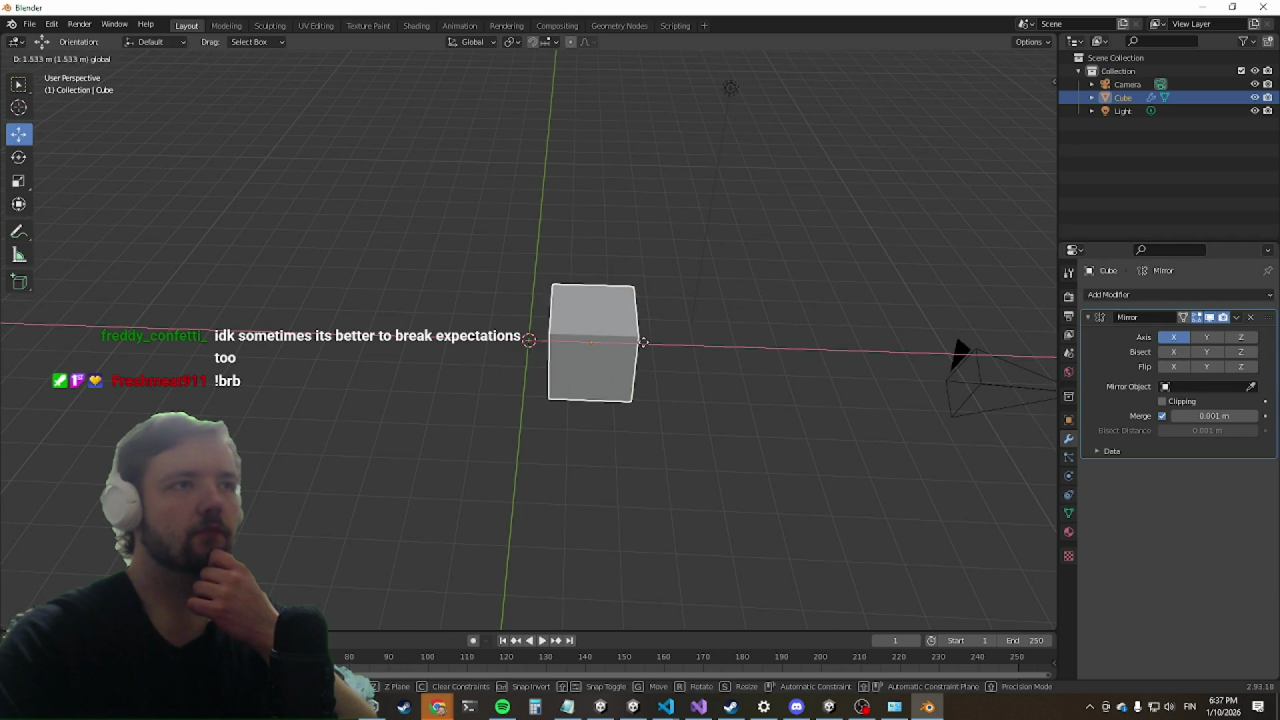
drag(575, 342, 628, 341)
key(ctrl+z)
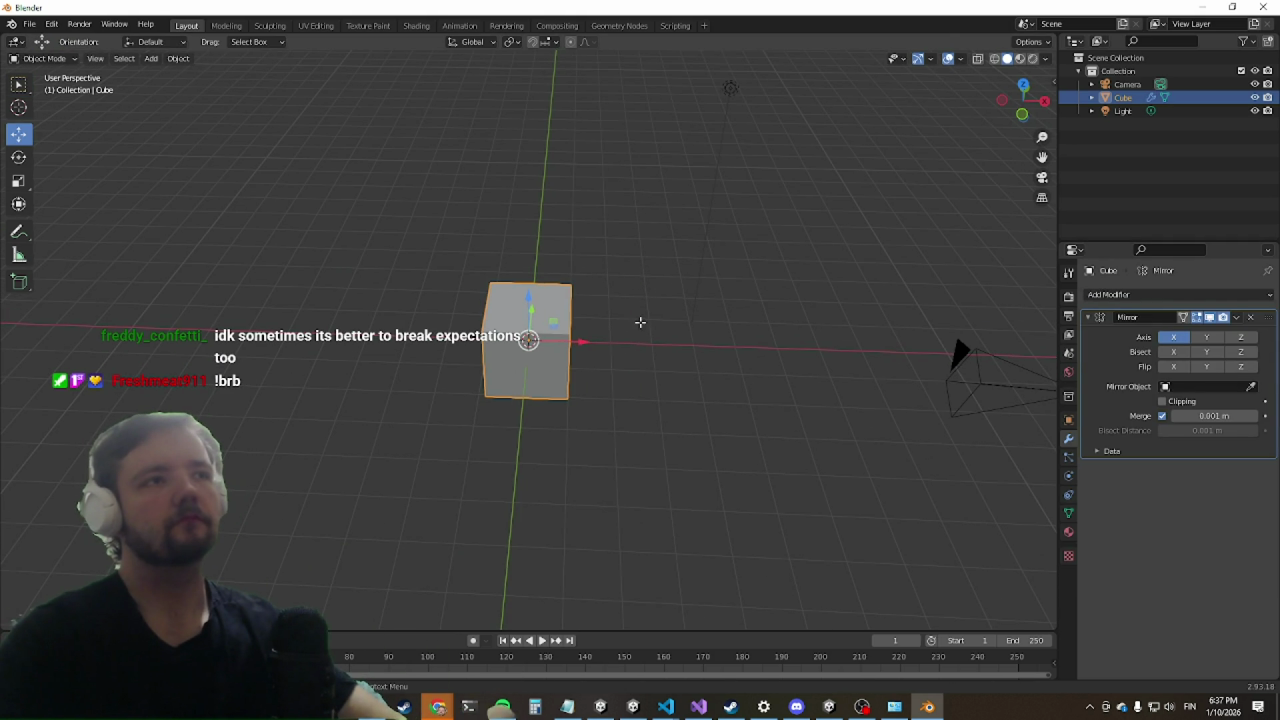
Step: In Edit Mode, shift the mesh right along X so its mirrored copy appears
key(Tab)
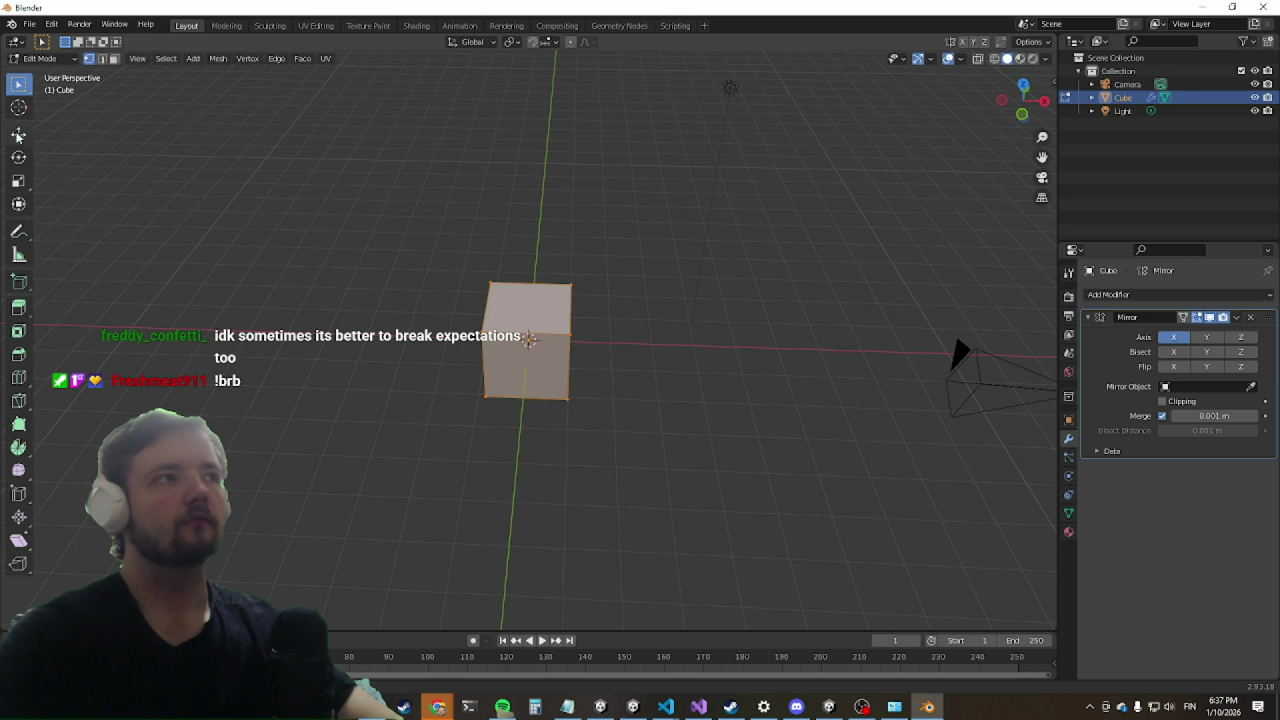
click(18, 134)
drag(584, 348, 640, 350)
mouse_move(640, 350)
middle_down()
mouse_move(600, 229)
mouse_move(602, 316)
middle_up()
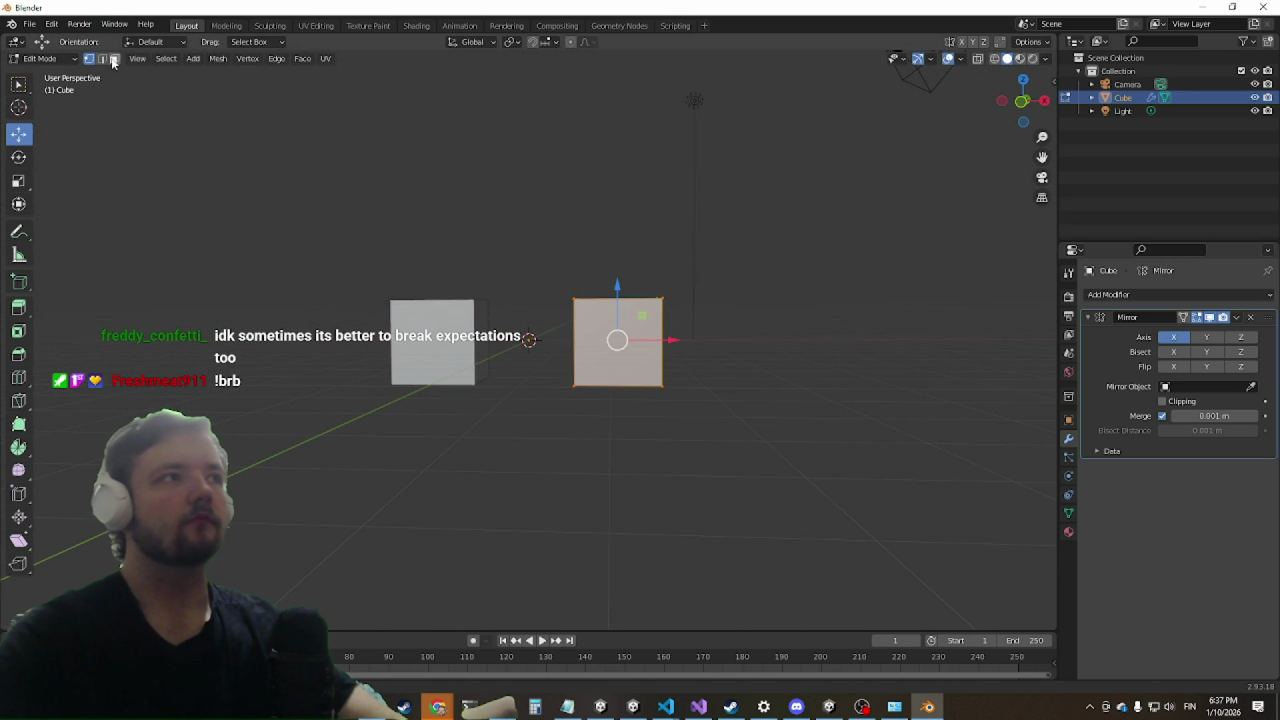
mouse_move(271, 117)
middle_down()
mouse_move(438, 307)
mouse_move(546, 271)
middle_up()
Step: Delete the inner face, then select all and slide the mesh back left to join its mirror
key(alt+a)
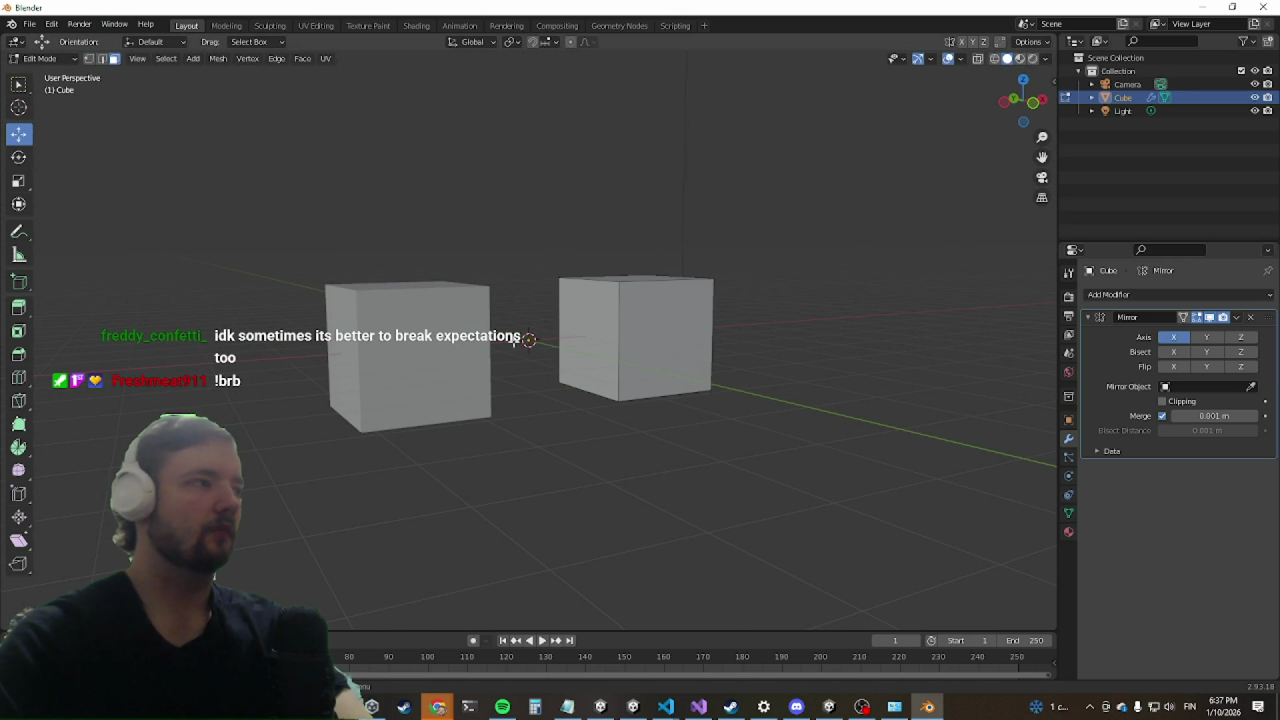
click(589, 314)
key(x)
click(486, 336)
mouse_move(486, 336)
middle_down()
mouse_move(544, 275)
mouse_move(600, 300)
middle_up()
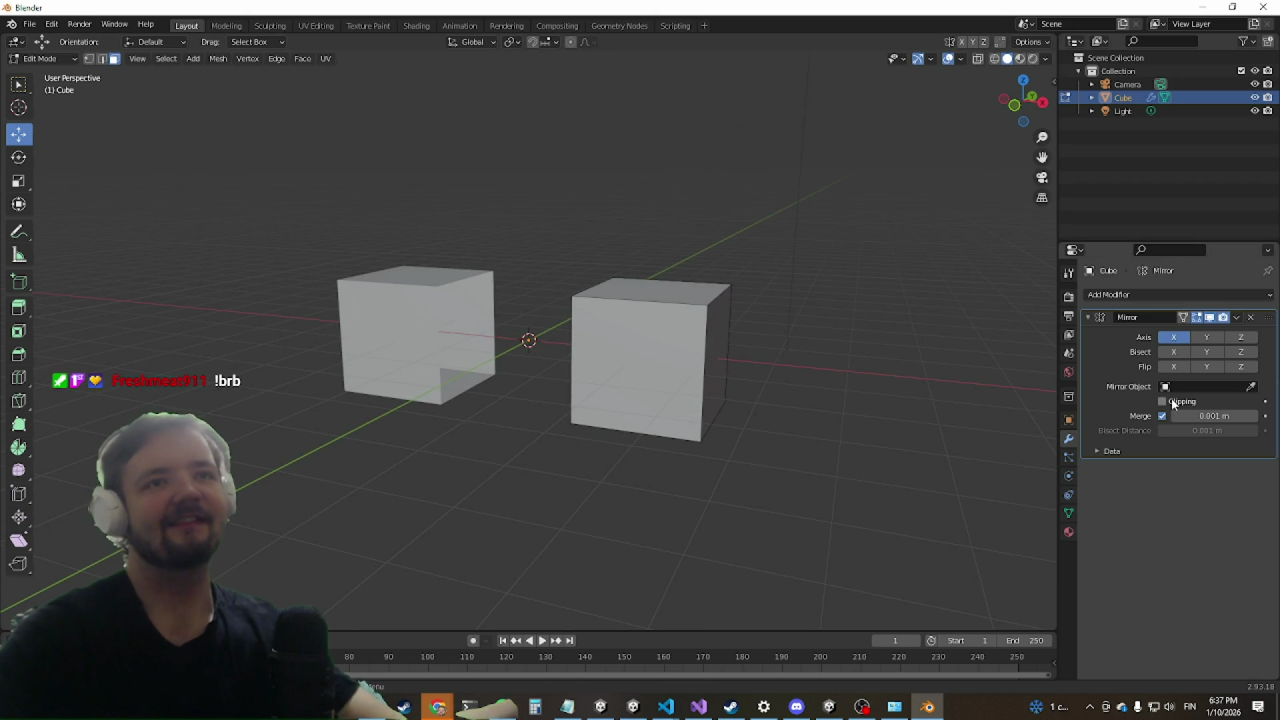
key(a)
middle_drag(720, 450, 763, 460)
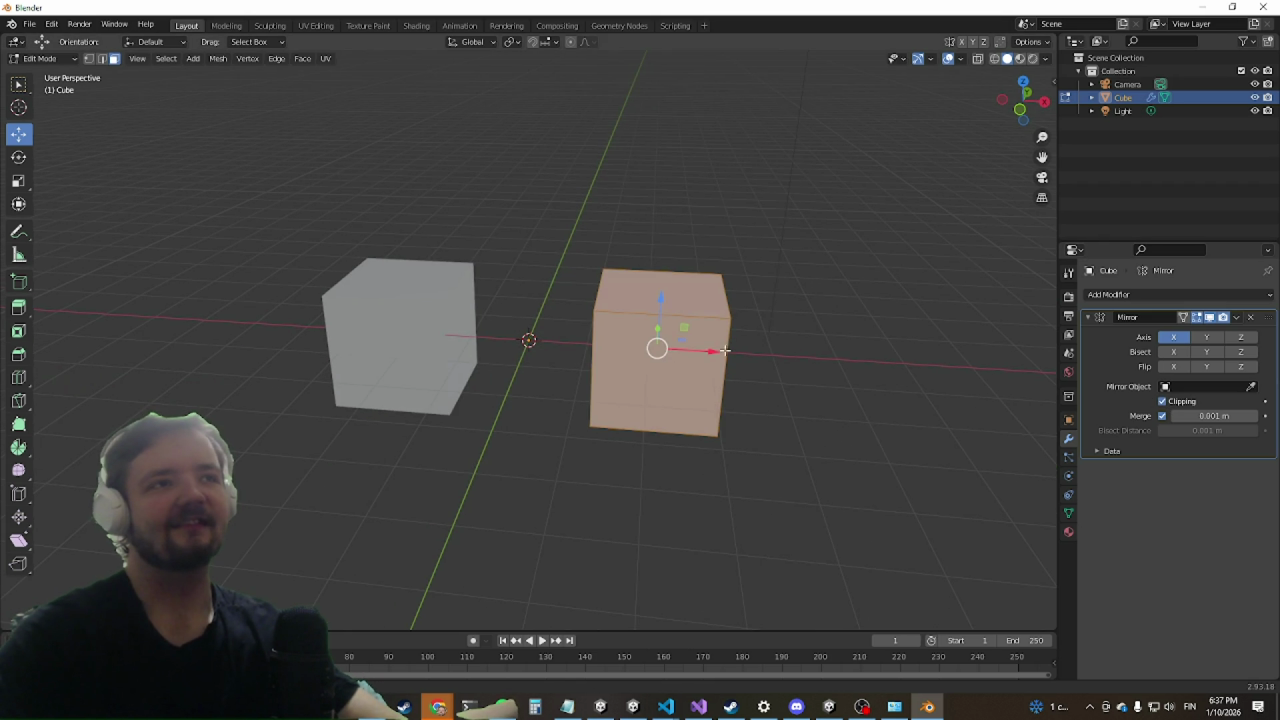
drag(724, 350, 523, 337)
mouse_move(600, 380)
middle_down()
mouse_move(341, 448)
mouse_move(431, 394)
mouse_move(463, 429)
middle_up()
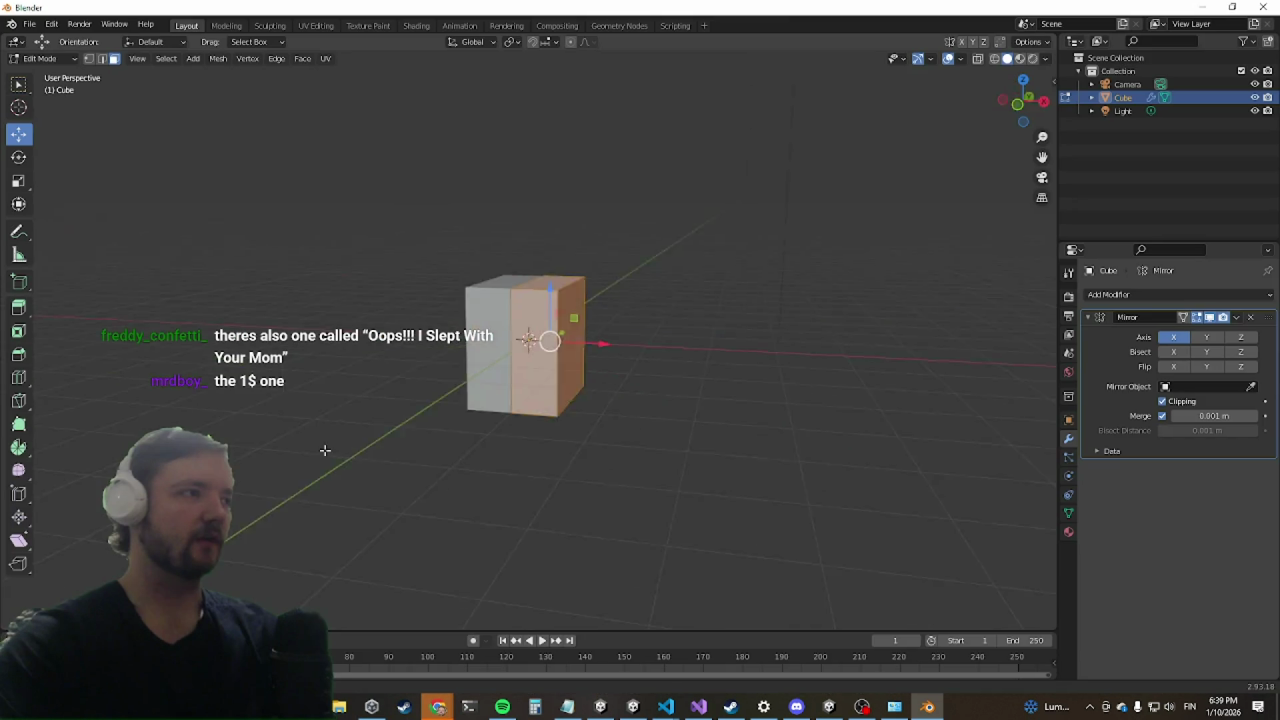
Step: Replace the 'toon dragon' Google Images search with 'cartoon dragon'
middle_drag(325, 450, 857, 434)
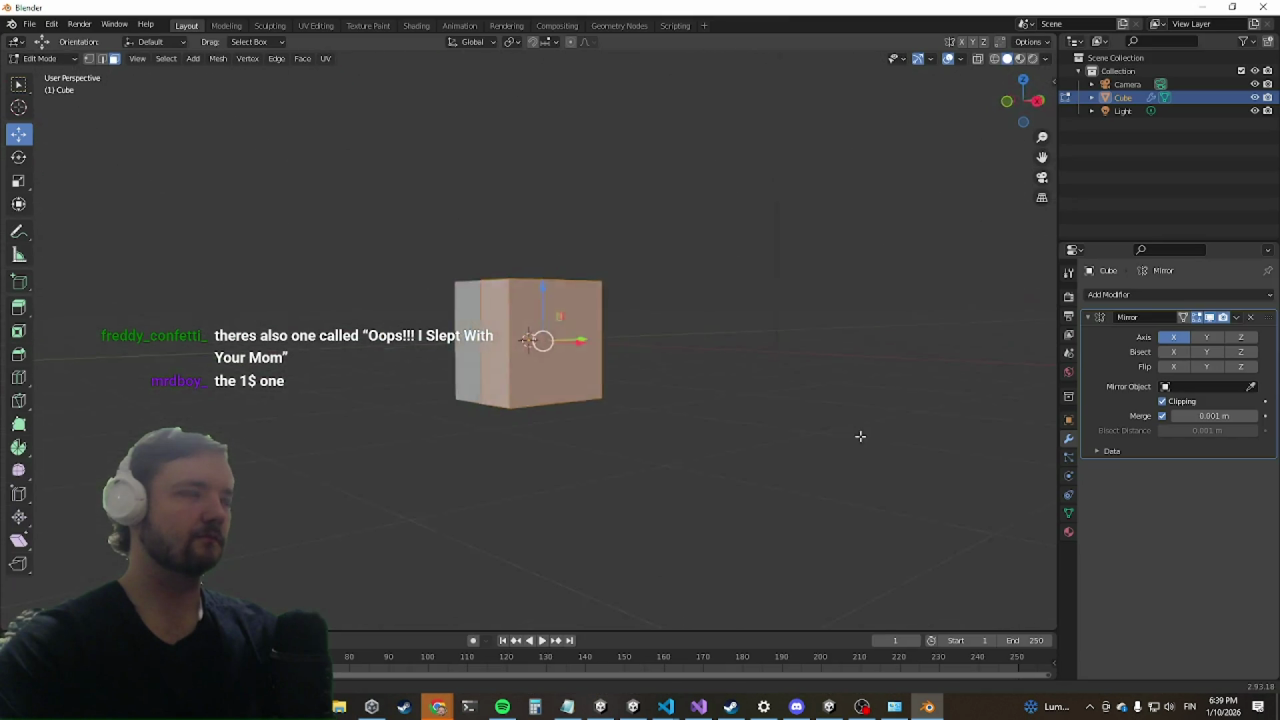
mouse_move(438, 707)
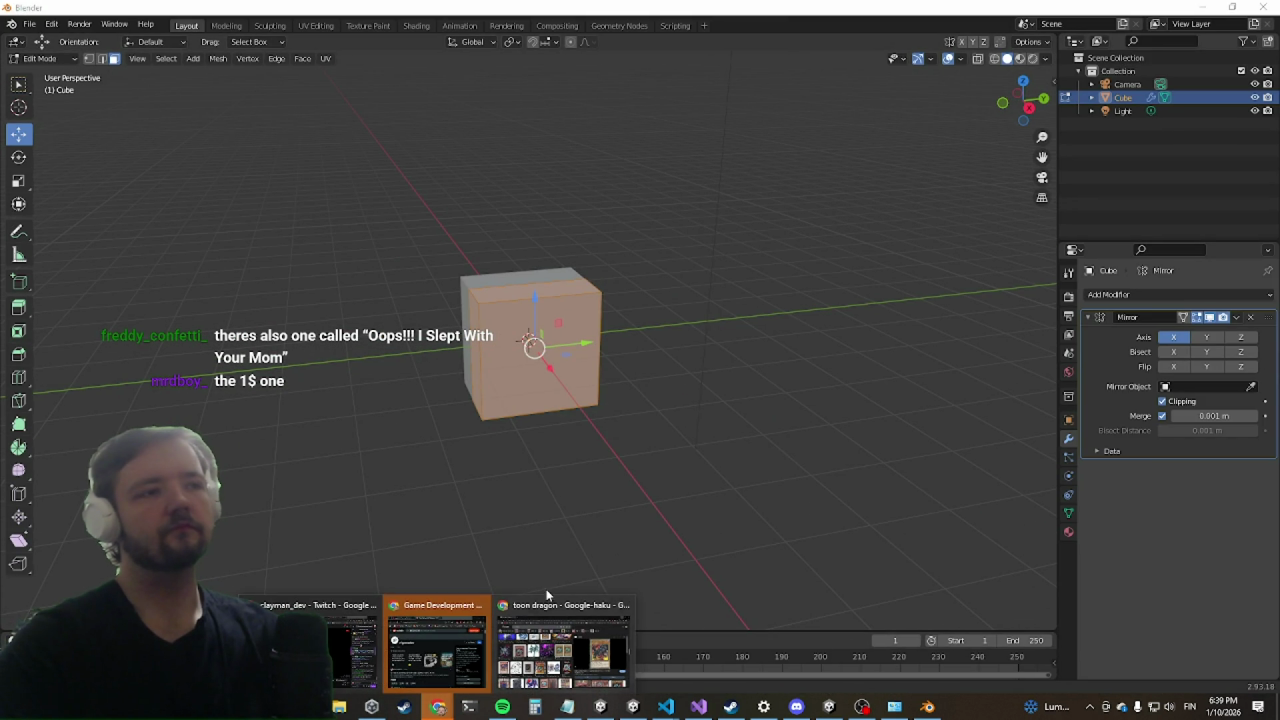
click(563, 645)
scroll(439, 340, down, 4)
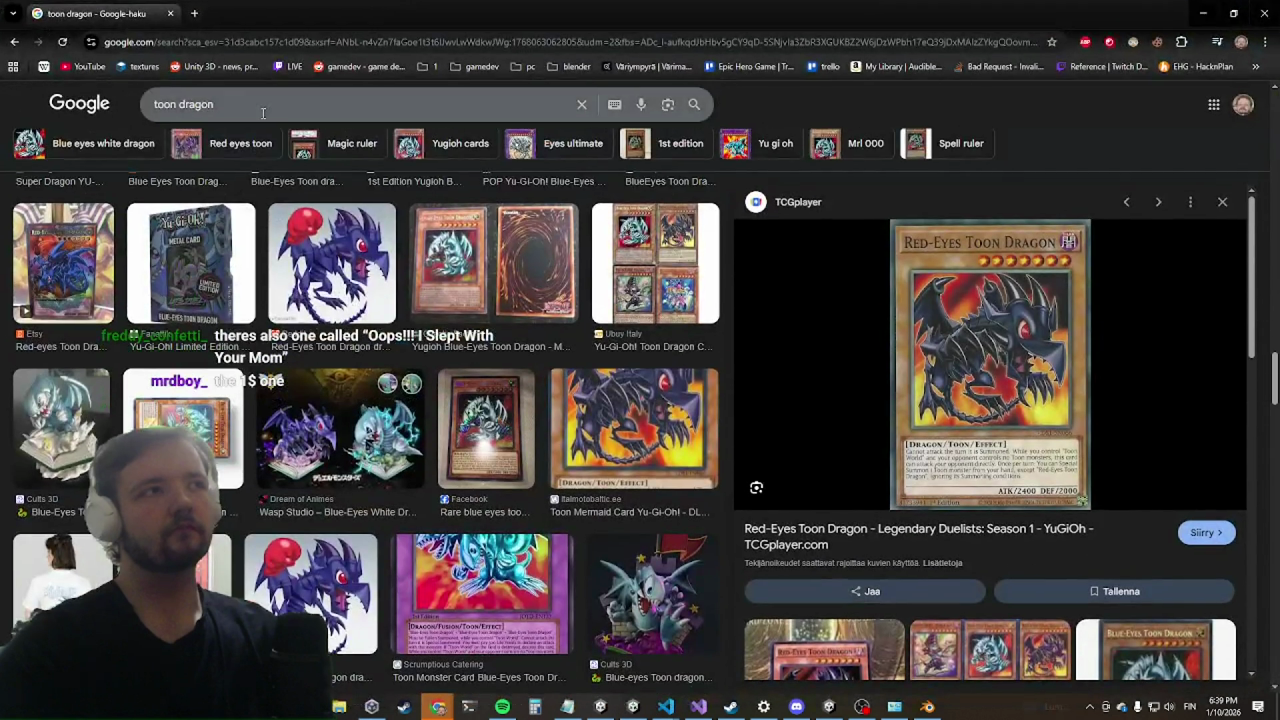
click(276, 104)
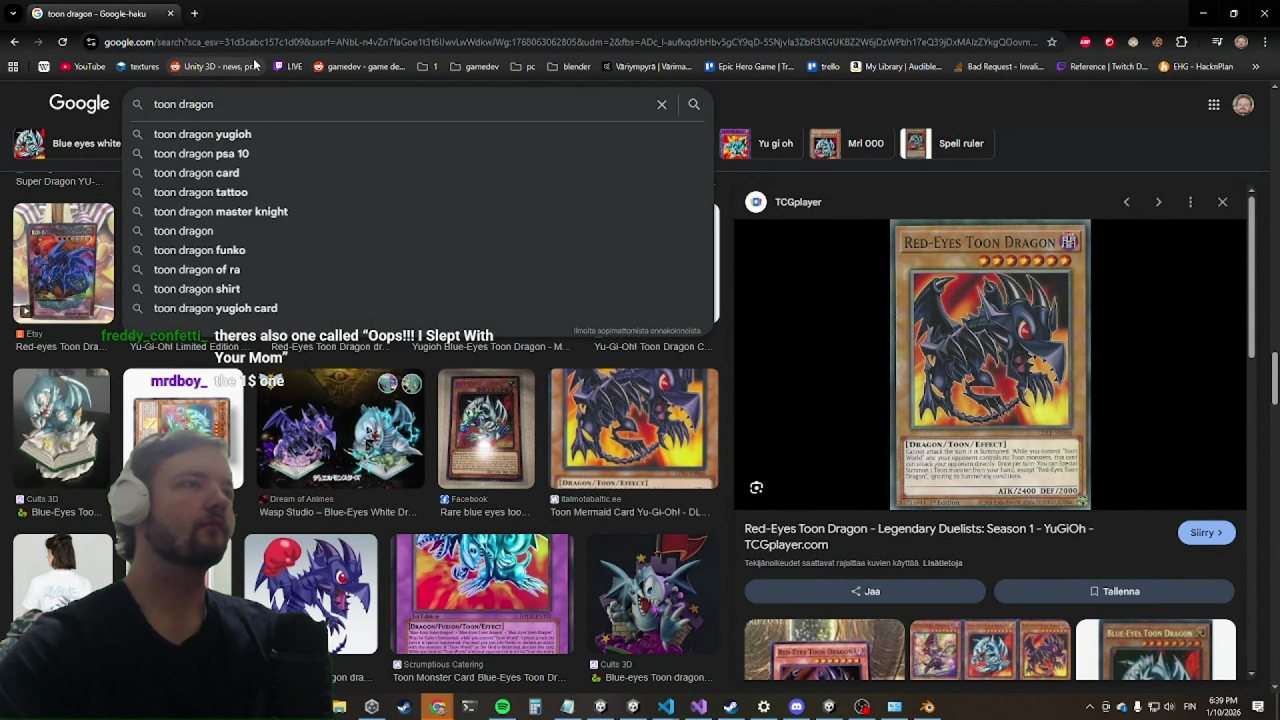
key(ctrl+a)
key(BackSpace)
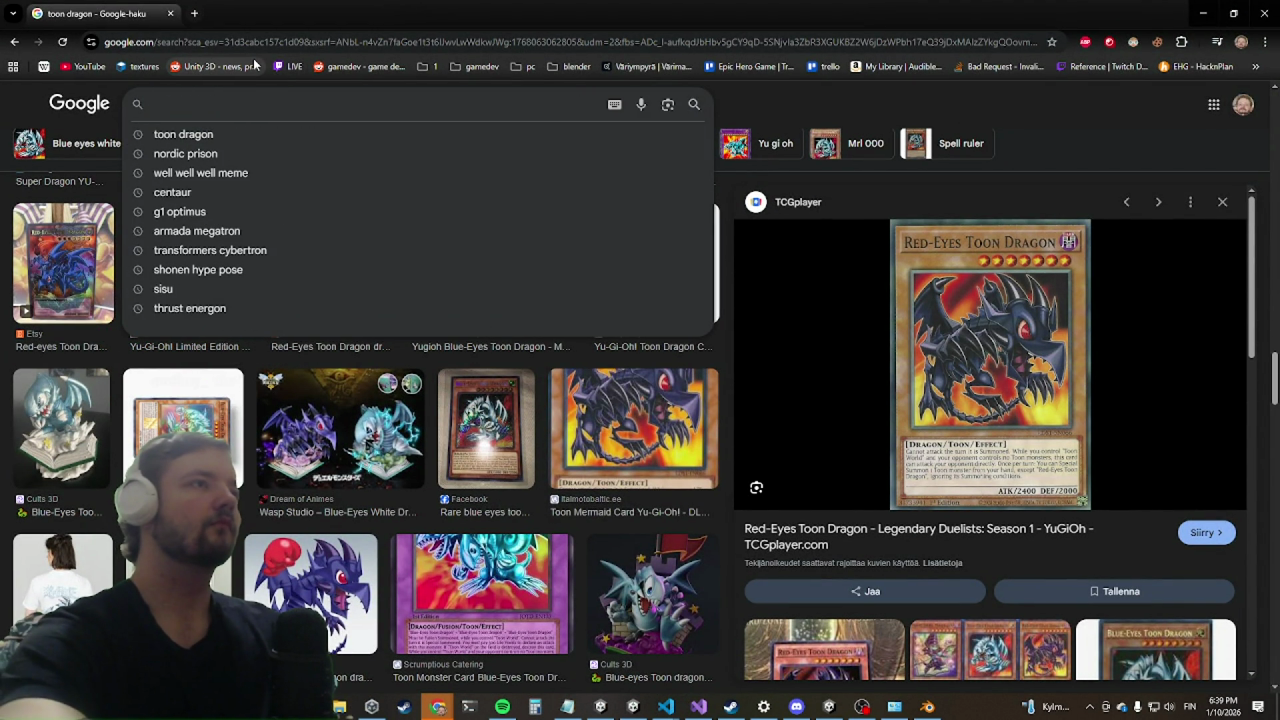
text(cartoon drag)
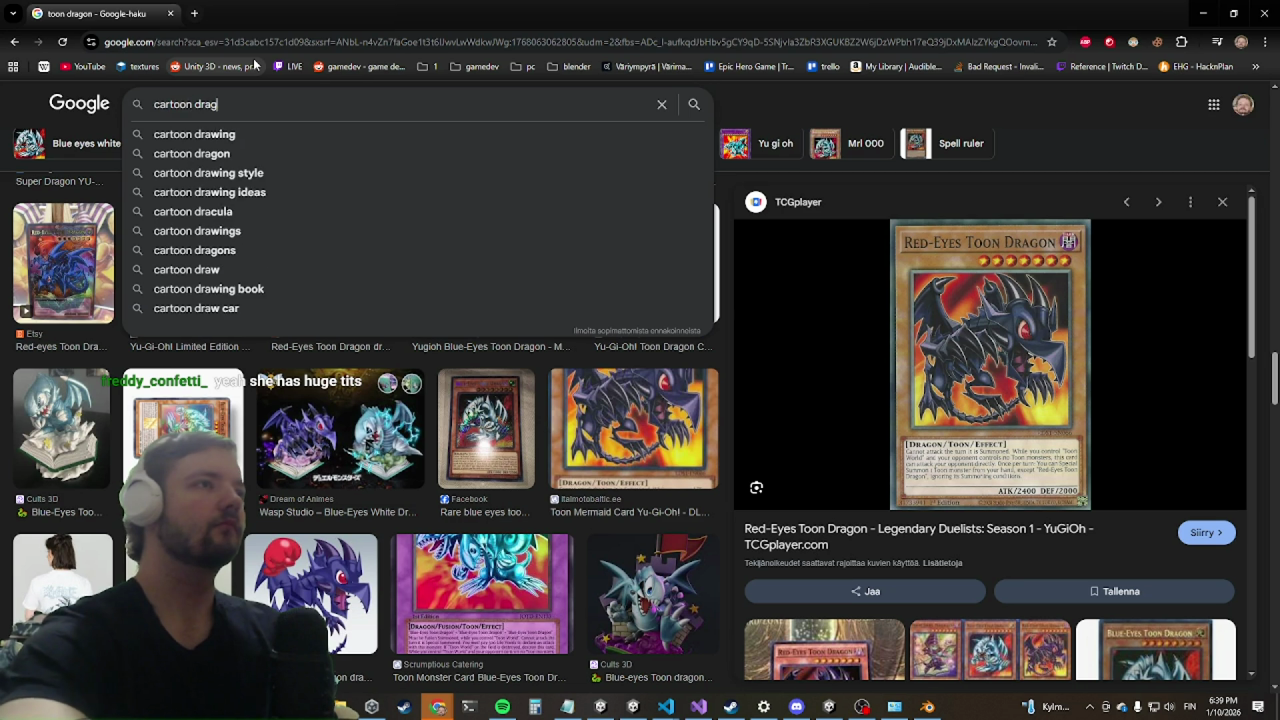
text(on)
key(Return)
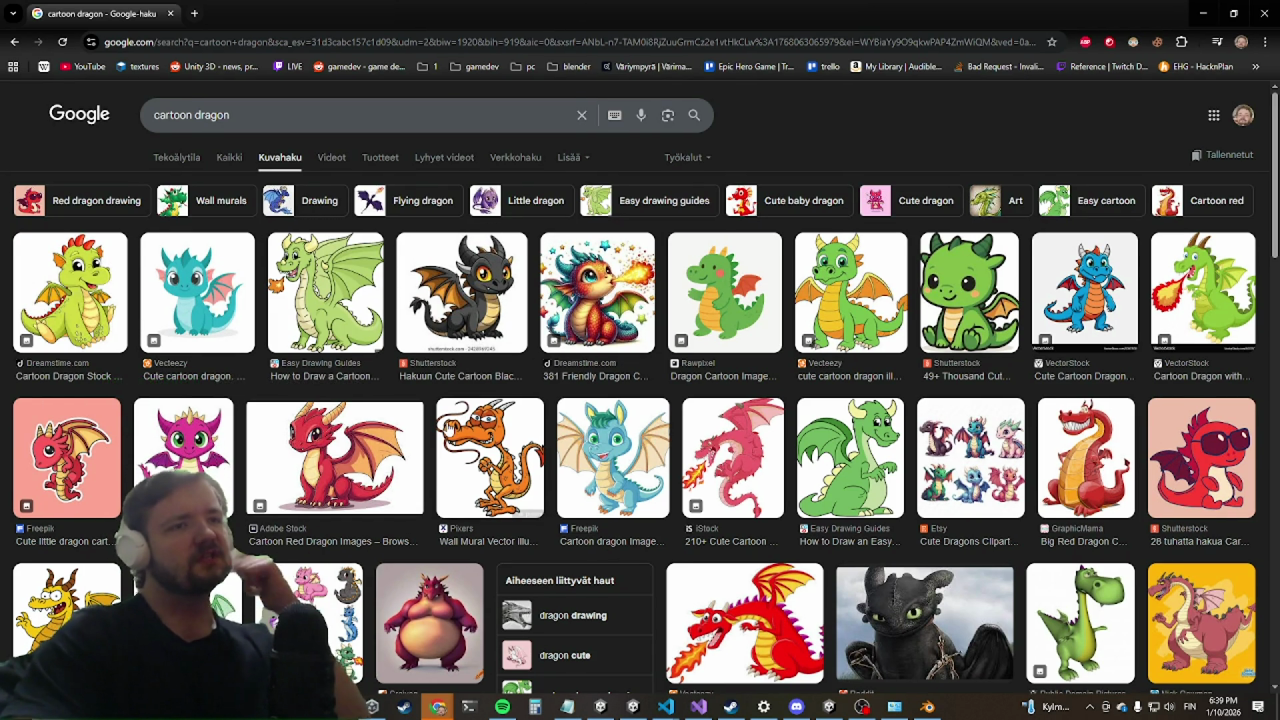
Step: Preview the red fire-breathing dragon image, then return to Blender
scroll(456, 418, down, 1)
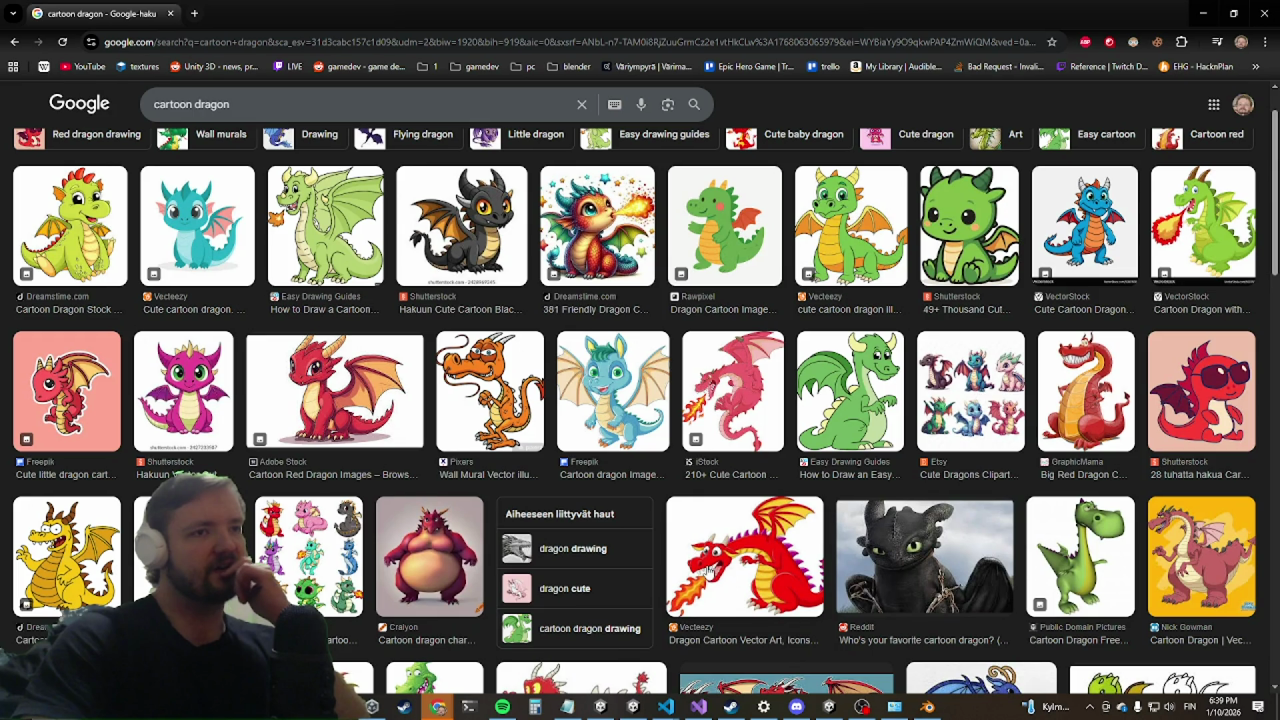
click(709, 570)
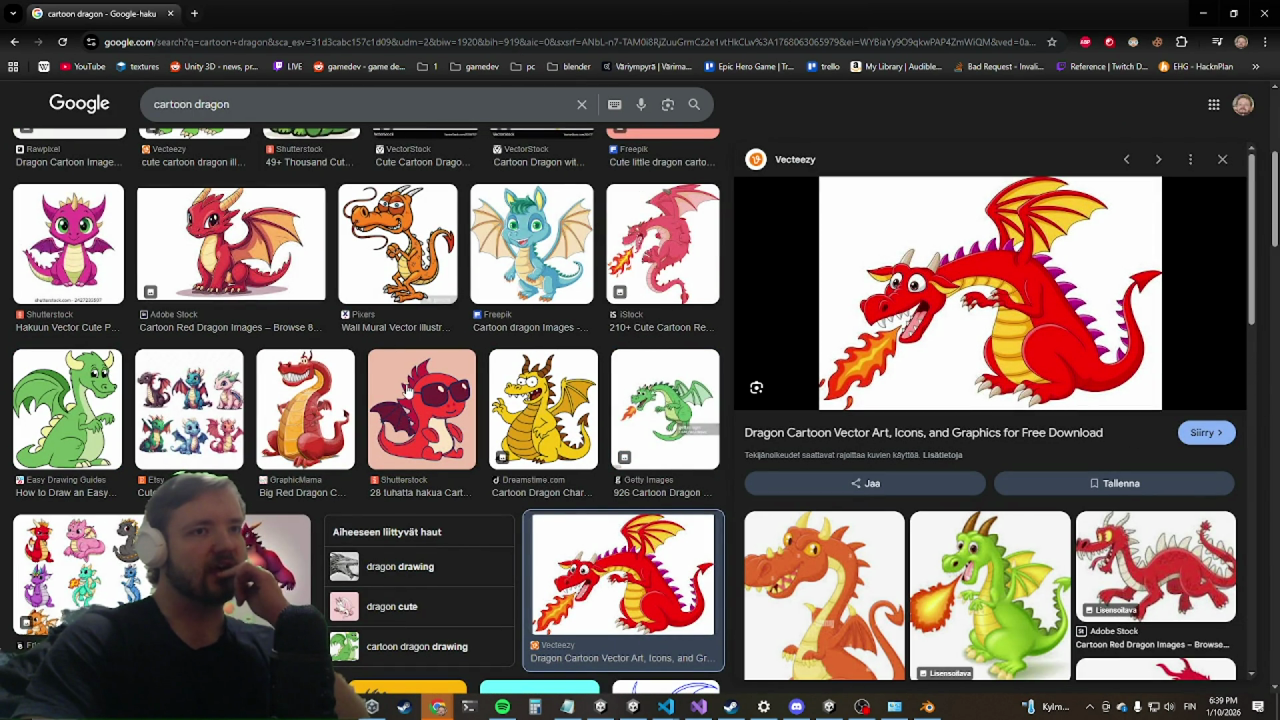
scroll(407, 390, down, 2)
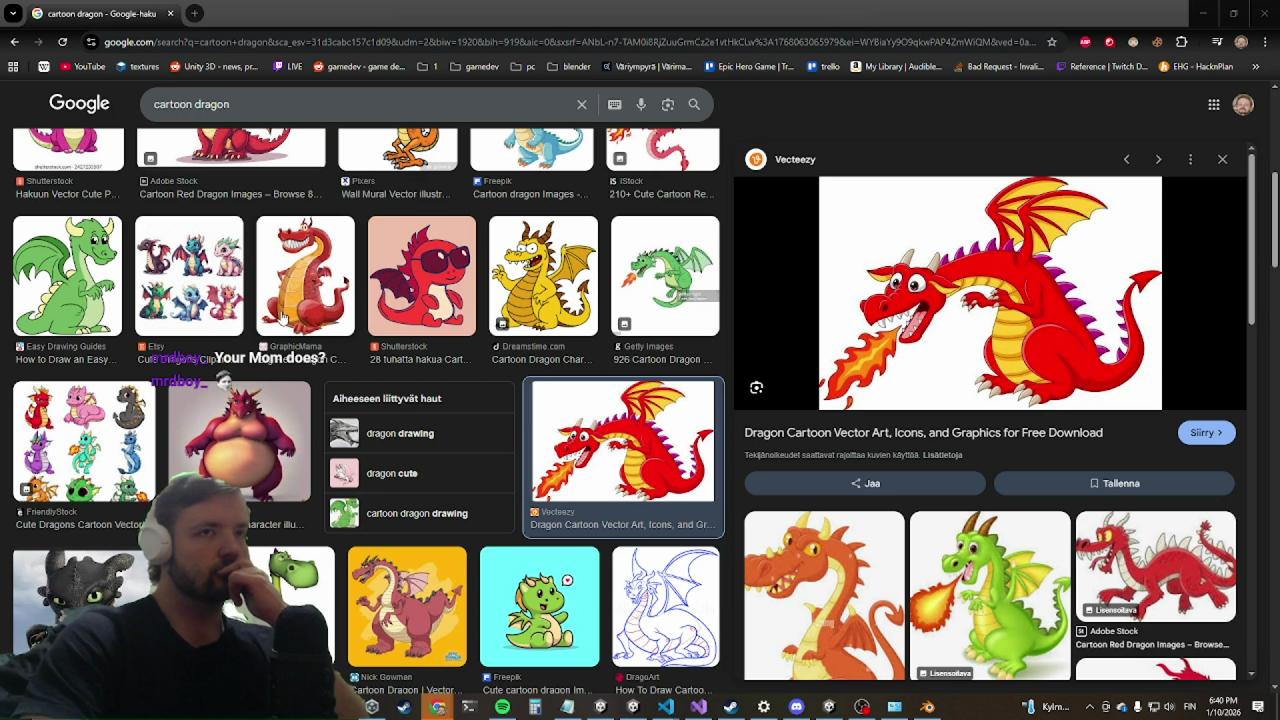
scroll(248, 375, up, 2)
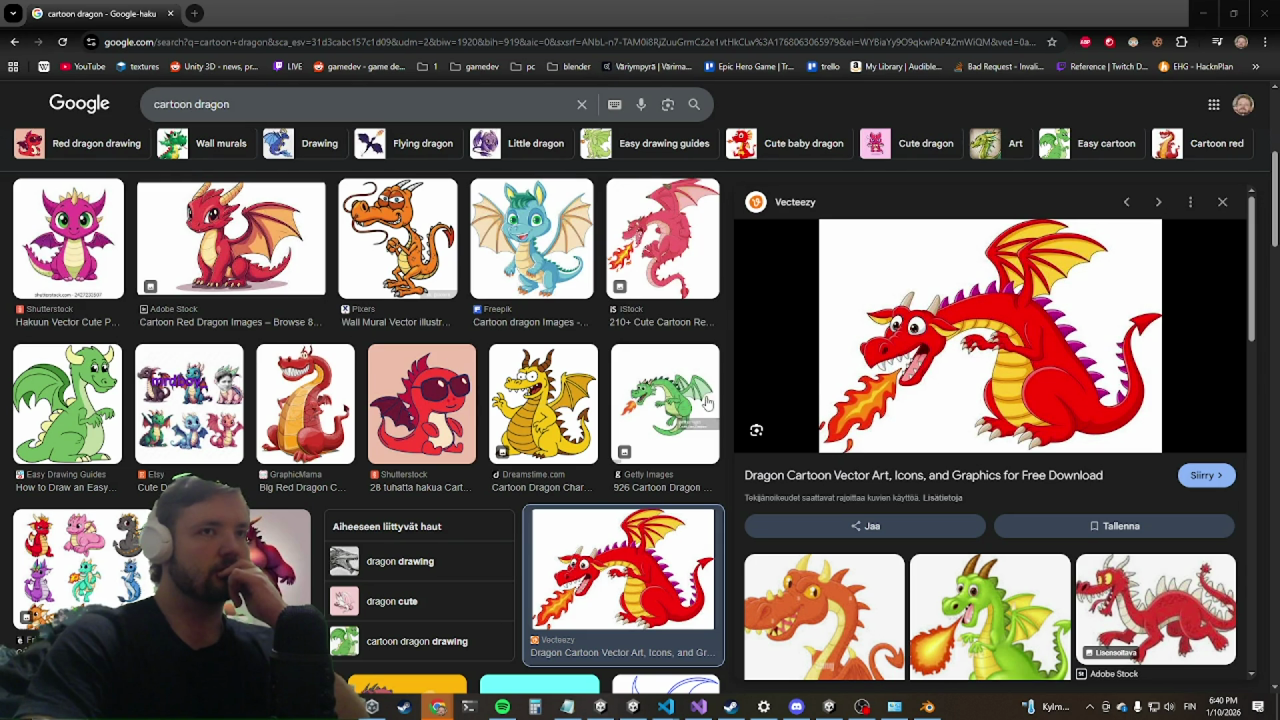
key(alt+Tab)
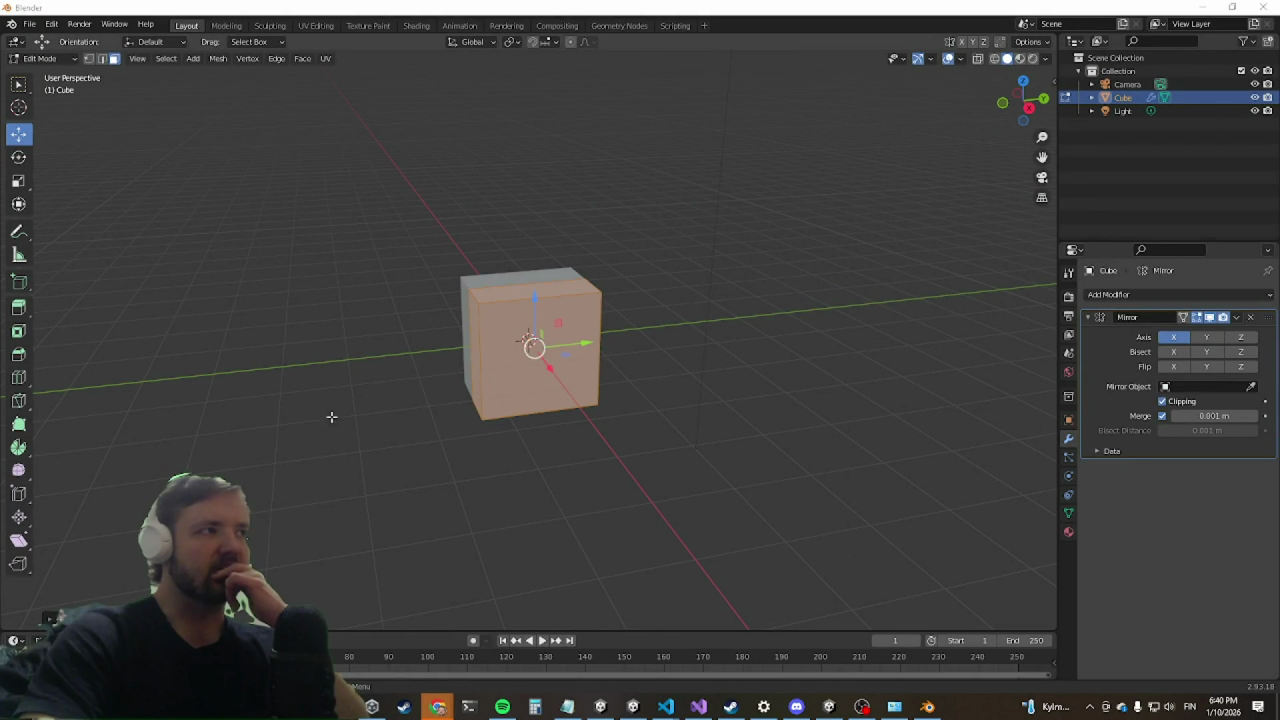
Step: Add a Subdivision Surface modifier (Catmull-Clark, viewport level 1) below Mirror, then orbit to inspect the result
mouse_move(271, 357)
middle_down()
mouse_move(369, 378)
mouse_move(450, 360)
middle_up()
click(1190, 294)
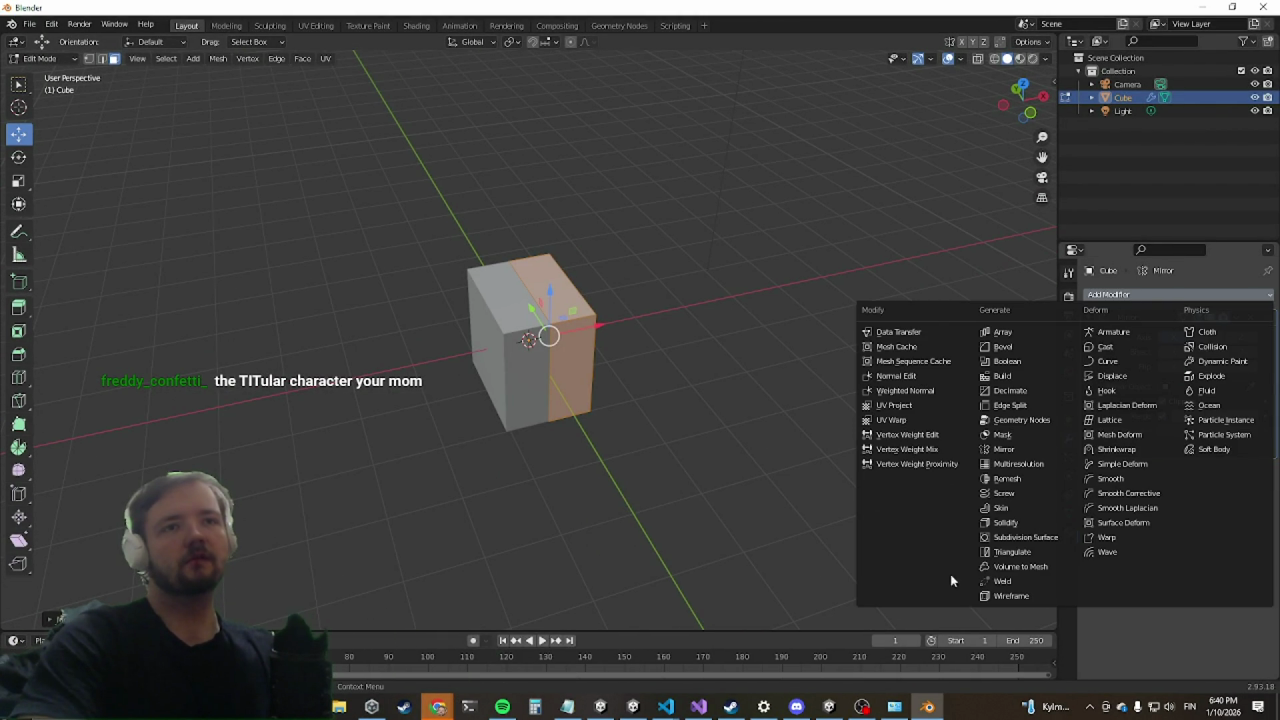
click(1028, 537)
mouse_move(620, 330)
middle_down()
mouse_move(646, 326)
mouse_move(630, 340)
middle_up()
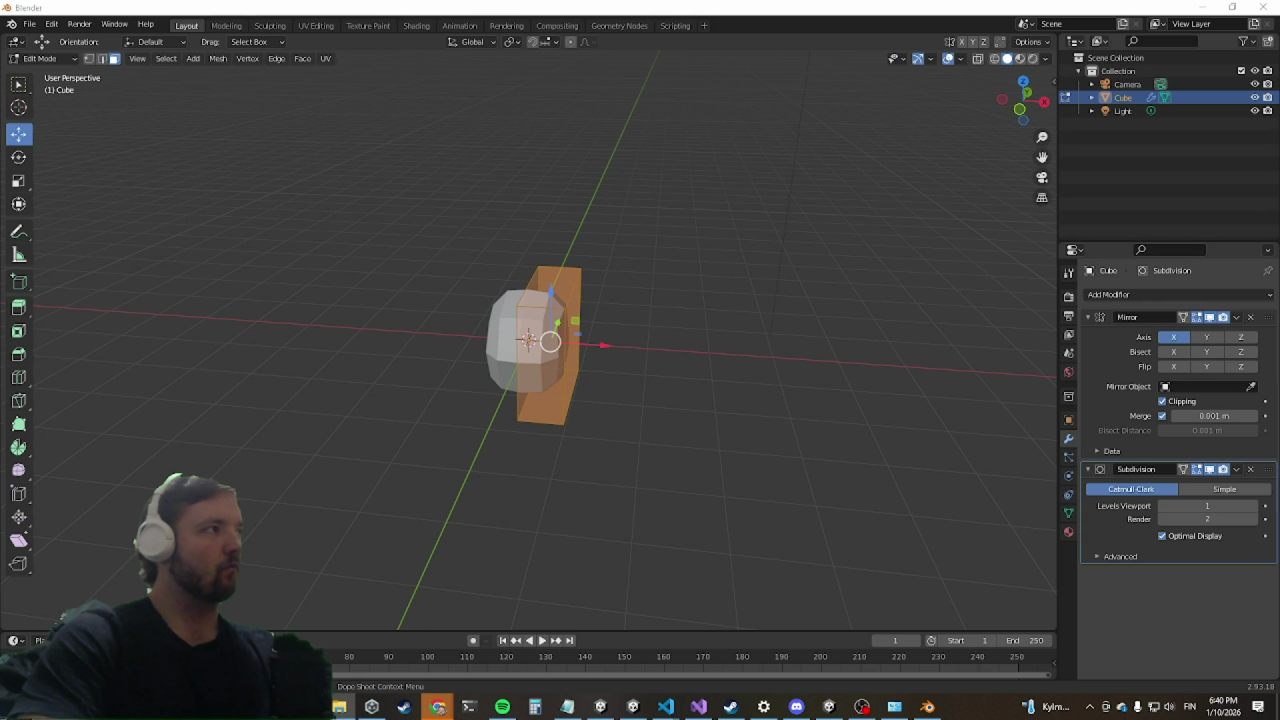
middle_drag(443, 280, 423, 213)
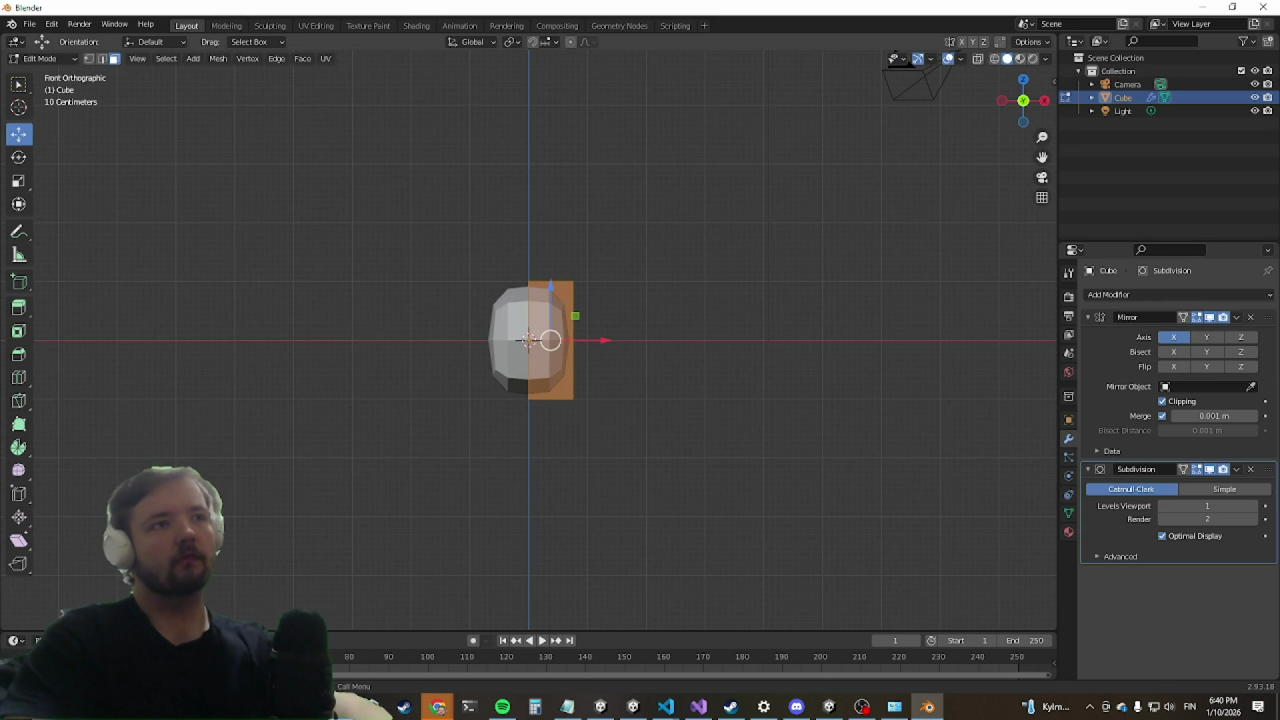
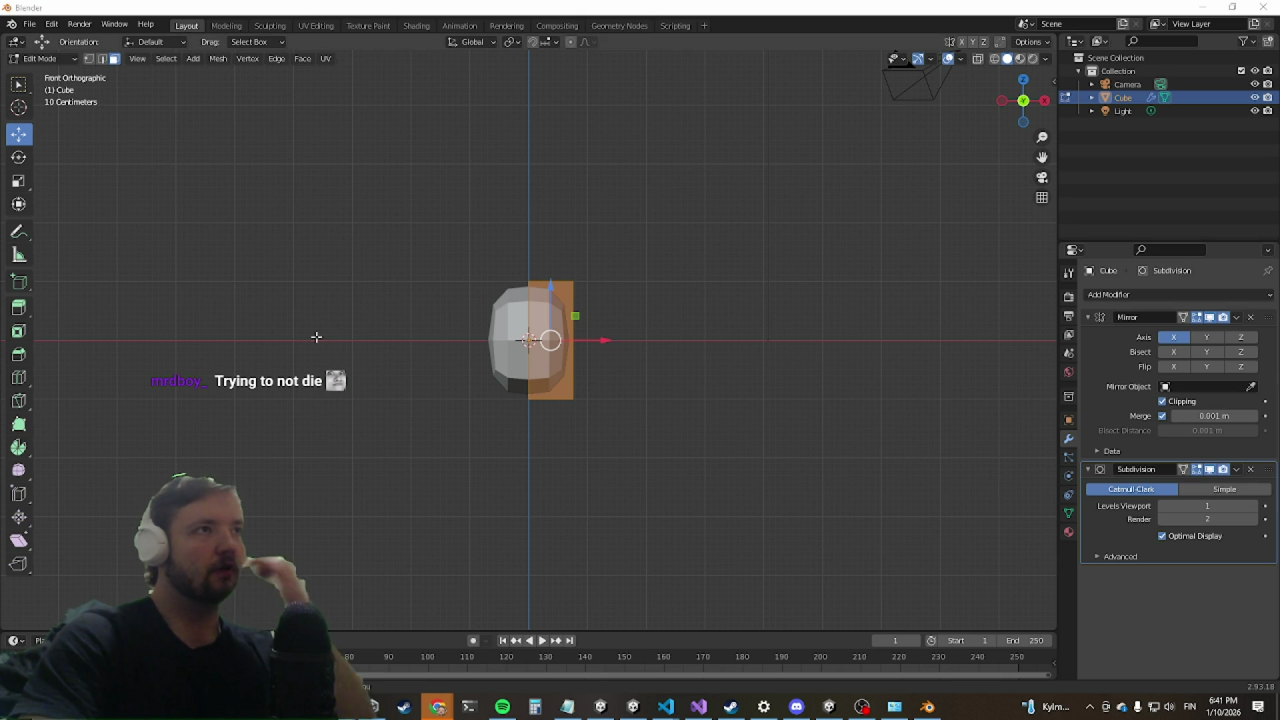
Step: Return to Object Mode and place the dragon reference image in the scene
middle_drag(314, 317, 352, 293)
key(Tab)
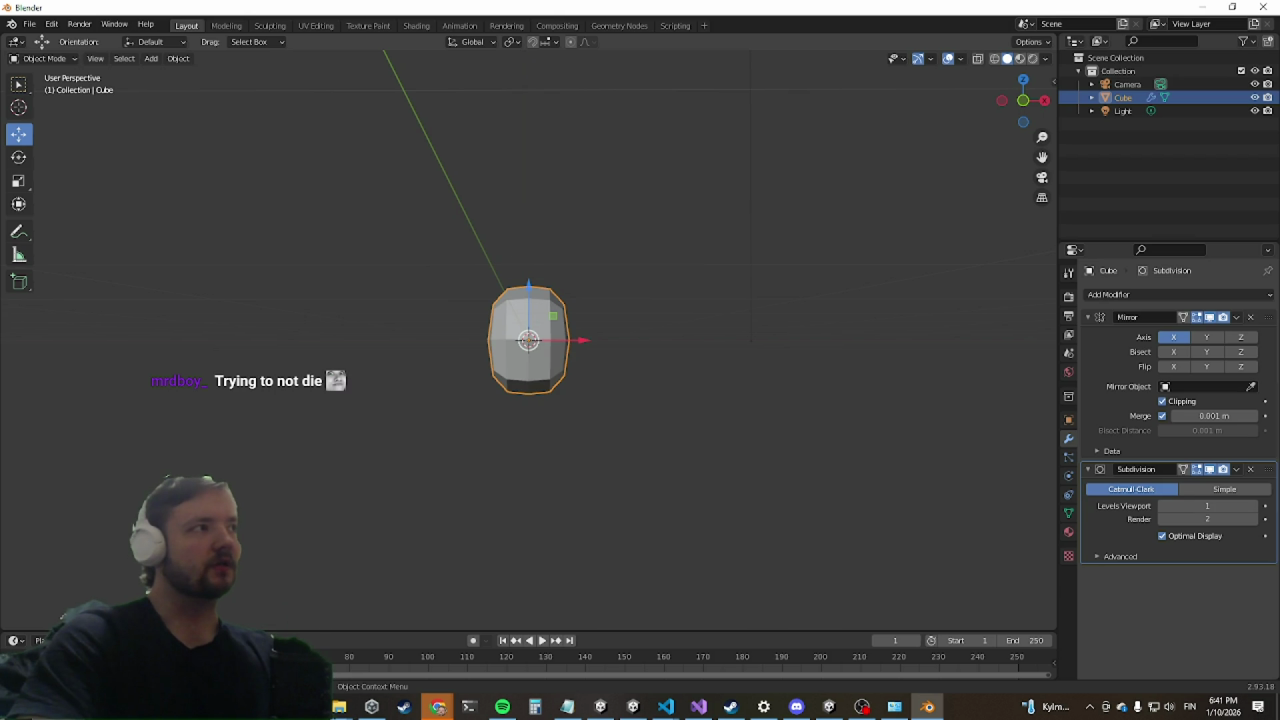
click(177, 310)
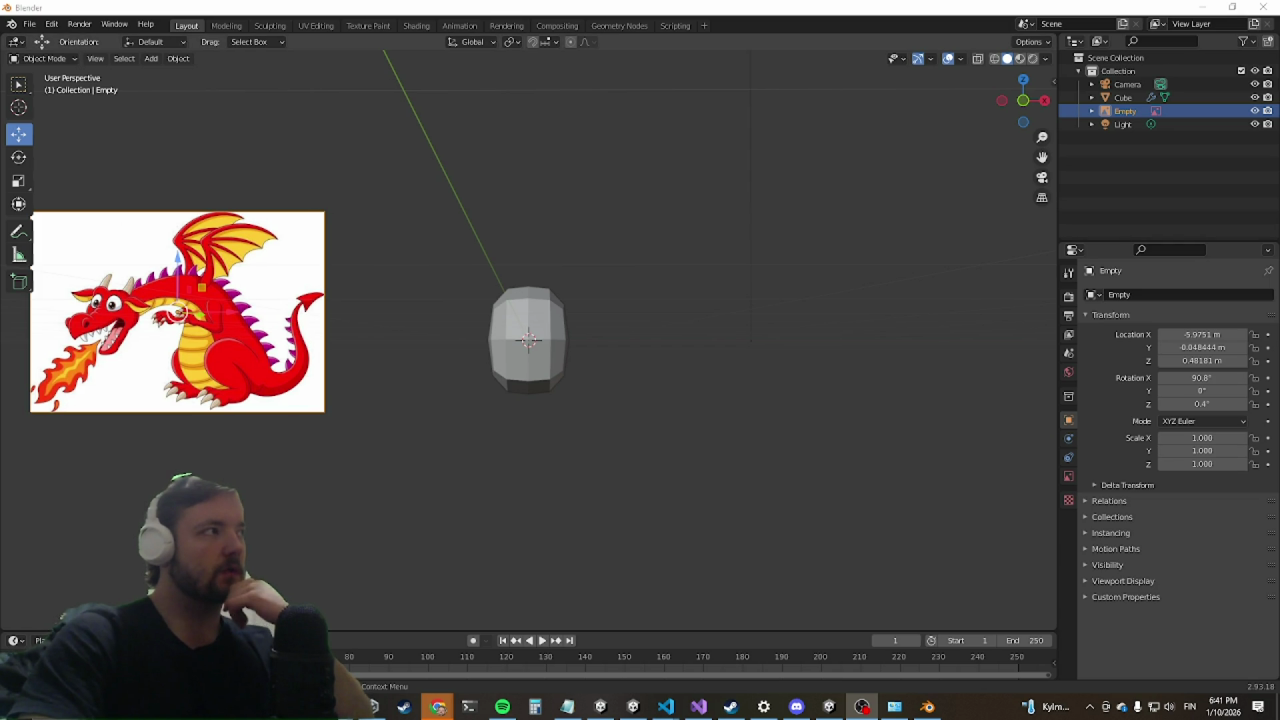
Step: Select the cube beside the reference image and enter Edit Mode
mouse_move(594, 380)
middle_down()
mouse_move(622, 389)
mouse_move(518, 376)
middle_up()
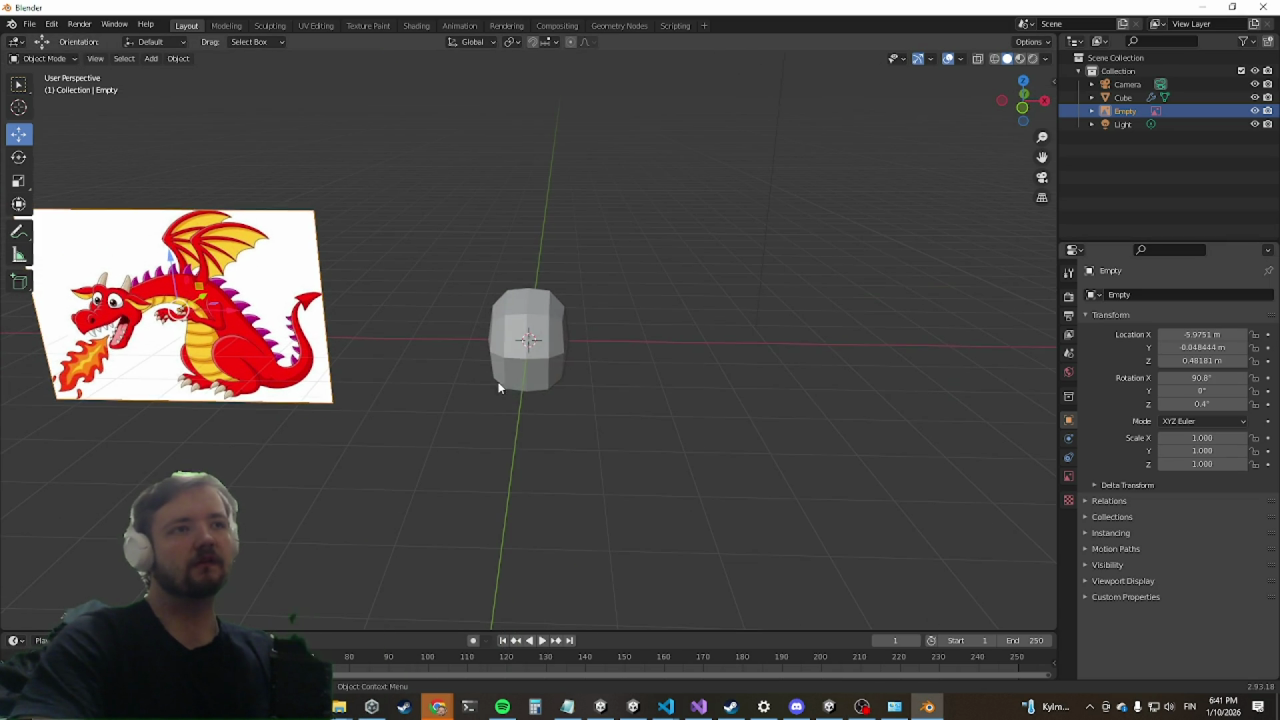
click(518, 376)
key(Tab)
Step: Widen the cube along X and extrude its front face to lengthen the body
mouse_move(565, 427)
middle_down()
mouse_move(600, 334)
mouse_move(575, 412)
middle_up()
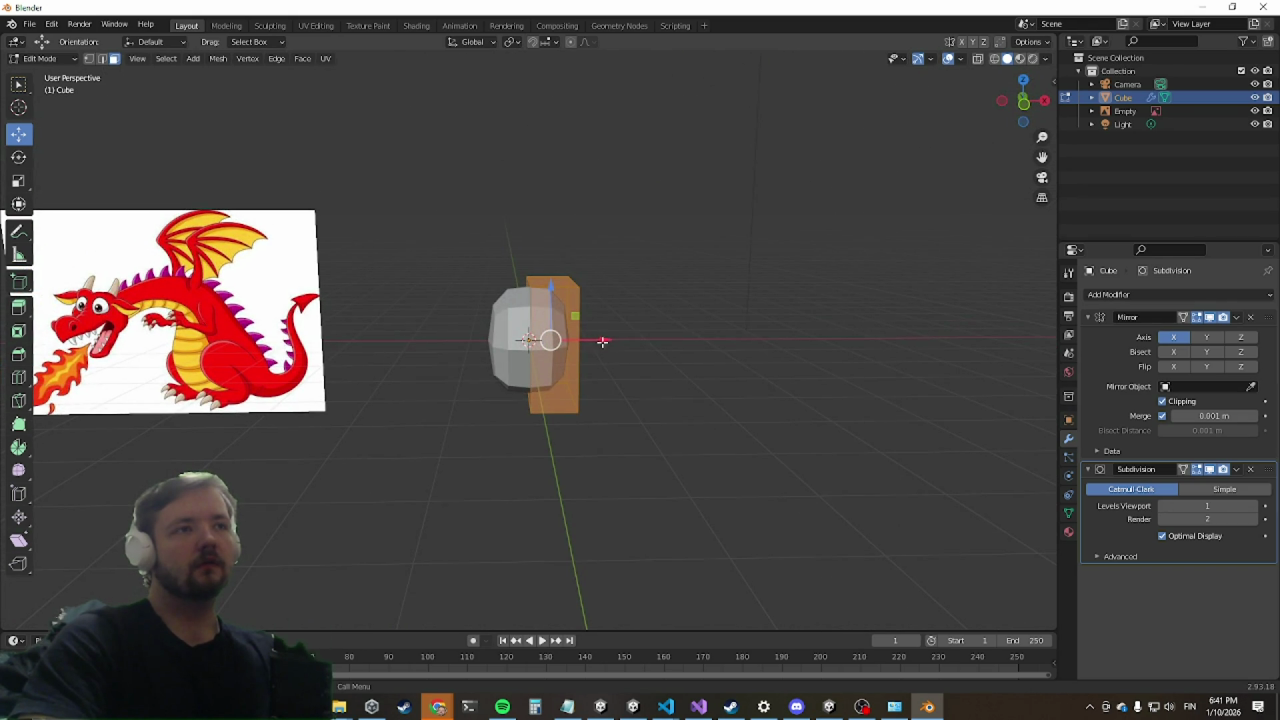
key(g)
key(x)
click(646, 351)
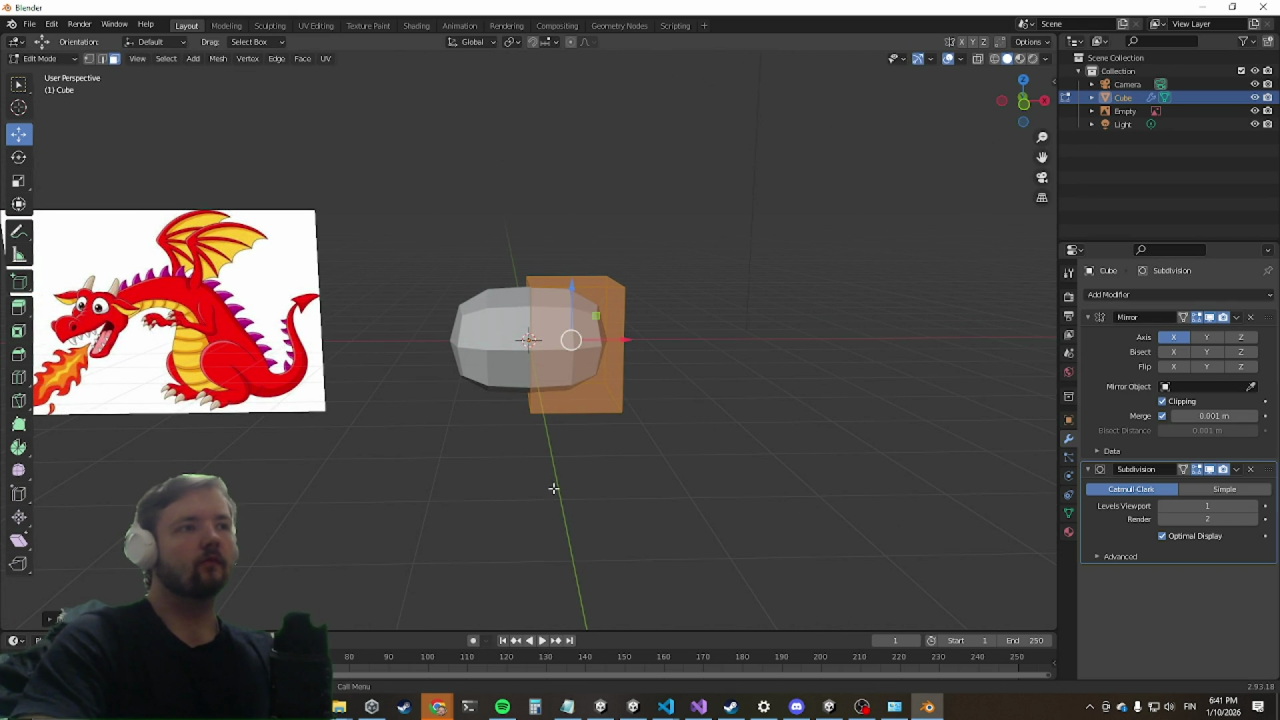
mouse_move(517, 489)
middle_down()
mouse_move(466, 534)
mouse_move(457, 517)
middle_up()
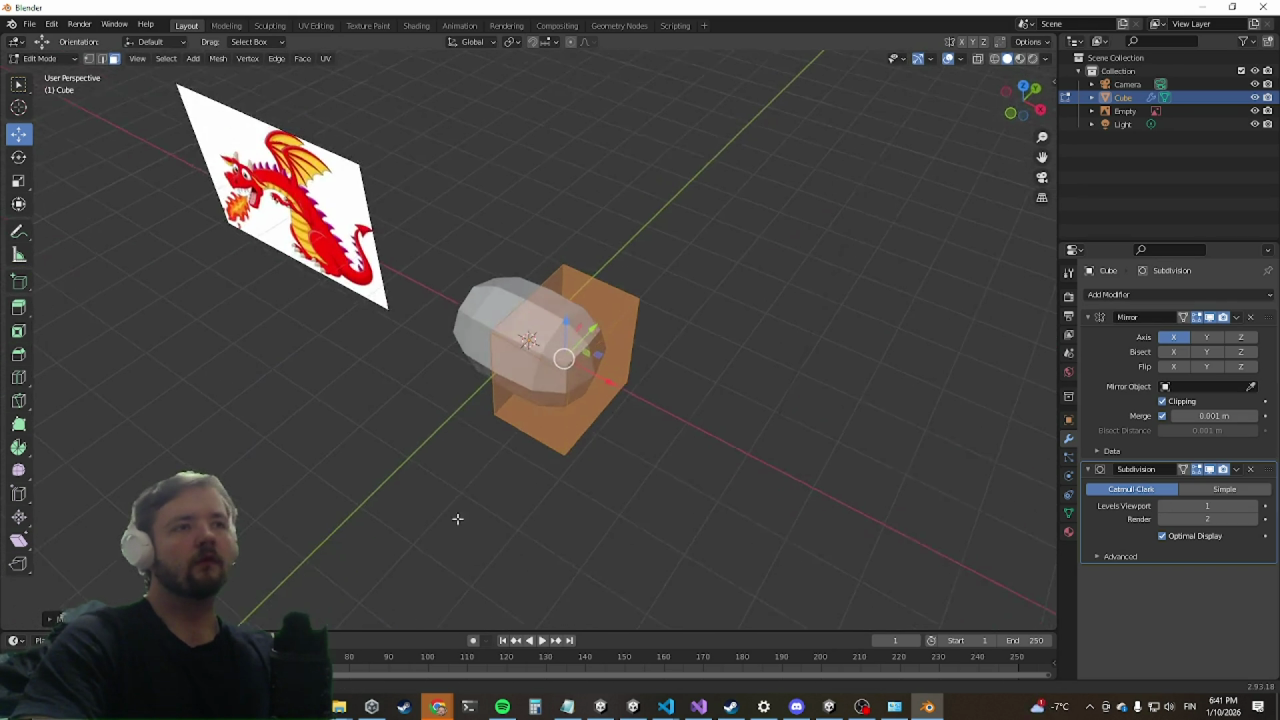
click(530, 390)
key(e)
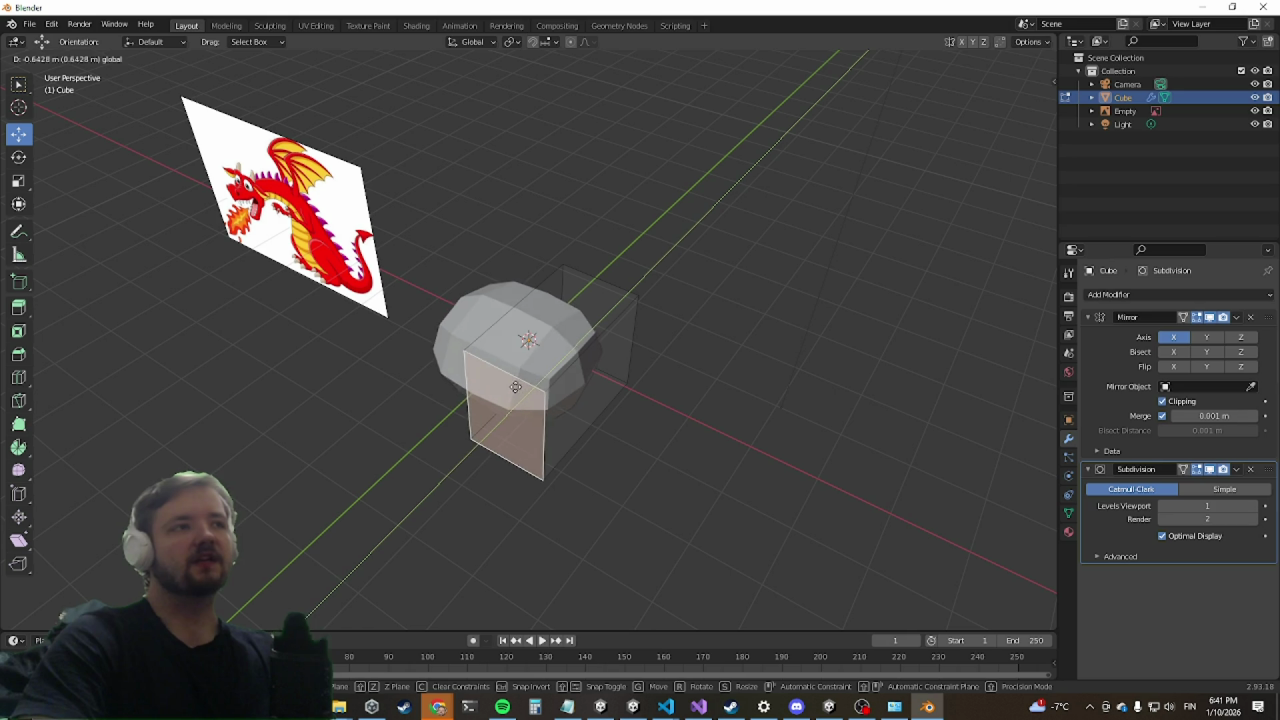
click(497, 391)
Step: Slide the front vertical edge loop to a new position along the body
middle_drag(686, 297, 482, 327)
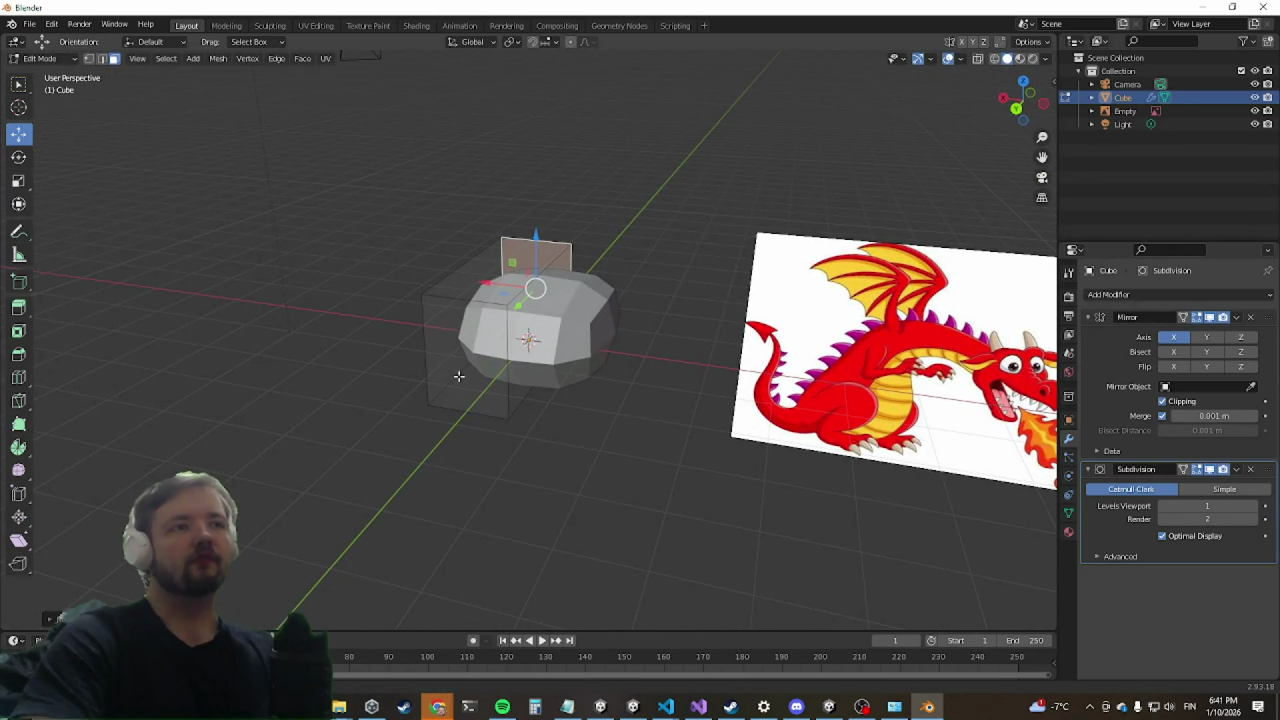
alt+click(478, 410)
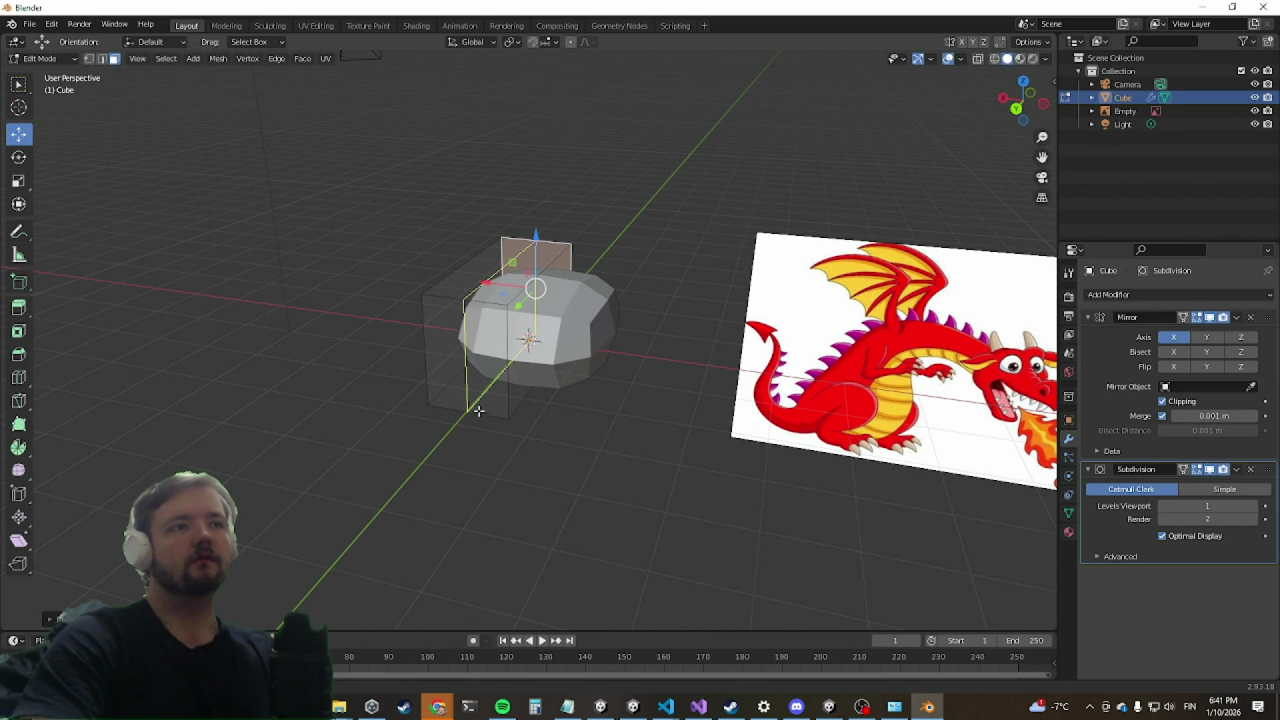
key(g)
key(g)
click(510, 401)
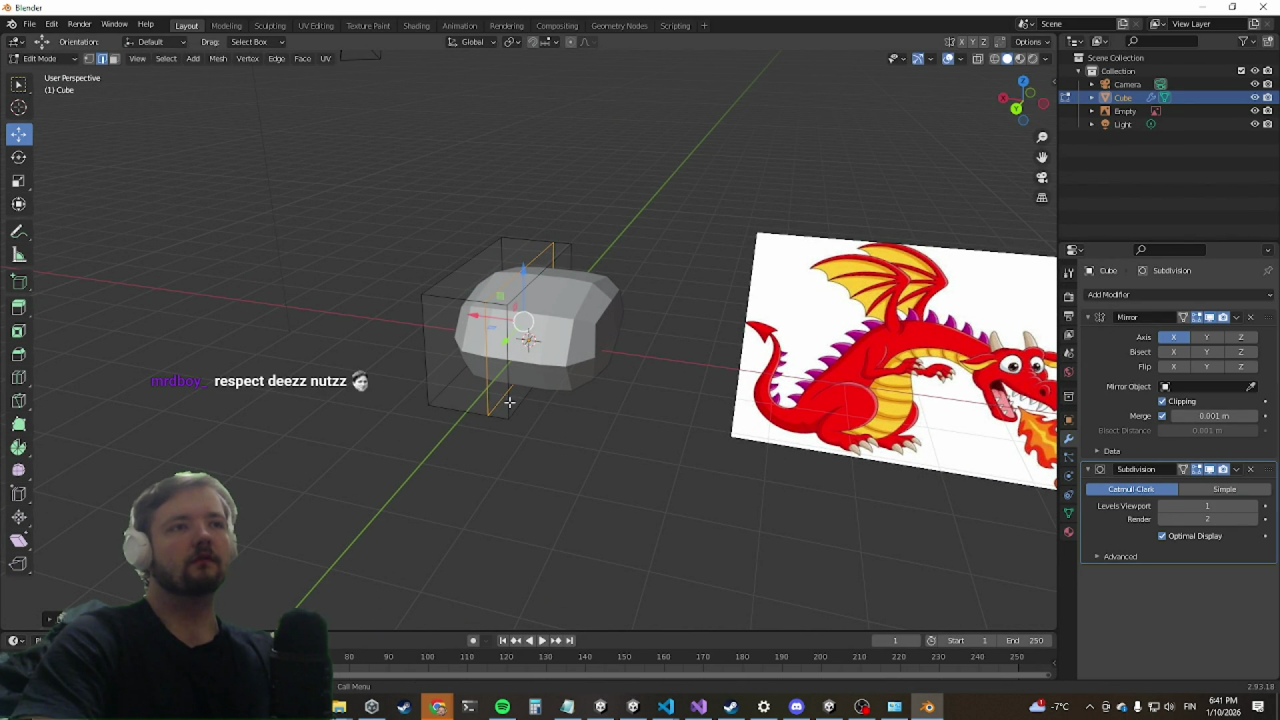
Step: Extrude the top face upward and scale it slightly smaller to taper the body
mouse_move(338, 441)
middle_down()
mouse_move(662, 413)
mouse_move(674, 446)
mouse_move(689, 409)
mouse_move(674, 423)
middle_up()
click(645, 379)
mouse_move(645, 379)
middle_down()
mouse_move(600, 440)
mouse_move(626, 303)
mouse_move(663, 329)
mouse_move(643, 392)
mouse_move(648, 382)
middle_up()
click(651, 377)
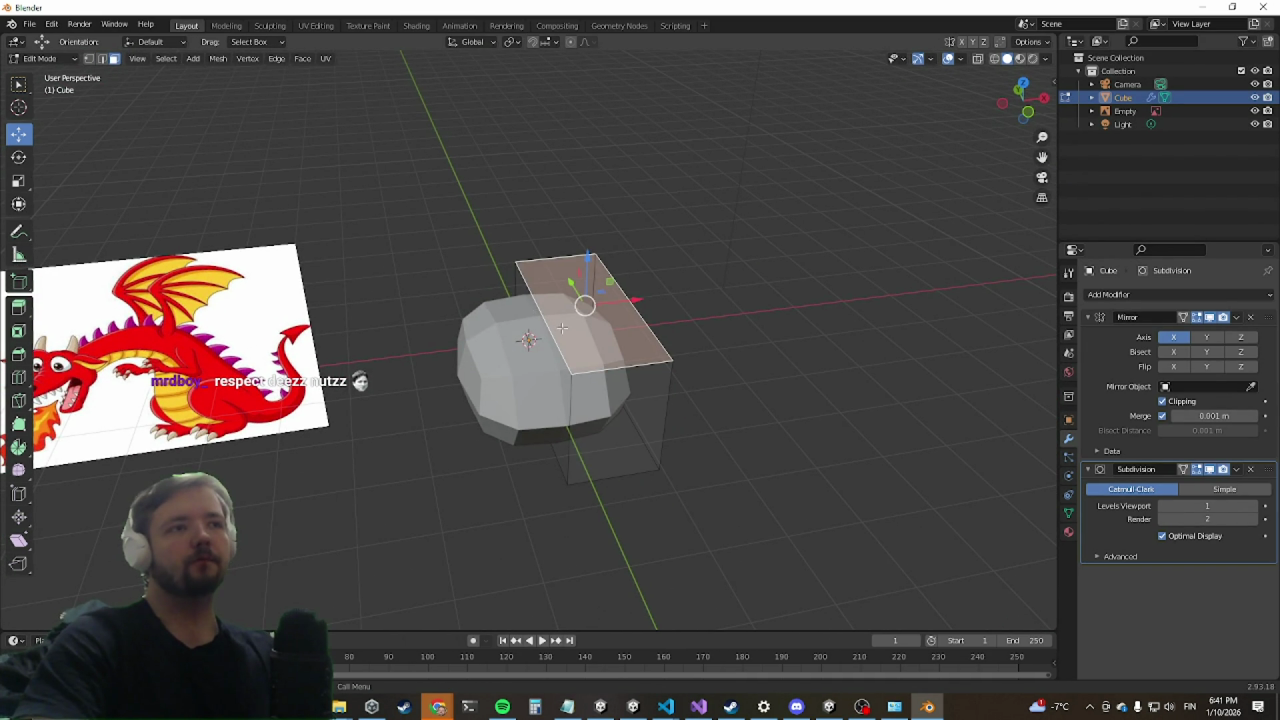
key(e)
click(578, 175)
key(s)
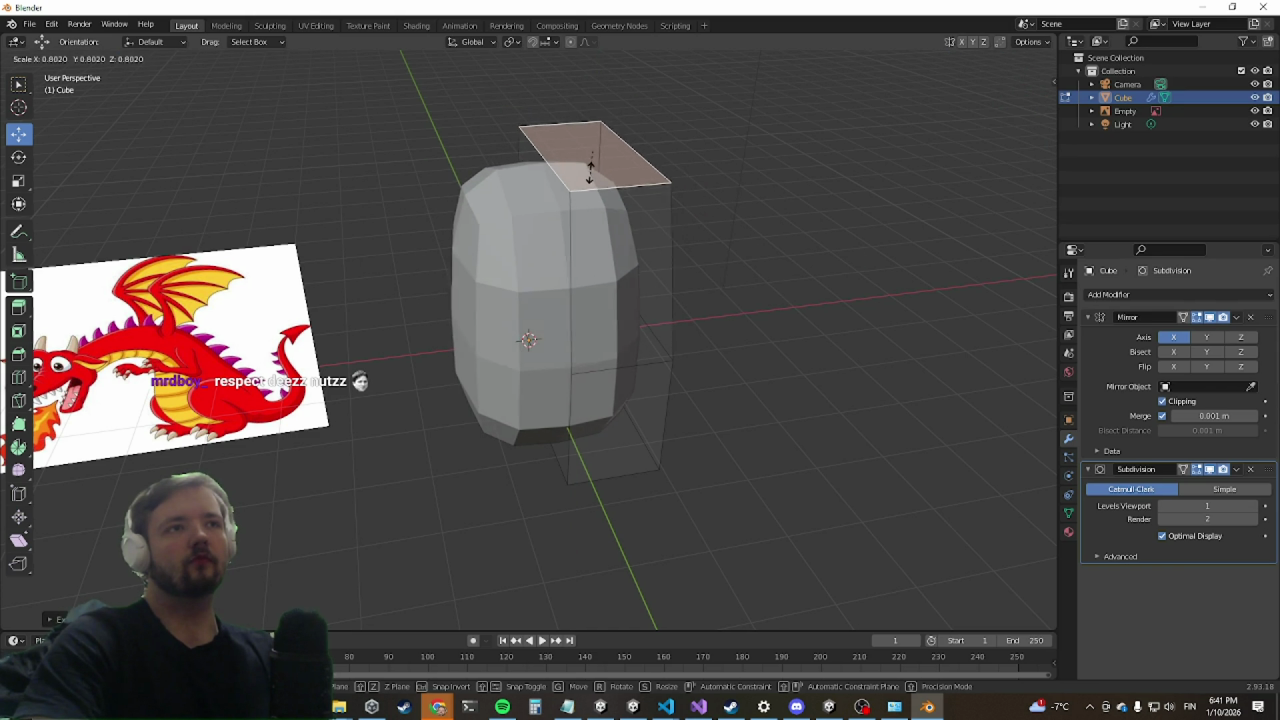
click(588, 169)
Step: In edge select, pick a top edge and a lower side point, then return to face select
middle_drag(707, 227, 560, 230)
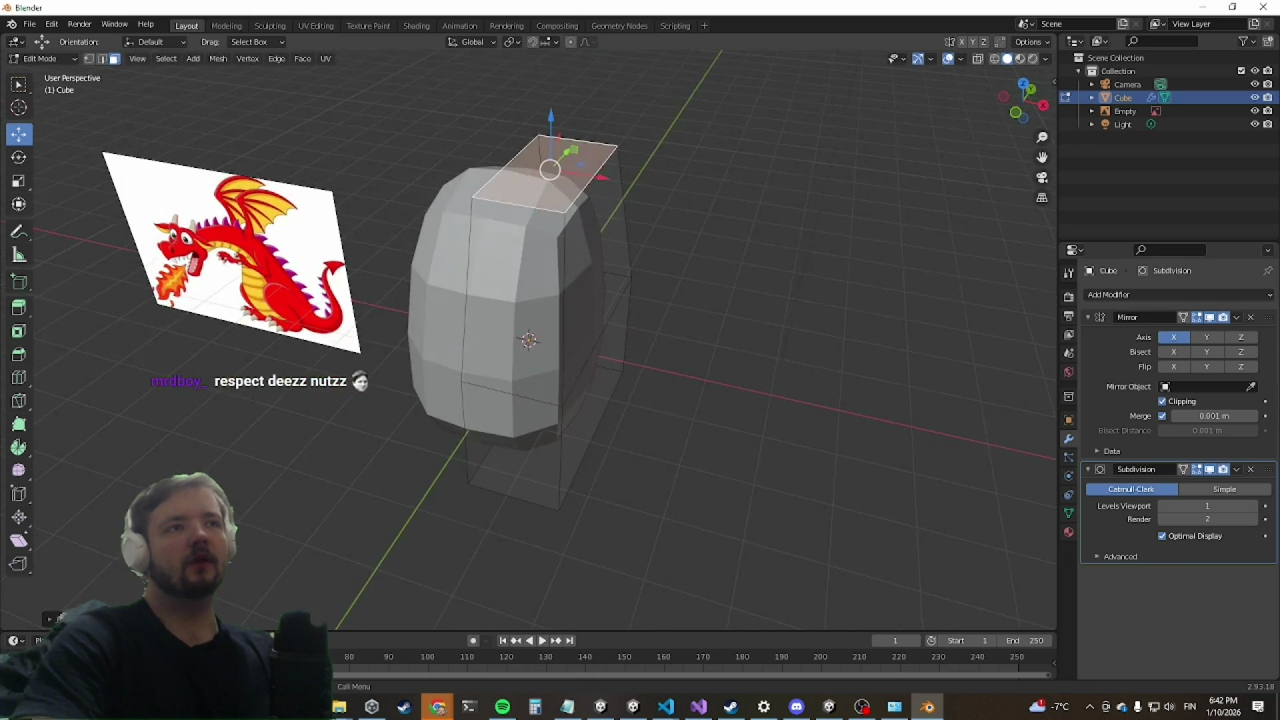
click(103, 60)
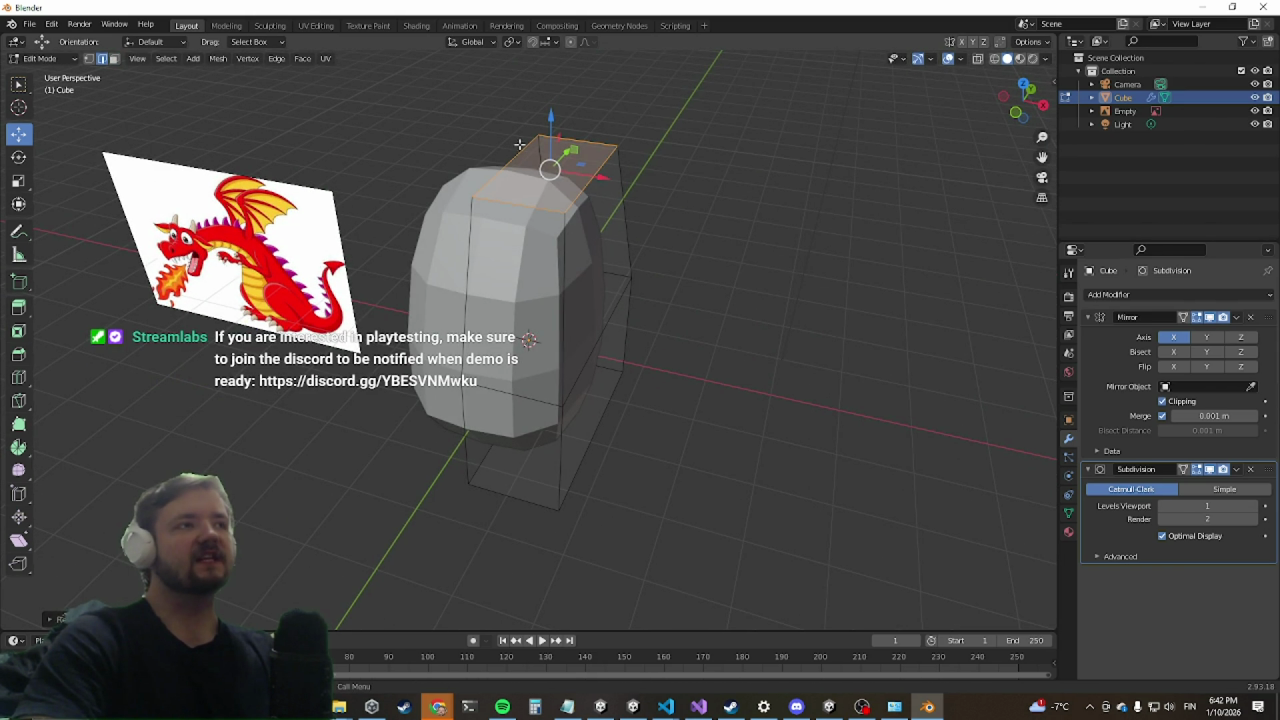
click(567, 201)
mouse_move(647, 181)
middle_down()
mouse_move(379, 169)
mouse_move(365, 233)
mouse_move(340, 225)
middle_up()
click(535, 385)
click(113, 59)
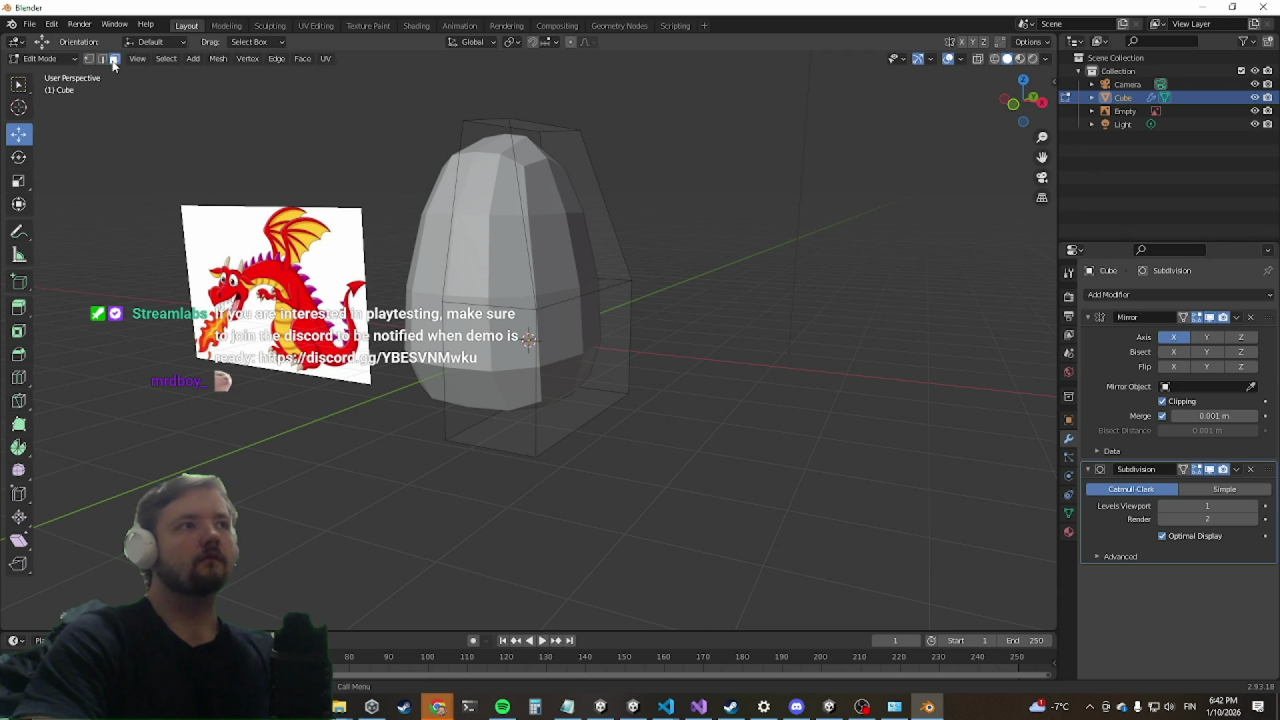
click(581, 367)
key(e)
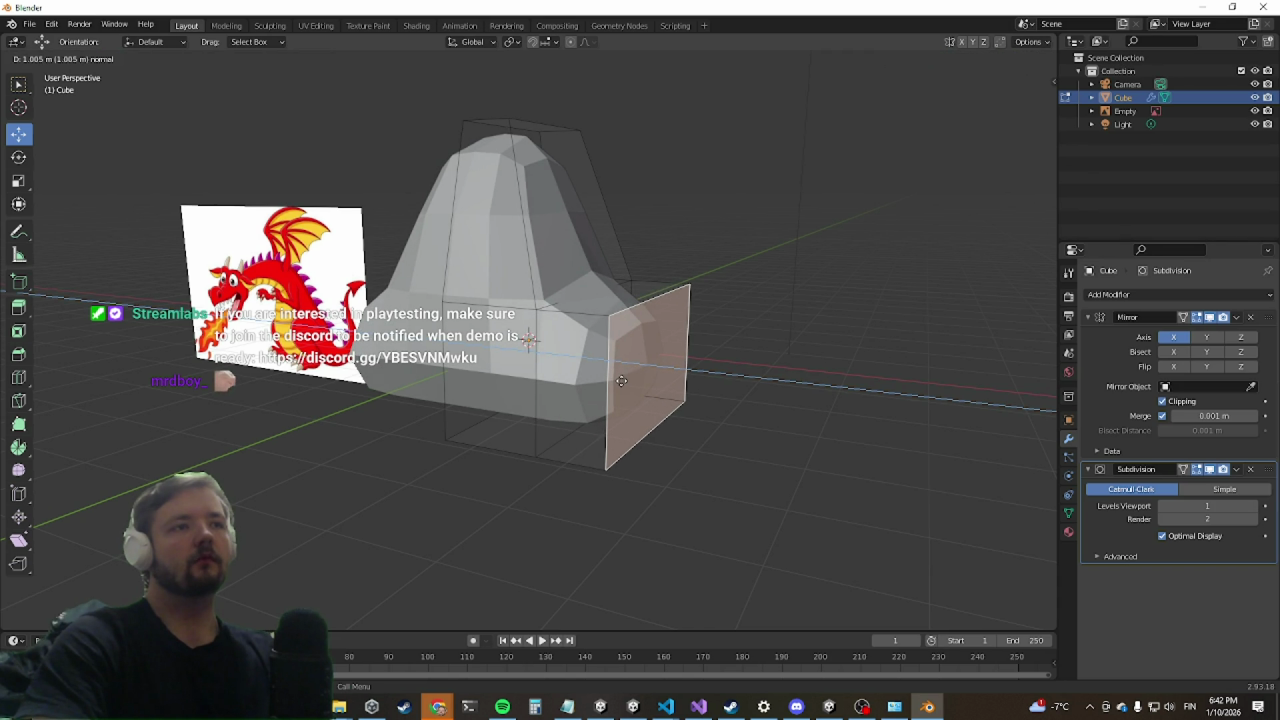
click(621, 381)
middle_drag(577, 424, 652, 388)
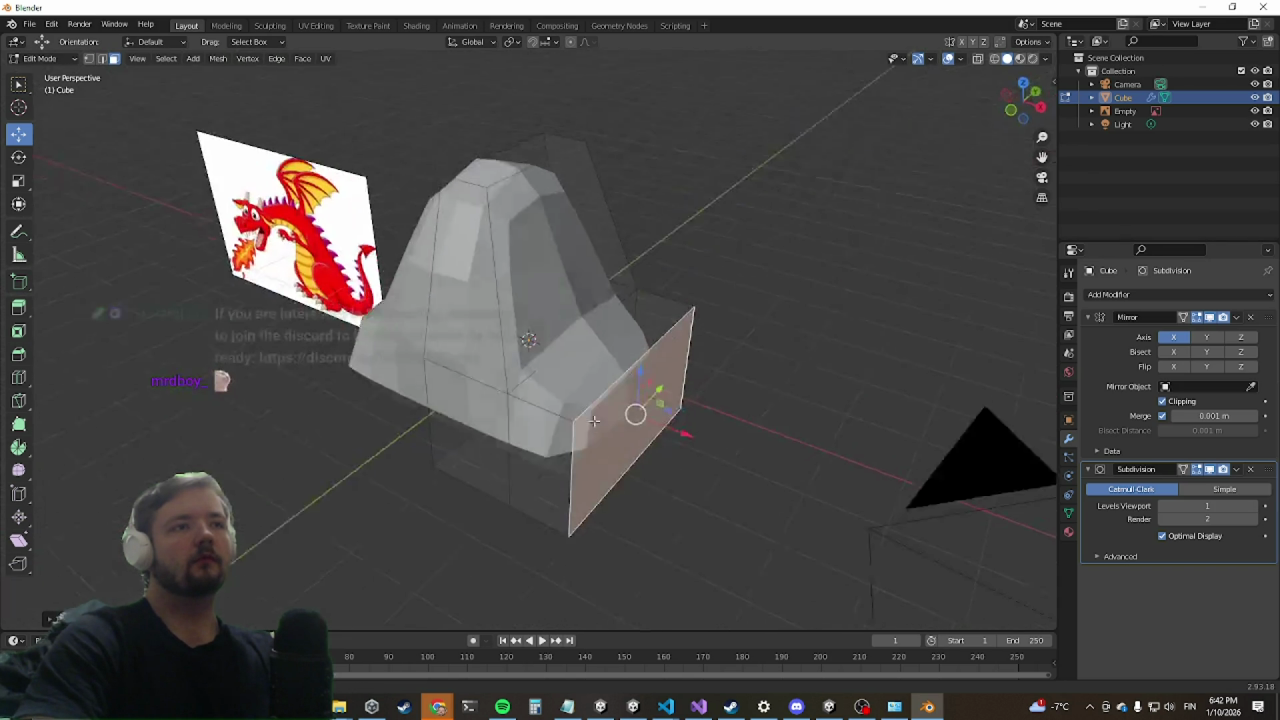
key(e)
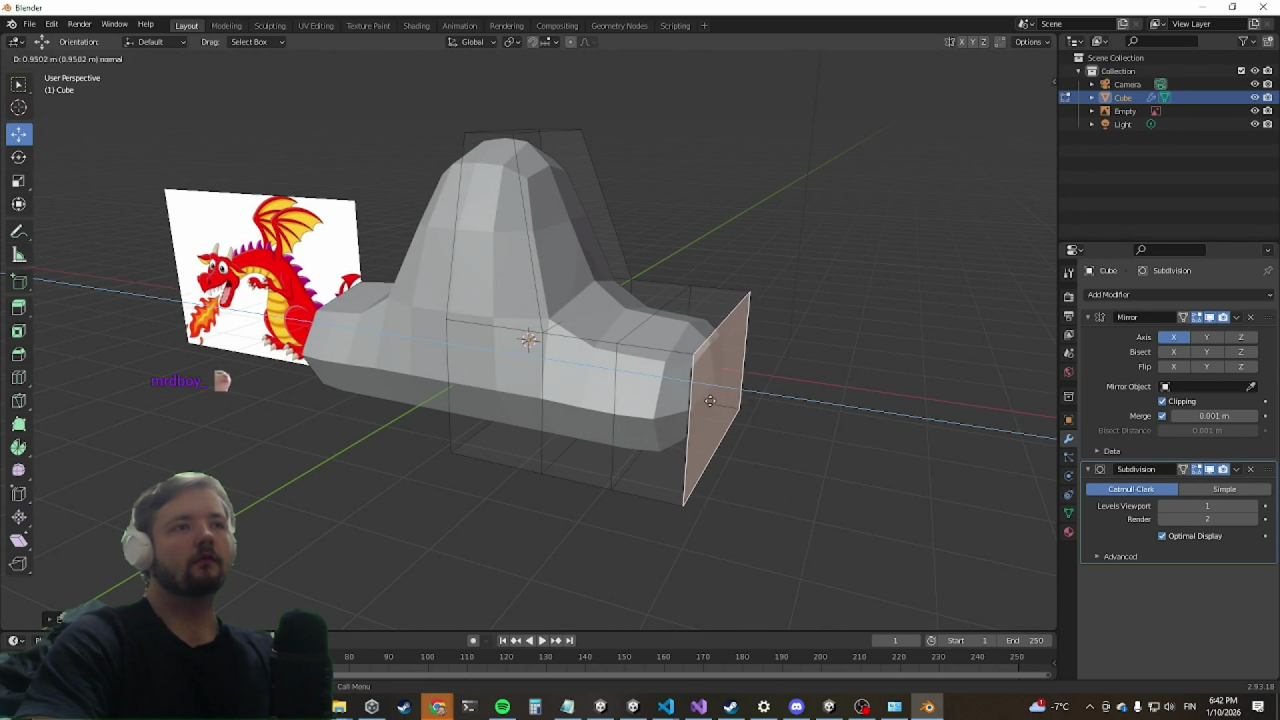
click(526, 520)
mouse_move(526, 520)
middle_down()
mouse_move(637, 297)
mouse_move(600, 420)
mouse_move(514, 397)
middle_up()
key(e)
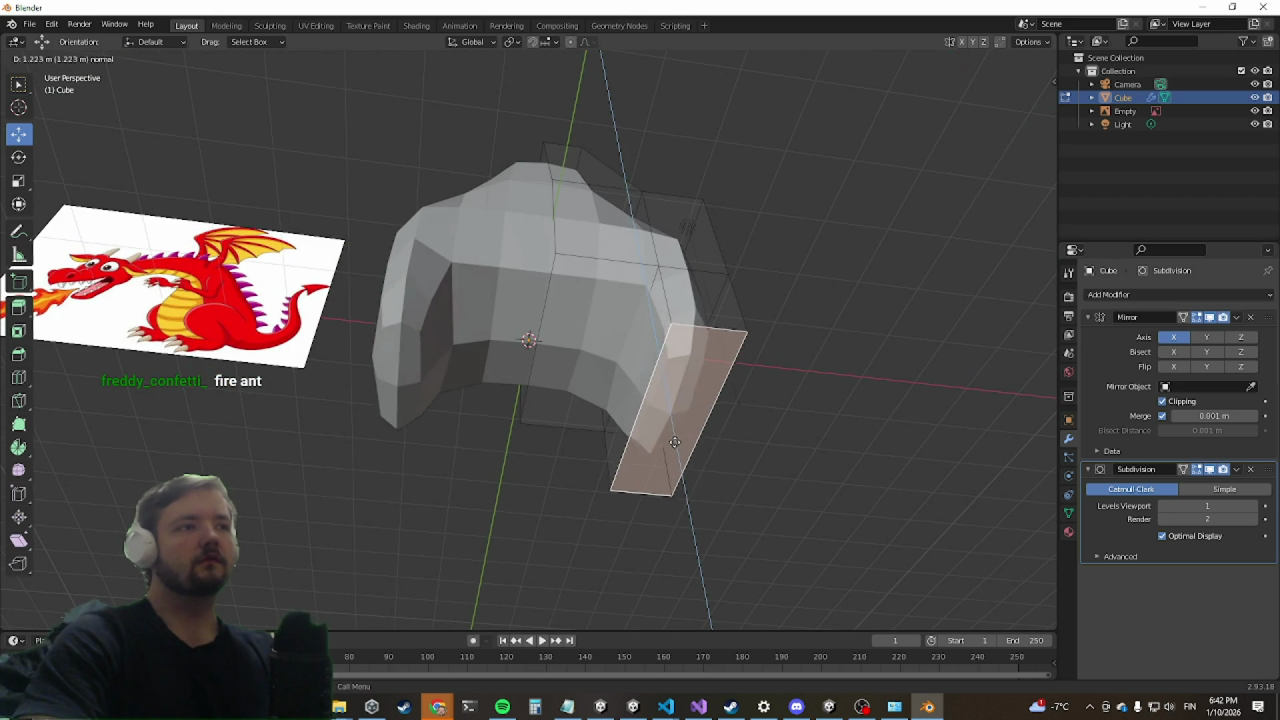
click(677, 452)
mouse_move(677, 452)
middle_down()
mouse_move(720, 463)
mouse_move(667, 389)
middle_up()
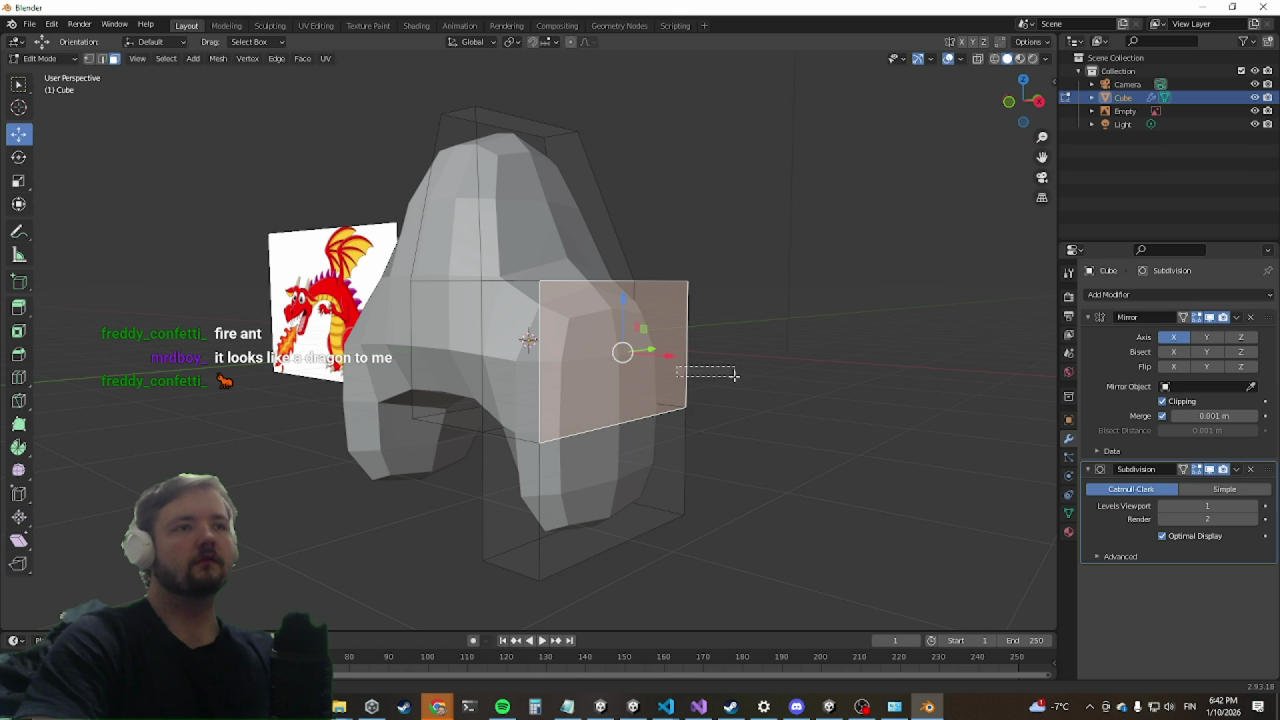
middle_drag(664, 351, 703, 387)
key(e)
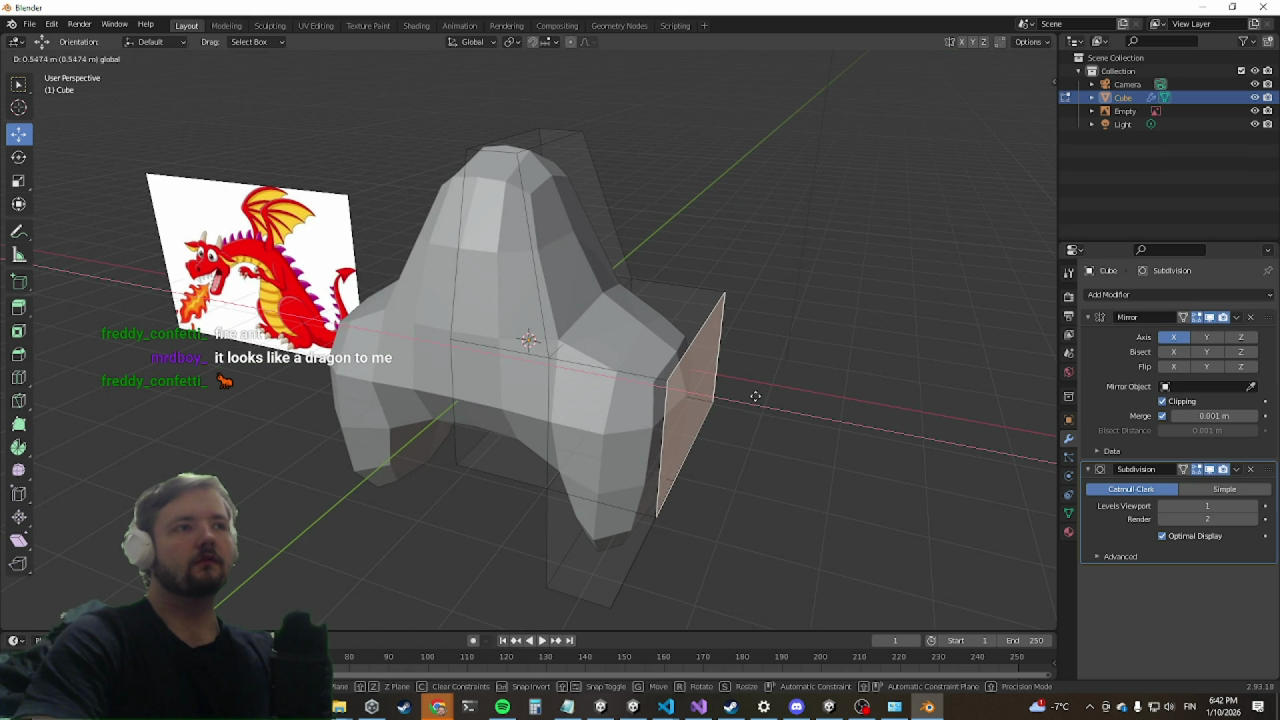
click(756, 398)
mouse_move(757, 397)
middle_down()
mouse_move(803, 326)
mouse_move(797, 371)
middle_up()
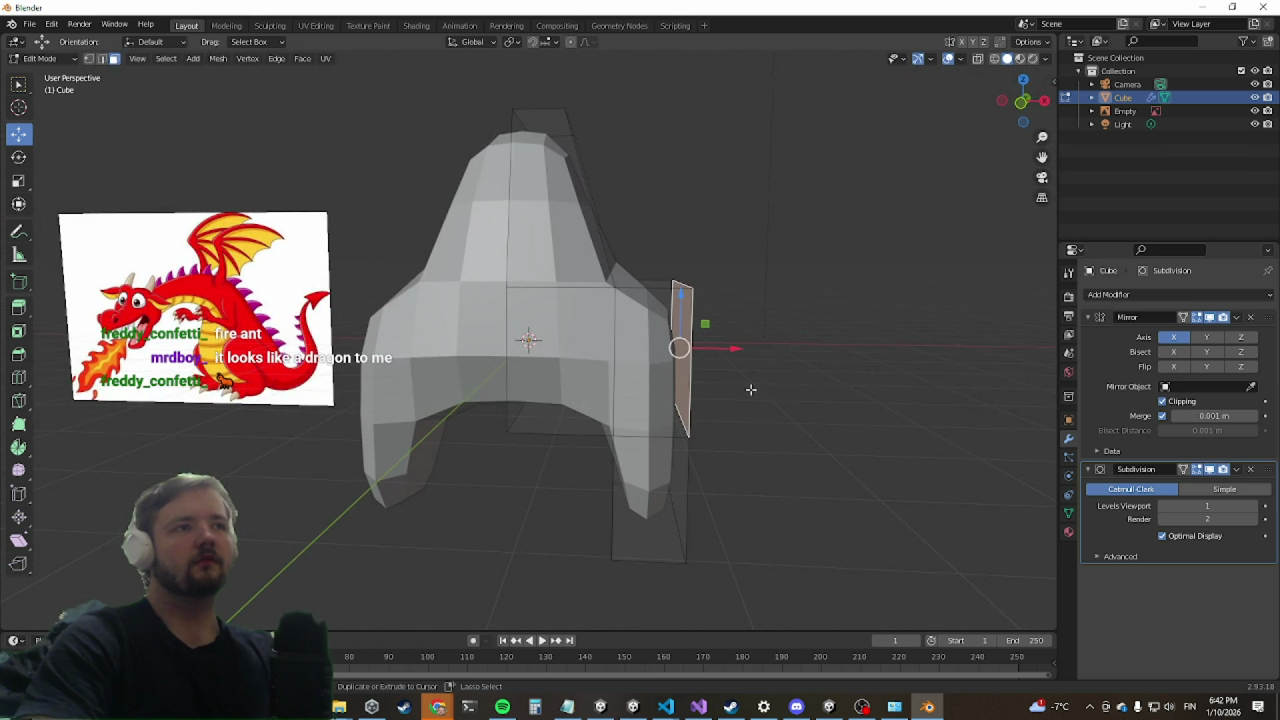
key(ctrl+z)
key(ctrl+z)
key(ctrl+z)
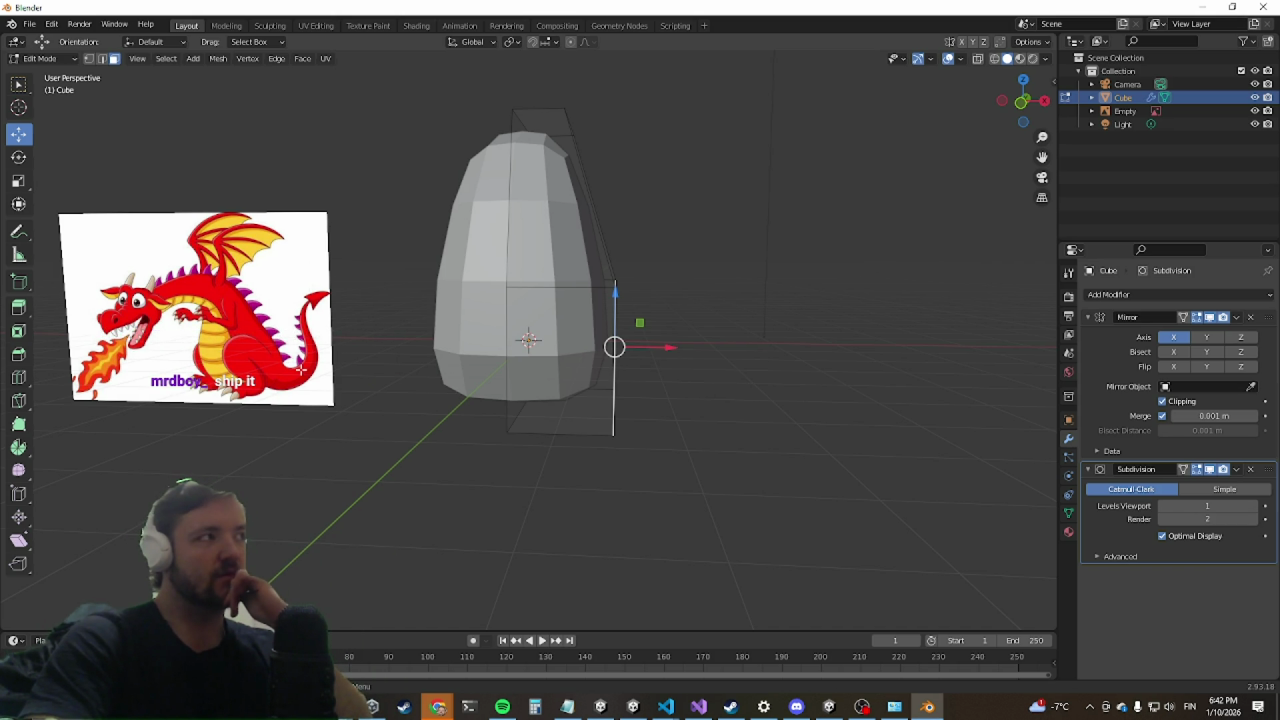
mouse_move(568, 368)
middle_down()
mouse_move(545, 380)
mouse_move(399, 380)
mouse_move(497, 385)
mouse_move(414, 306)
middle_up()
Step: Select the body's left and lower-left faces and slide them toward the centre
click(414, 306)
shift+click(426, 446)
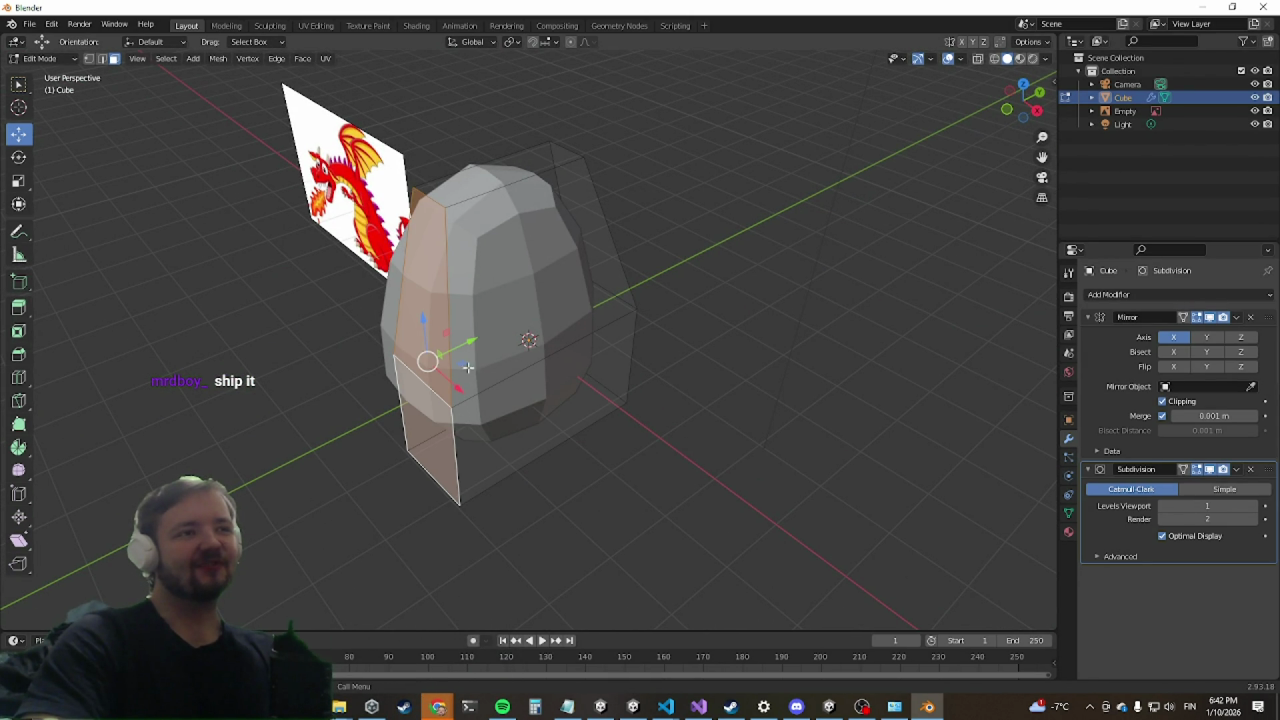
drag(469, 343, 513, 223)
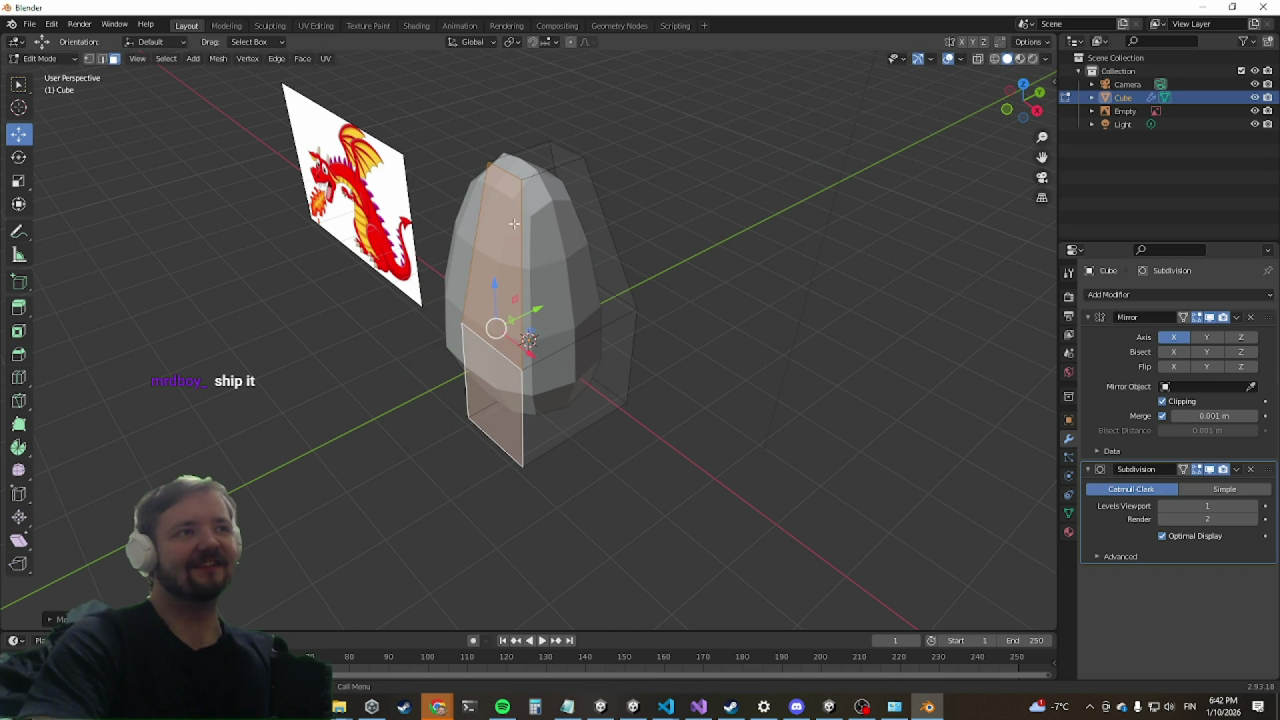
Step: Extrude the top face into a neck, shift it along Y and raise it along Z
click(530, 173)
key(e)
click(530, 140)
mouse_move(530, 140)
middle_down()
mouse_move(605, 255)
mouse_move(556, 160)
middle_up()
key(g)
key(y)
click(554, 163)
key(g)
key(z)
click(512, 130)
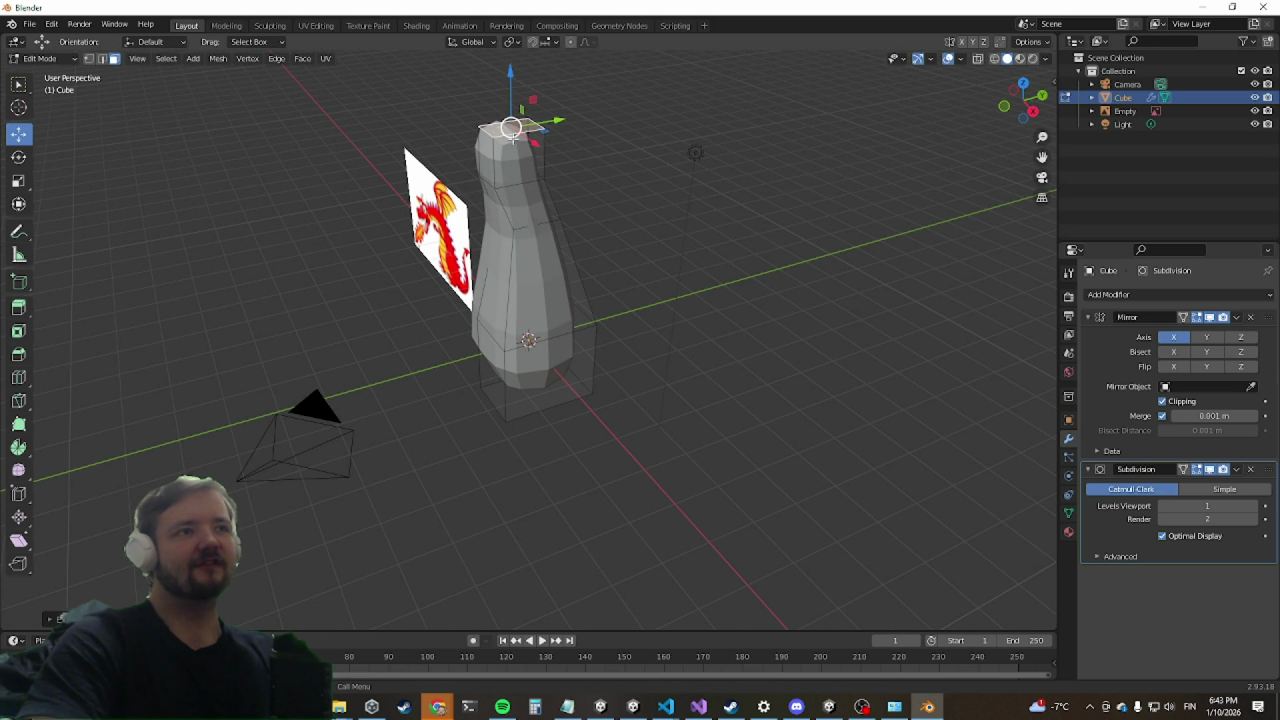
Step: Extrude the neck upward again and bend its tip sideways
mouse_move(558, 126)
middle_down()
mouse_move(611, 251)
mouse_move(640, 240)
mouse_move(639, 254)
mouse_move(565, 210)
mouse_move(574, 217)
mouse_move(550, 228)
mouse_move(477, 236)
mouse_move(535, 369)
mouse_move(540, 315)
middle_up()
key(e)
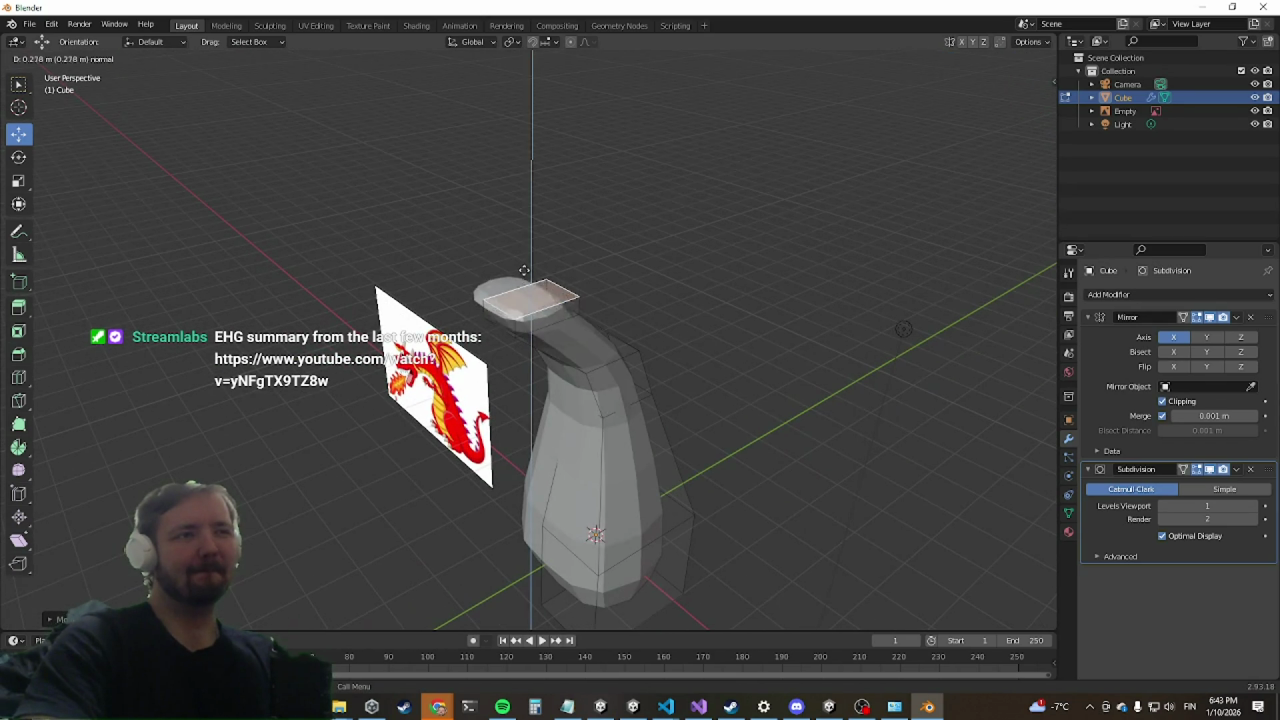
click(524, 212)
middle_drag(500, 272, 556, 270)
key(e)
click(470, 290)
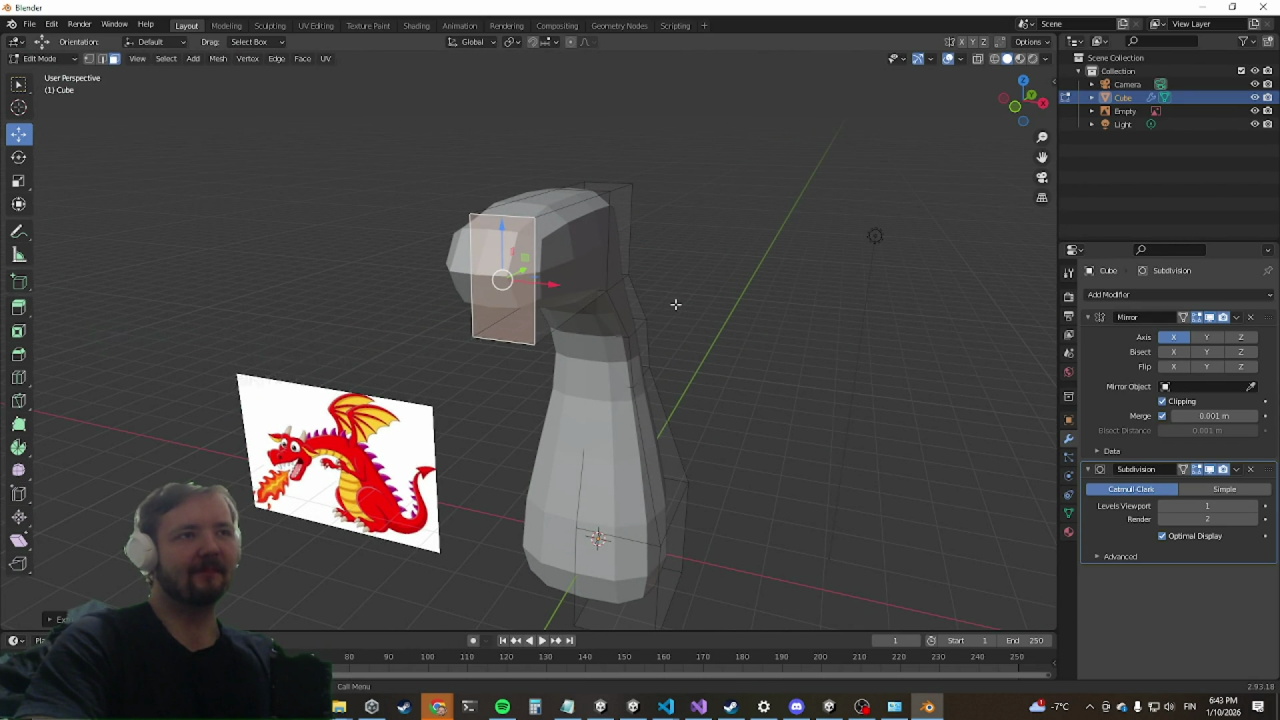
Step: Extrude the bent neck's end face outward twice to form a blocky head
middle_drag(677, 303, 615, 287)
click(591, 238)
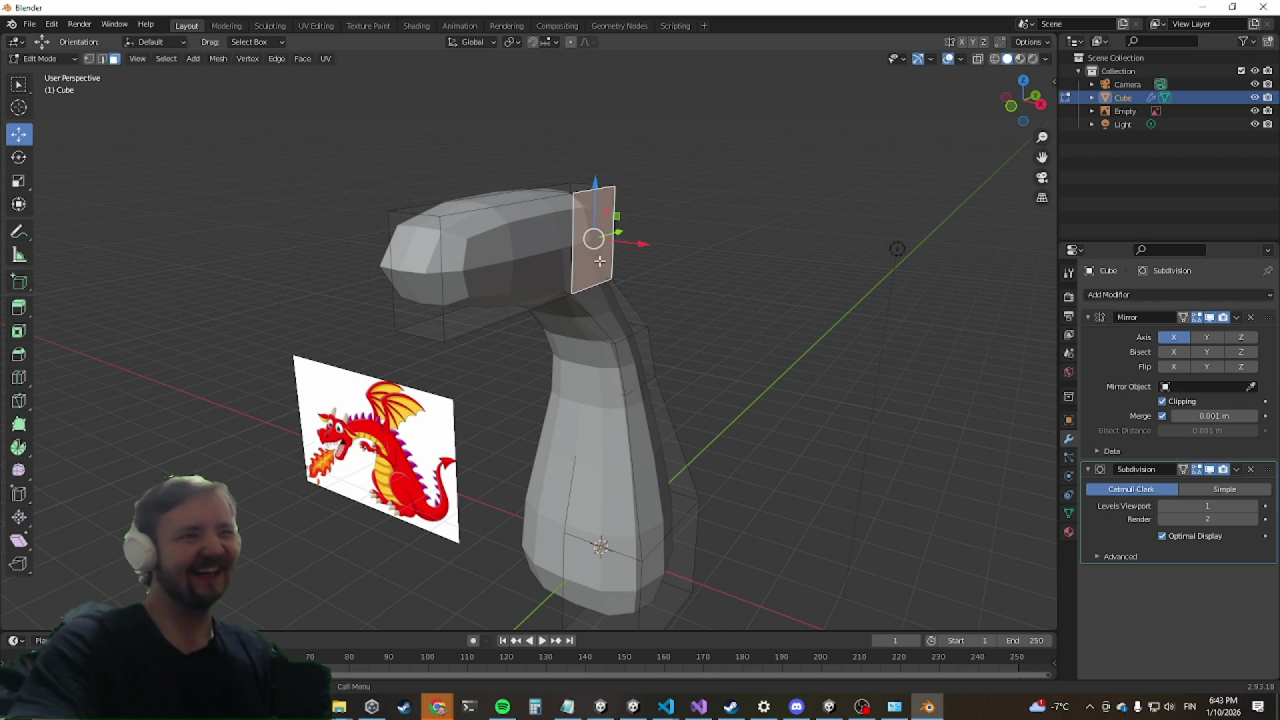
key(e)
click(677, 251)
mouse_move(640, 245)
middle_down()
mouse_move(607, 255)
mouse_move(603, 320)
middle_up()
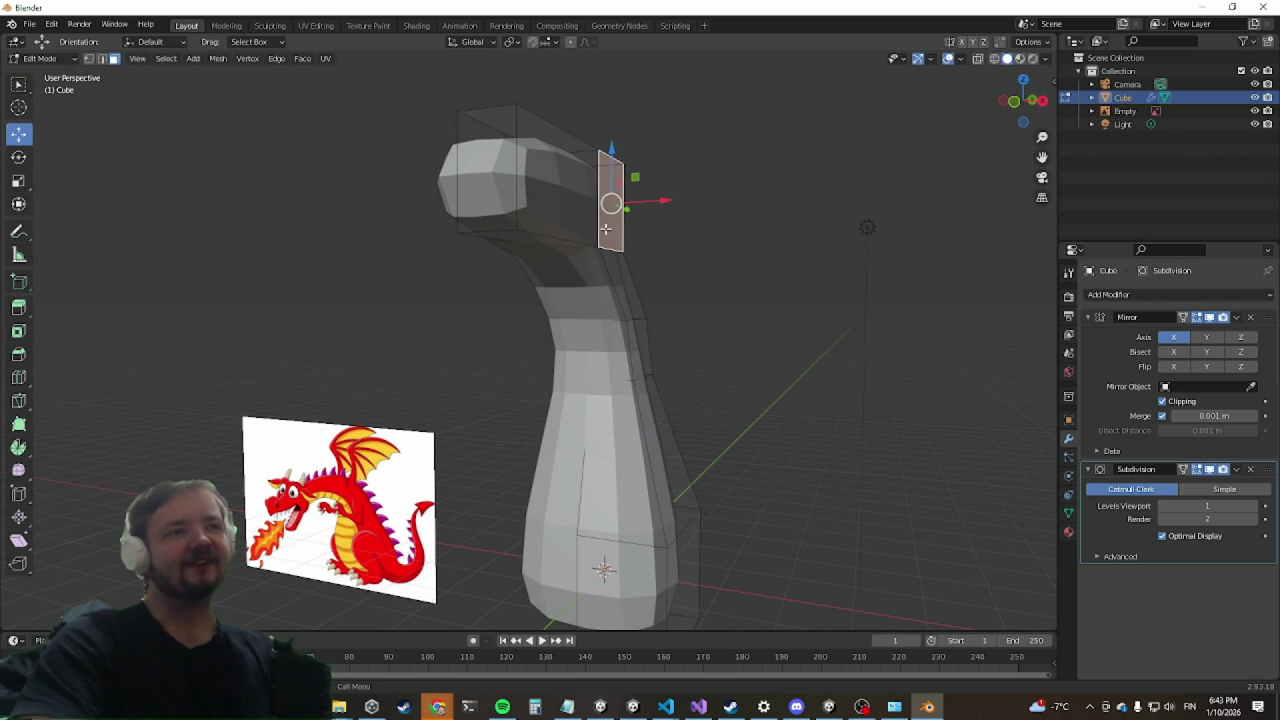
key(e)
click(695, 262)
mouse_move(700, 266)
middle_down()
mouse_move(718, 305)
mouse_move(451, 334)
mouse_move(326, 323)
mouse_move(651, 271)
mouse_move(640, 280)
mouse_move(686, 292)
mouse_move(660, 300)
mouse_move(699, 450)
middle_up()
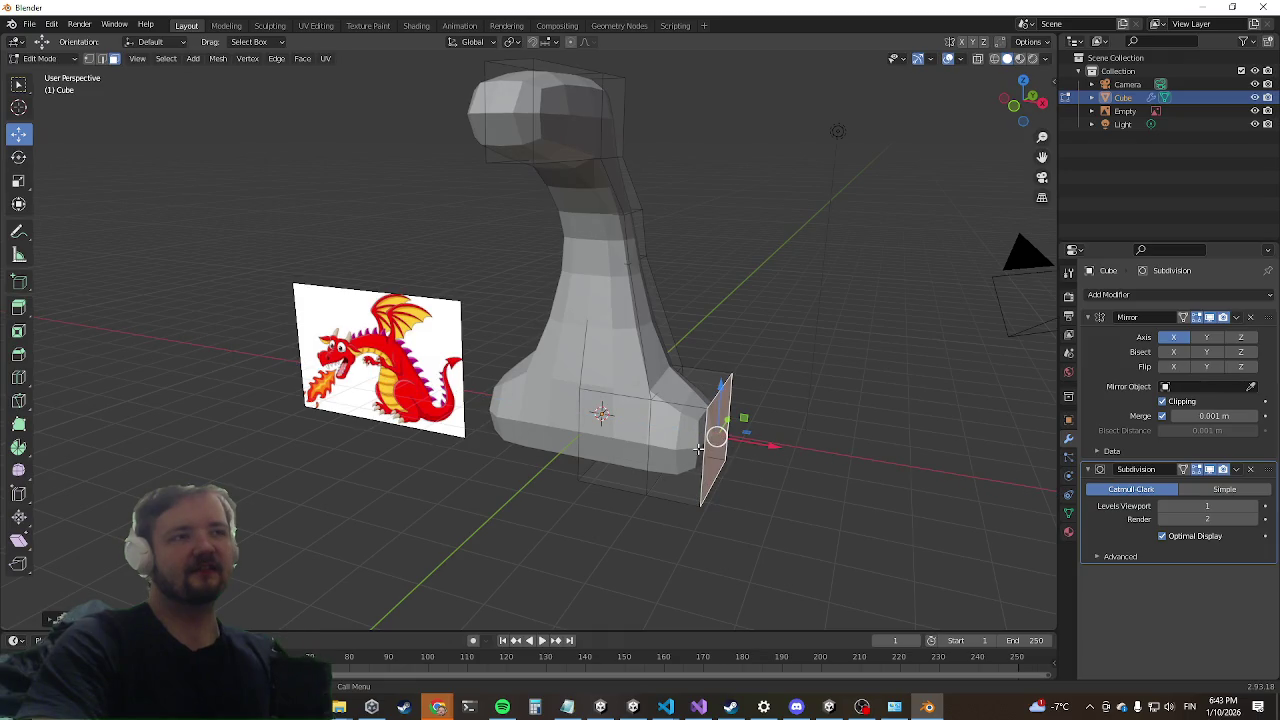
Step: Add a horizontal loop cut across the base block, slid toward the bottom, then use face select
click(675, 454)
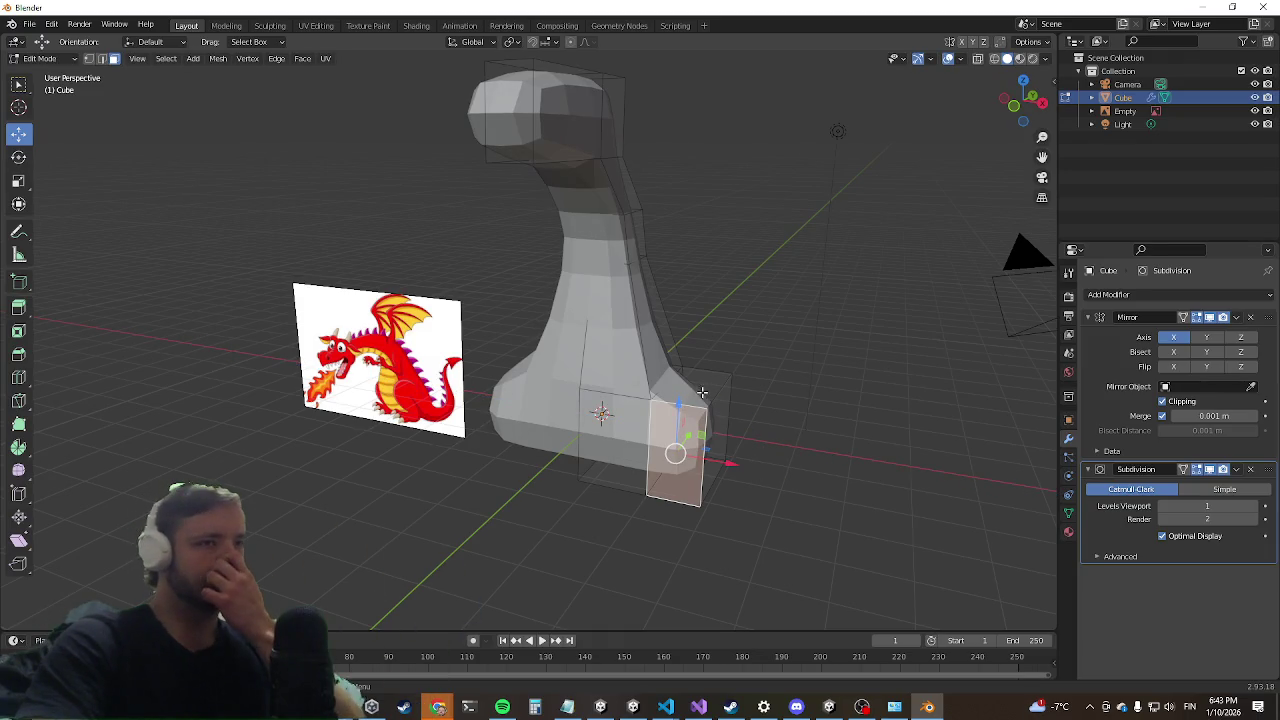
key(ctrl+r)
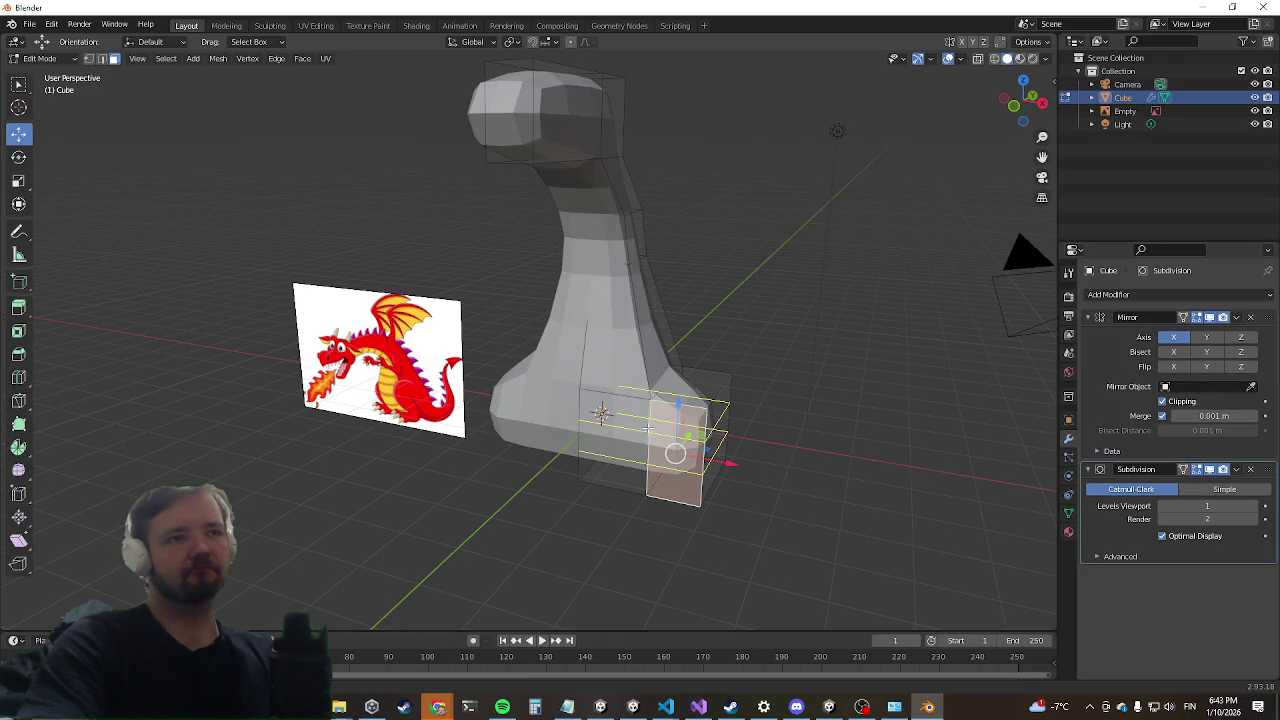
click(647, 432)
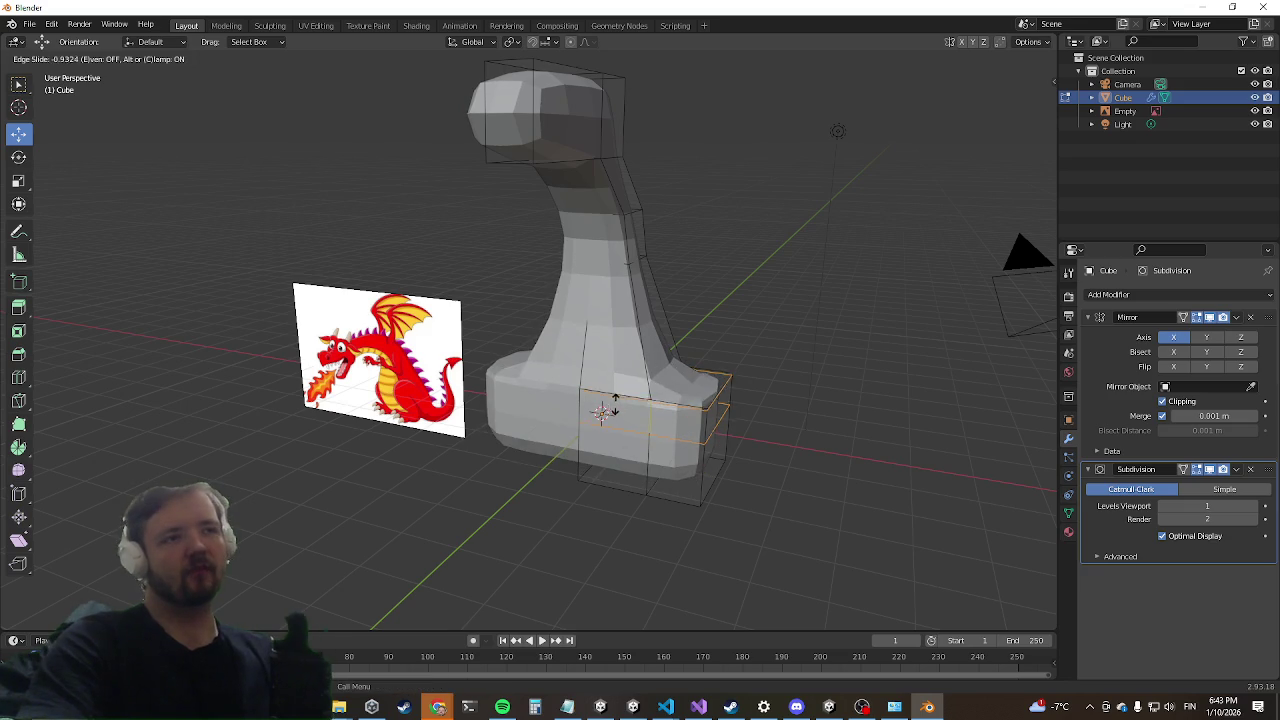
click(636, 441)
key(3)
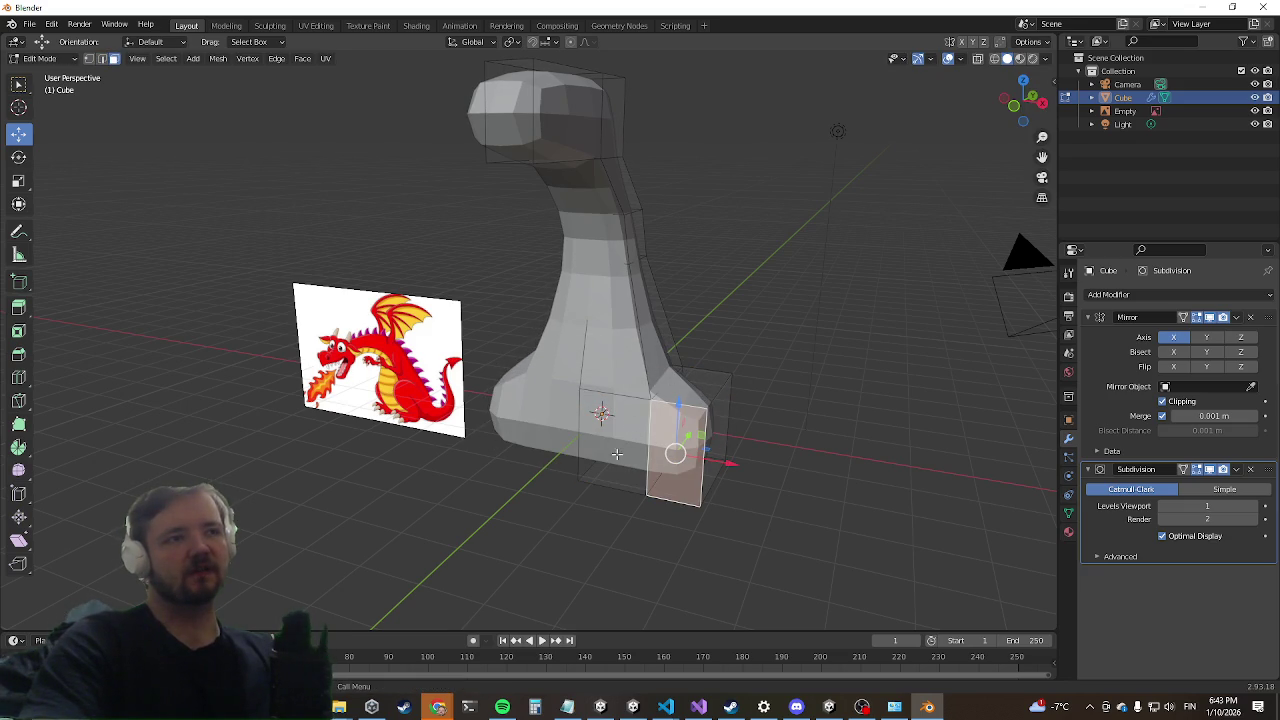
Step: Select the adjacent front face of the base and extrude it outward
mouse_move(675, 375)
middle_down()
mouse_move(598, 350)
mouse_move(557, 363)
middle_up()
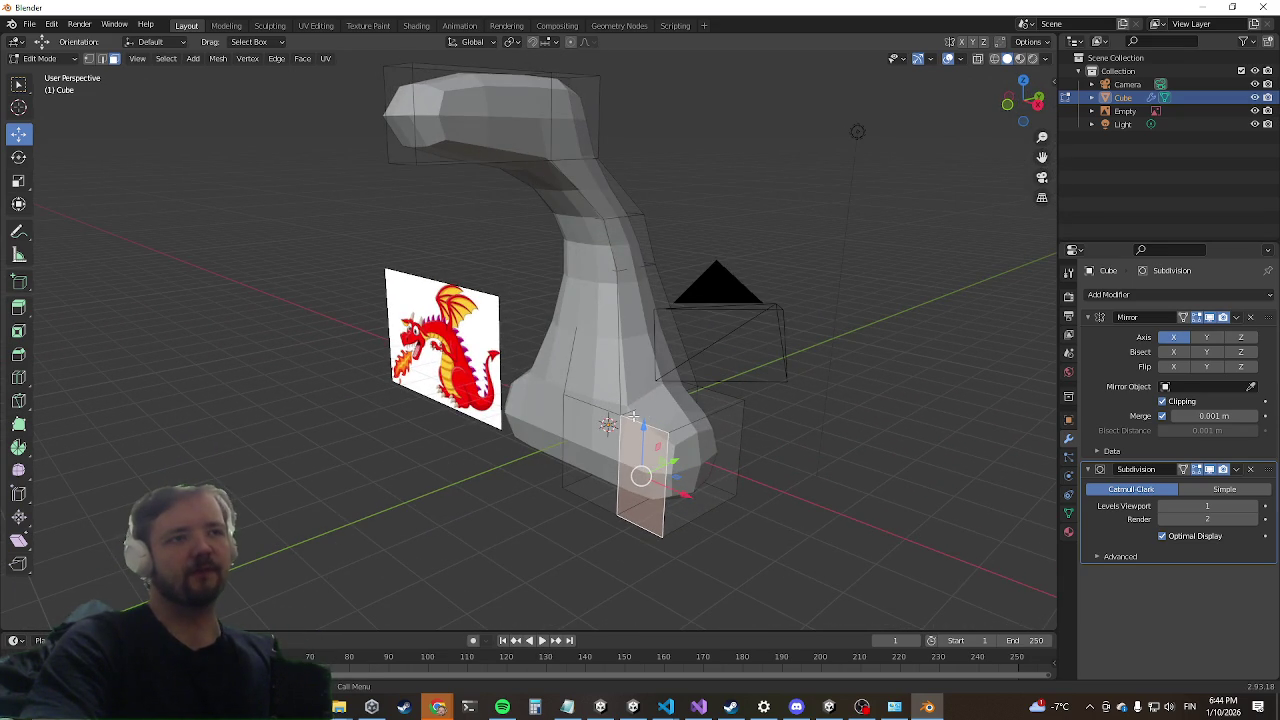
click(674, 428)
key(ctrl+z)
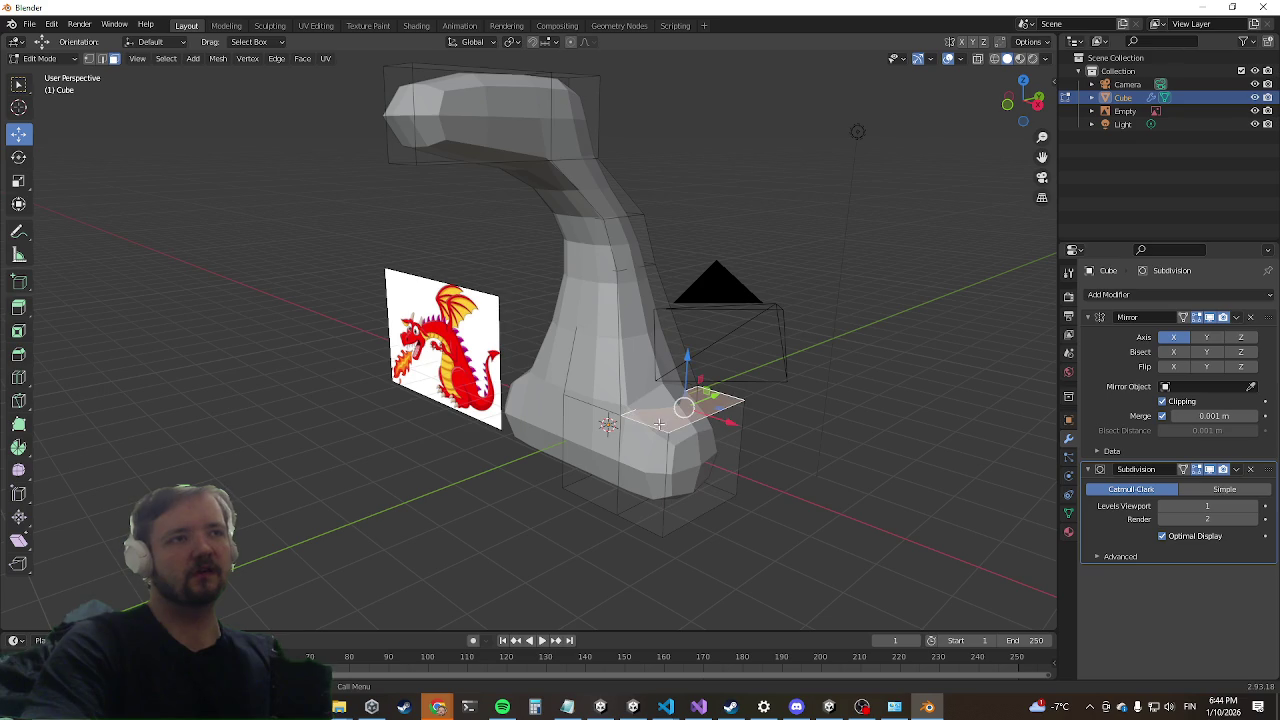
middle_drag(500, 431, 531, 411)
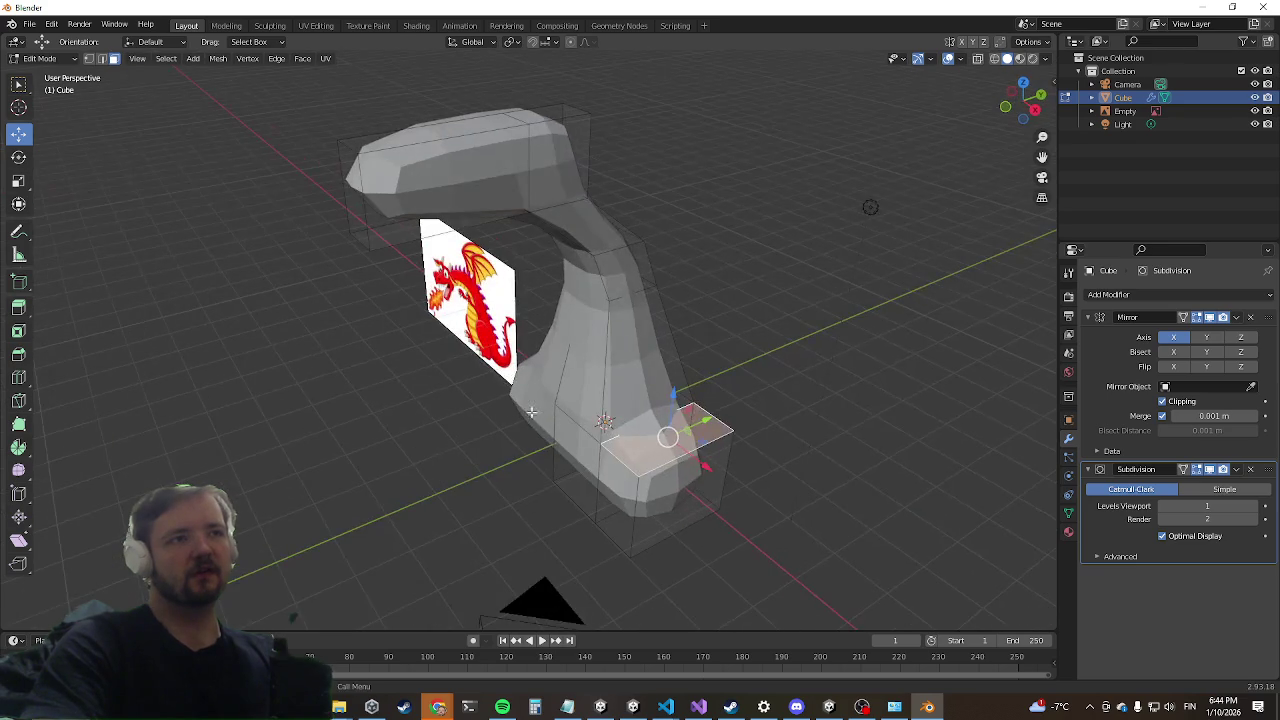
key(e)
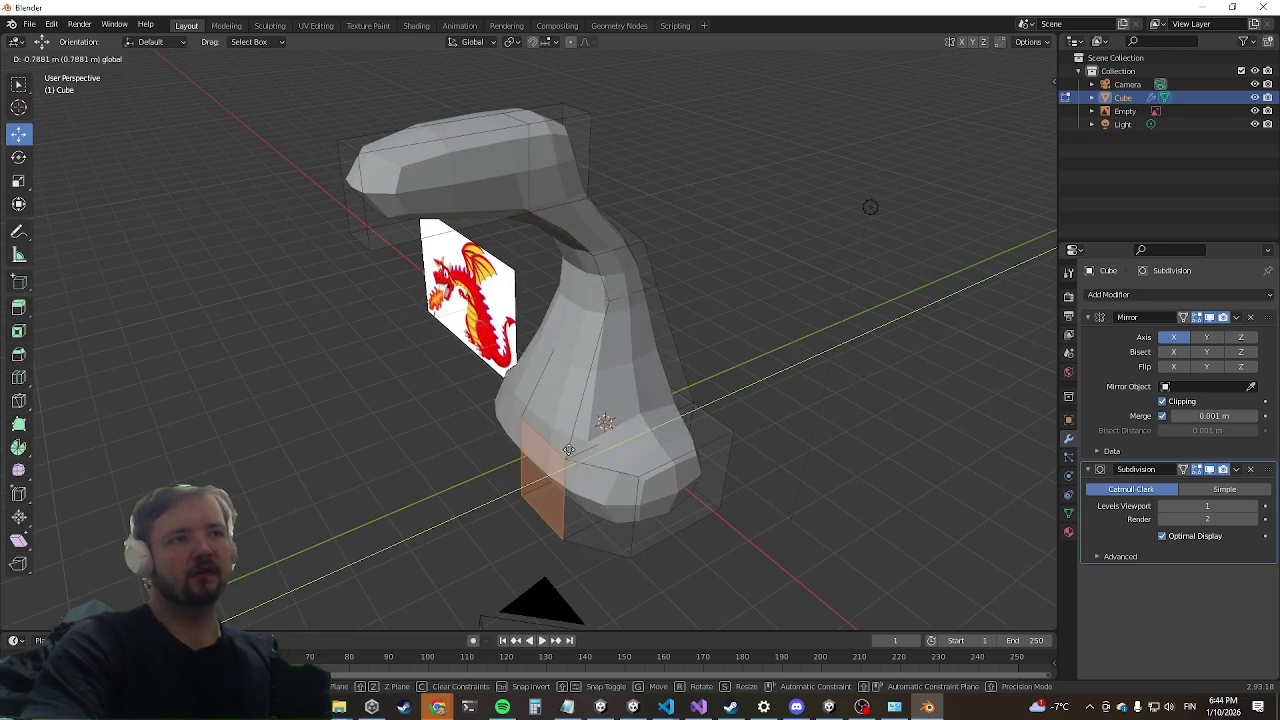
click(600, 470)
middle_drag(600, 470, 623, 447)
Step: Zoom in, make another base face active and extrude it outward
scroll(627, 447, down, 2)
scroll(660, 490, down, 3)
click(636, 454)
scroll(630, 465, down, 2)
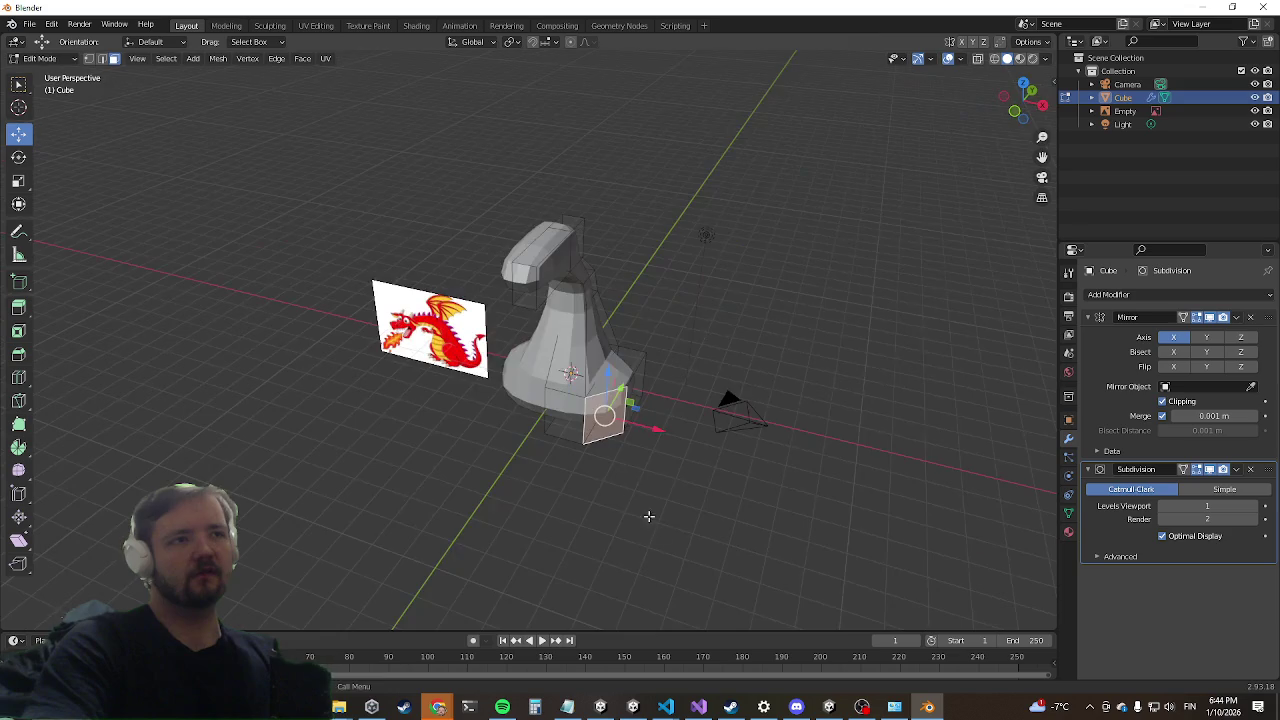
scroll(623, 447, up, 2)
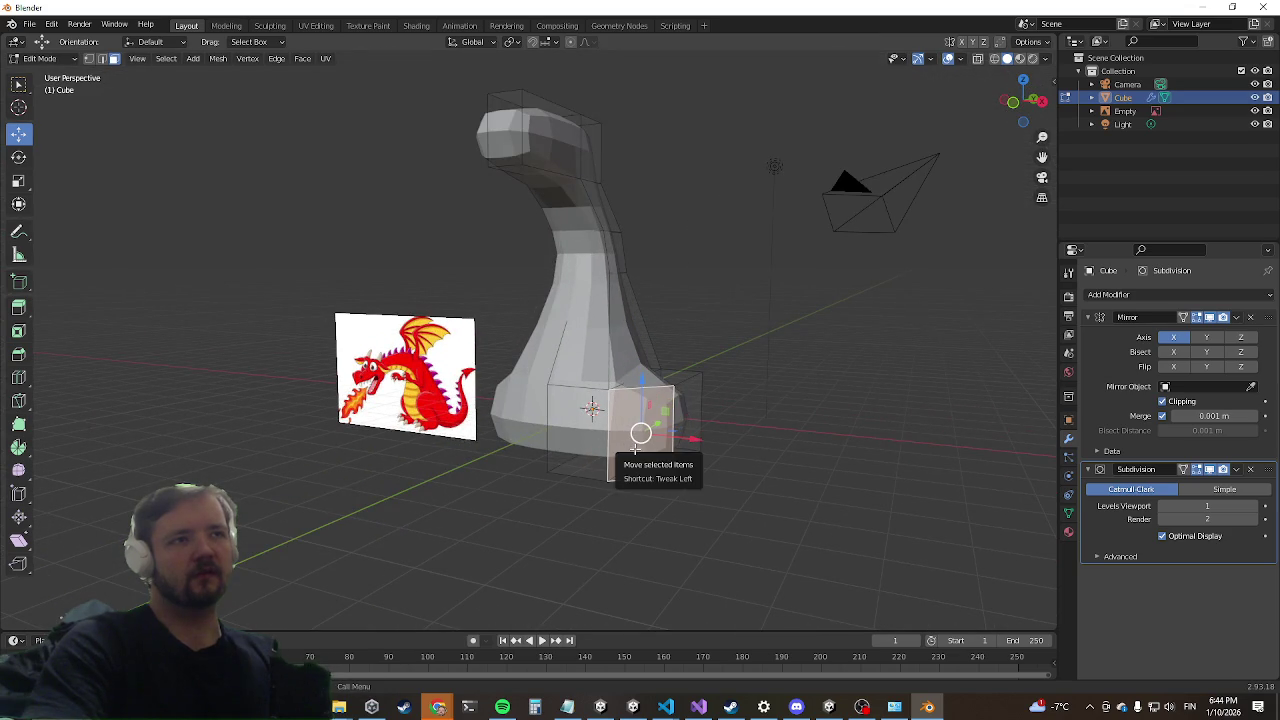
key(e)
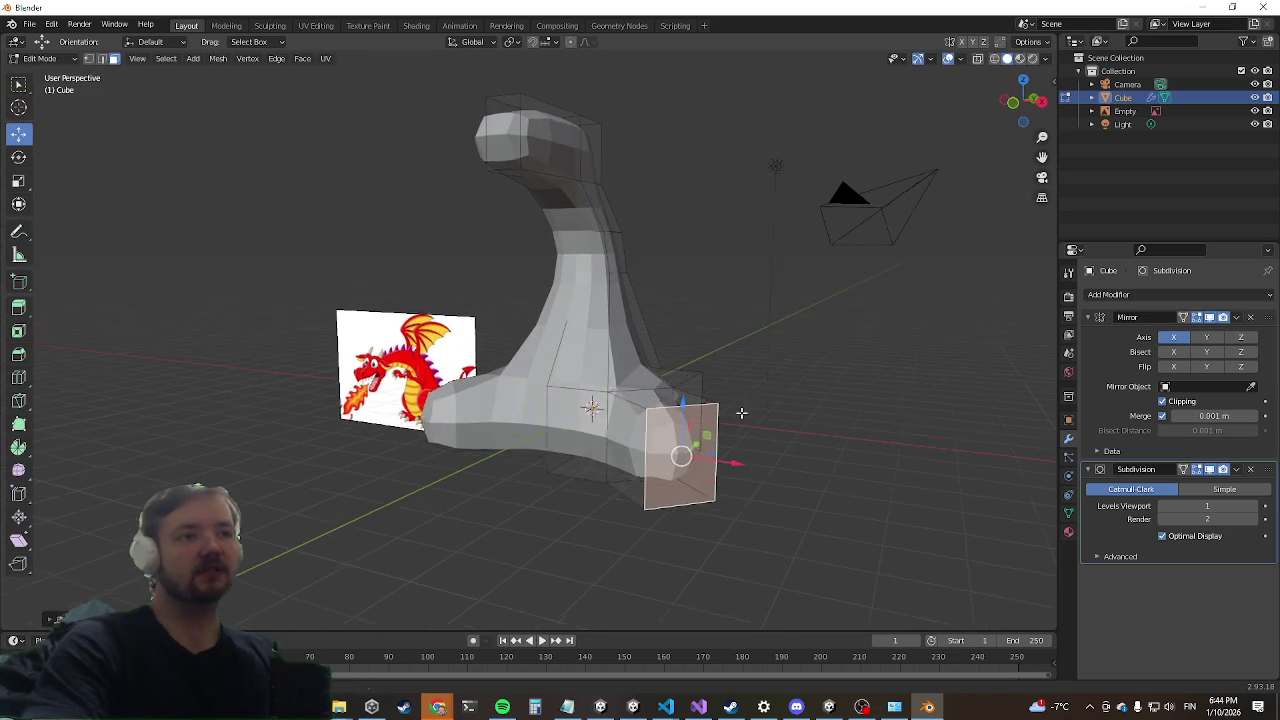
Step: Move the extruded face along X and lower it along Z
middle_drag(740, 411, 674, 478)
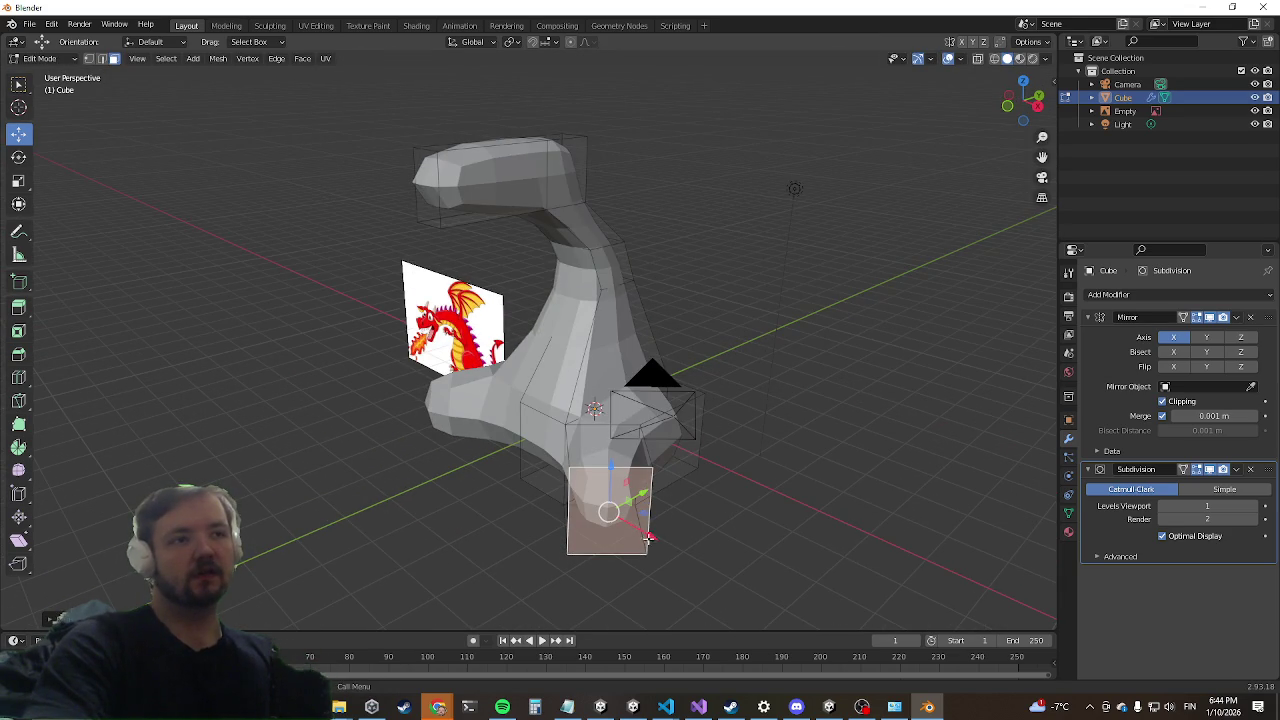
drag(648, 537, 597, 531)
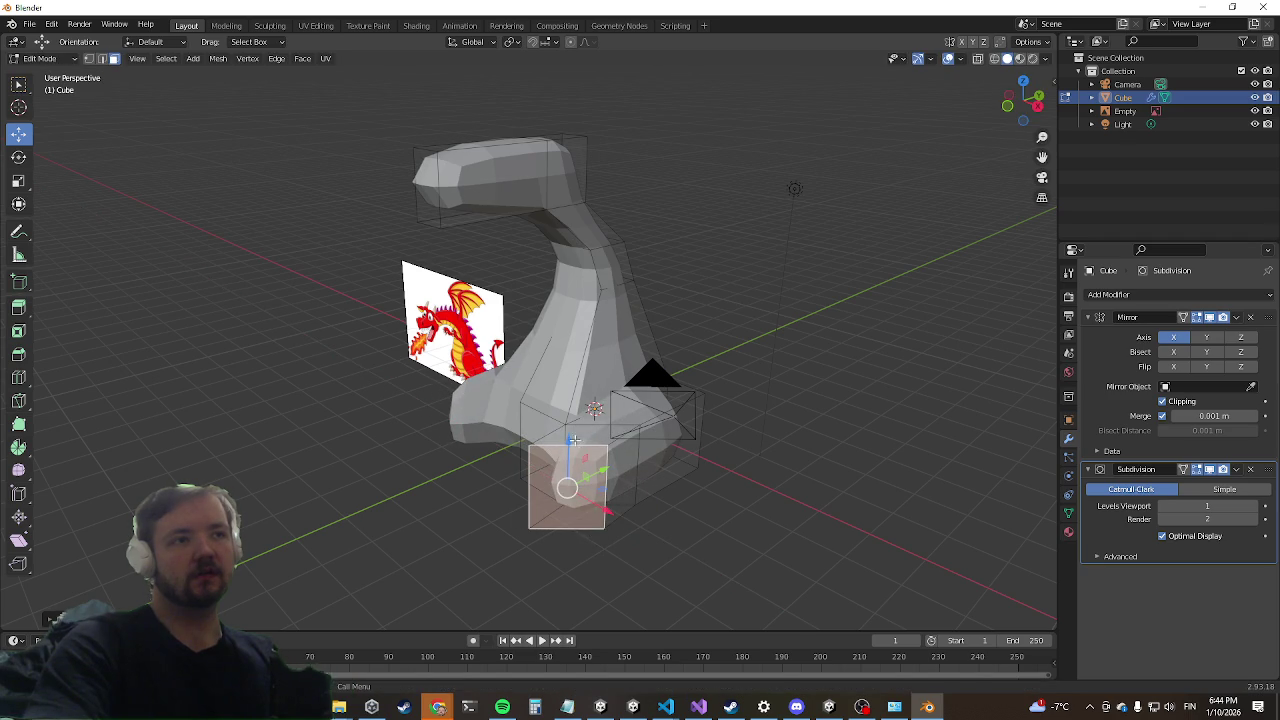
drag(566, 444, 556, 503)
middle_drag(560, 505, 510, 399)
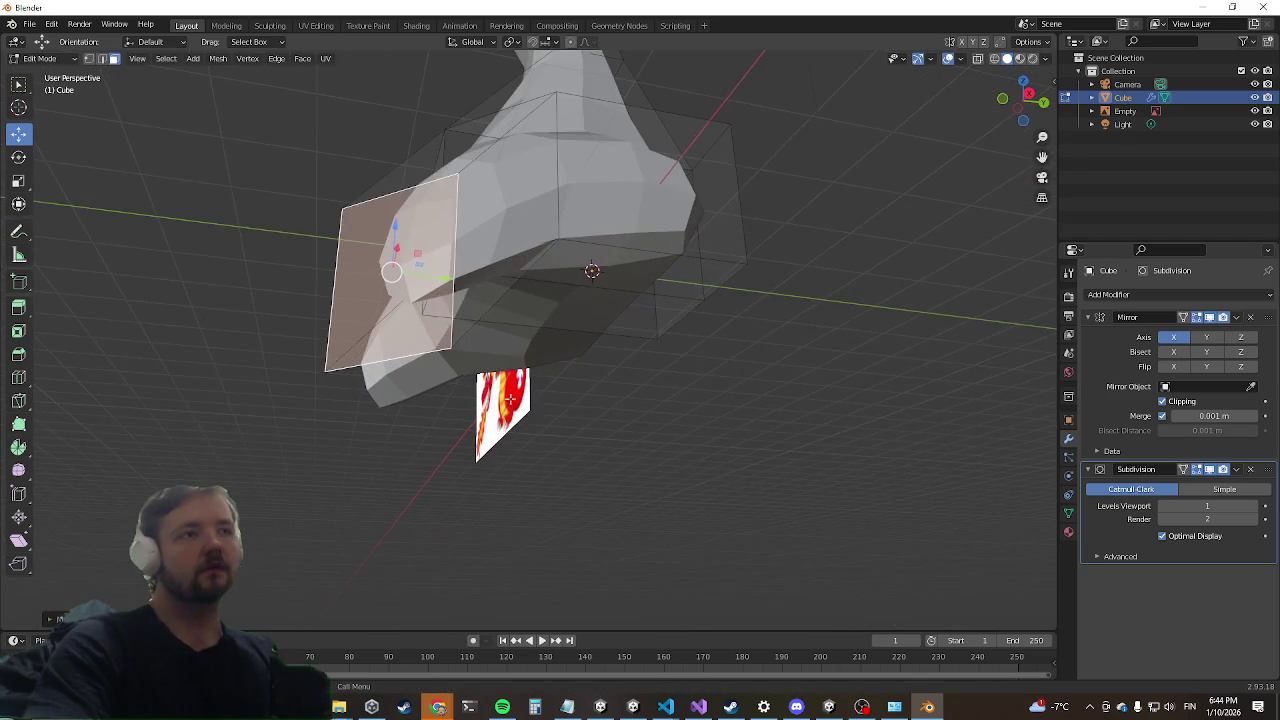
middle_drag(405, 374, 445, 165)
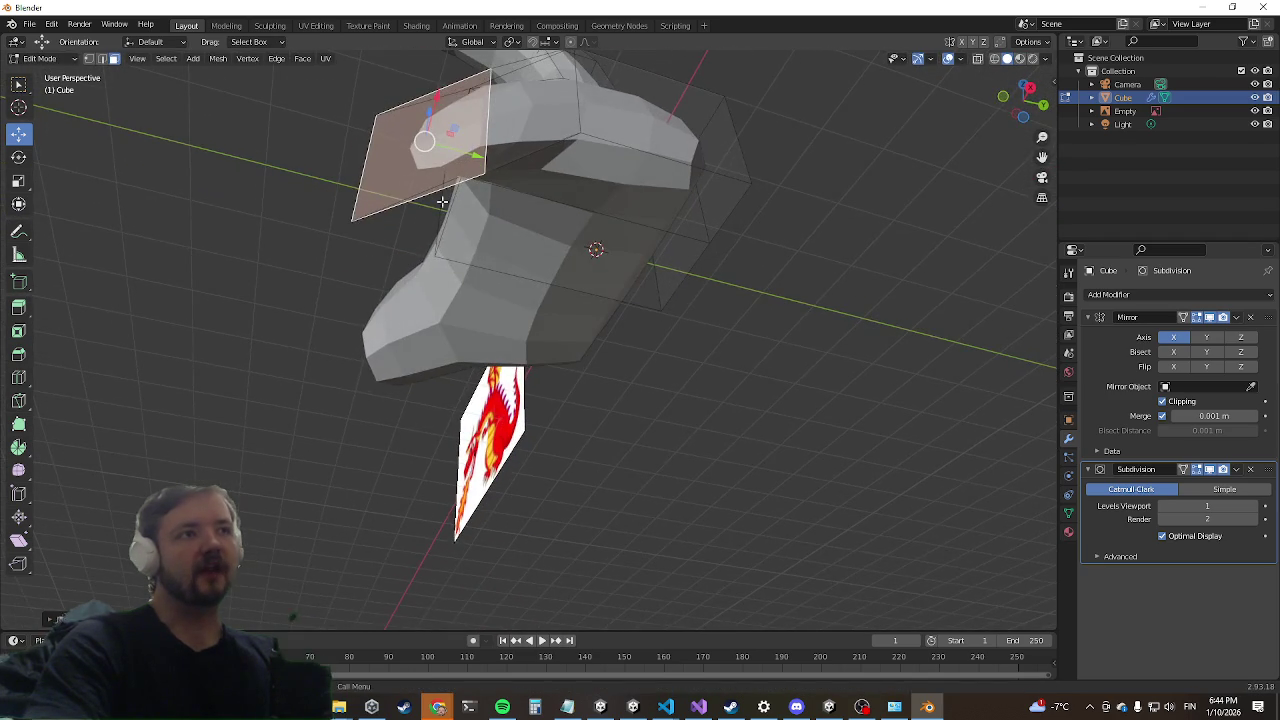
Step: Extrude the face twice more along its normal to lengthen the leg
key(e)
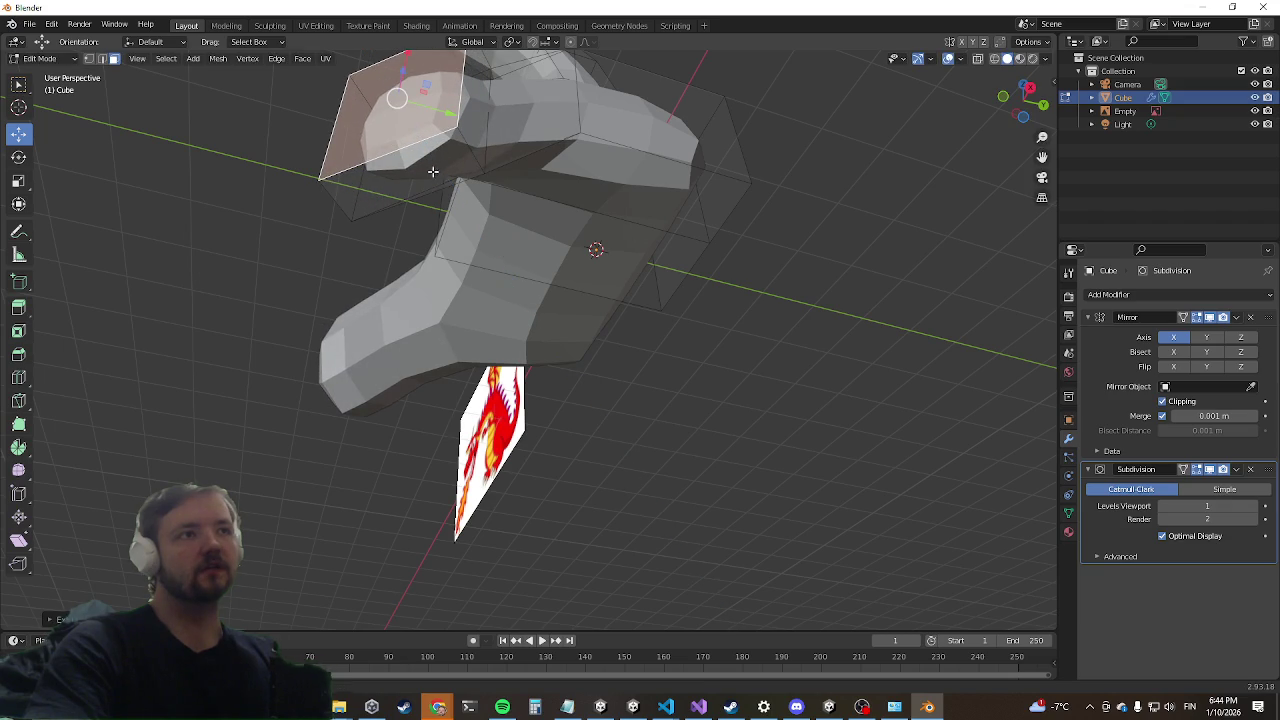
key(e)
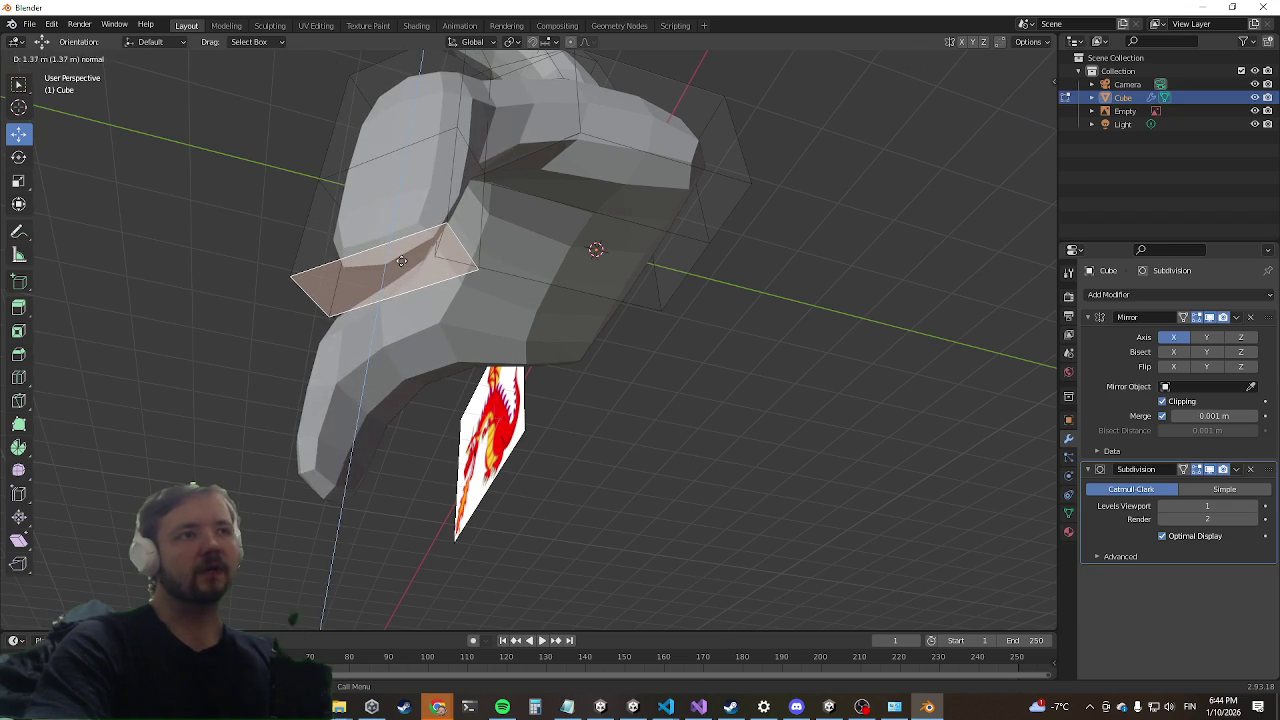
middle_drag(407, 232, 353, 260)
middle_drag(251, 420, 363, 320)
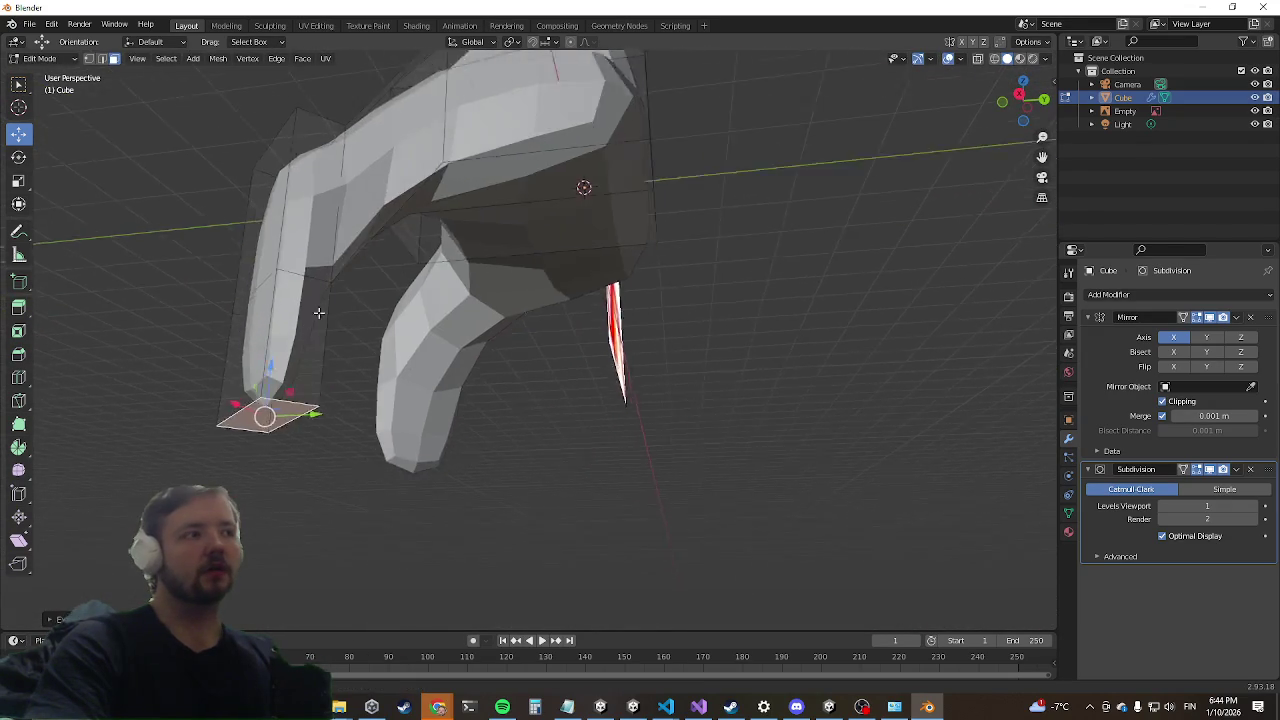
mouse_move(451, 381)
middle_down()
mouse_move(194, 378)
mouse_move(374, 357)
middle_up()
Step: Select a different face of the mesh and move it along the X axis
click(190, 378)
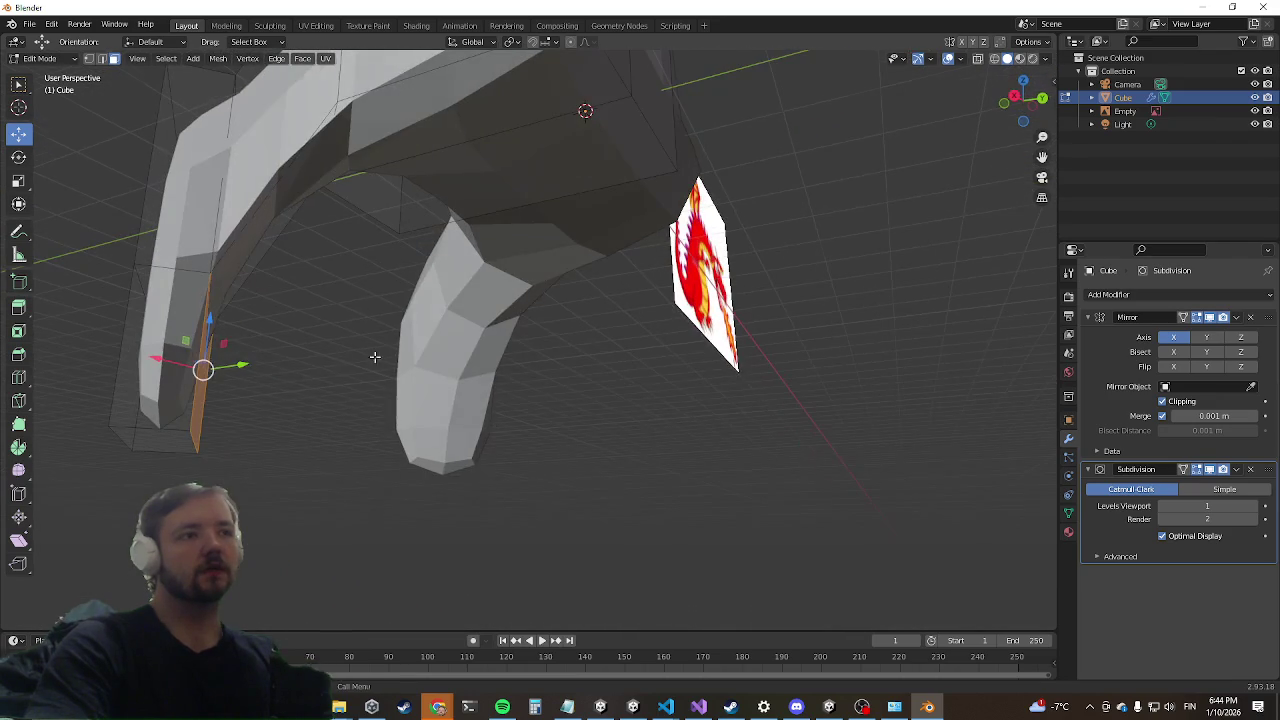
mouse_move(203, 372)
middle_down()
mouse_move(371, 371)
mouse_move(357, 491)
mouse_move(341, 450)
middle_up()
key(g)
key(x)
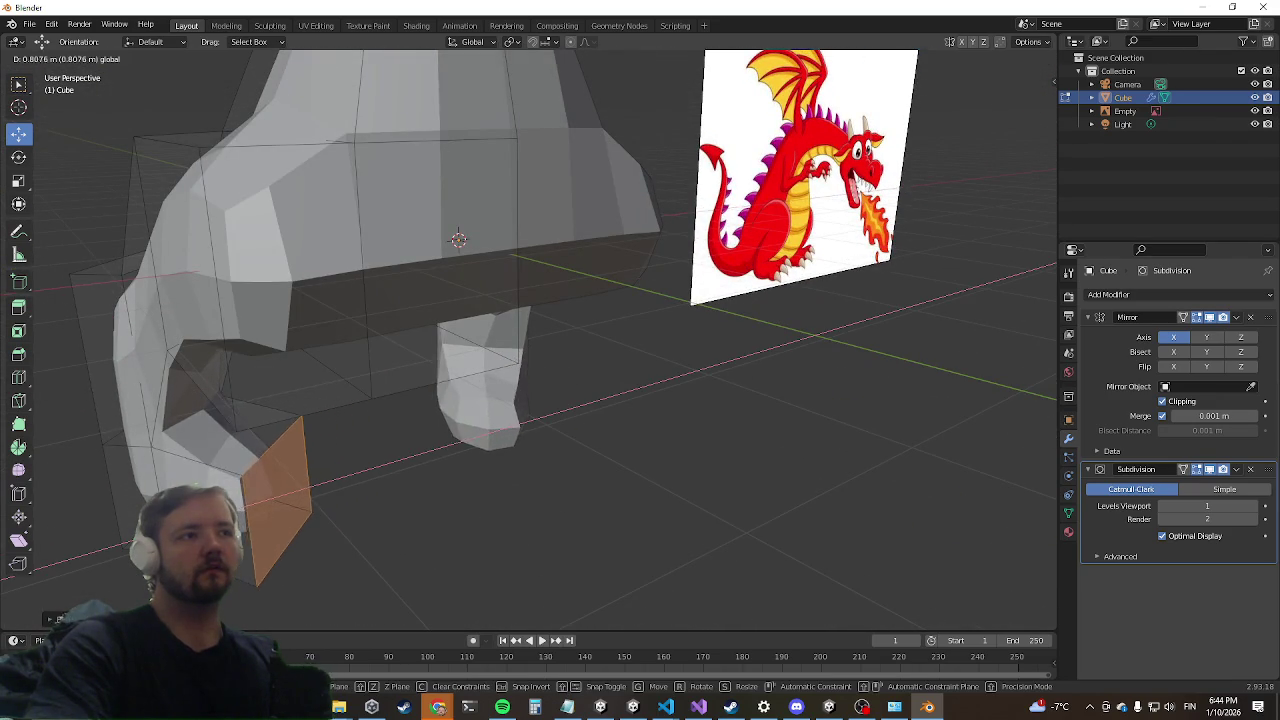
click(242, 538)
mouse_move(242, 538)
middle_down()
mouse_move(654, 214)
mouse_move(463, 478)
mouse_move(586, 472)
mouse_move(449, 471)
mouse_move(422, 451)
middle_up()
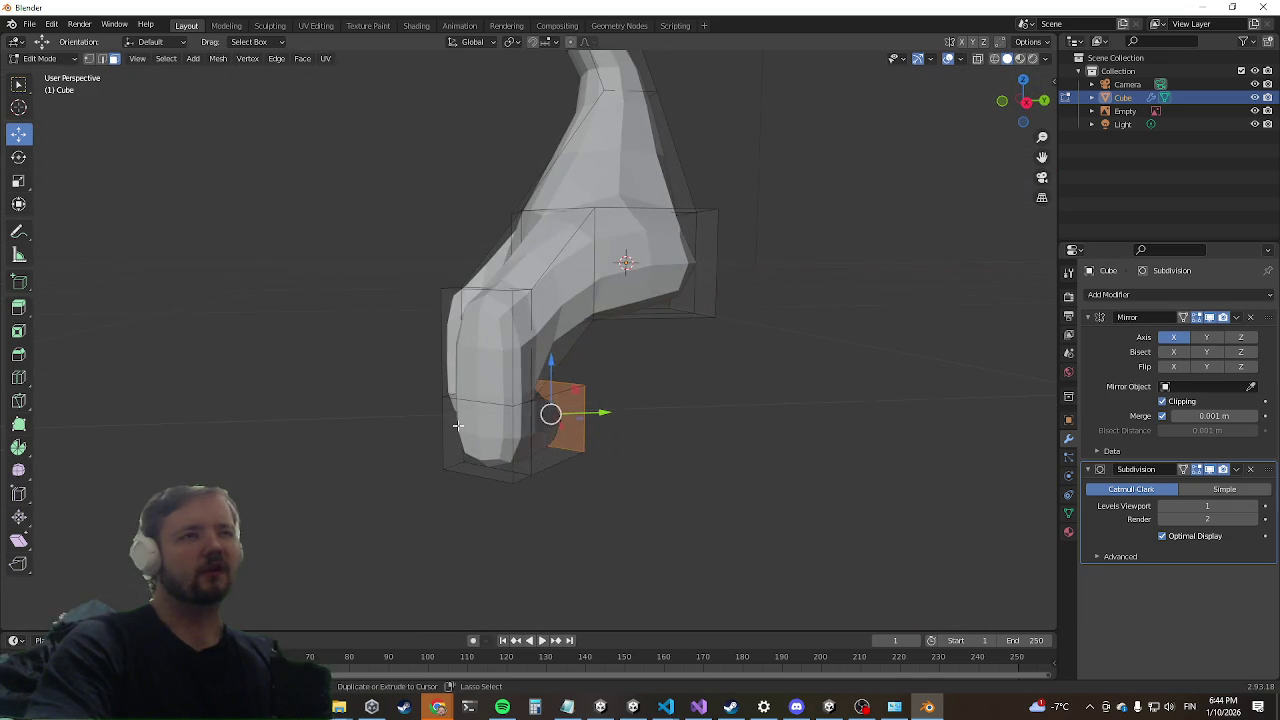
Step: Slide the selected face along Y and extrude it along its normal
mouse_move(527, 349)
middle_down()
mouse_move(560, 380)
mouse_move(545, 360)
mouse_move(443, 430)
mouse_move(560, 430)
mouse_move(643, 371)
middle_up()
drag(530, 424, 560, 417)
middle_drag(528, 428, 578, 360)
key(e)
mouse_move(651, 399)
middle_down()
mouse_move(608, 400)
mouse_move(560, 320)
mouse_move(440, 341)
middle_up()
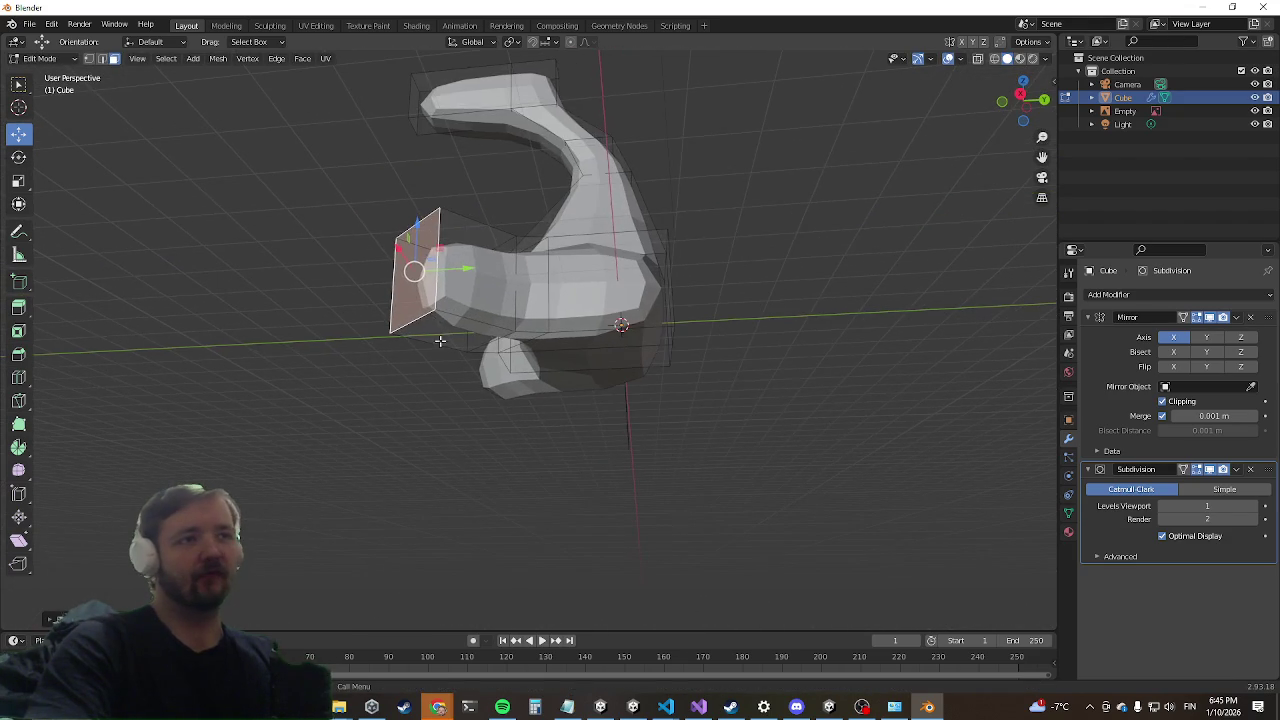
Step: Pull the extruded face far down toward the floor
drag(427, 244, 425, 350)
mouse_move(425, 350)
middle_down()
mouse_move(425, 434)
mouse_move(568, 423)
mouse_move(542, 392)
middle_up()
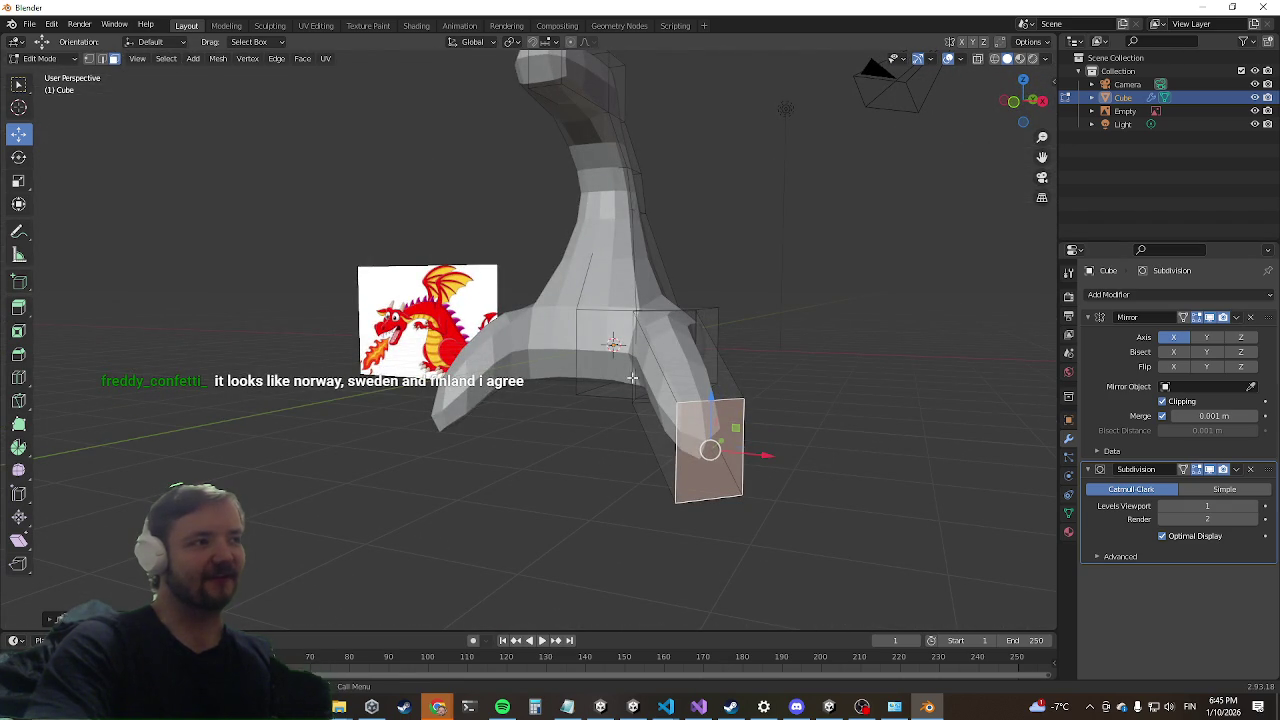
mouse_move(514, 347)
middle_down()
mouse_move(385, 328)
mouse_move(261, 273)
mouse_move(520, 260)
mouse_move(594, 206)
mouse_move(657, 314)
mouse_move(555, 331)
mouse_move(600, 360)
mouse_move(423, 374)
mouse_move(453, 287)
mouse_move(404, 424)
mouse_move(440, 380)
mouse_move(469, 263)
mouse_move(517, 335)
mouse_move(491, 397)
mouse_move(520, 420)
mouse_move(551, 500)
mouse_move(479, 372)
mouse_move(515, 375)
middle_up()
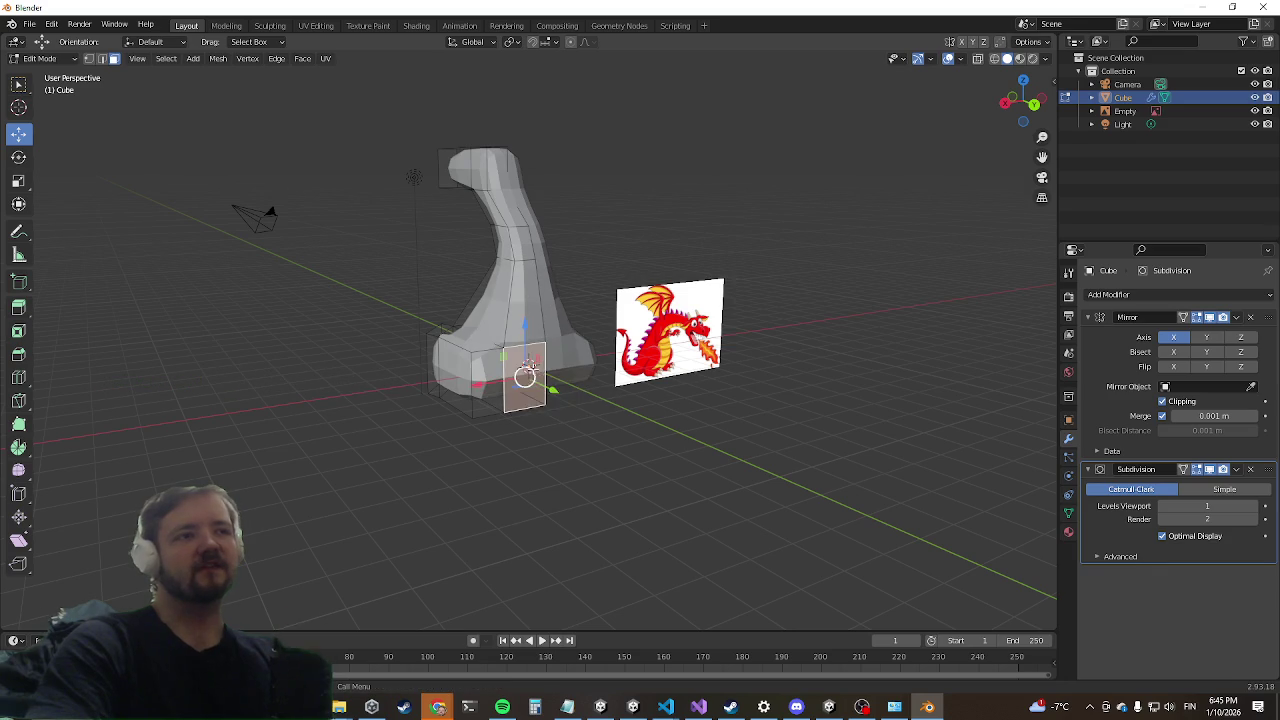
middle_drag(529, 366, 574, 411)
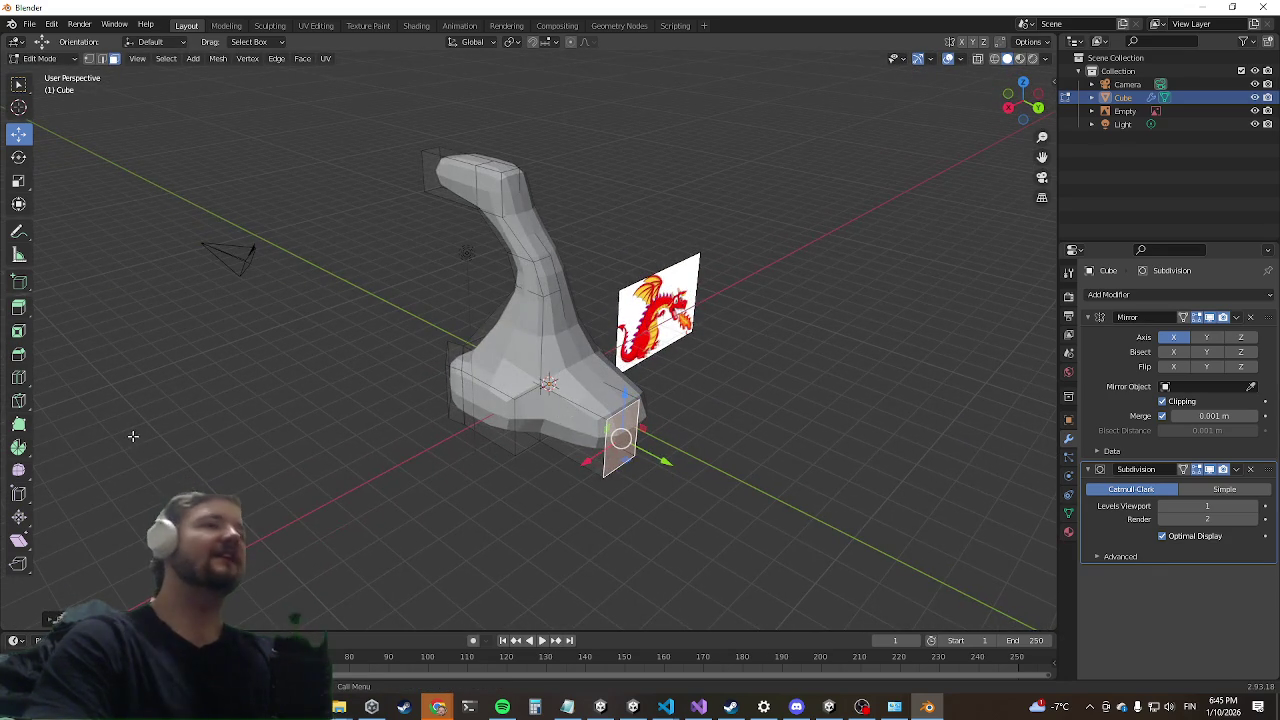
scroll(150, 420, up, 5)
scroll(171, 443, down, 5)
mouse_move(266, 434)
middle_down()
mouse_move(360, 400)
mouse_move(220, 403)
mouse_move(421, 442)
mouse_move(487, 505)
mouse_move(541, 460)
mouse_move(700, 420)
middle_up()
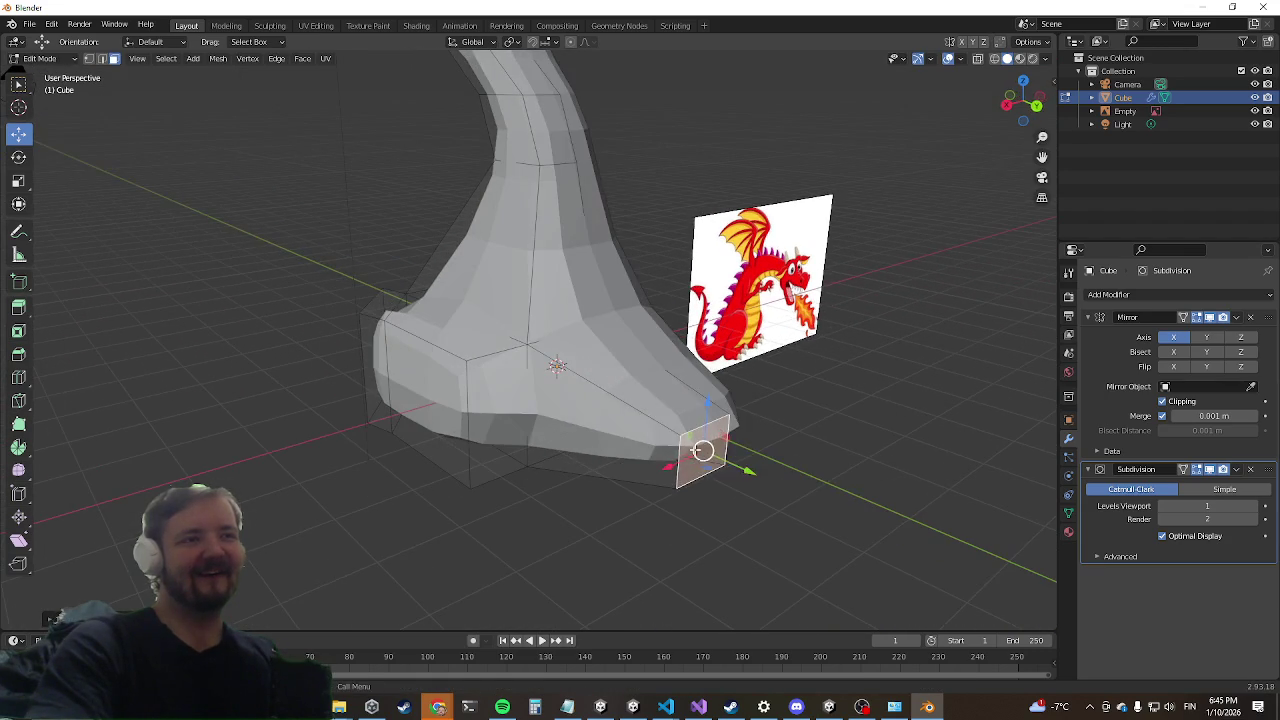
Step: Extrude the toe face forward along the floor and raise it upward
key(e)
click(840, 485)
mouse_move(715, 514)
middle_down()
mouse_move(980, 327)
mouse_move(876, 323)
middle_up()
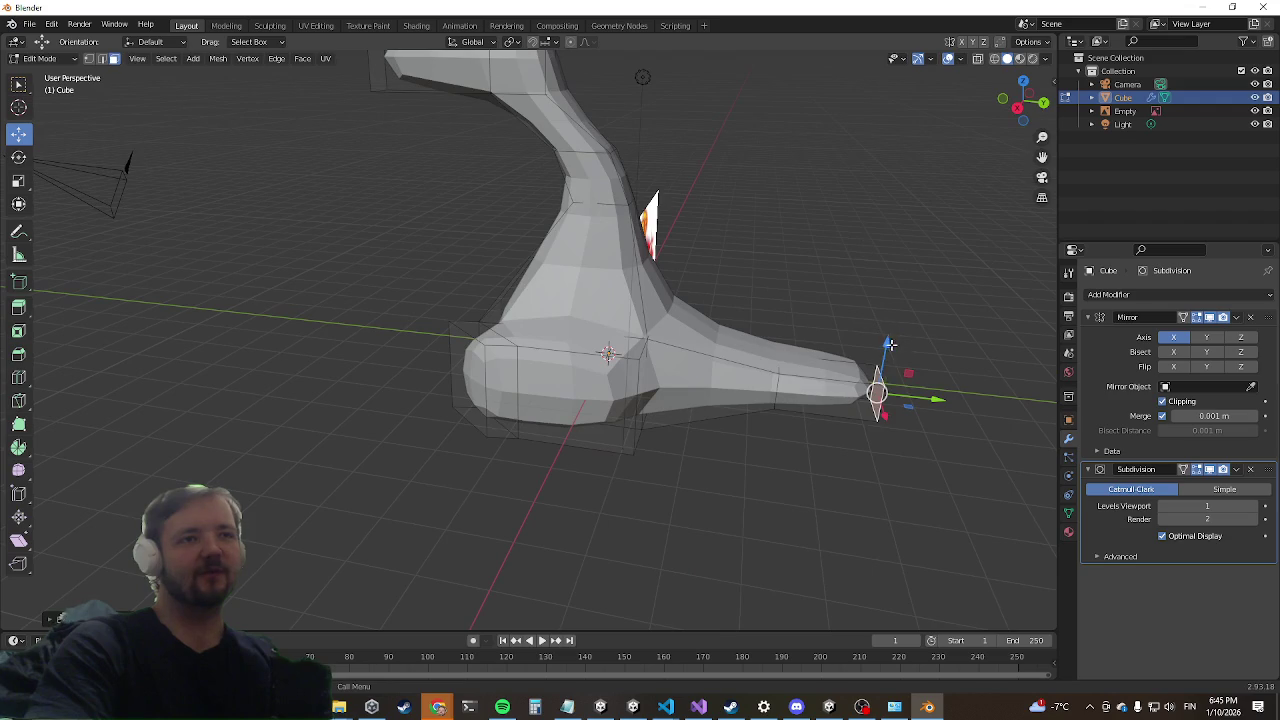
drag(889, 343, 889, 257)
mouse_move(889, 257)
middle_down()
mouse_move(829, 380)
mouse_move(725, 383)
mouse_move(797, 401)
mouse_move(771, 386)
middle_up()
Step: Lift the toe face along Z so the extension curves upward at its tip
key(g)
key(z)
key(z)
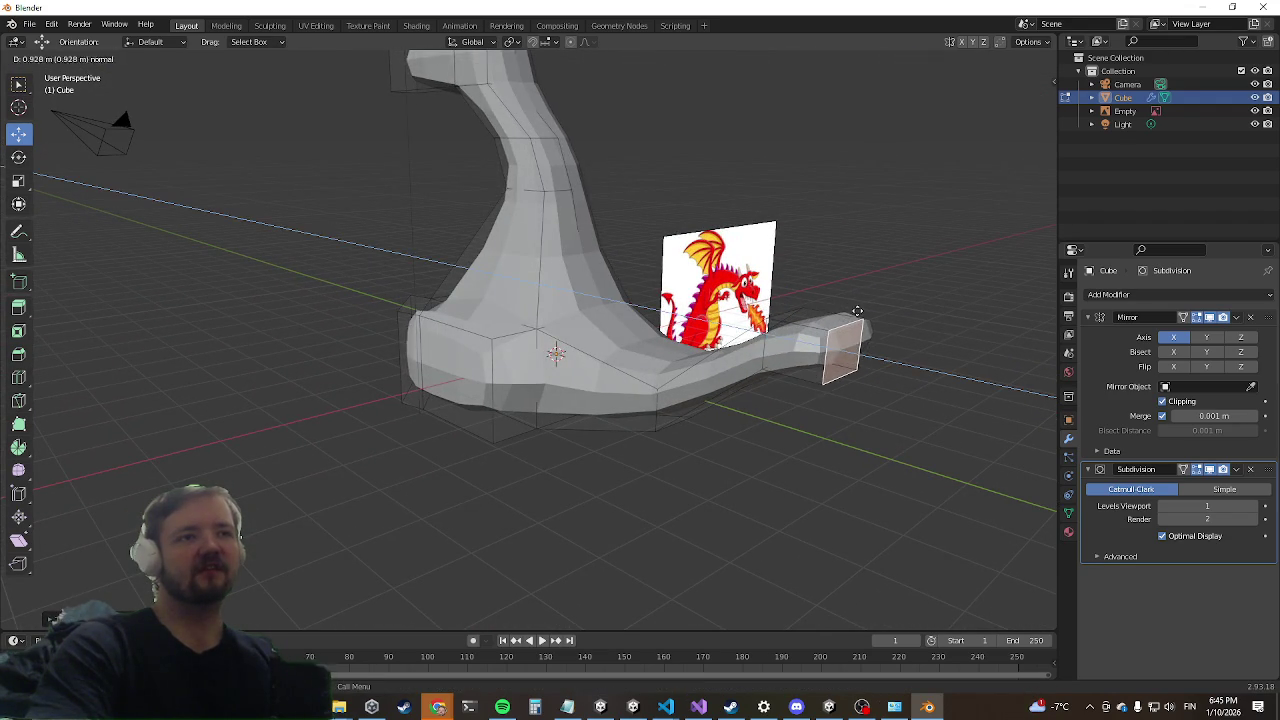
key(z)
click(918, 129)
middle_drag(781, 252, 531, 293)
mouse_move(276, 359)
middle_down()
mouse_move(652, 333)
mouse_move(620, 211)
mouse_move(650, 207)
mouse_move(642, 168)
middle_up()
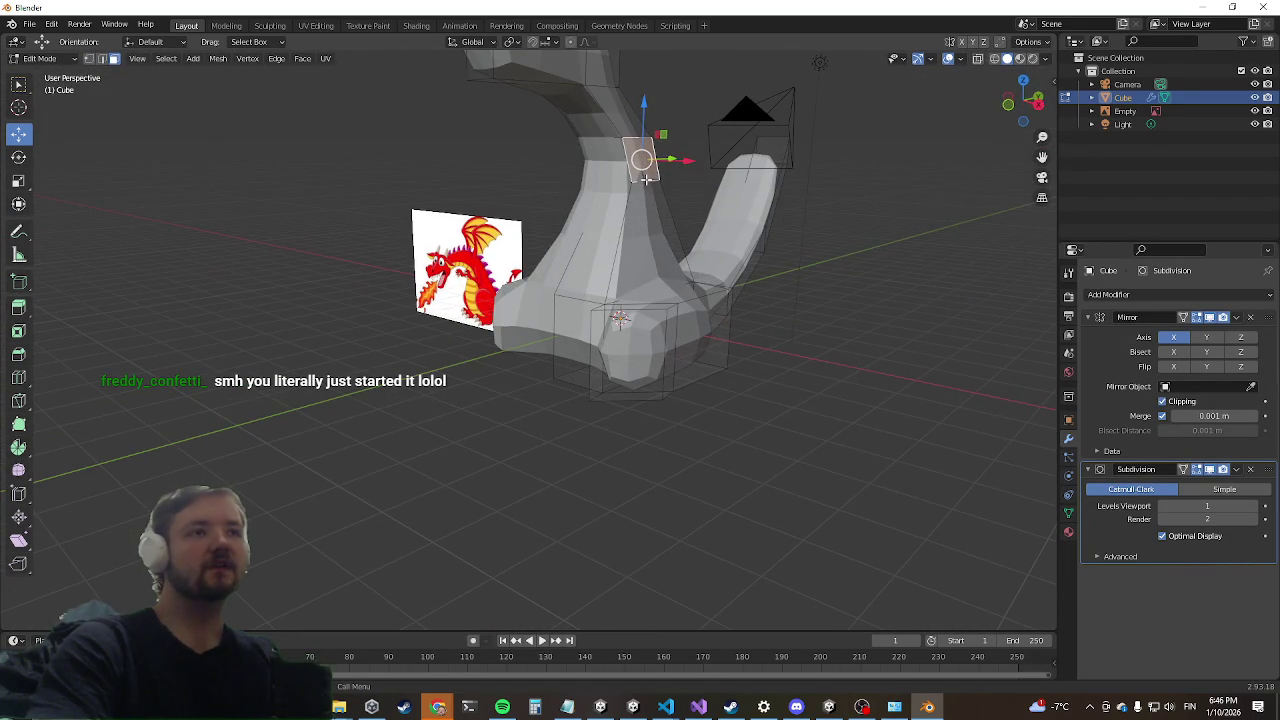
Step: Extrude the selected upper-body face outward, then pull it down across the mesh
key(e)
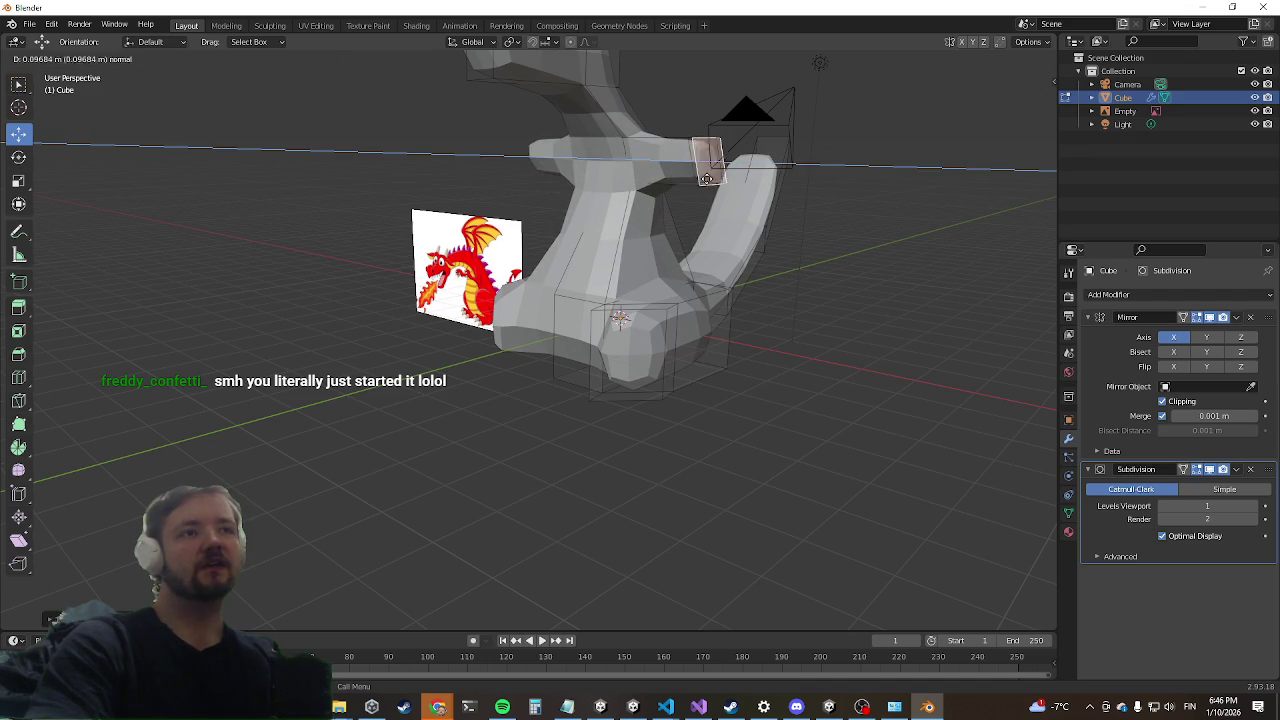
click(818, 186)
mouse_move(818, 186)
middle_down()
mouse_move(720, 240)
mouse_move(620, 270)
mouse_move(640, 366)
mouse_move(780, 251)
mouse_move(757, 189)
mouse_move(694, 283)
mouse_move(722, 280)
mouse_move(694, 340)
mouse_move(743, 260)
mouse_move(814, 220)
middle_up()
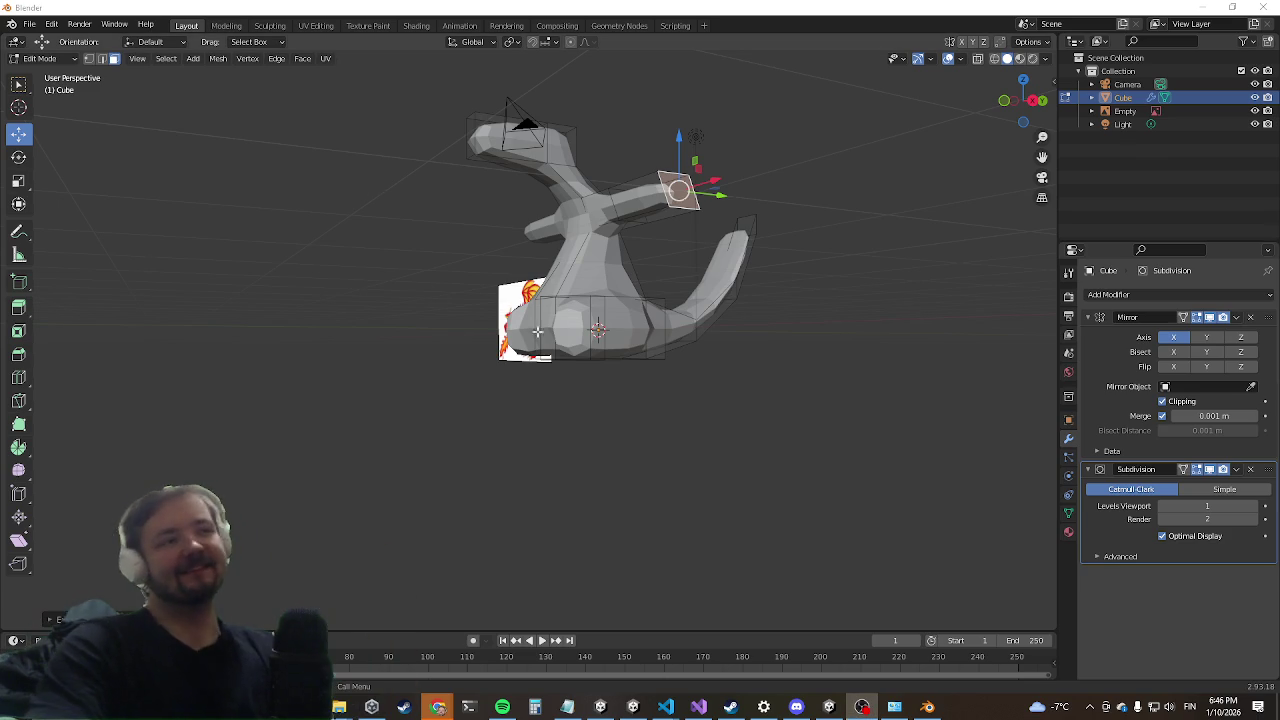
mouse_move(383, 579)
middle_down()
mouse_move(477, 446)
mouse_move(571, 514)
middle_up()
scroll(856, 569, up, 4)
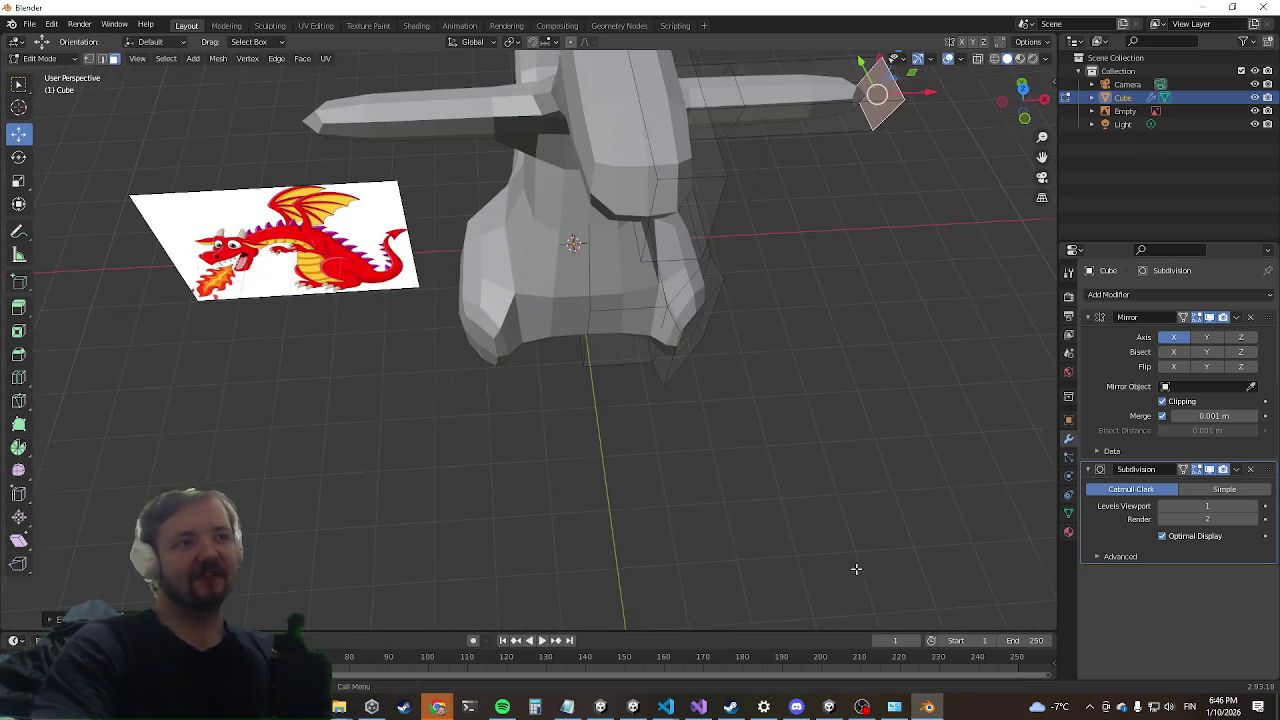
mouse_move(740, 509)
middle_down()
mouse_move(620, 400)
mouse_move(571, 380)
mouse_move(564, 304)
middle_up()
mouse_move(639, 187)
mouse_down()
mouse_move(605, 262)
mouse_move(619, 320)
mouse_up()
mouse_move(619, 320)
middle_down()
mouse_move(669, 336)
mouse_move(600, 381)
middle_up()
Step: Undo the last two changes and slide the side face along the Y axis
key(ctrl+z)
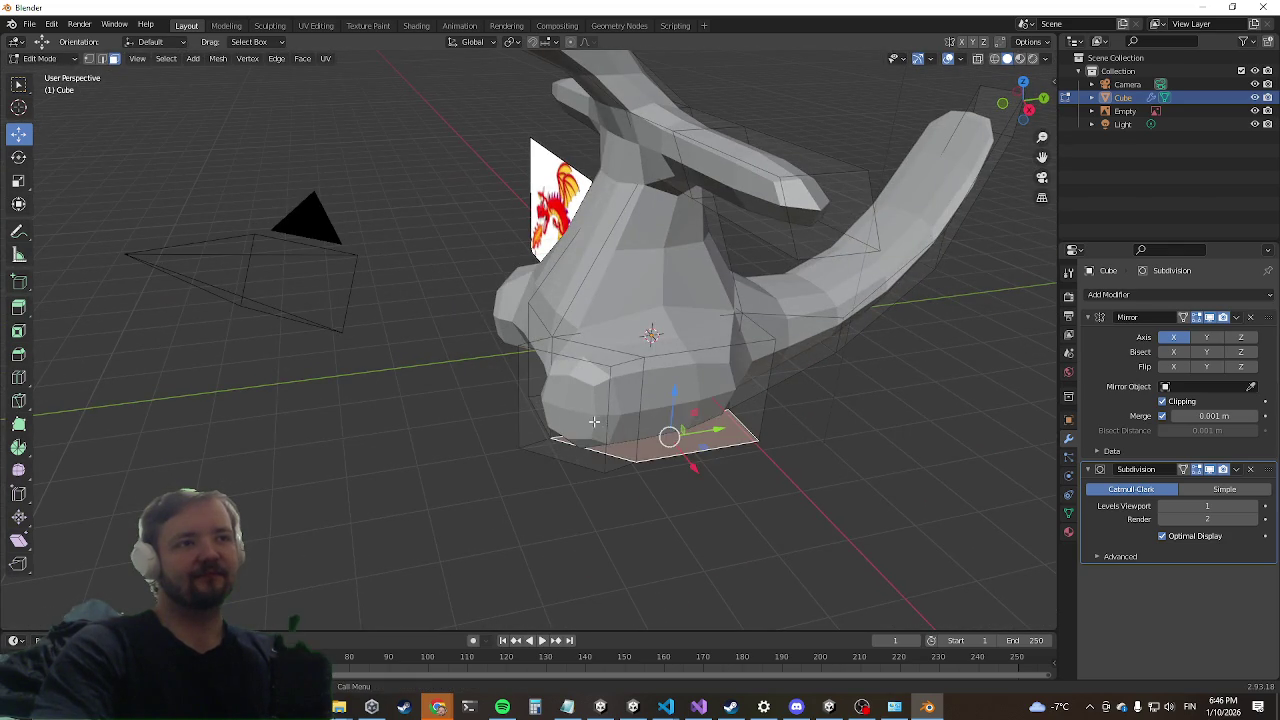
key(ctrl+z)
drag(610, 407, 636, 404)
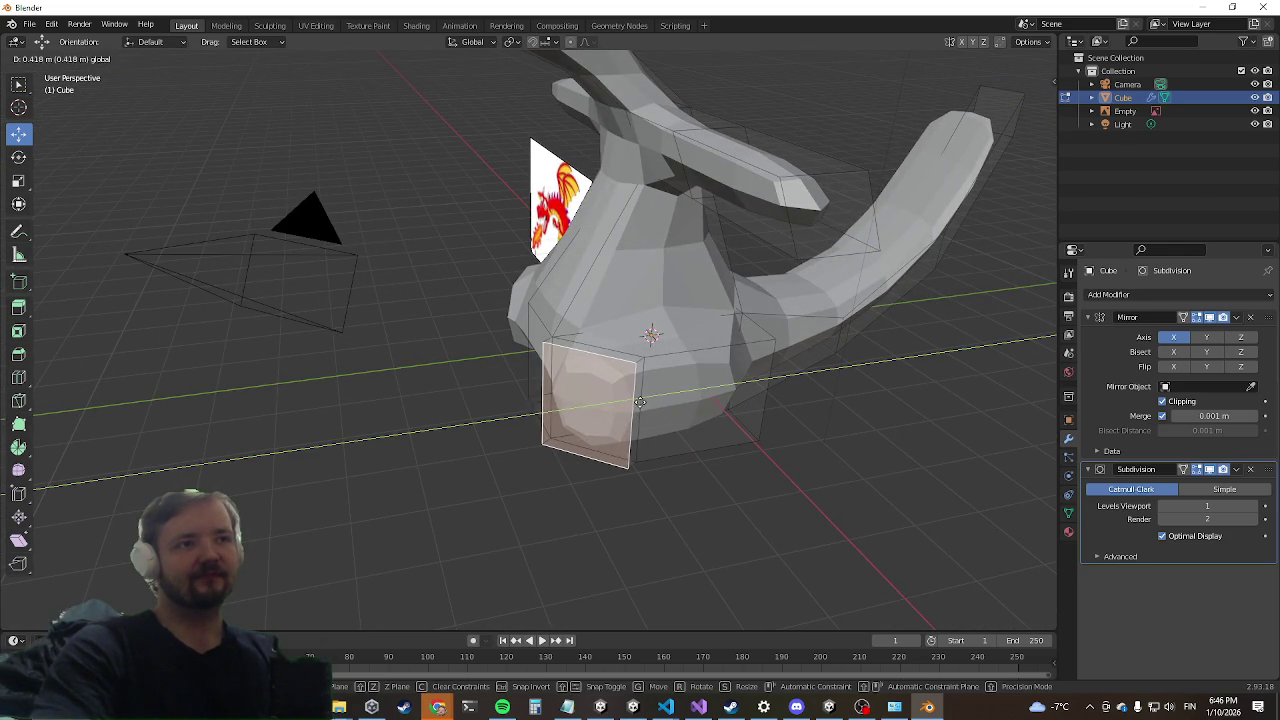
click(640, 401)
mouse_move(640, 401)
middle_down()
mouse_move(690, 374)
mouse_move(672, 290)
mouse_move(619, 460)
mouse_move(589, 429)
mouse_move(629, 371)
middle_up()
Step: Extrude the side face, add the face above, and push both outward along X
key(e)
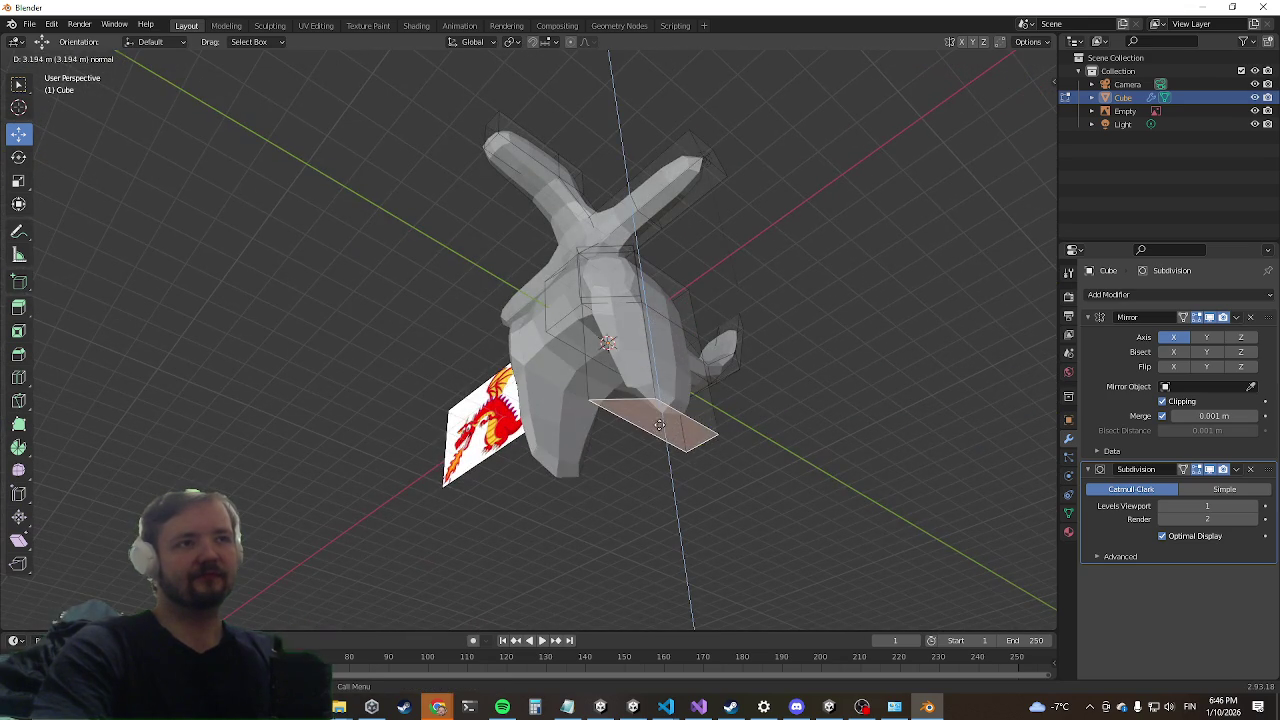
click(659, 425)
mouse_move(578, 456)
middle_down()
mouse_move(540, 408)
mouse_move(648, 378)
mouse_move(541, 403)
middle_up()
middle_drag(631, 385, 766, 470)
shift+click(771, 354)
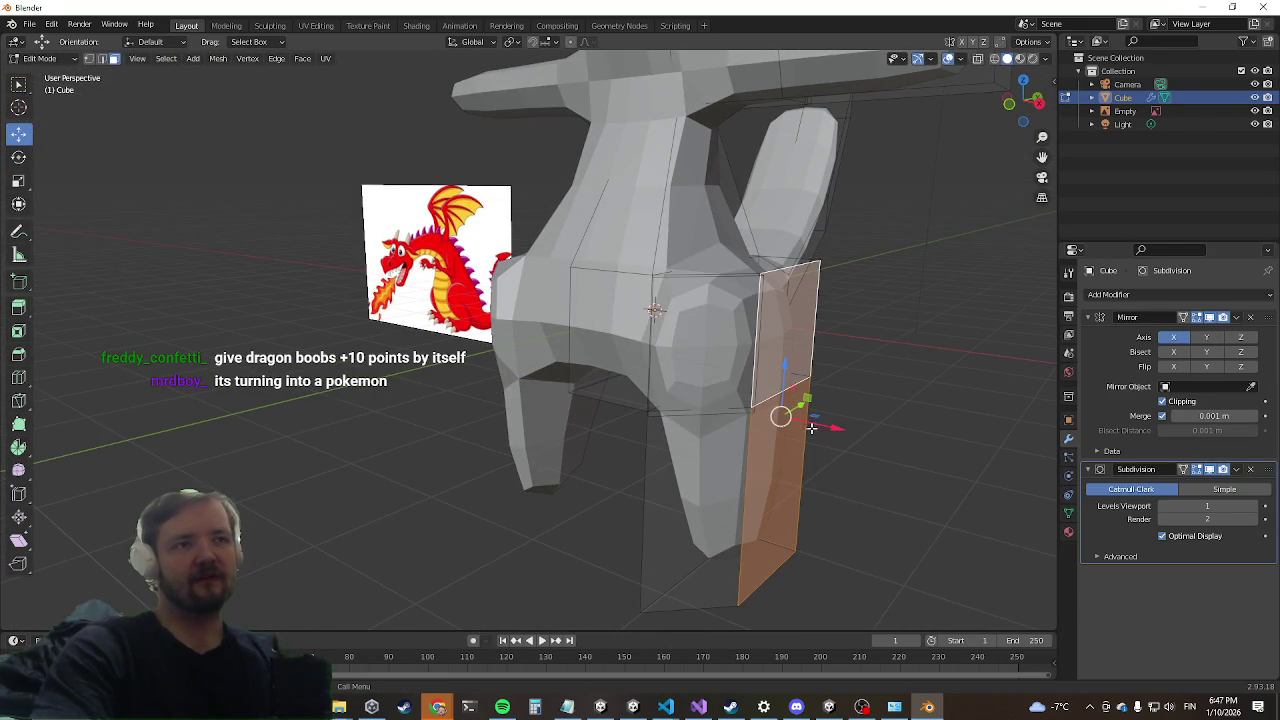
drag(827, 432, 893, 437)
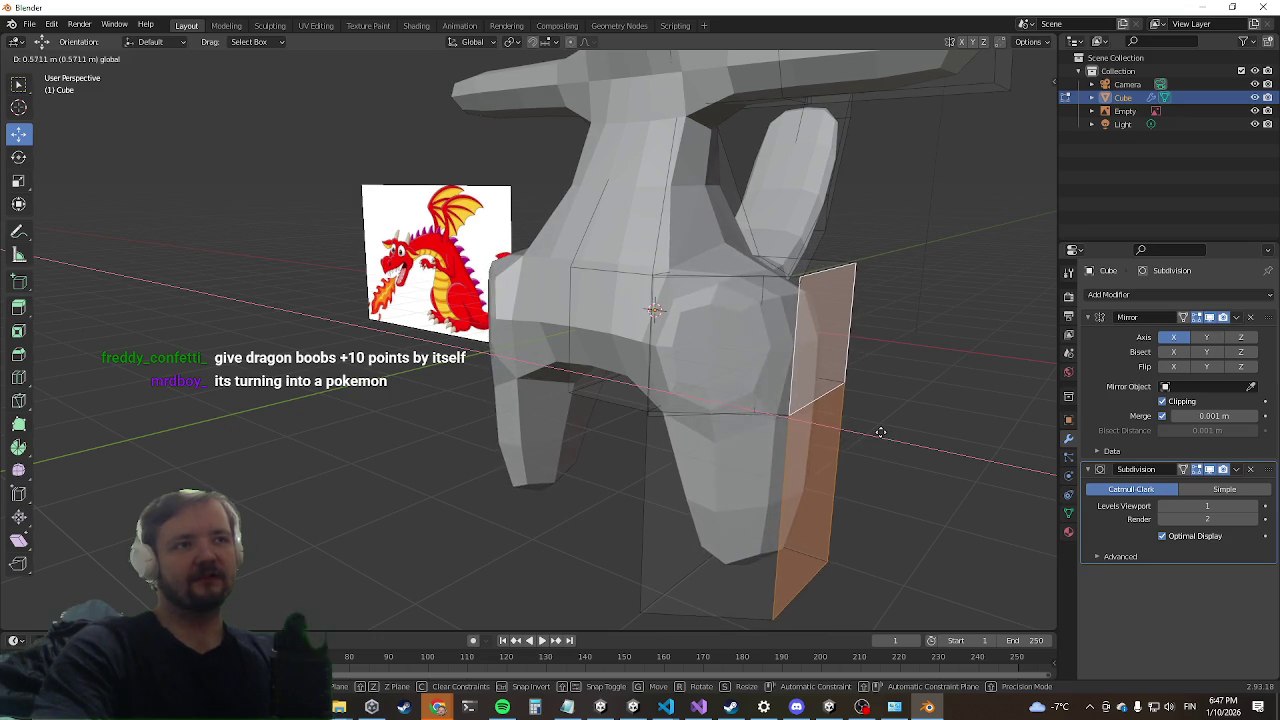
middle_drag(893, 437, 515, 411)
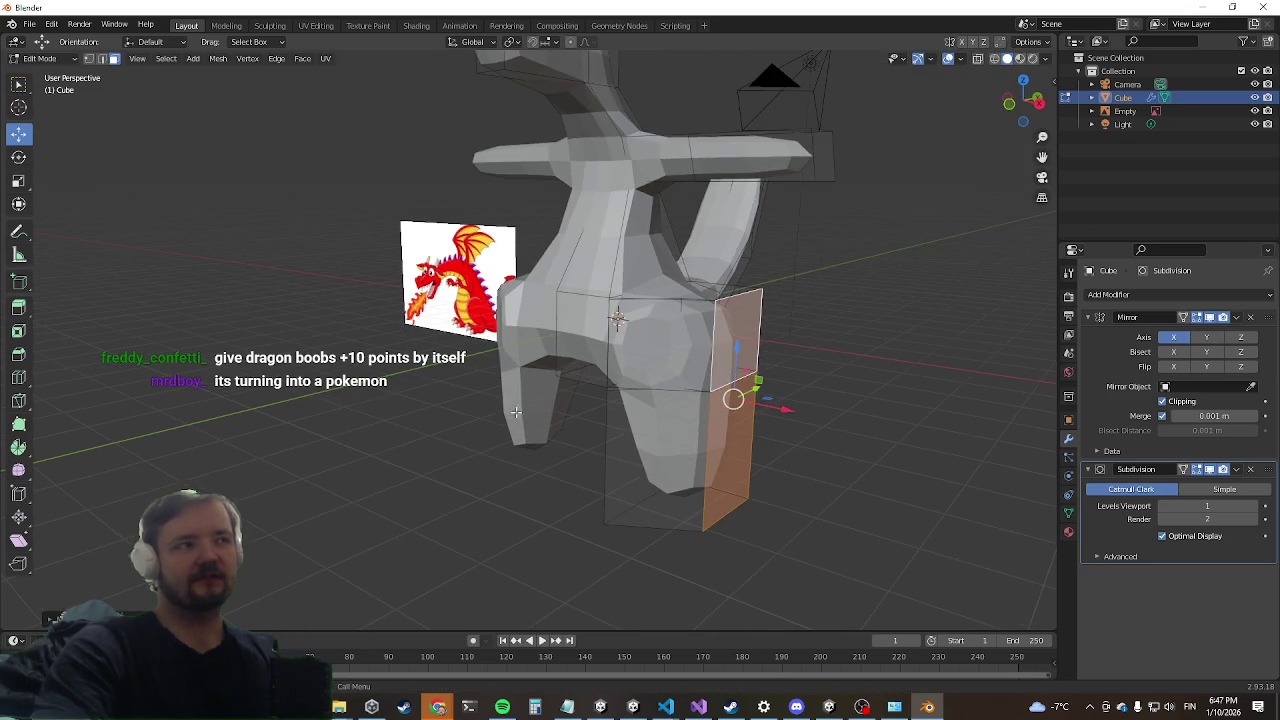
mouse_move(341, 437)
middle_down()
mouse_move(715, 400)
mouse_move(274, 410)
mouse_move(454, 408)
mouse_move(362, 423)
mouse_move(426, 443)
mouse_move(344, 429)
mouse_move(470, 375)
middle_up()
scroll(487, 368, up, 3)
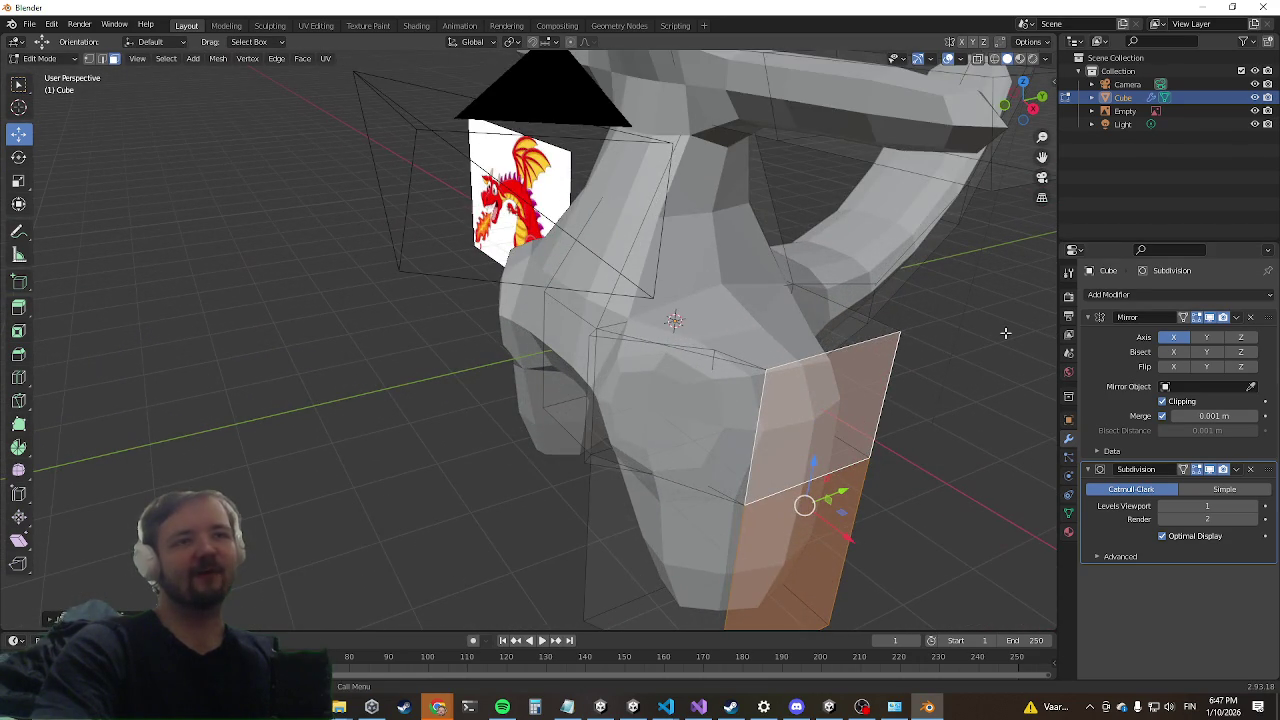
Step: Hide the Subdivision modifier in the viewport to inspect the blocky mesh, then show it again
click(1210, 470)
scroll(841, 246, down, 5)
mouse_move(760, 270)
middle_down()
mouse_move(841, 246)
mouse_move(760, 277)
mouse_move(850, 330)
middle_up()
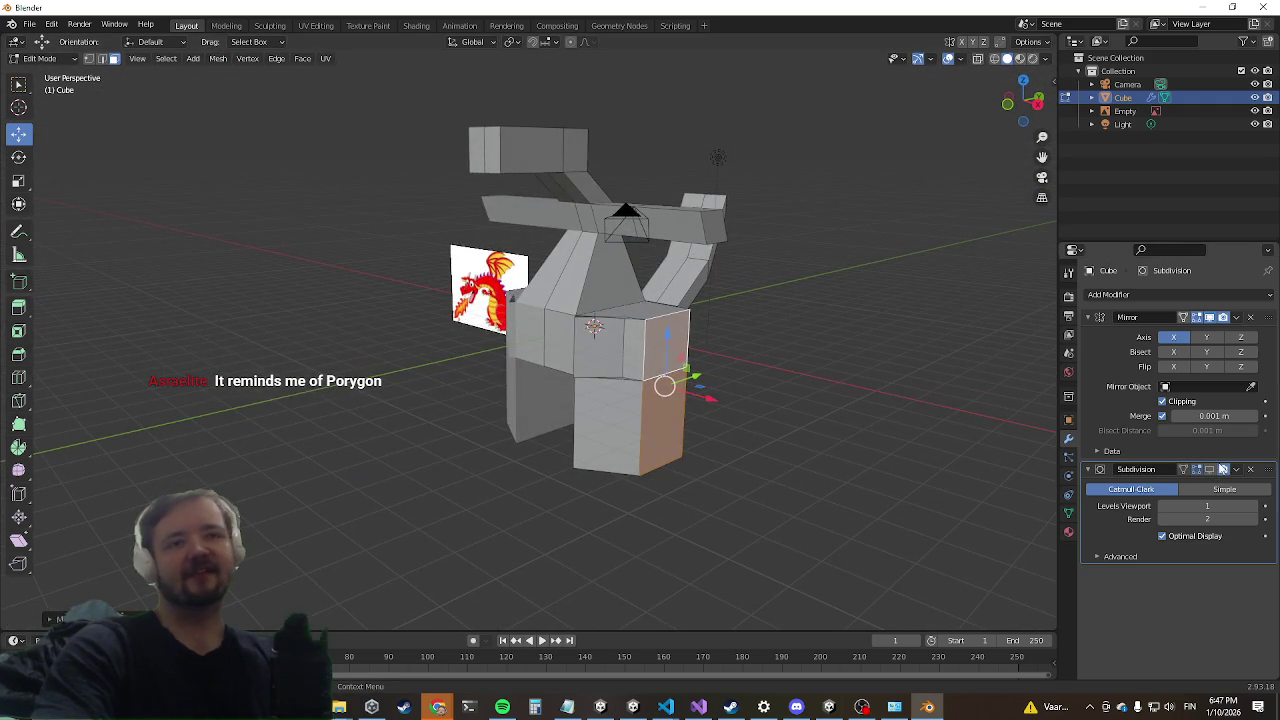
click(1220, 468)
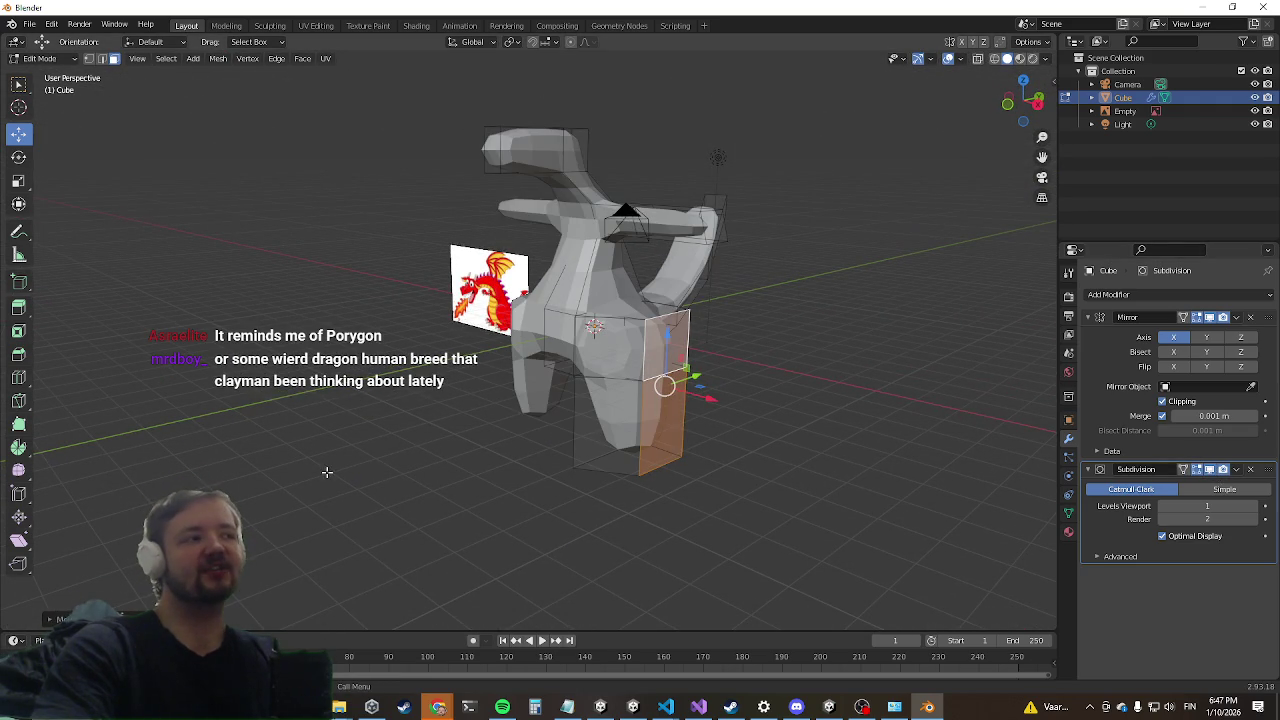
Step: Select a face on the body's side and slide it along the Y axis
middle_drag(337, 465, 643, 433)
scroll(643, 433, up, 3)
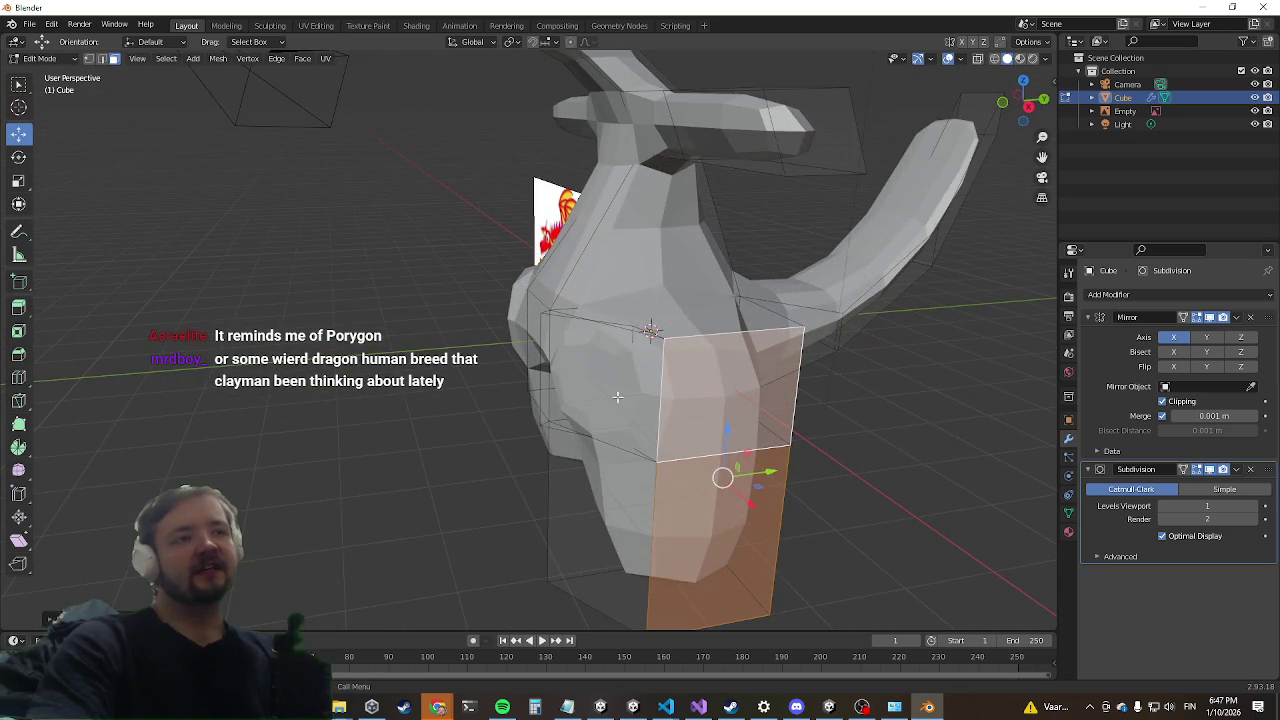
click(617, 397)
middle_drag(618, 428, 571, 430)
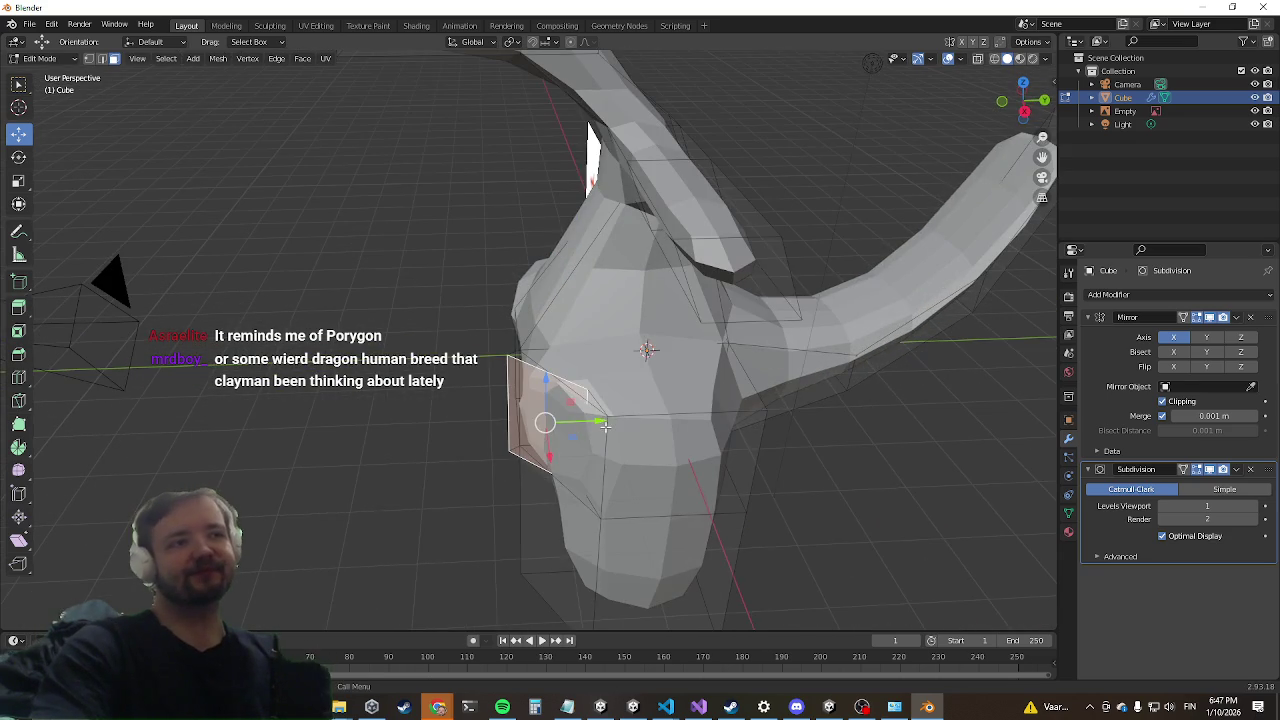
drag(598, 422, 526, 425)
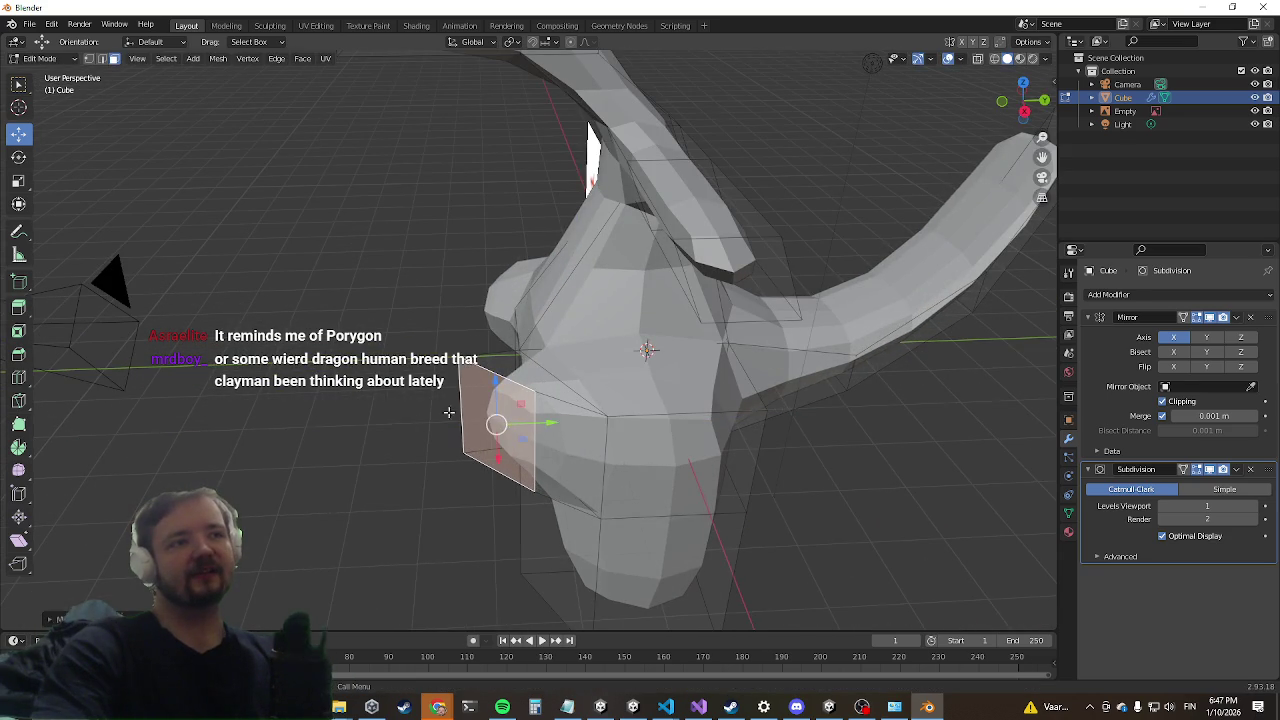
middle_drag(526, 425, 441, 435)
Step: Cut a new edge loop around the neck and scale it inward
mouse_move(603, 396)
middle_down()
mouse_move(692, 275)
mouse_move(508, 361)
middle_up()
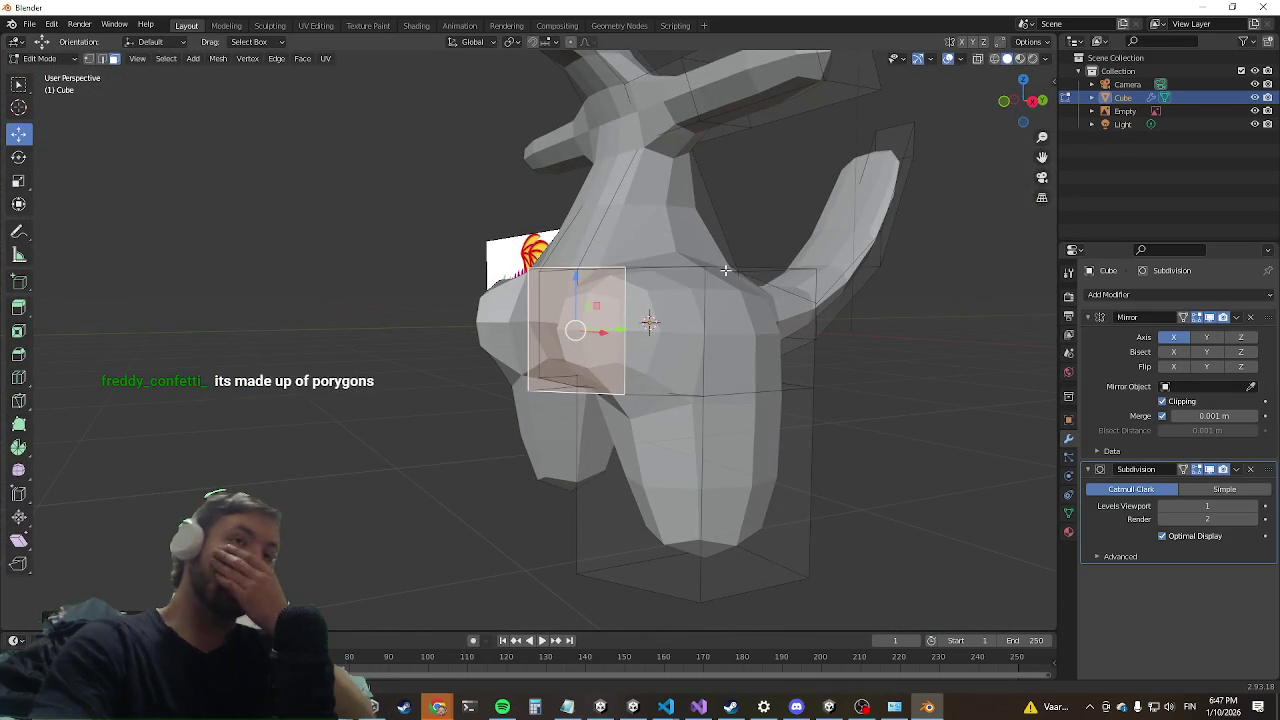
middle_drag(517, 341, 655, 278)
key(ctrl+r)
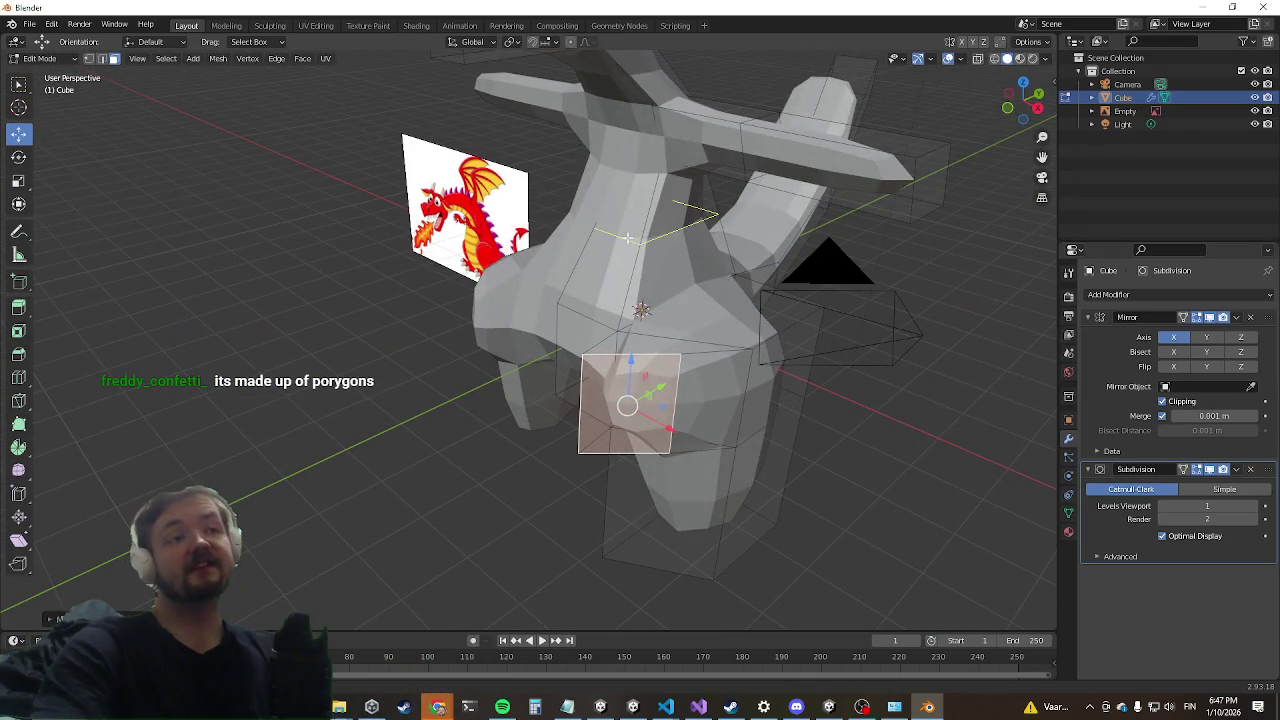
click(640, 295)
click(618, 278)
key(s)
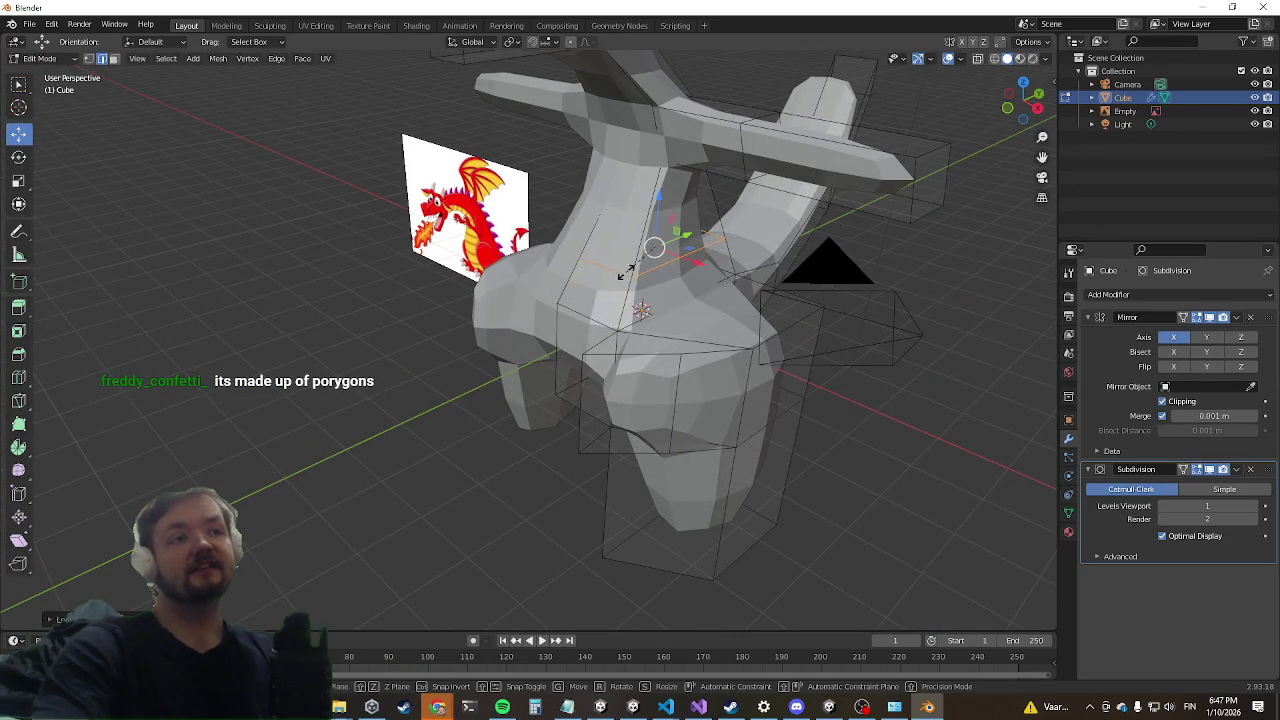
click(645, 262)
mouse_move(645, 262)
middle_down()
mouse_move(664, 200)
mouse_move(501, 243)
middle_up()
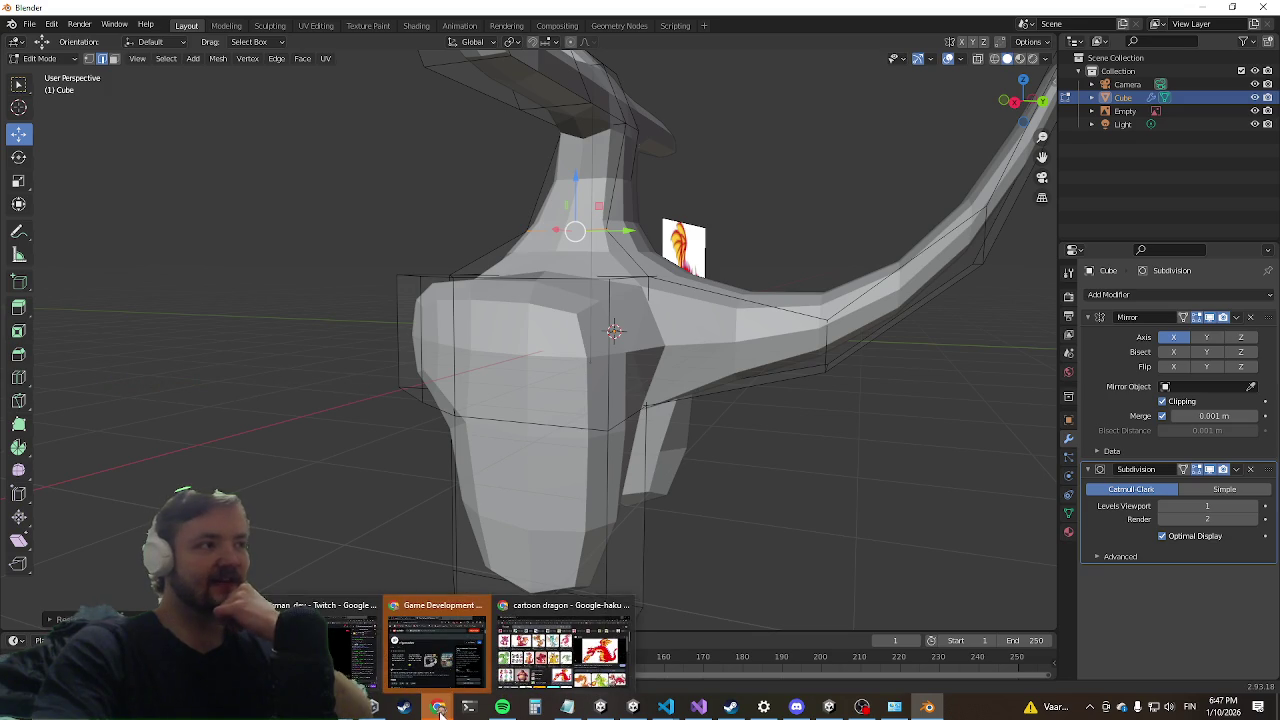
Step: Search Google Images for 'porygon' in Chrome, then close the browser
key(alt+Tab)
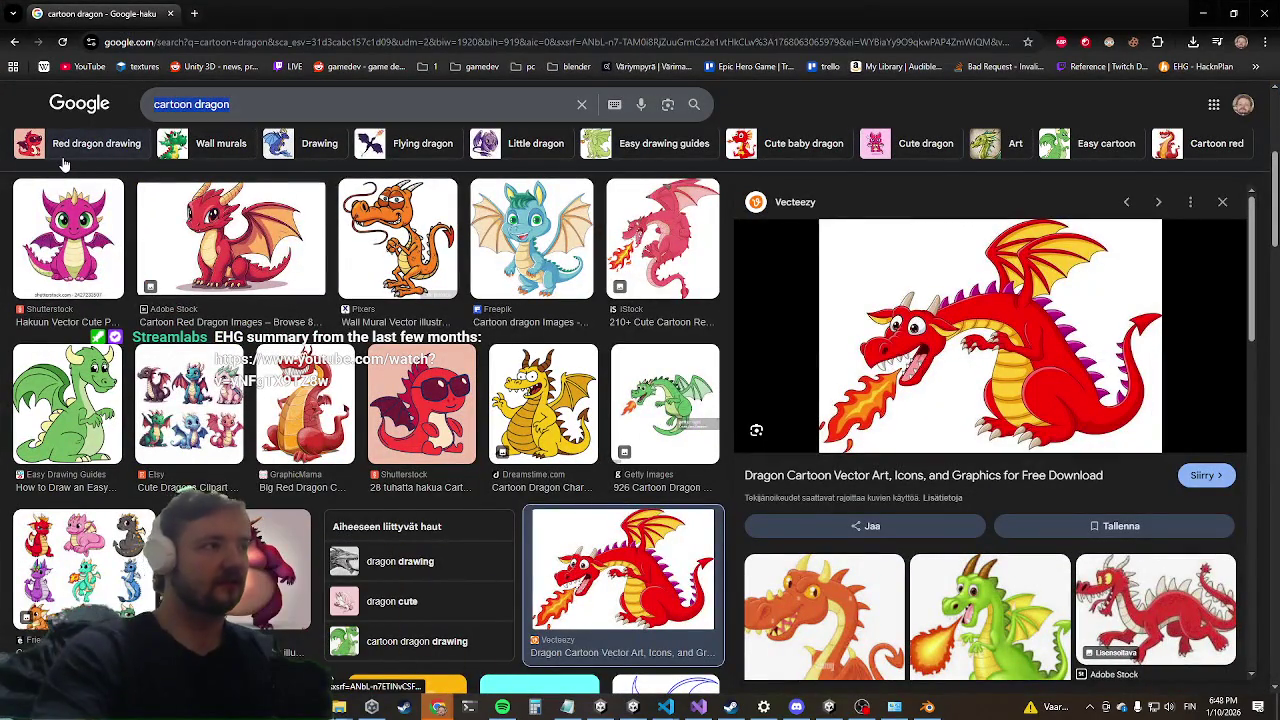
text(po)
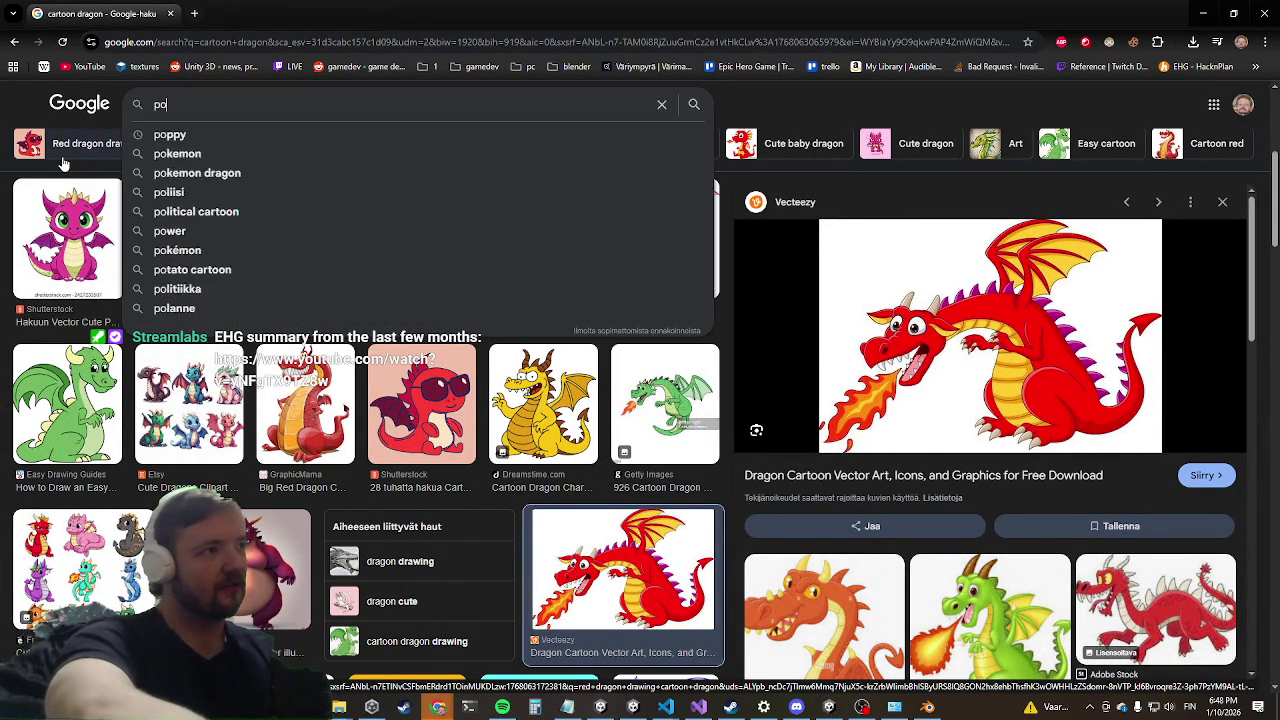
text(rygon)
key(Return)
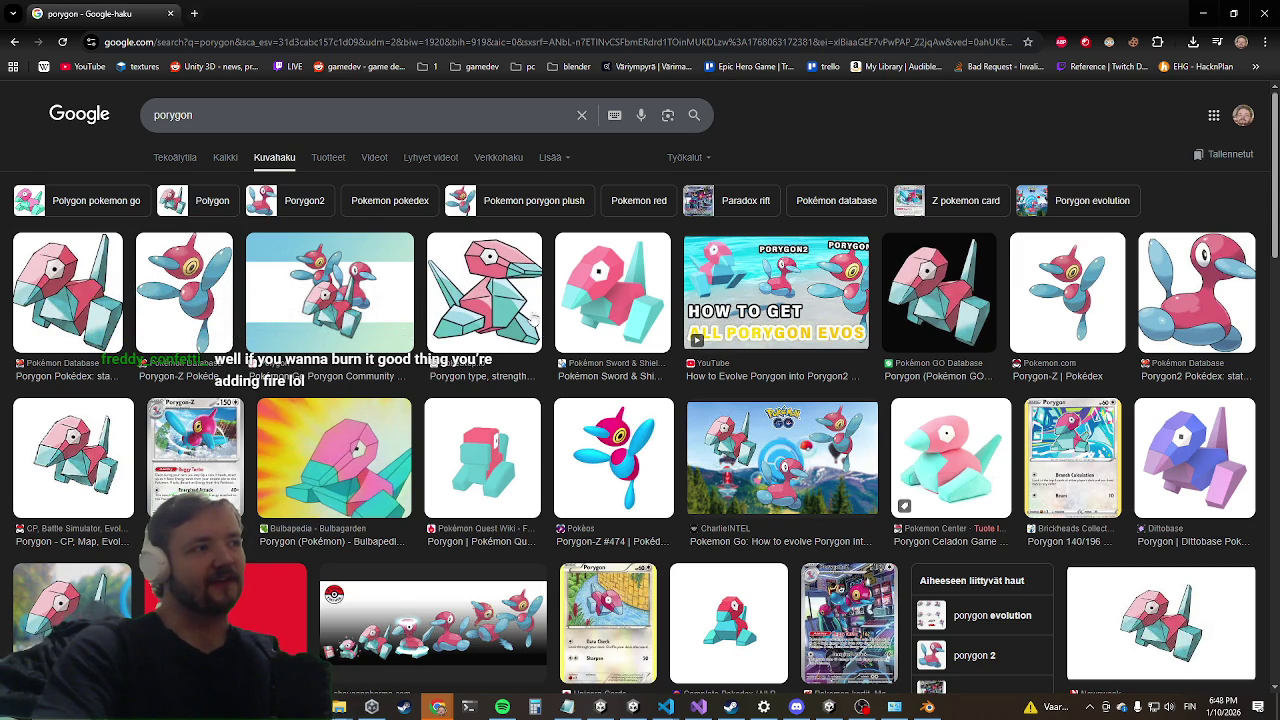
click(1265, 12)
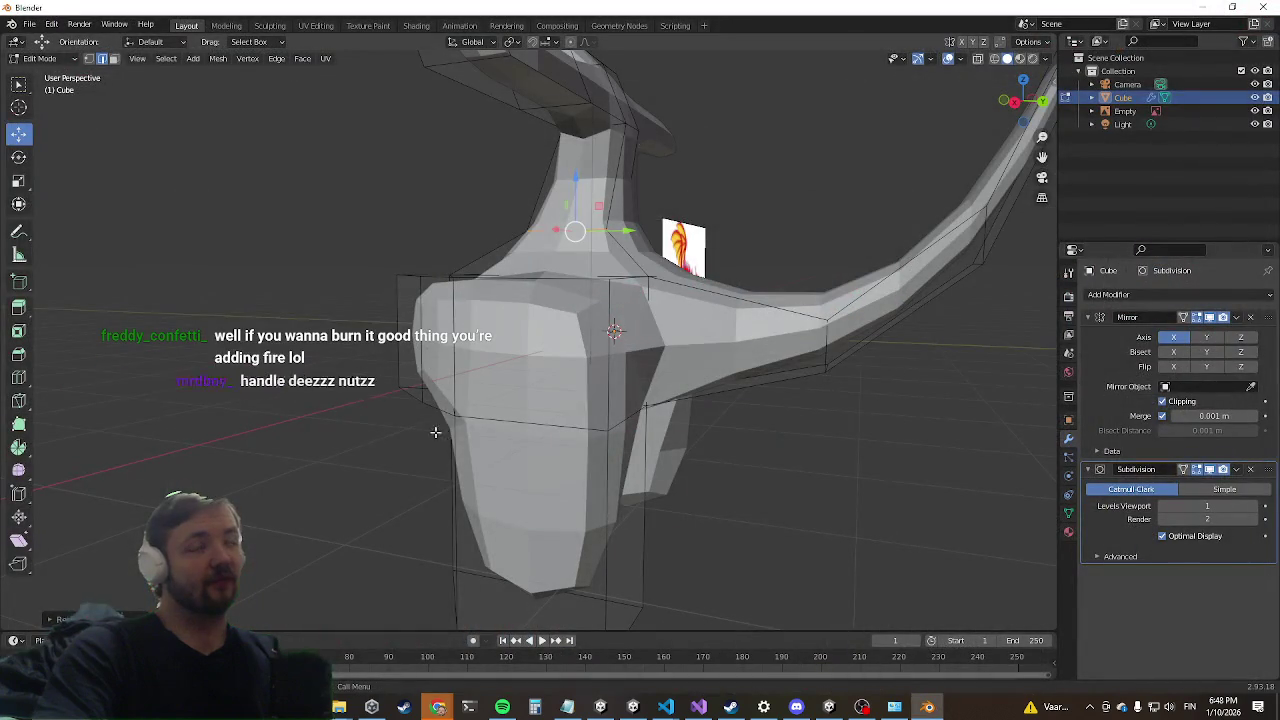
Step: Nudge the selected side face slightly along the X axis
mouse_move(323, 435)
middle_down()
mouse_move(466, 451)
mouse_move(843, 149)
mouse_move(563, 480)
mouse_move(400, 423)
mouse_move(678, 408)
mouse_move(523, 434)
middle_up()
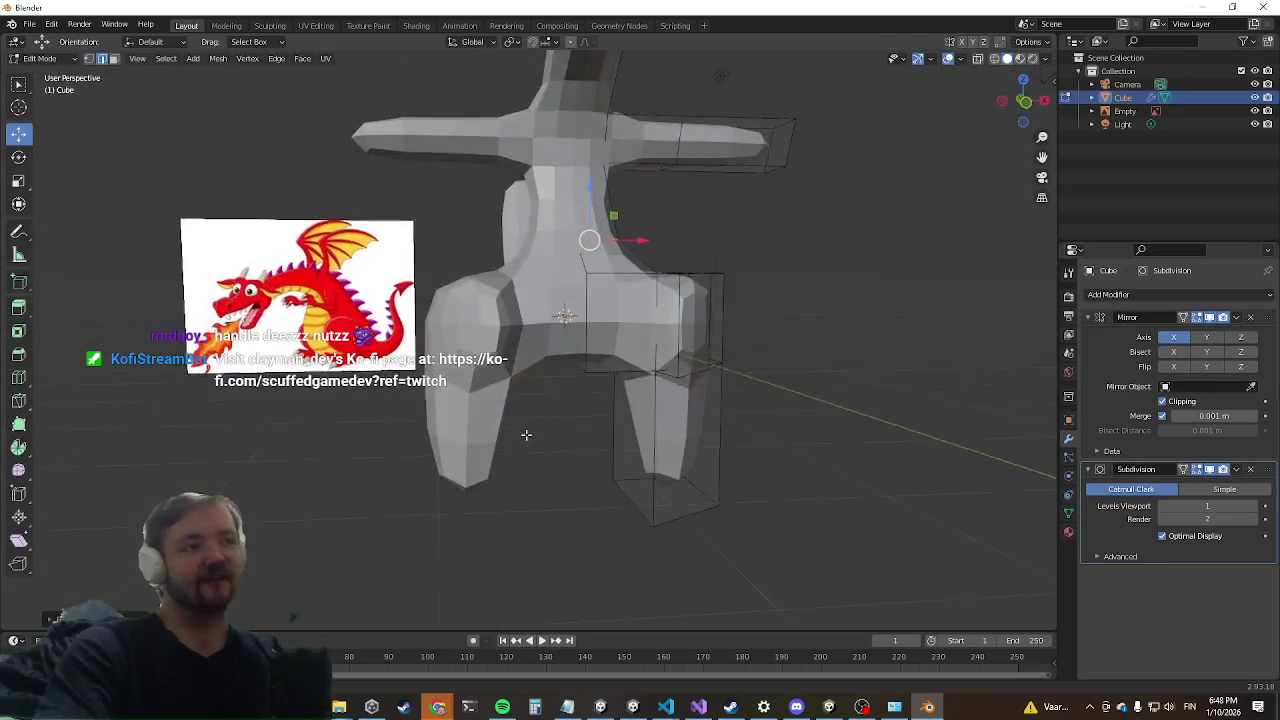
middle_drag(538, 305, 478, 323)
mouse_move(655, 345)
middle_down()
mouse_move(570, 398)
mouse_move(510, 397)
middle_up()
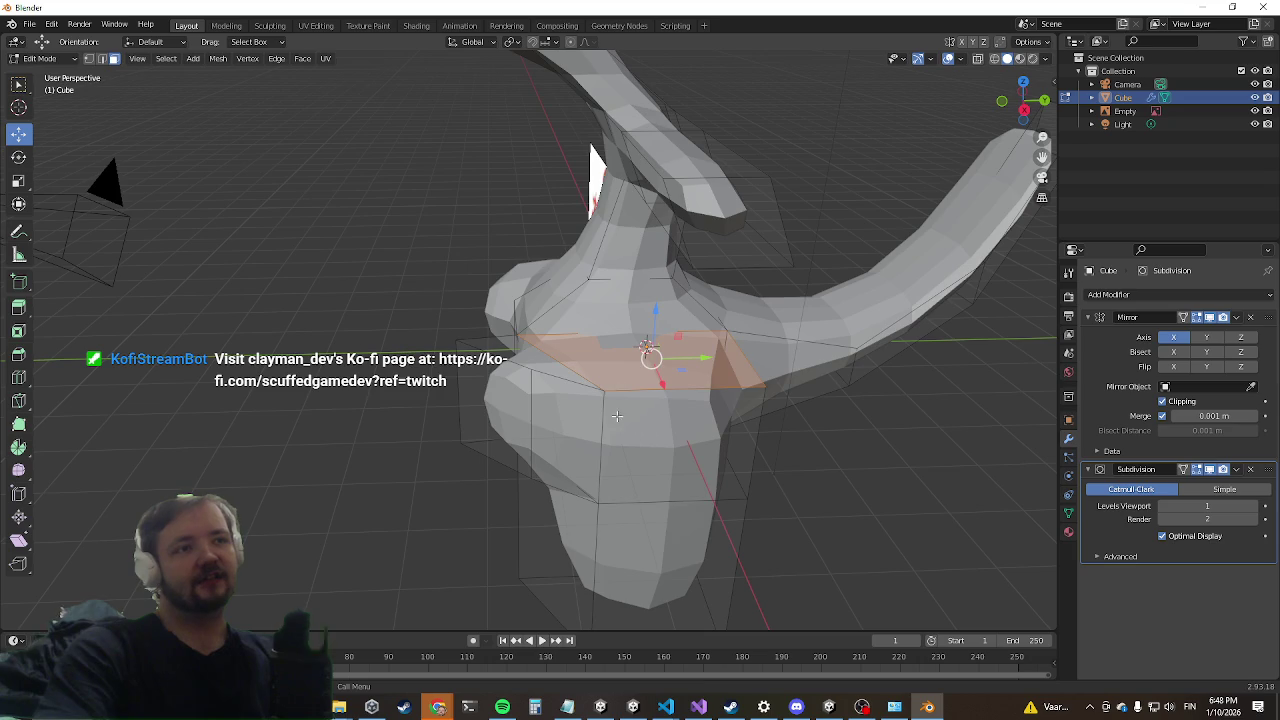
middle_drag(617, 416, 745, 417)
key(g)
key(x)
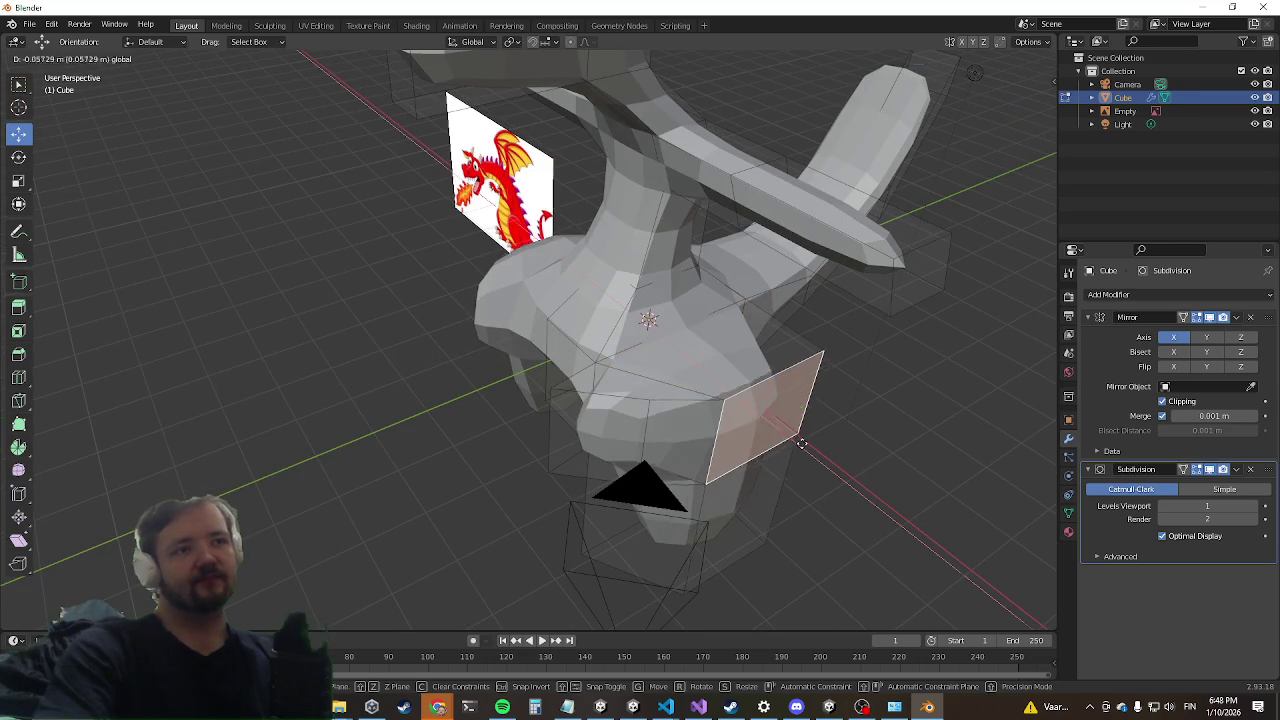
click(760, 400)
Step: Return to Object Mode and delete the dragon block-out mesh
mouse_move(760, 400)
middle_down()
mouse_move(720, 380)
mouse_move(814, 340)
mouse_move(594, 349)
mouse_move(617, 408)
middle_up()
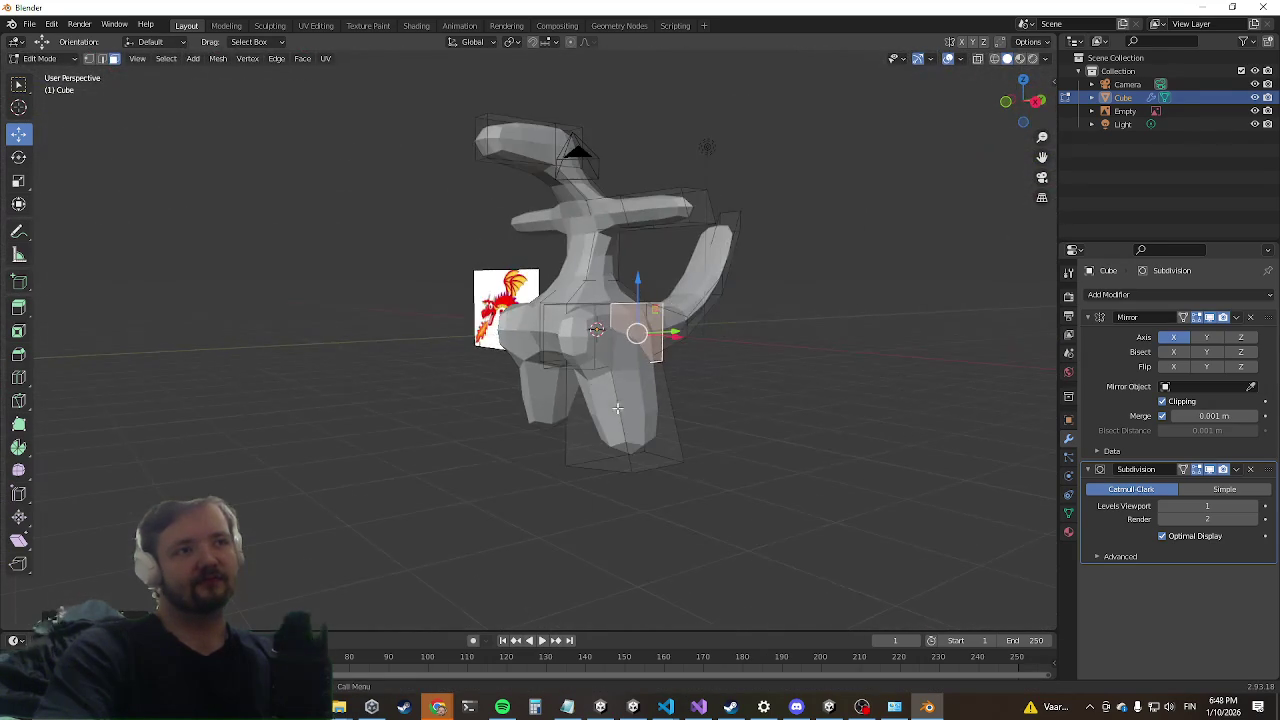
middle_drag(653, 453, 701, 425)
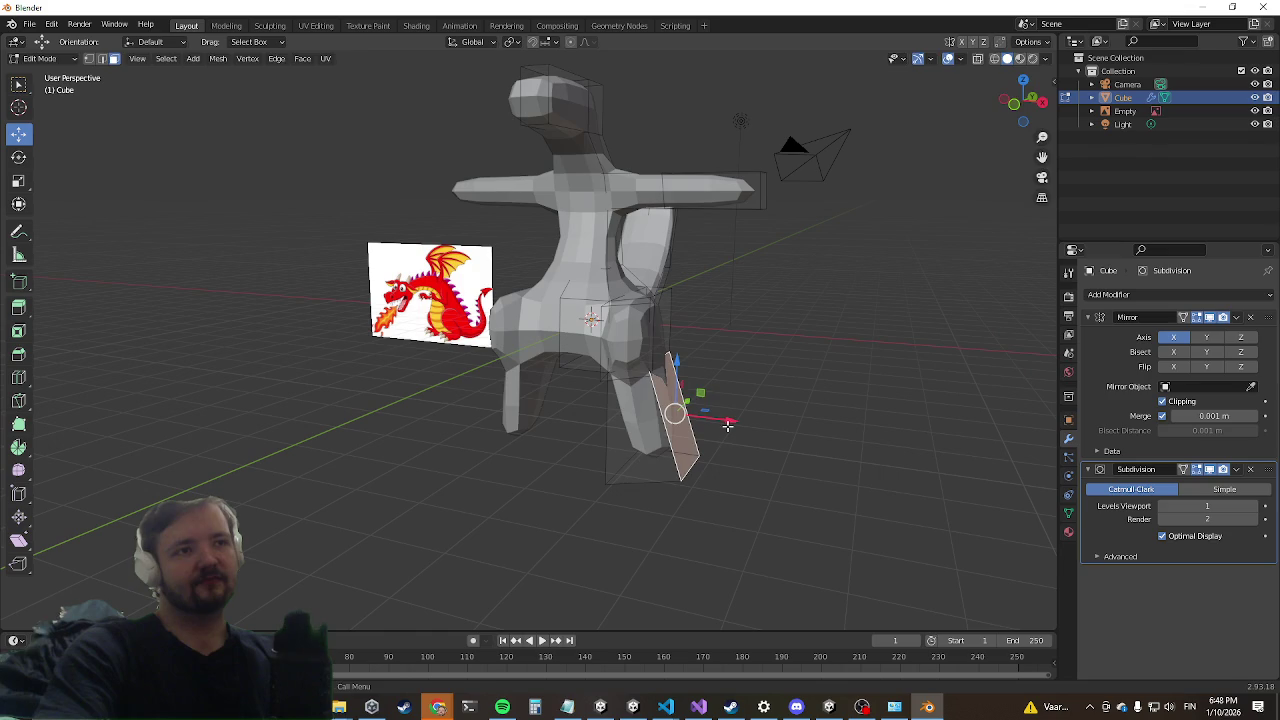
mouse_move(449, 371)
middle_down()
mouse_move(541, 337)
mouse_move(394, 374)
mouse_move(361, 397)
mouse_move(703, 163)
middle_up()
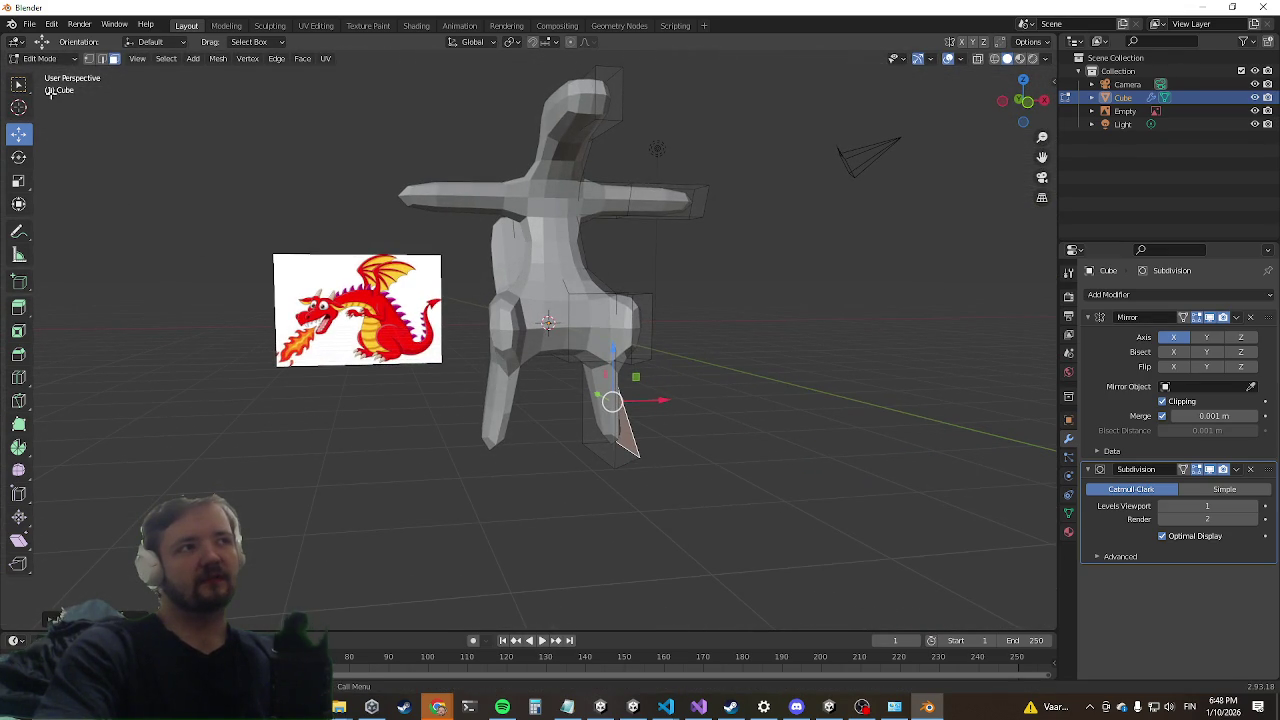
mouse_move(456, 249)
middle_down()
mouse_move(386, 237)
mouse_move(564, 185)
middle_up()
key(Tab)
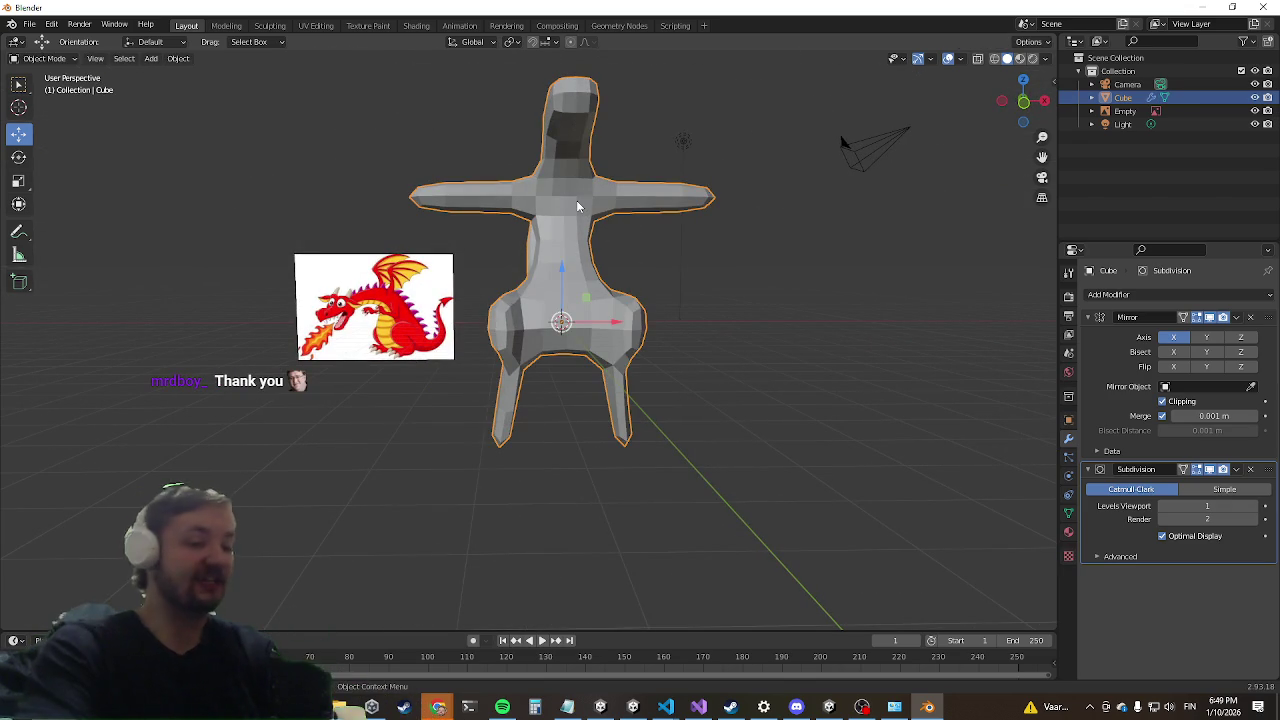
key(Delete)
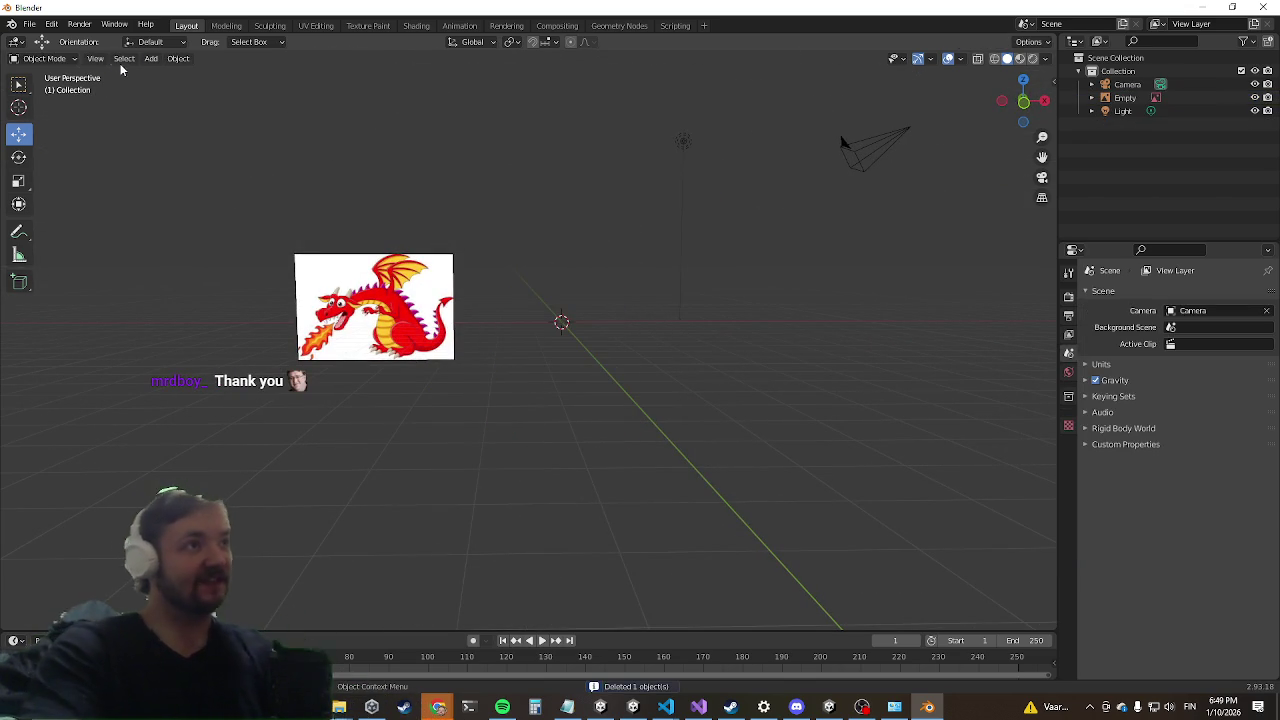
Step: Add a new default cube at the scene centre and enter Edit Mode on it
click(178, 58)
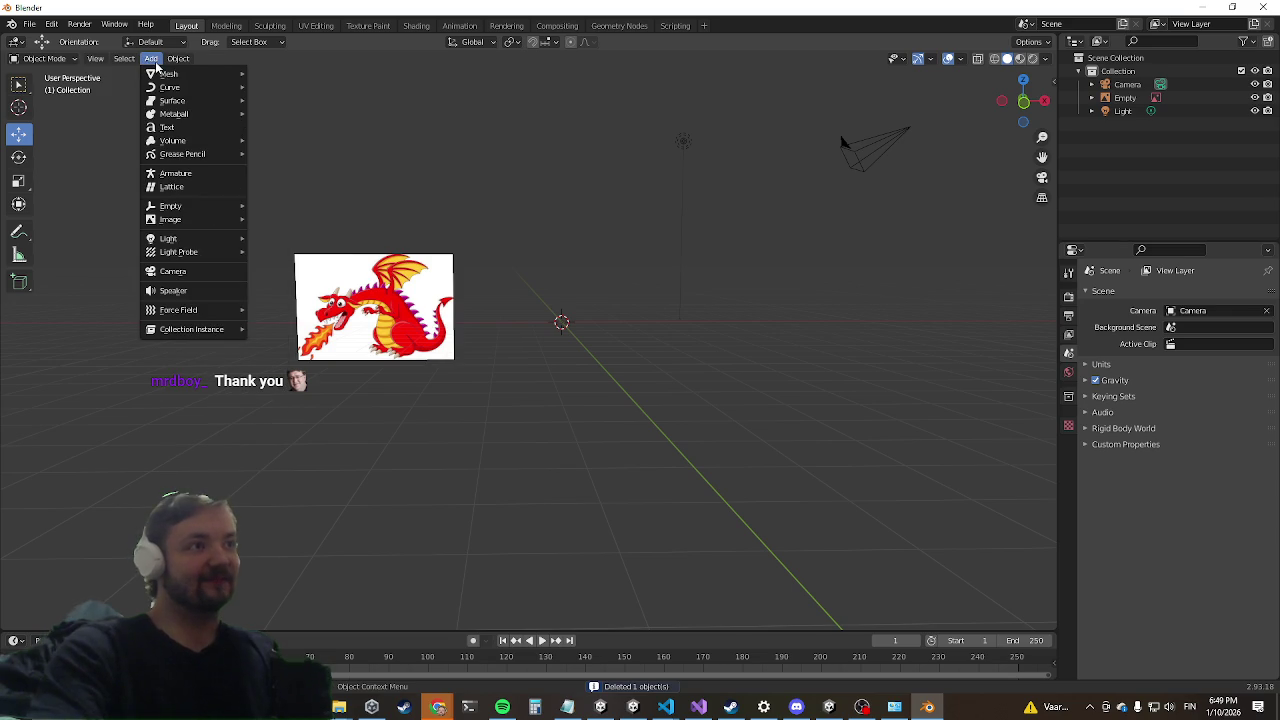
mouse_move(190, 74)
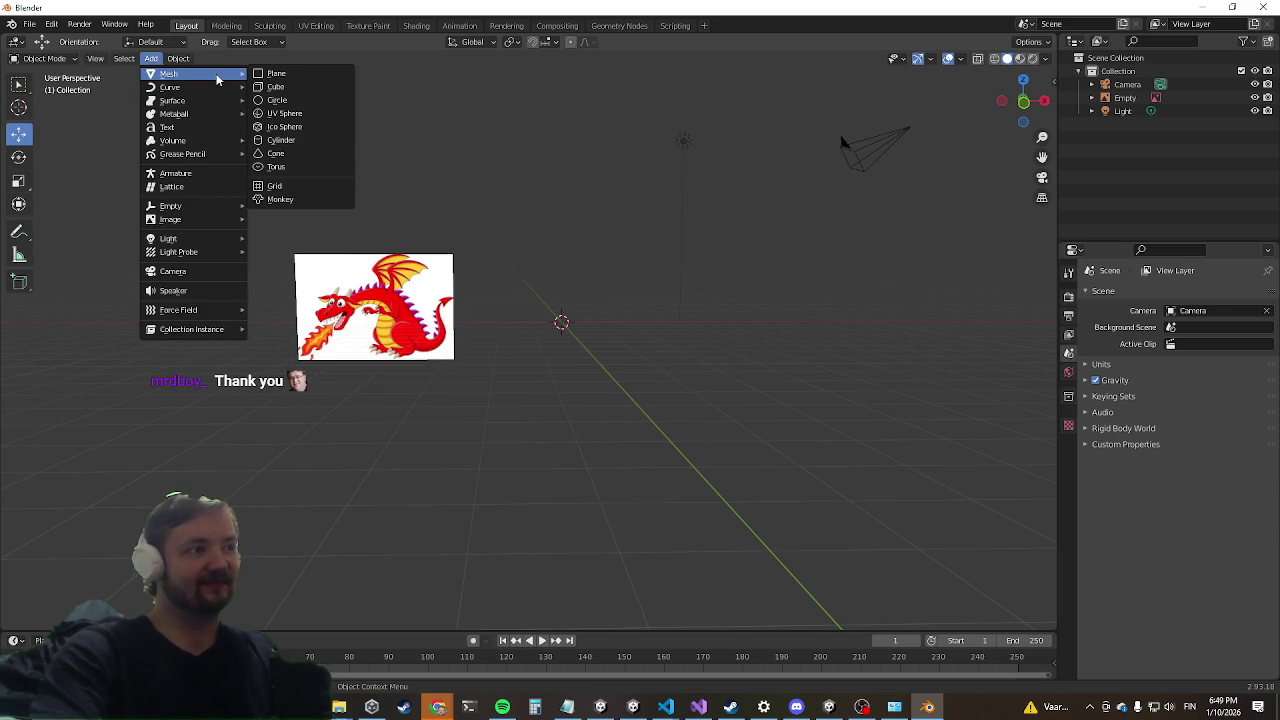
click(322, 88)
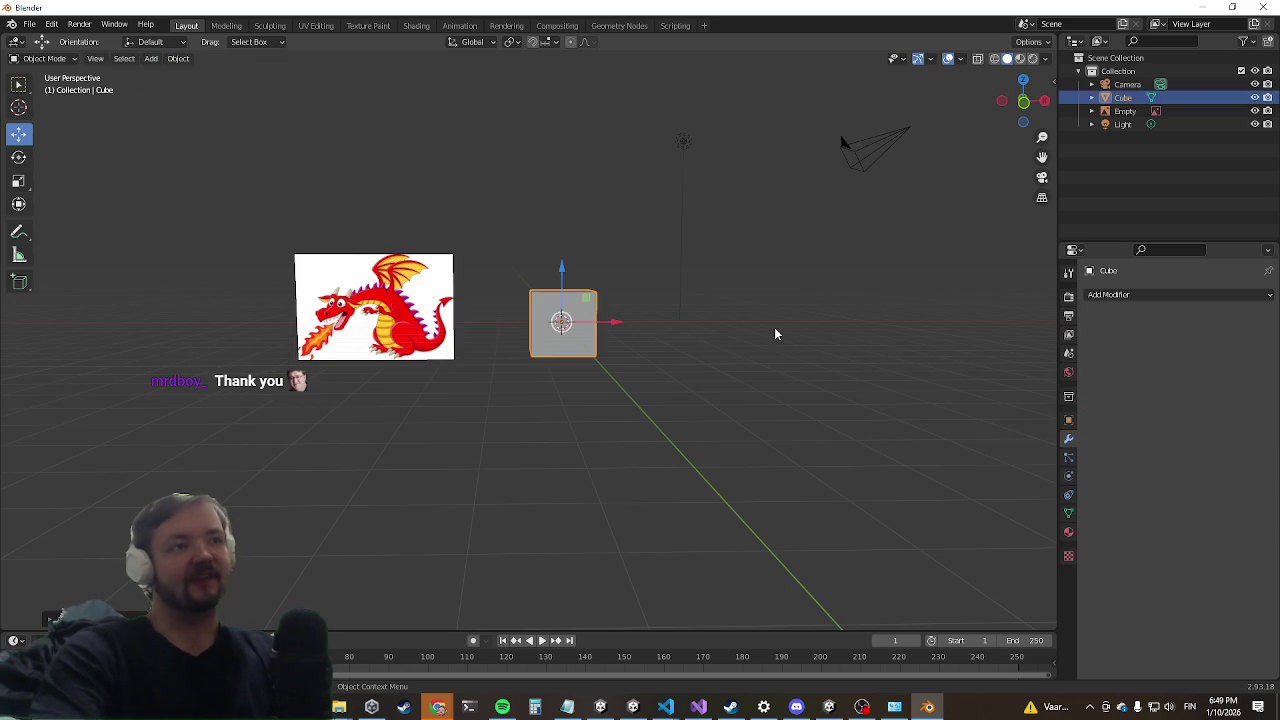
key(Tab)
middle_drag(546, 366, 178, 252)
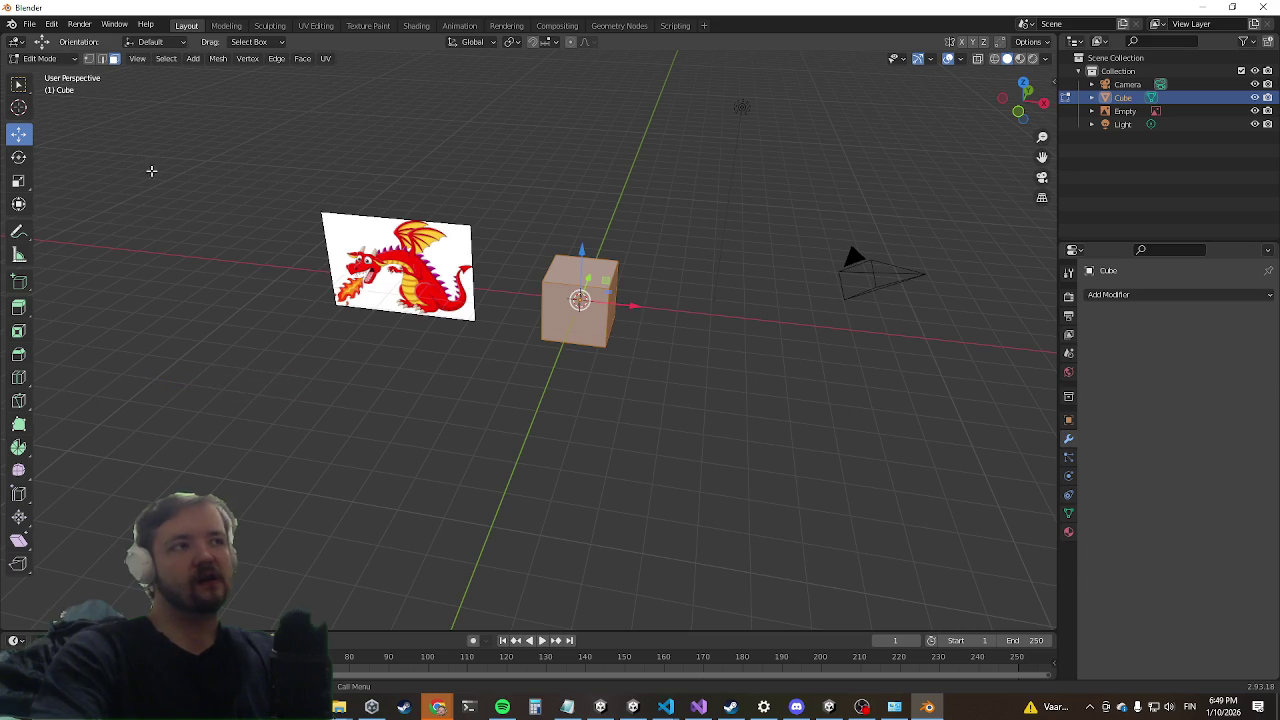
click(193, 59)
click(193, 59)
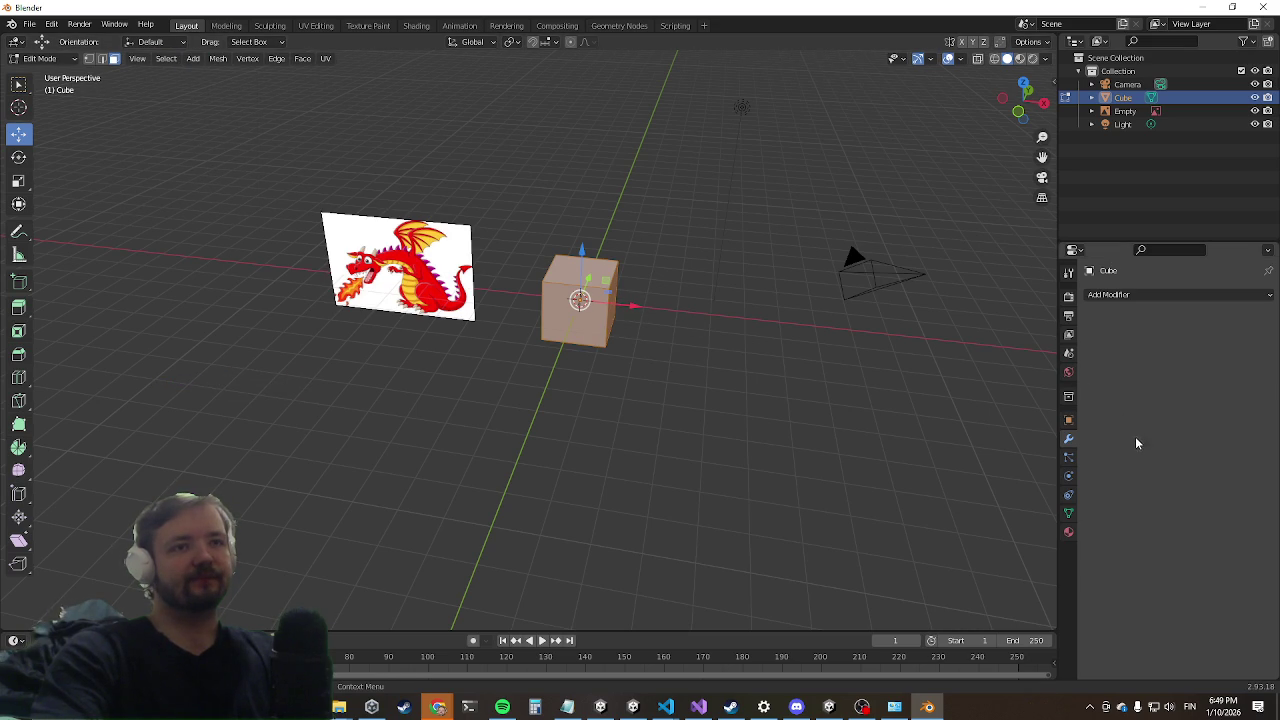
click(1124, 296)
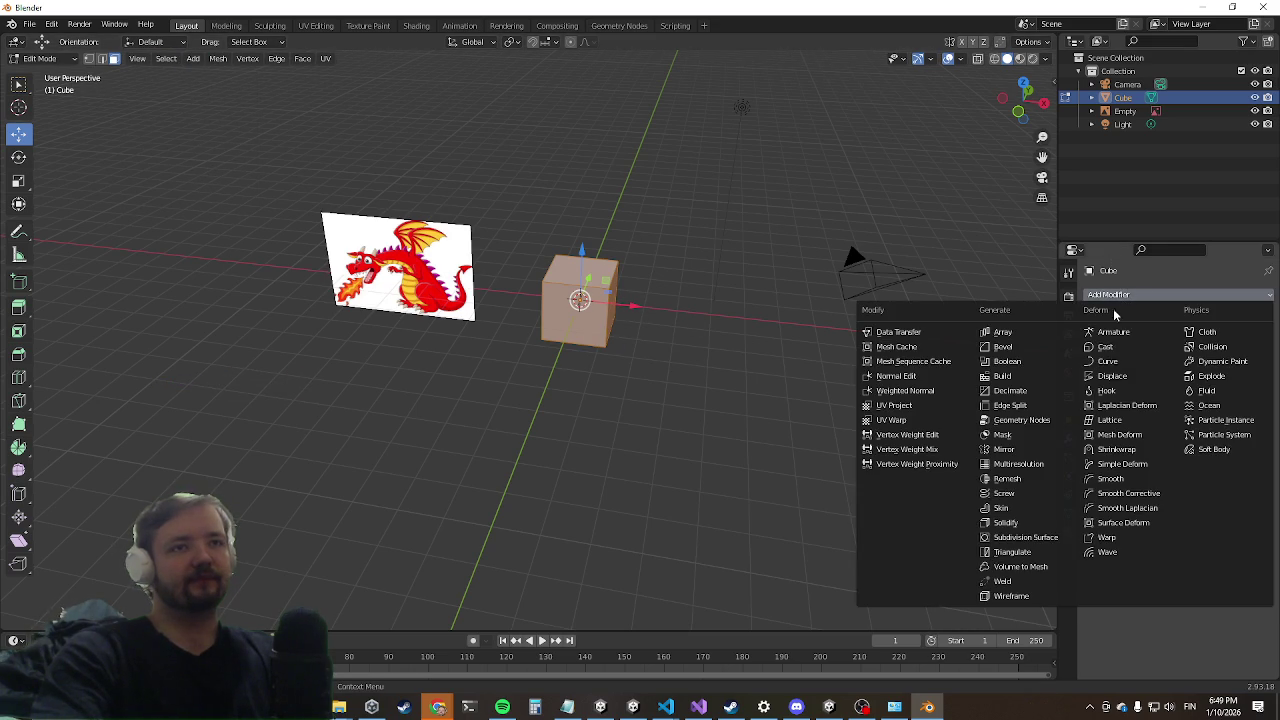
Step: Add a Mirror modifier to the cube and delete its inner face
click(1031, 447)
drag(628, 305, 682, 302)
scroll(551, 358, up, 2)
middle_drag(537, 356, 540, 290)
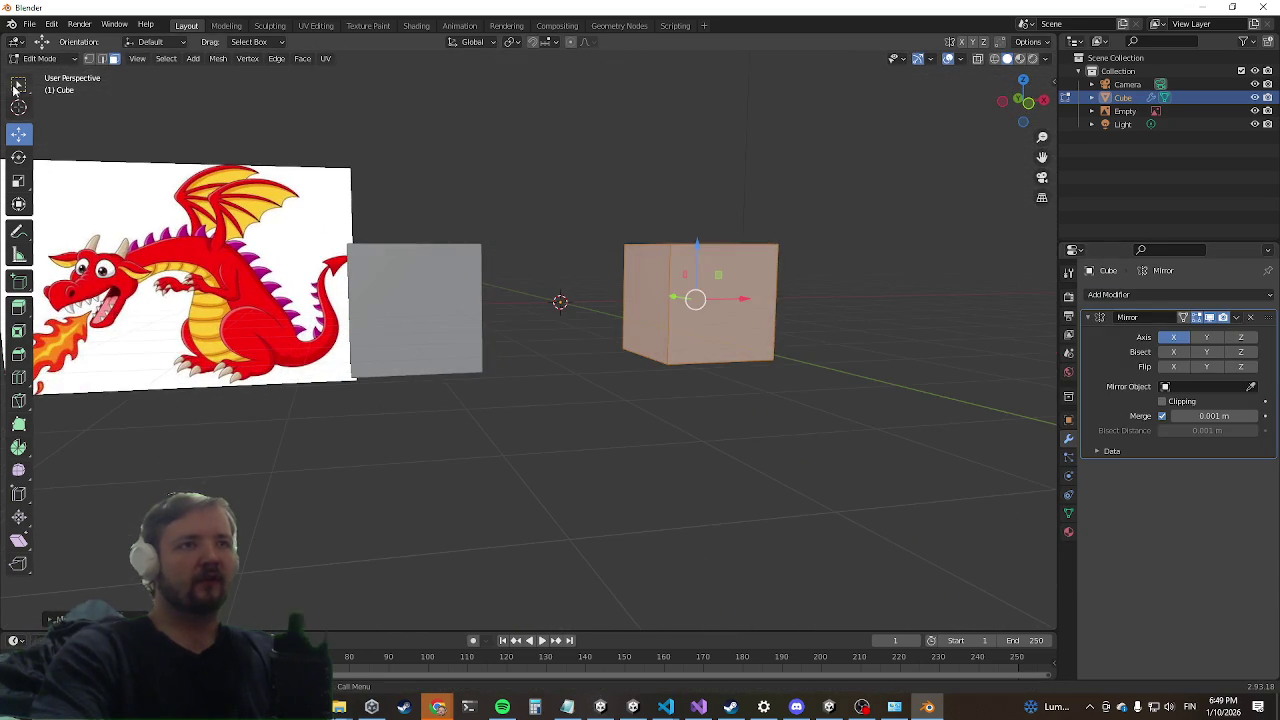
click(642, 305)
key(x)
click(633, 318)
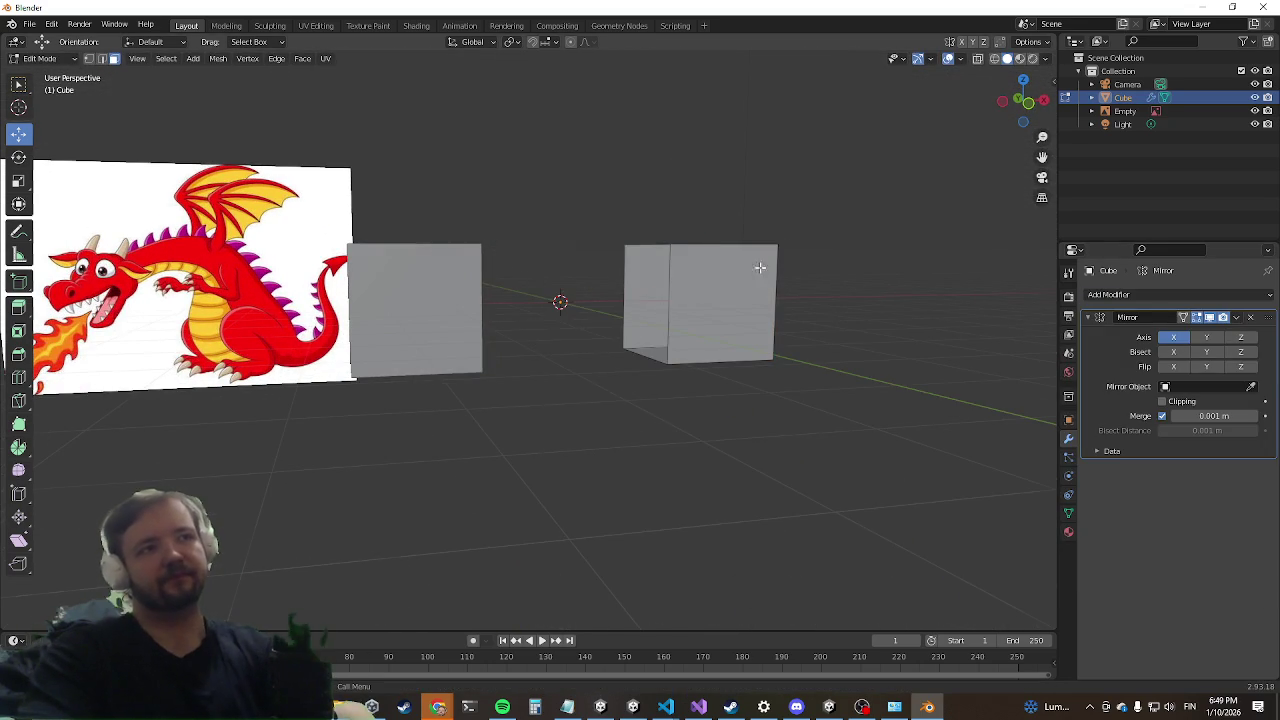
Step: Enable mirror Clipping and slide the cube half to meet its mirrored copy at the centre
middle_drag(640, 400, 660, 390)
key(Tab)
drag(800, 280, 720, 280)
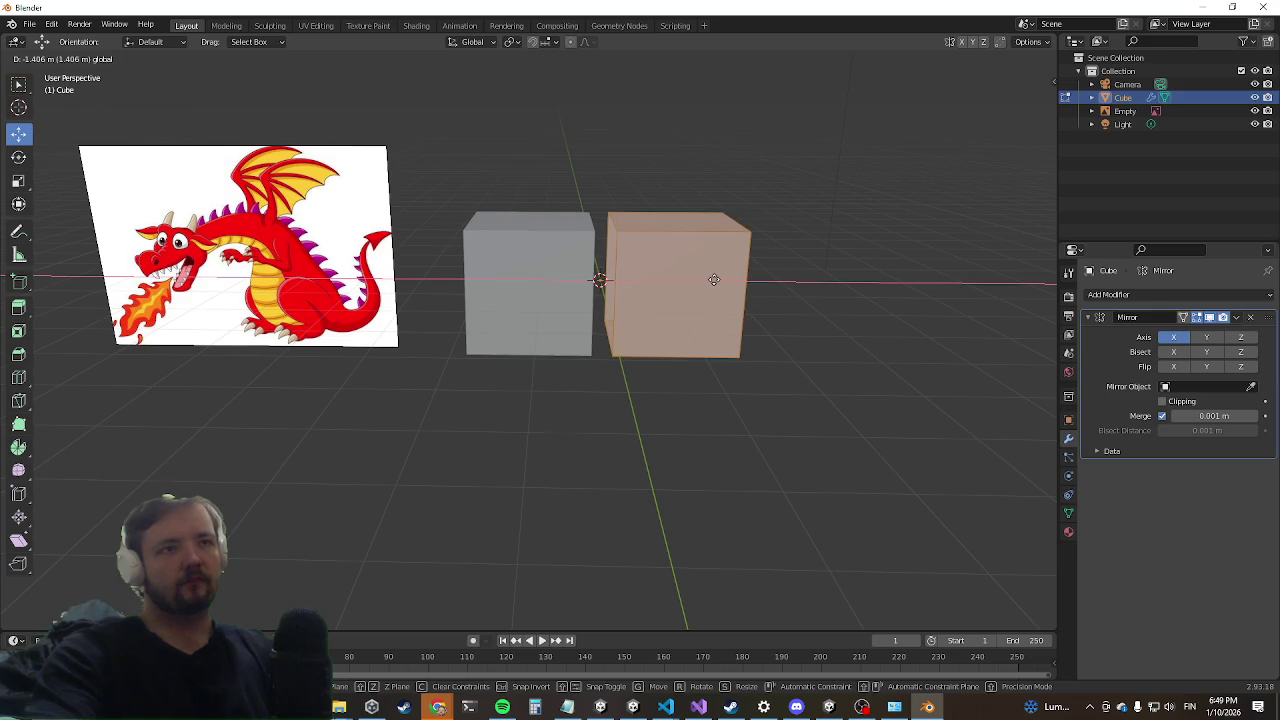
click(706, 280)
key(Tab)
click(1162, 401)
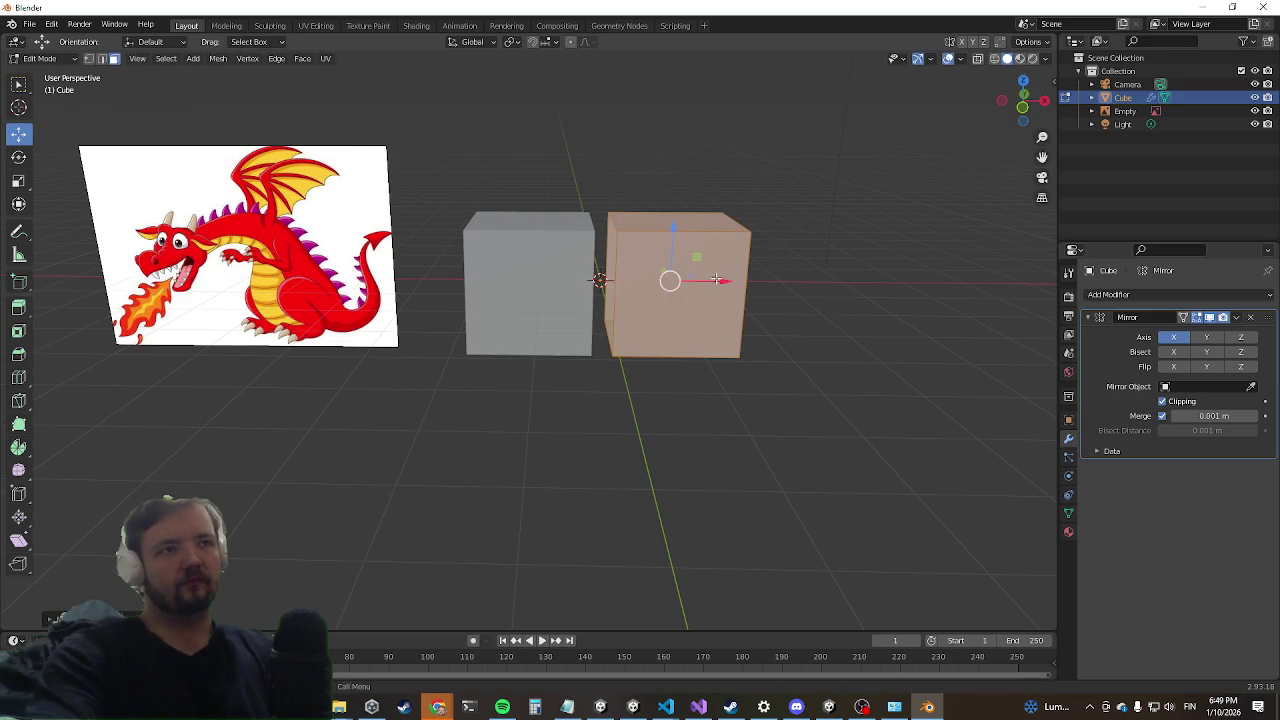
drag(716, 279, 649, 280)
Step: Cut a horizontal edge loop around the cube and move it higher up
mouse_move(649, 280)
middle_down()
mouse_move(695, 317)
mouse_move(644, 364)
middle_up()
middle_drag(736, 330, 659, 404)
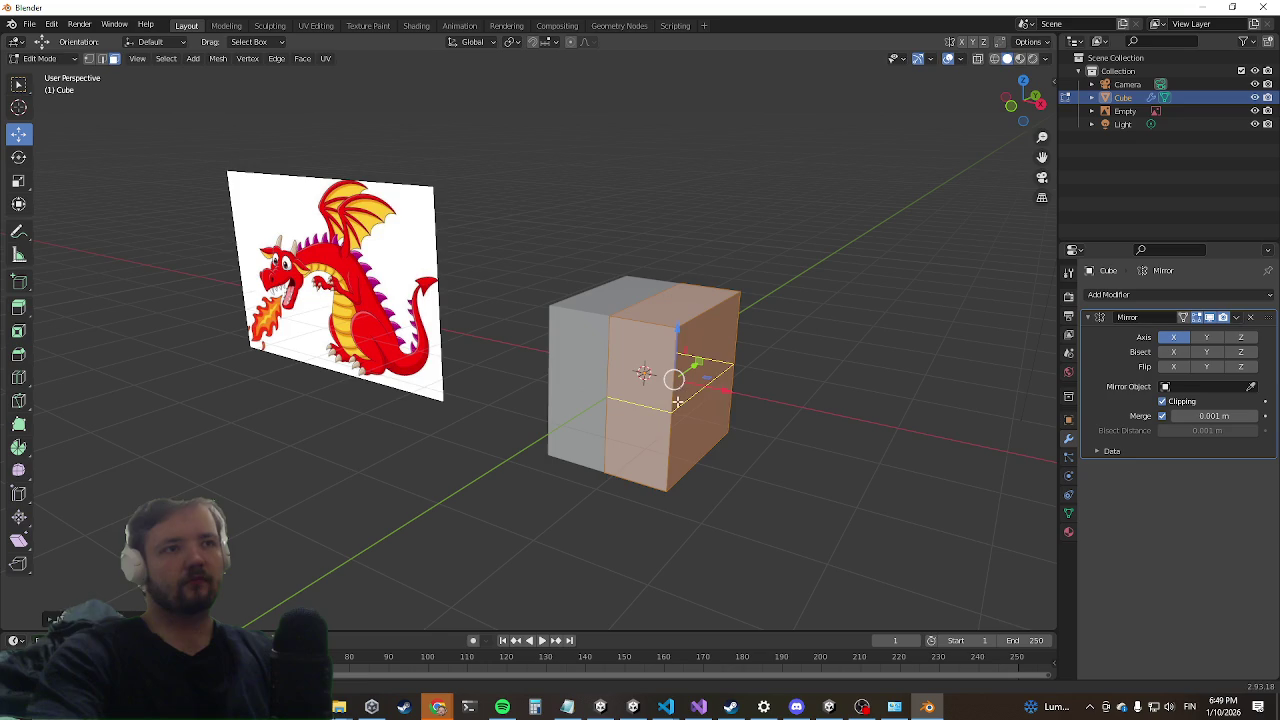
click(678, 401)
click(673, 430)
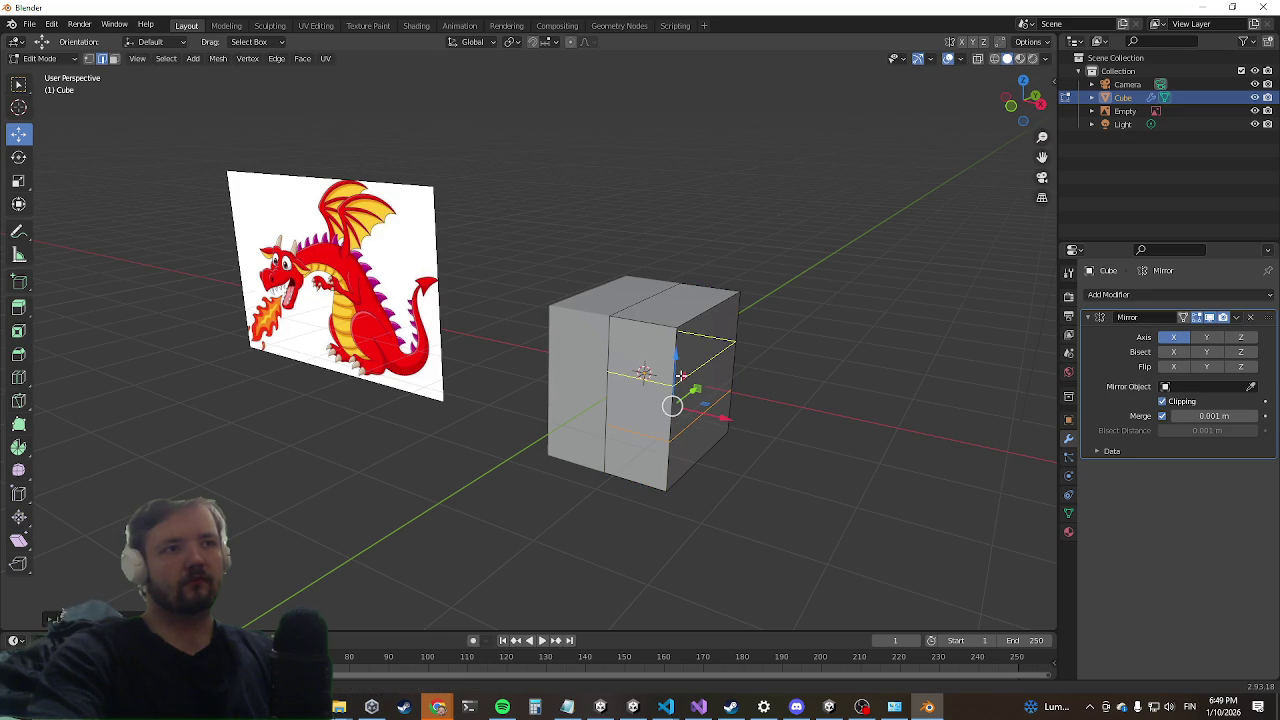
key(g)
key(g)
click(451, 300)
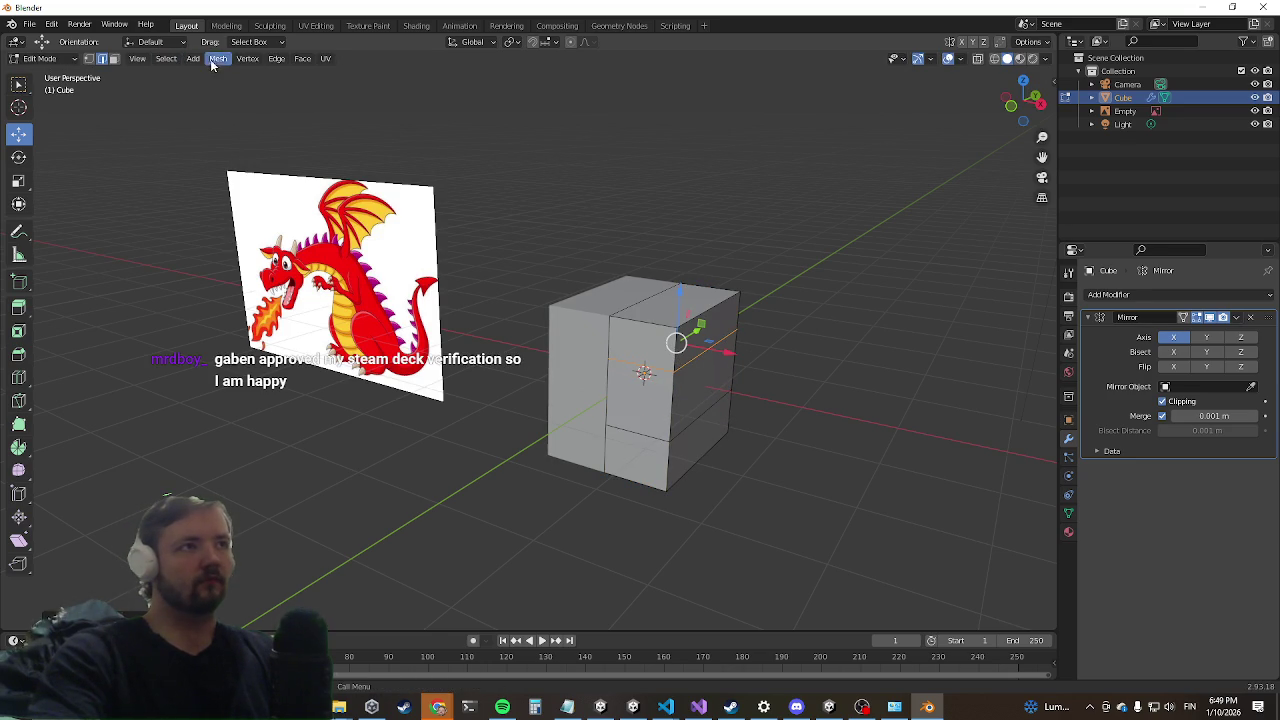
Step: Select a face on the cube's side
middle_drag(646, 271, 165, 234)
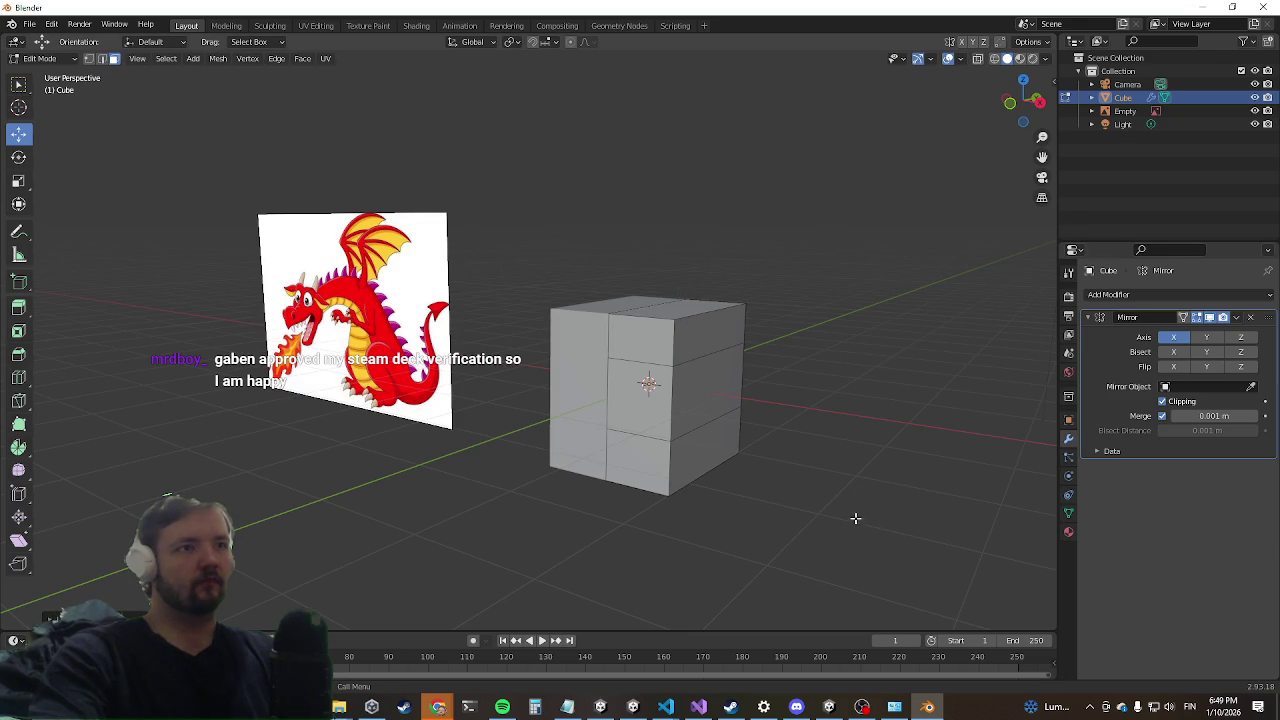
click(700, 462)
middle_drag(700, 462, 640, 440)
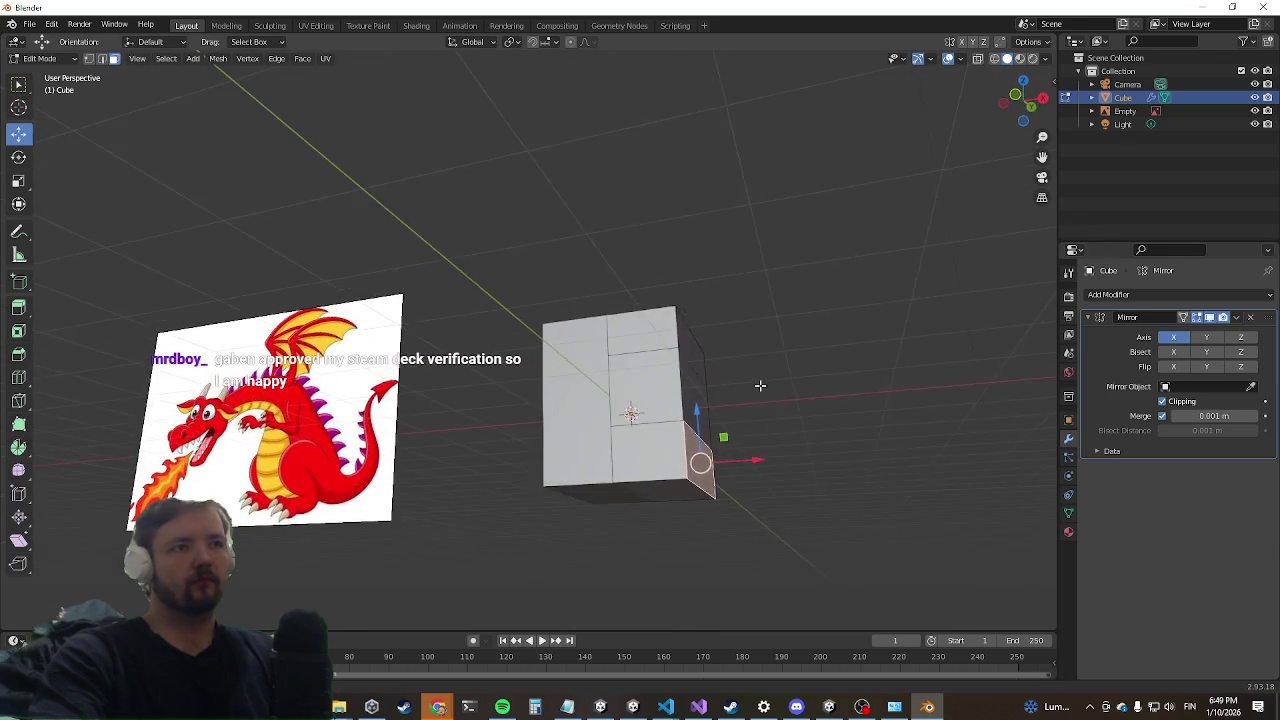
click(1128, 295)
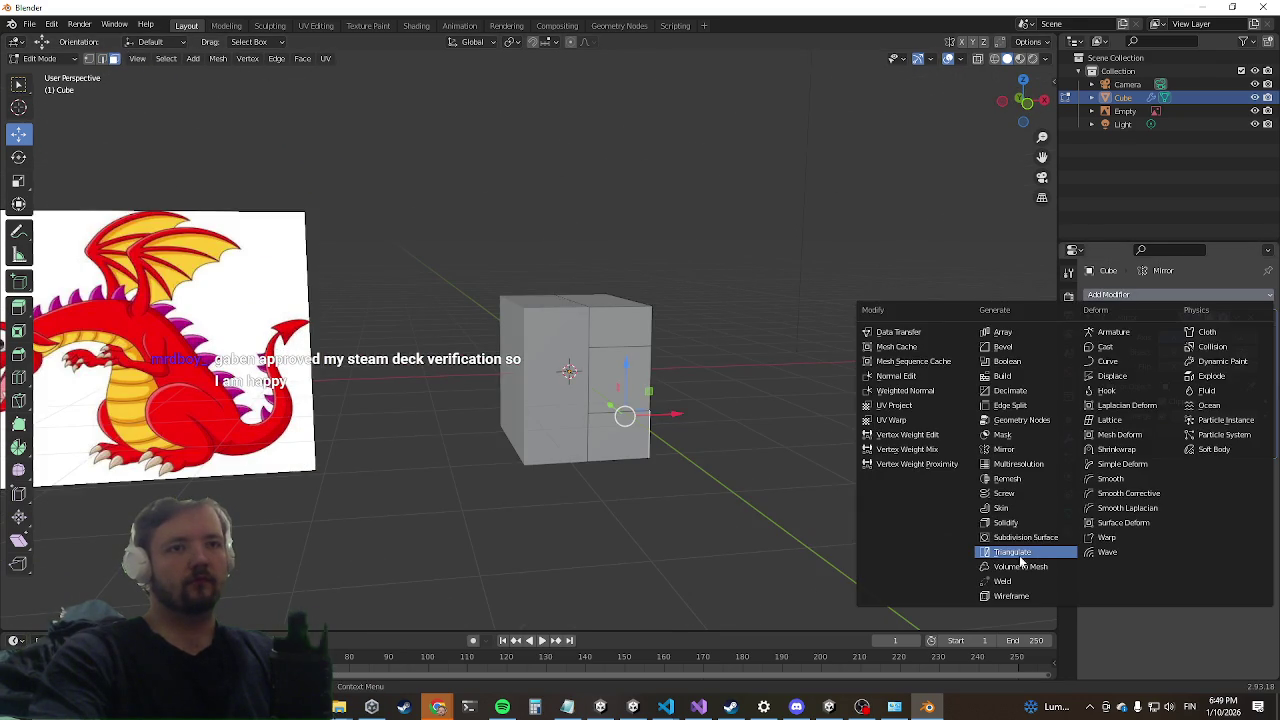
Step: Add a Subdivision Surface modifier and scale up the selected face
click(1046, 542)
mouse_move(700, 400)
middle_down()
mouse_move(762, 383)
mouse_move(709, 422)
middle_up()
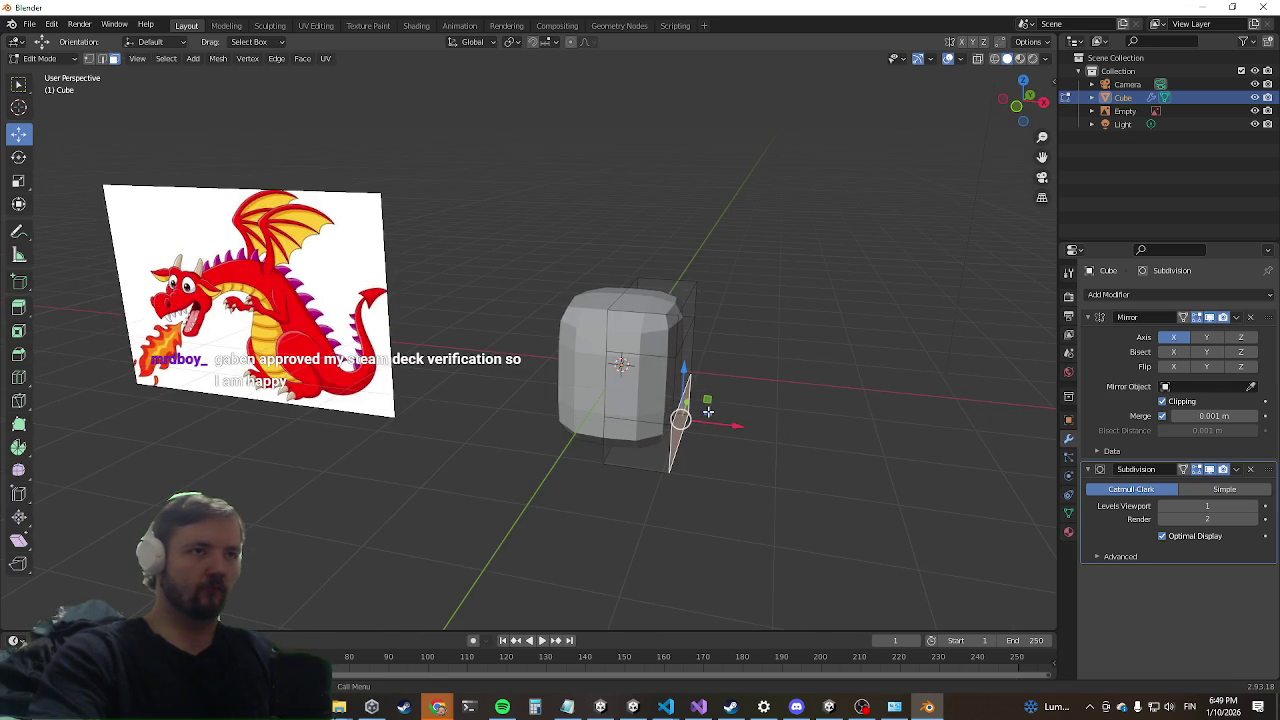
key(s)
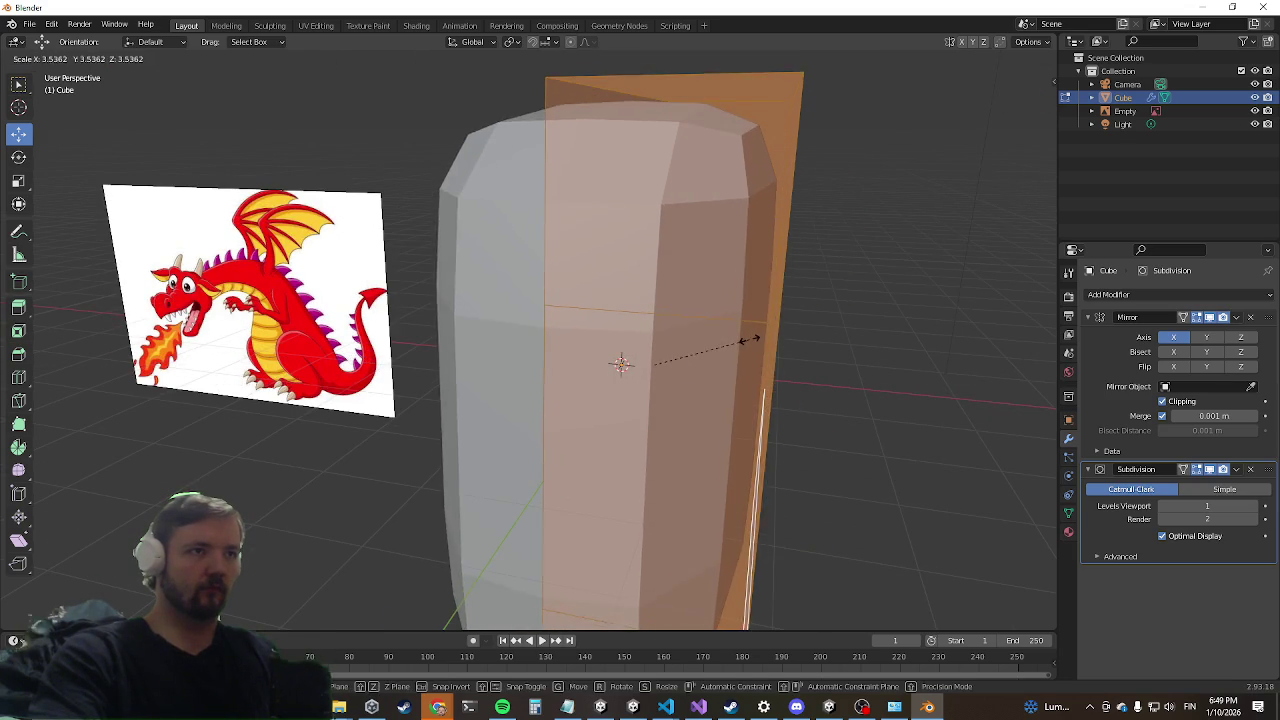
click(748, 340)
Step: Select the column of faces up the cube's side, starting from the small lower face
scroll(691, 366, down, 4)
mouse_move(680, 426)
middle_down()
mouse_move(671, 414)
mouse_move(595, 425)
mouse_move(543, 457)
middle_up()
mouse_move(370, 438)
middle_down()
mouse_move(403, 431)
mouse_move(411, 449)
mouse_move(403, 397)
mouse_move(383, 417)
middle_up()
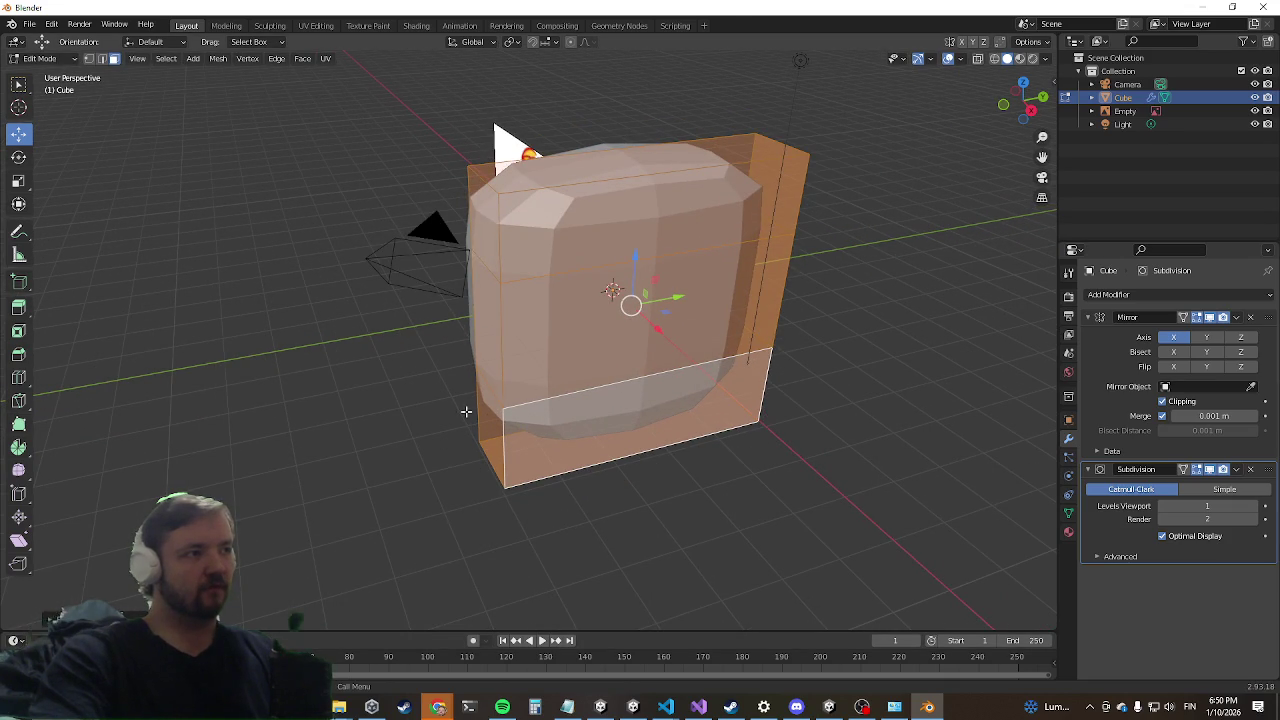
click(480, 380)
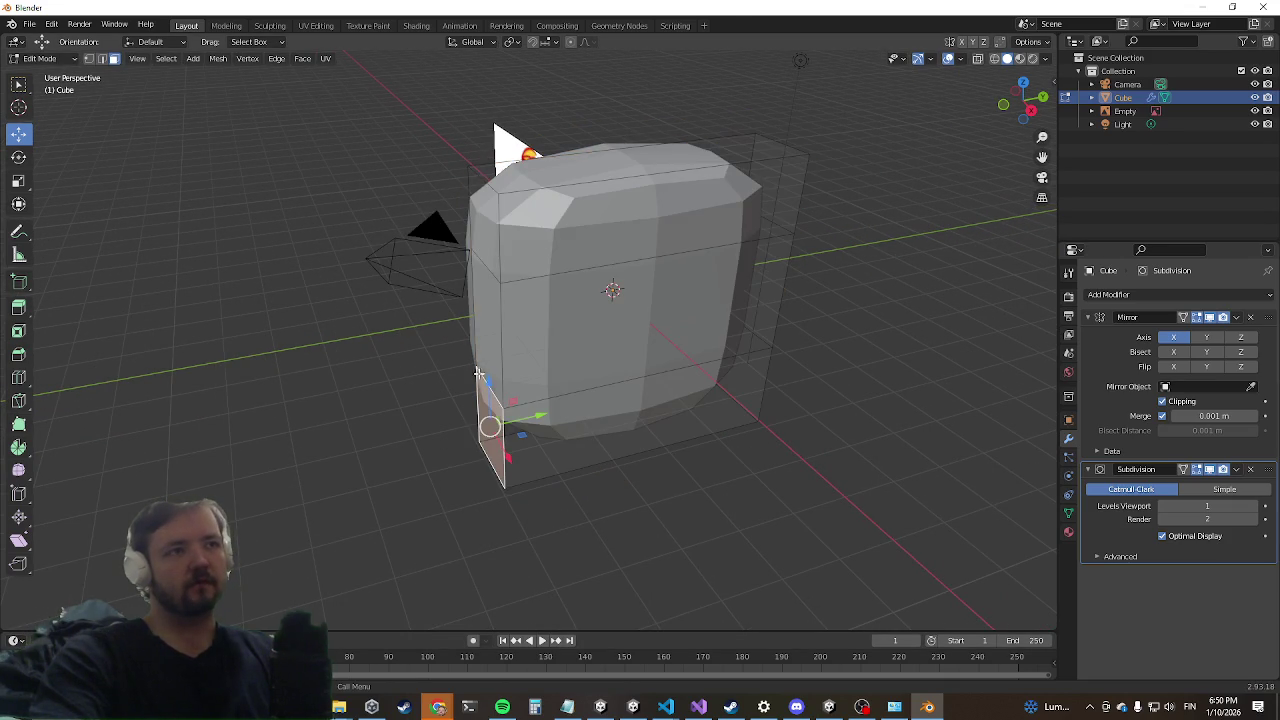
shift+click(486, 357)
shift+click(485, 222)
mouse_move(538, 330)
middle_down()
mouse_move(741, 283)
mouse_move(835, 244)
middle_up()
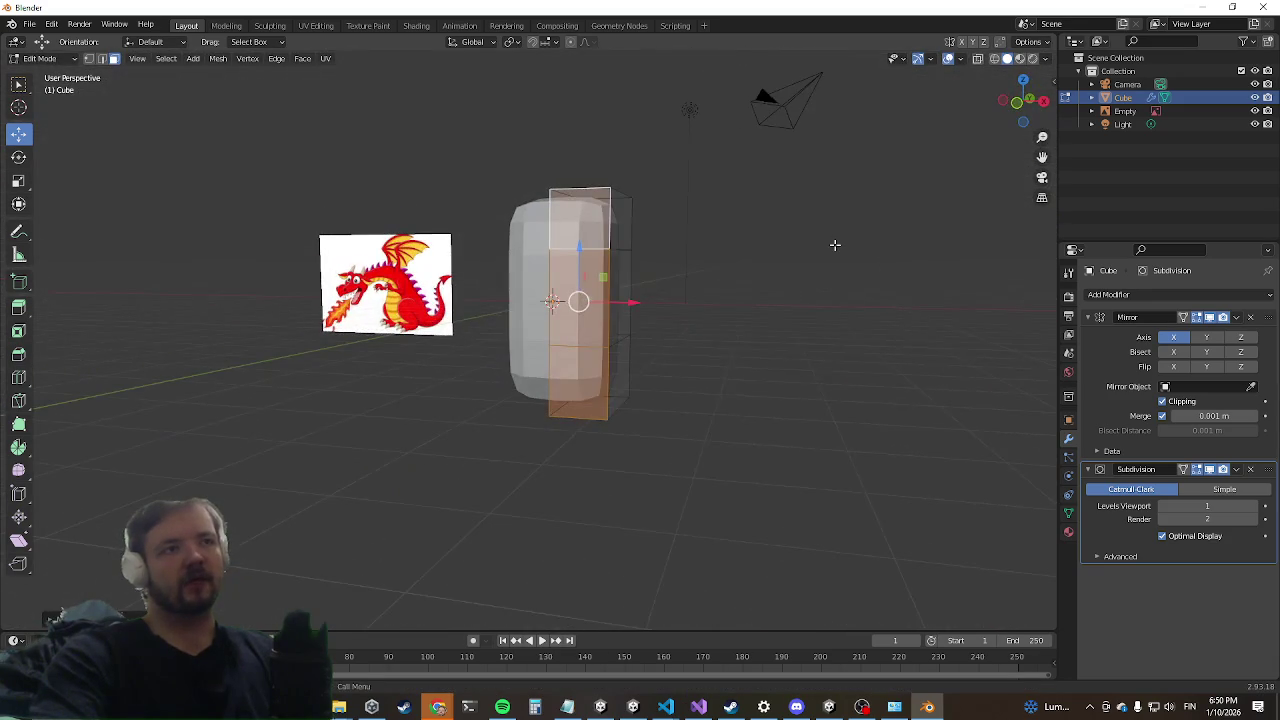
mouse_move(672, 253)
middle_down()
mouse_move(623, 263)
mouse_move(666, 394)
mouse_move(620, 371)
mouse_move(549, 385)
mouse_move(640, 380)
middle_up()
Step: Extrude the side face outward and rotate it into a tilted foot shape
key(e)
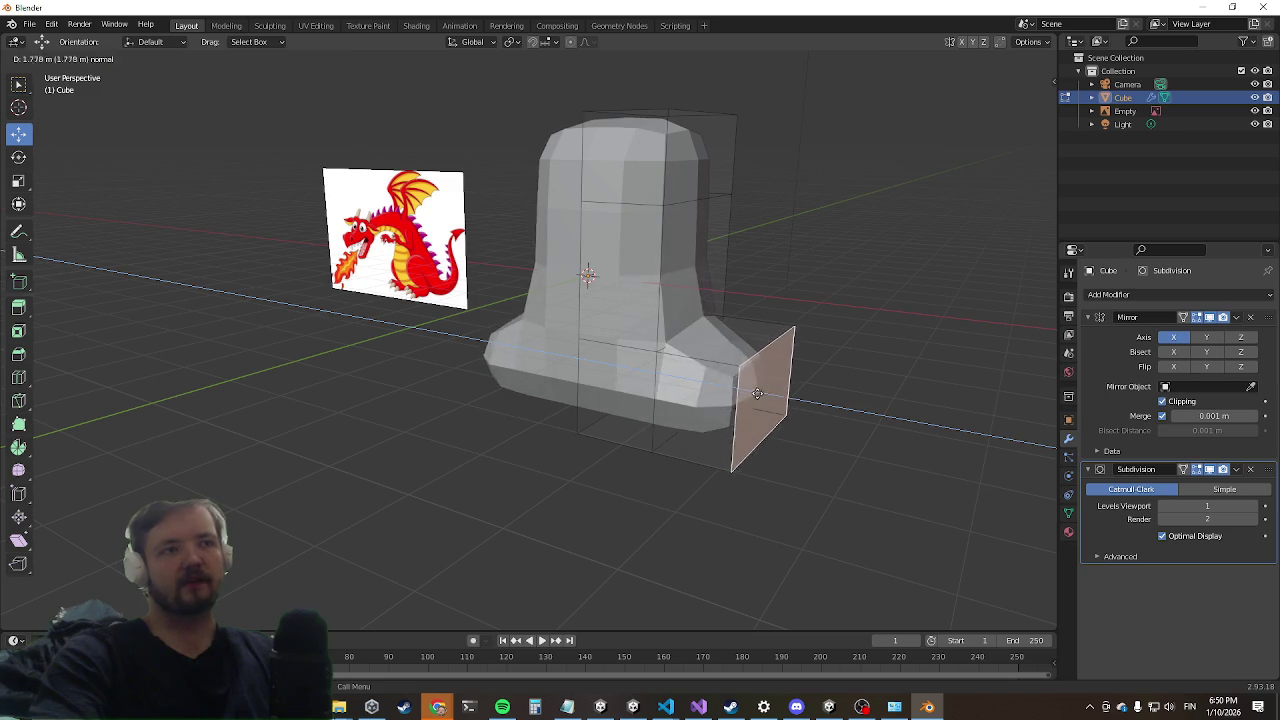
click(767, 388)
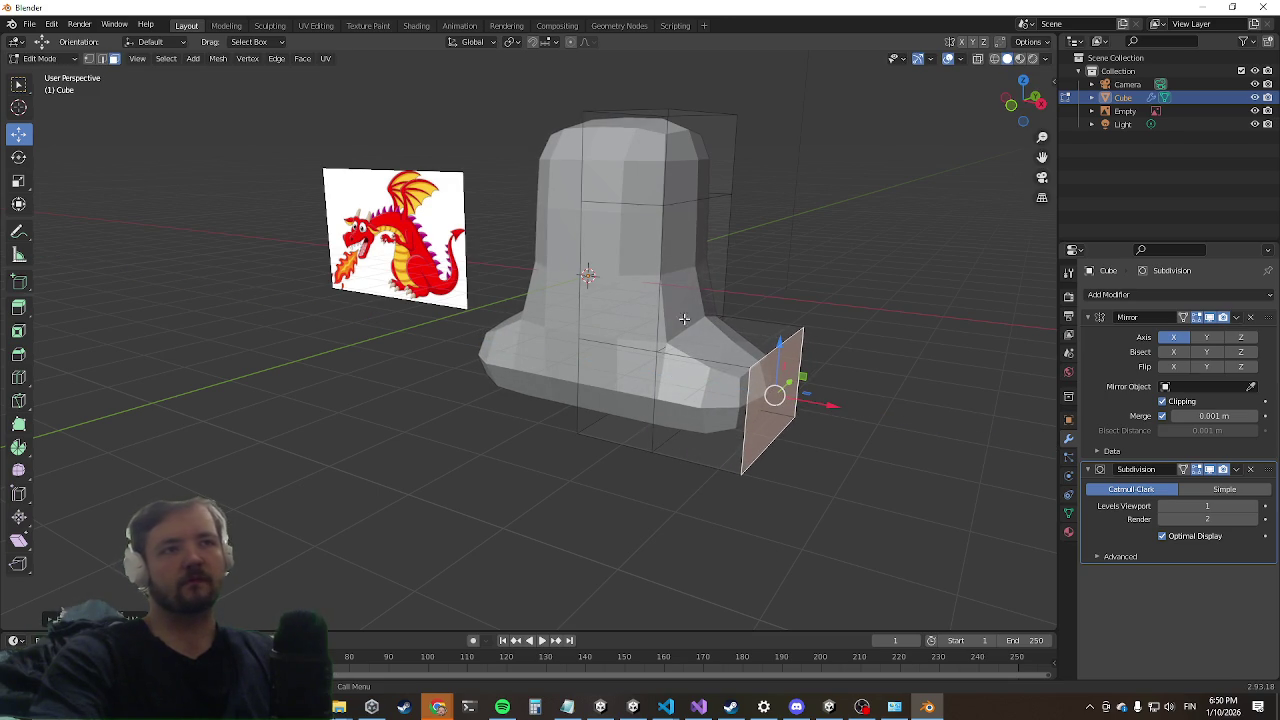
key(r)
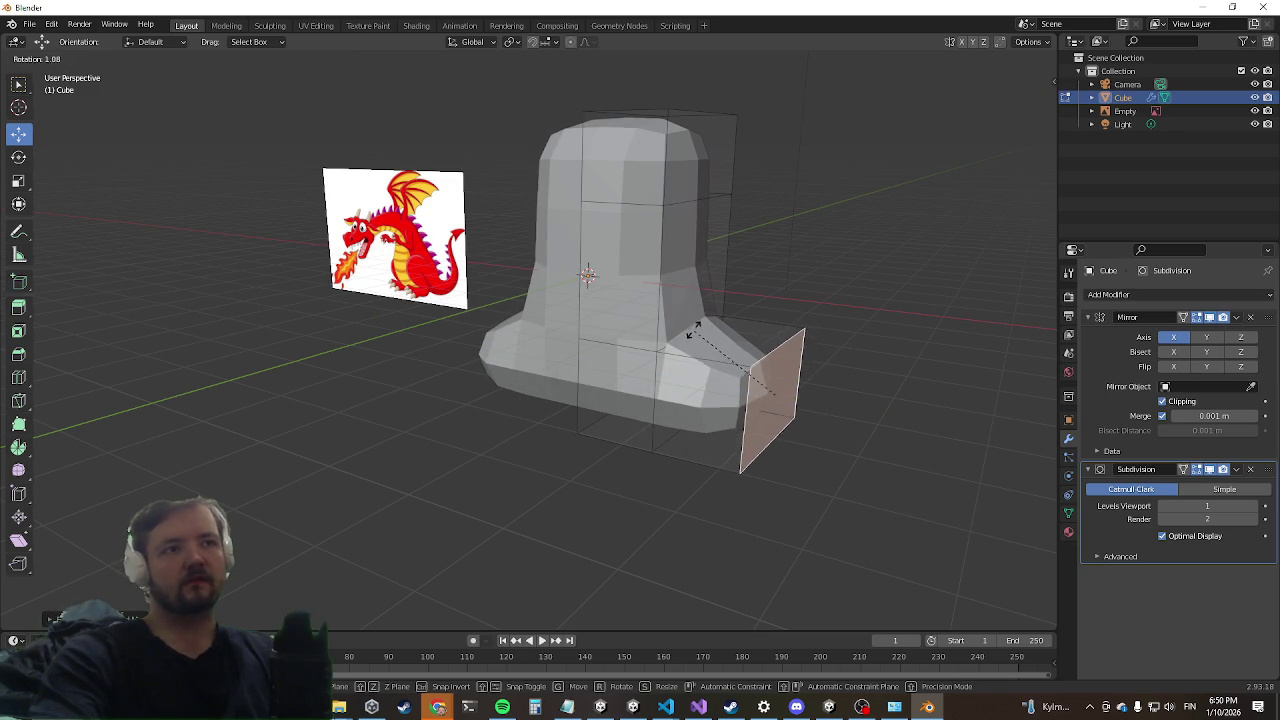
click(693, 353)
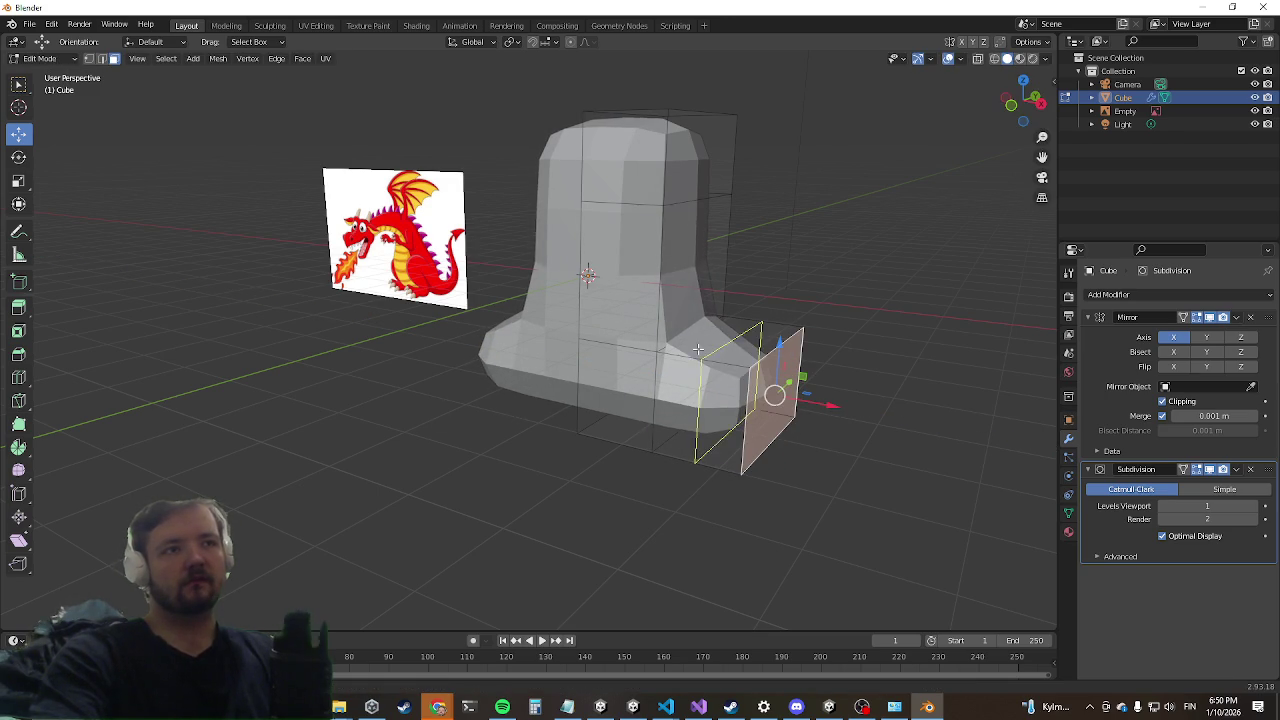
Step: Cut an edge loop across the extrusion, then switch to the Scripting workspace
key(ctrl+r)
click(690, 360)
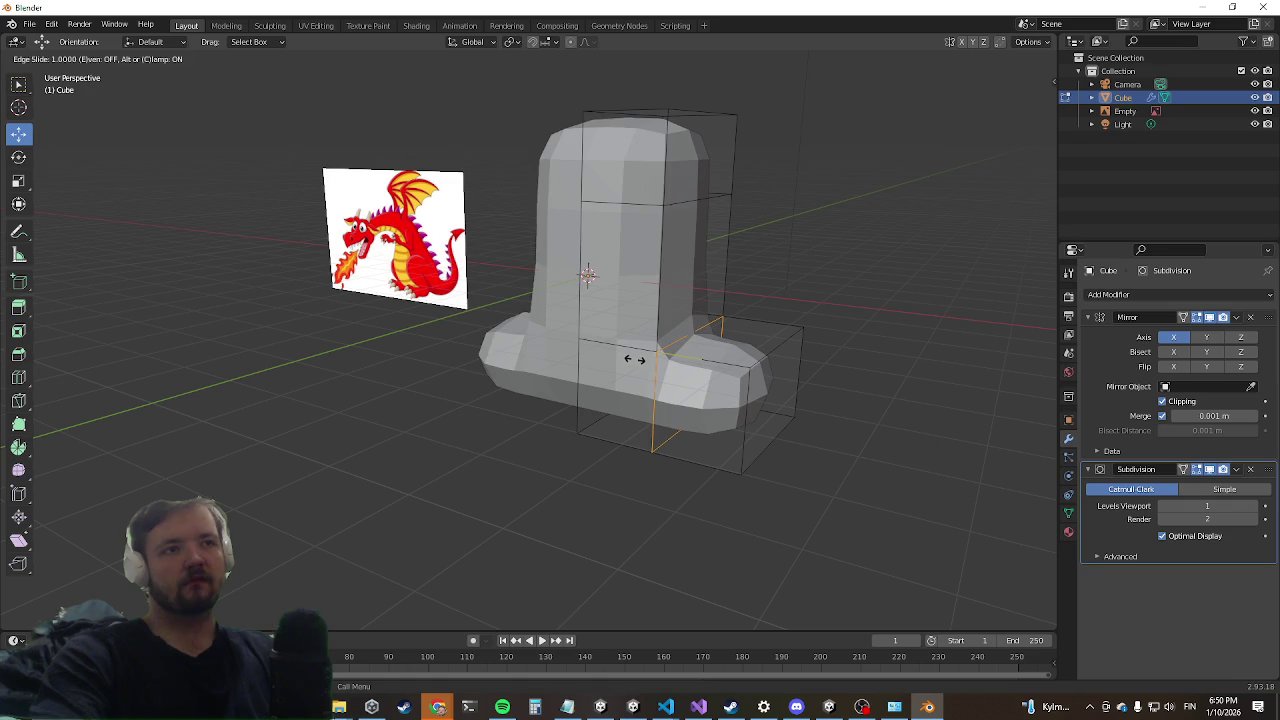
click(644, 363)
middle_drag(503, 405, 532, 403)
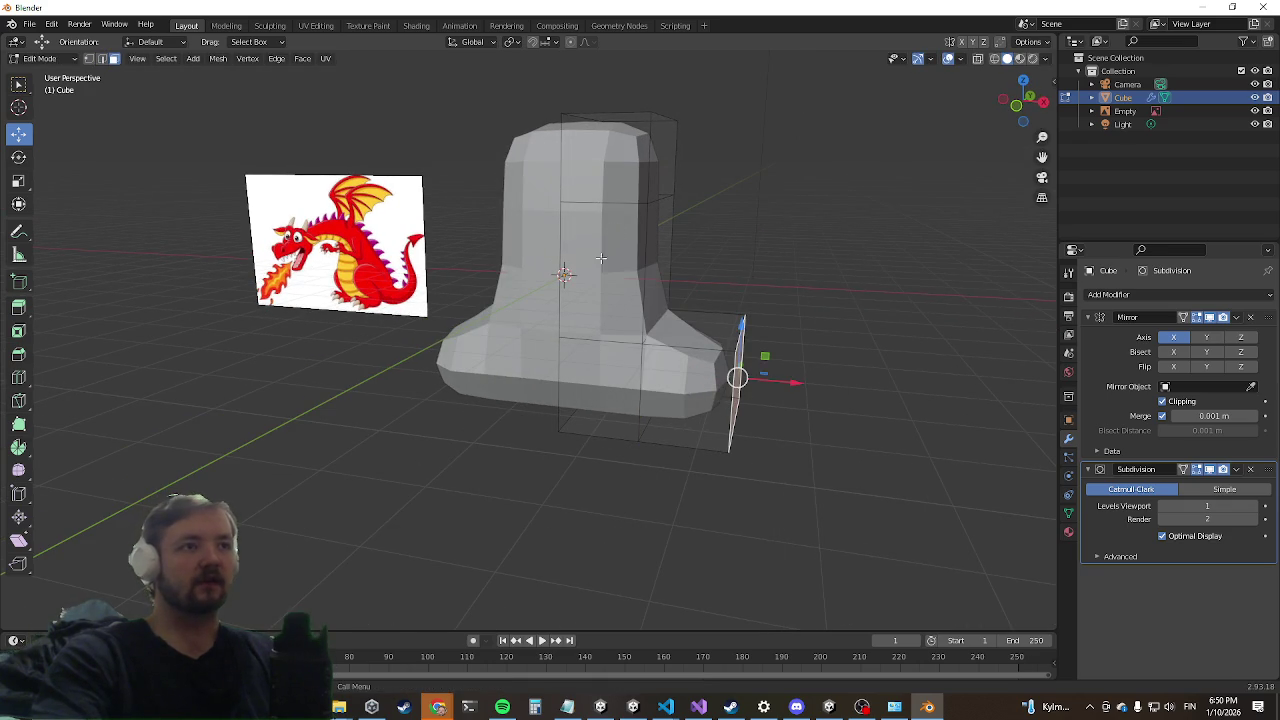
mouse_move(436, 372)
middle_down()
mouse_move(561, 375)
mouse_move(527, 457)
mouse_move(534, 424)
middle_up()
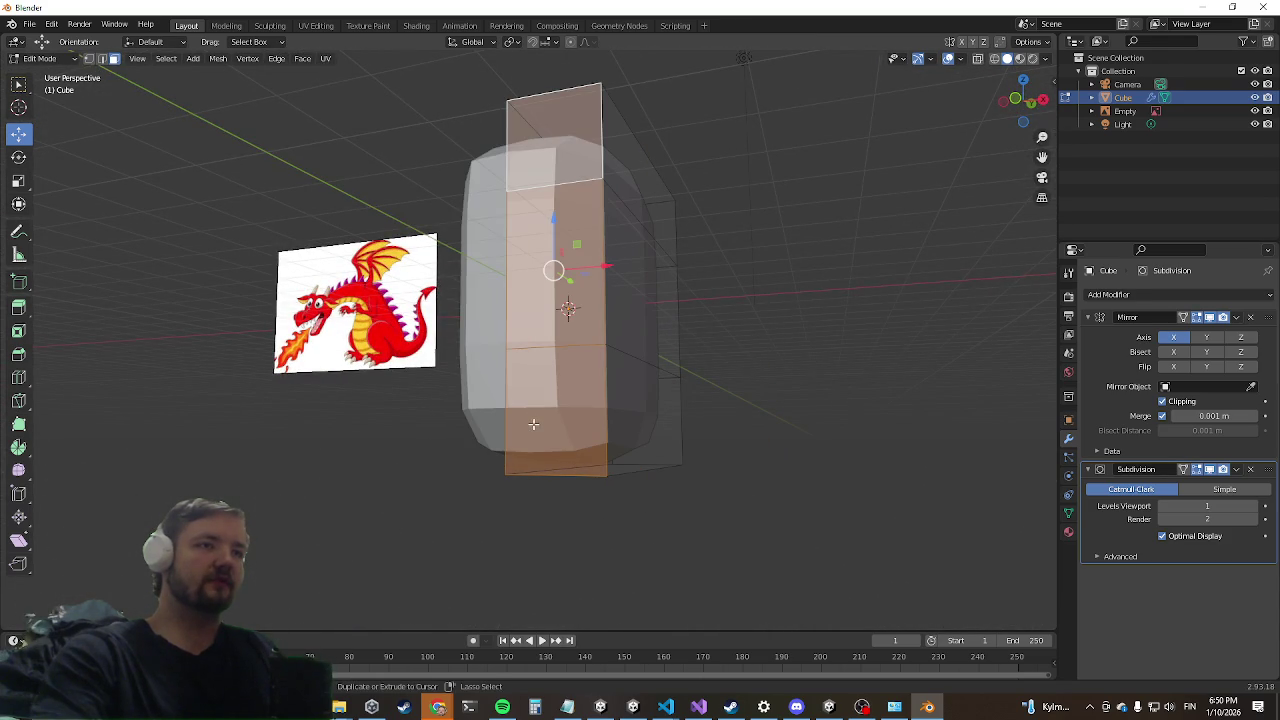
mouse_move(530, 424)
middle_down()
mouse_move(557, 486)
mouse_move(457, 466)
mouse_move(559, 476)
mouse_move(519, 462)
middle_up()
mouse_move(519, 462)
middle_down()
mouse_move(497, 447)
mouse_move(551, 449)
mouse_move(523, 460)
mouse_move(303, 223)
middle_up()
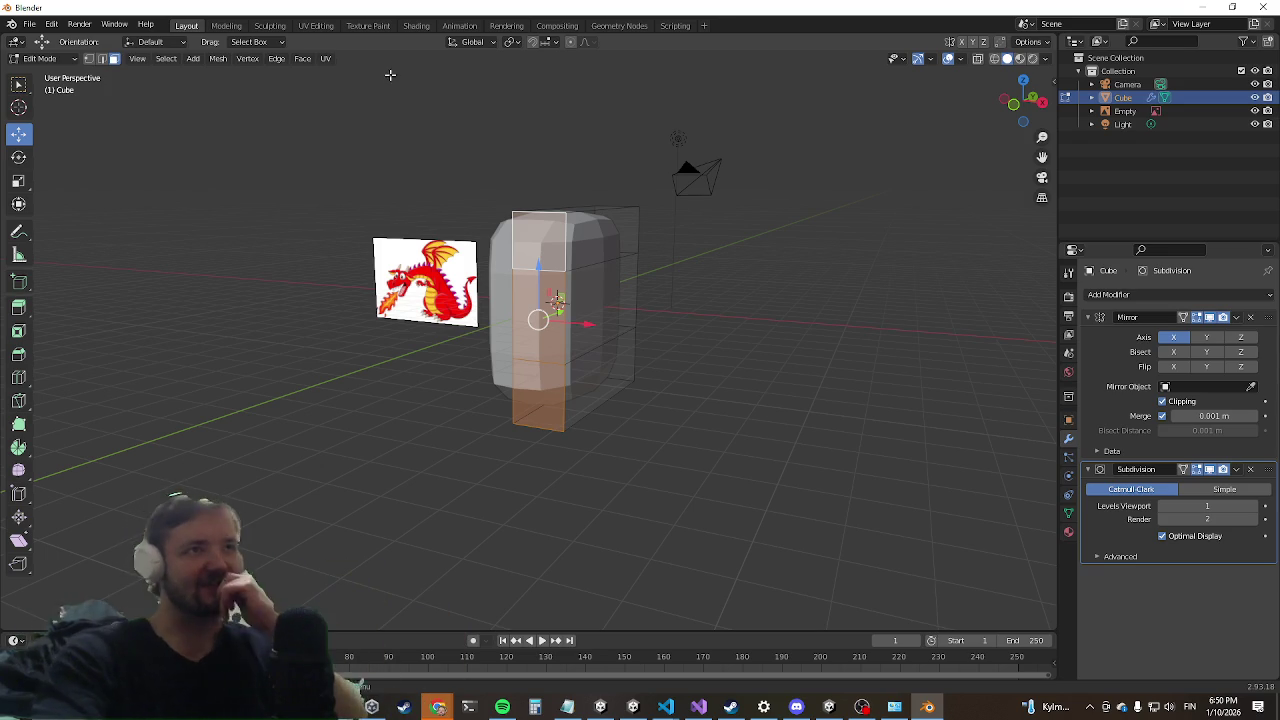
click(675, 25)
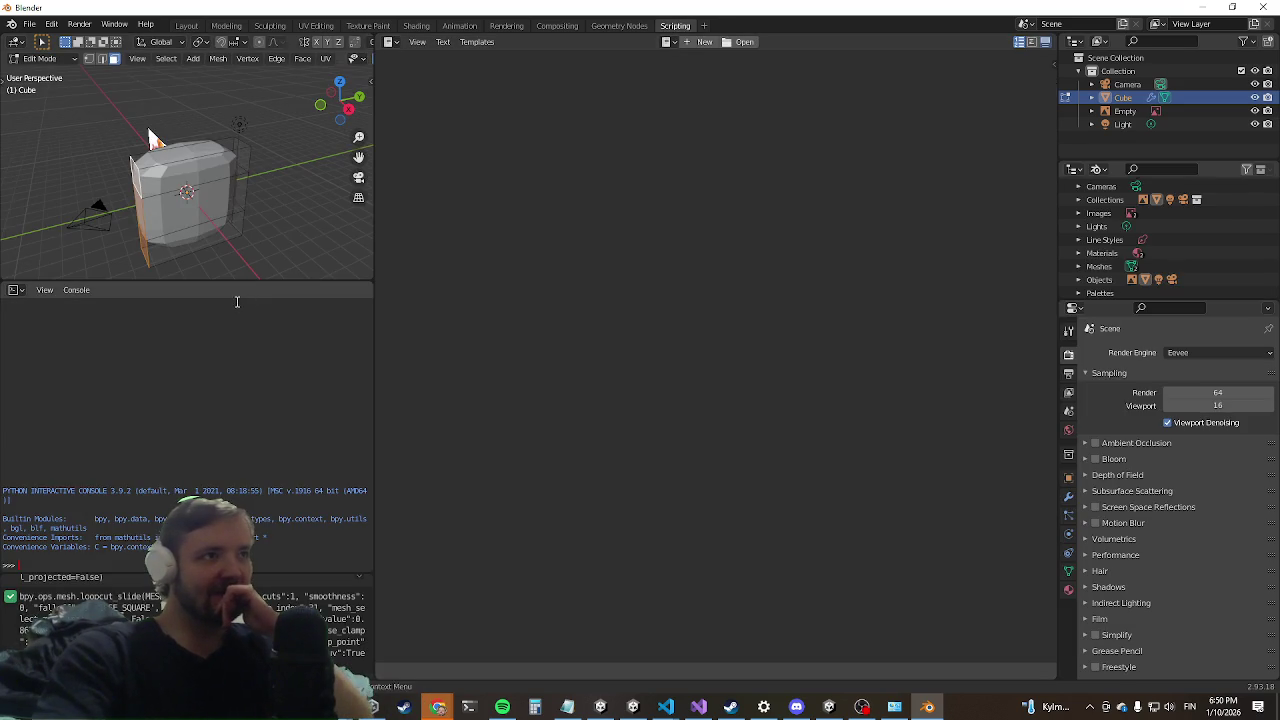
Step: In the Sculpting workspace, choose the Draw Sharp brush and enable Dyntopo under Remesh
click(270, 26)
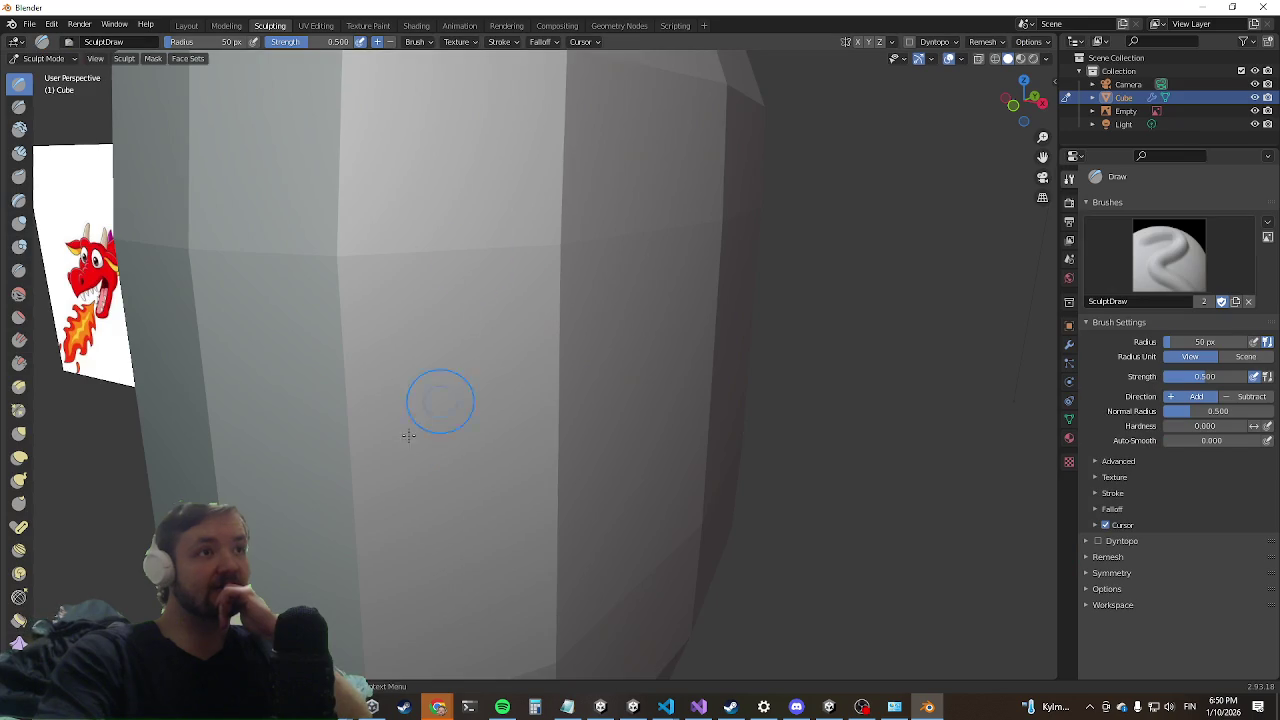
scroll(437, 406, down, 5)
scroll(397, 376, down, 2)
middle_drag(397, 376, 408, 380)
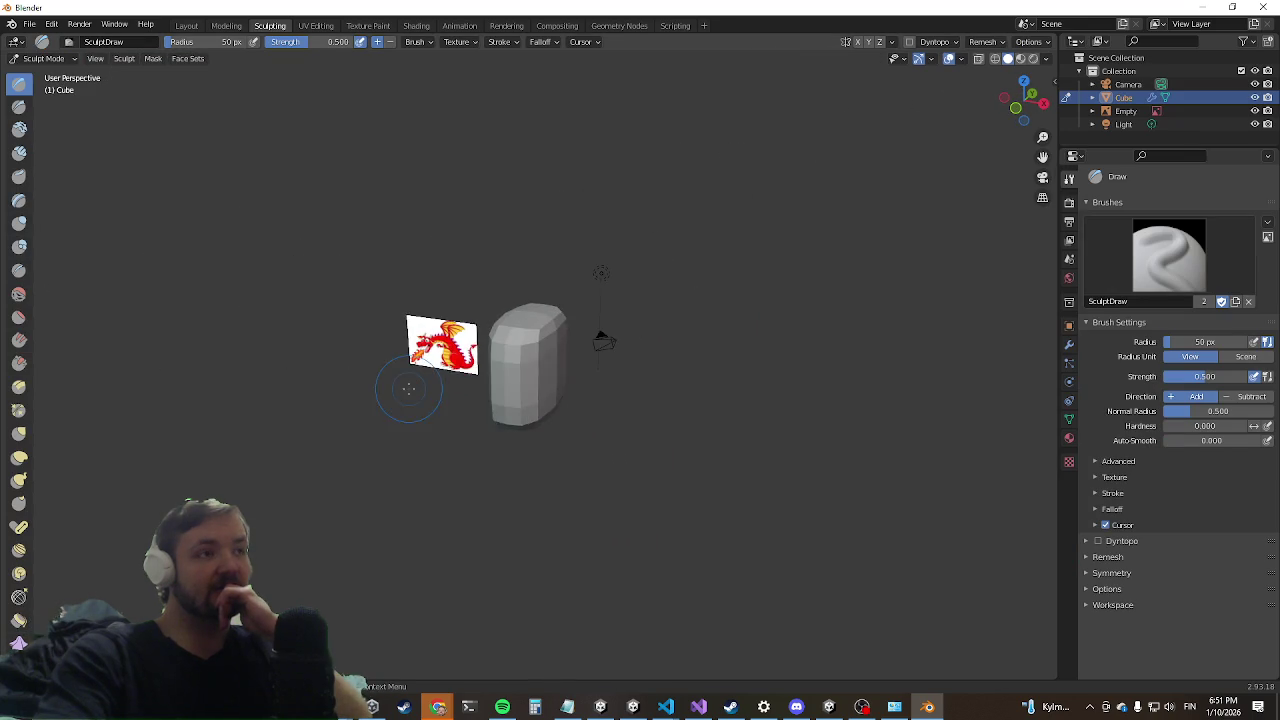
scroll(408, 380, up, 3)
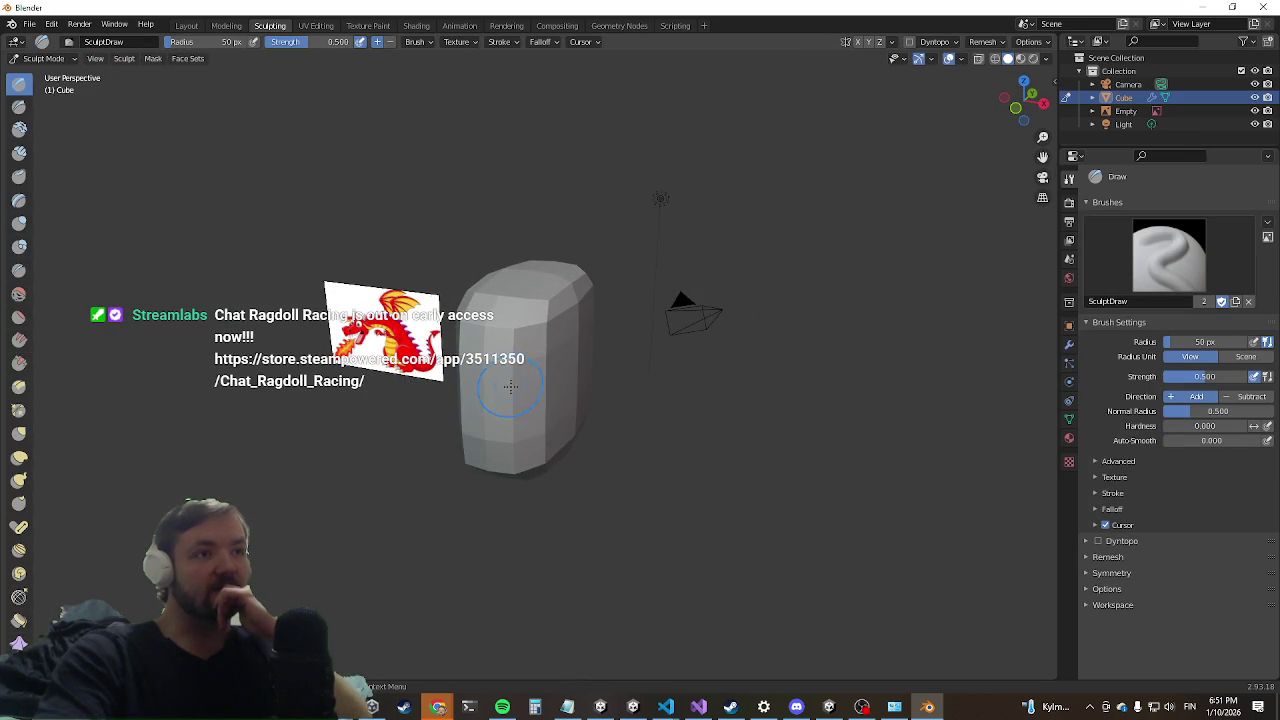
click(18, 110)
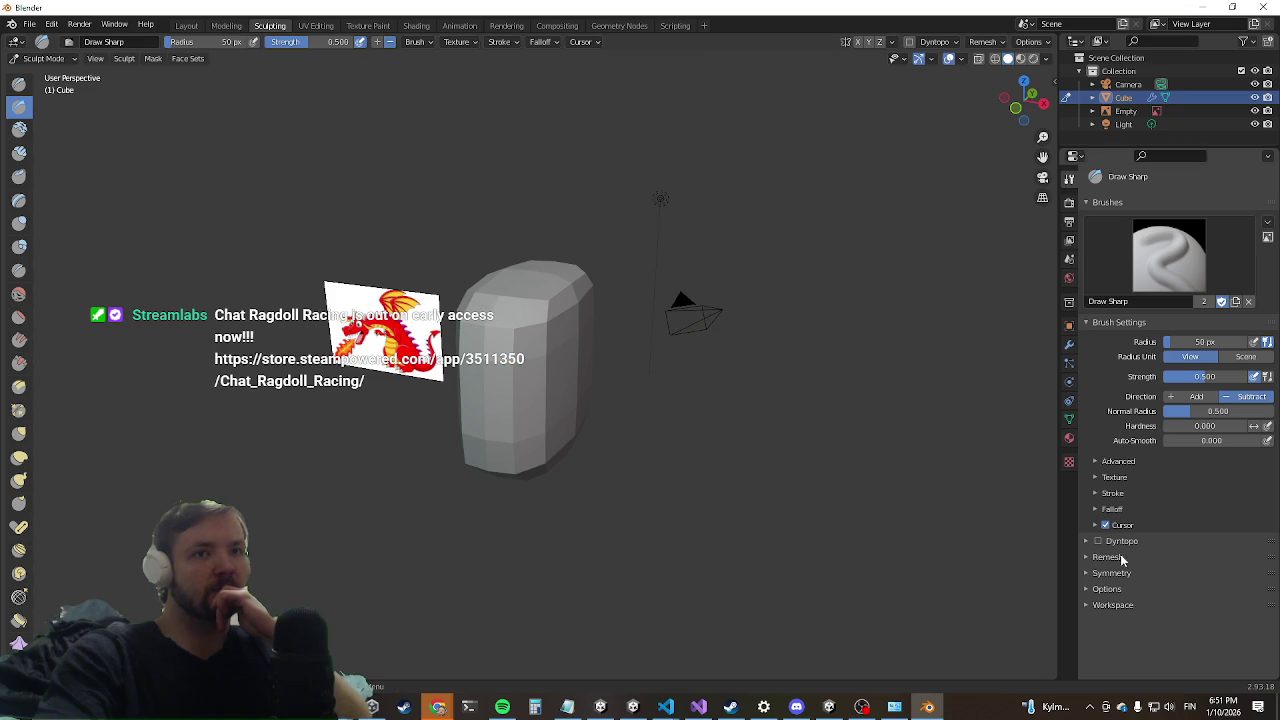
click(1092, 556)
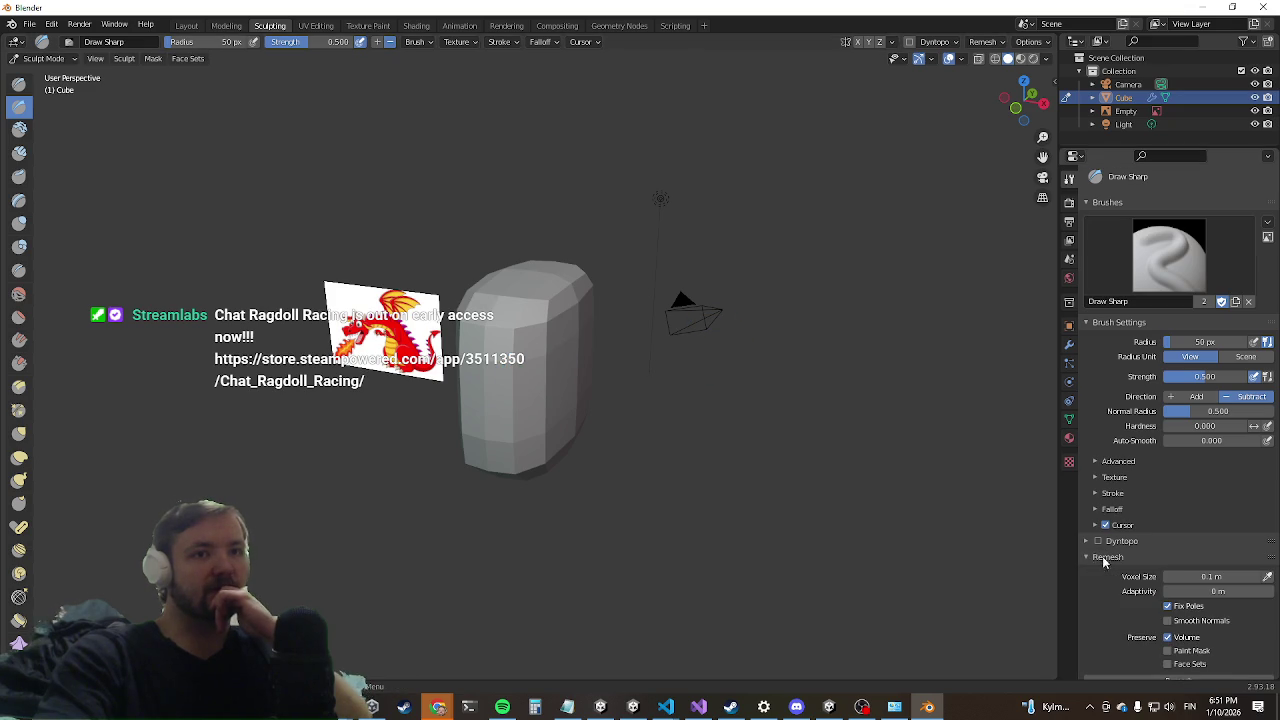
click(1096, 545)
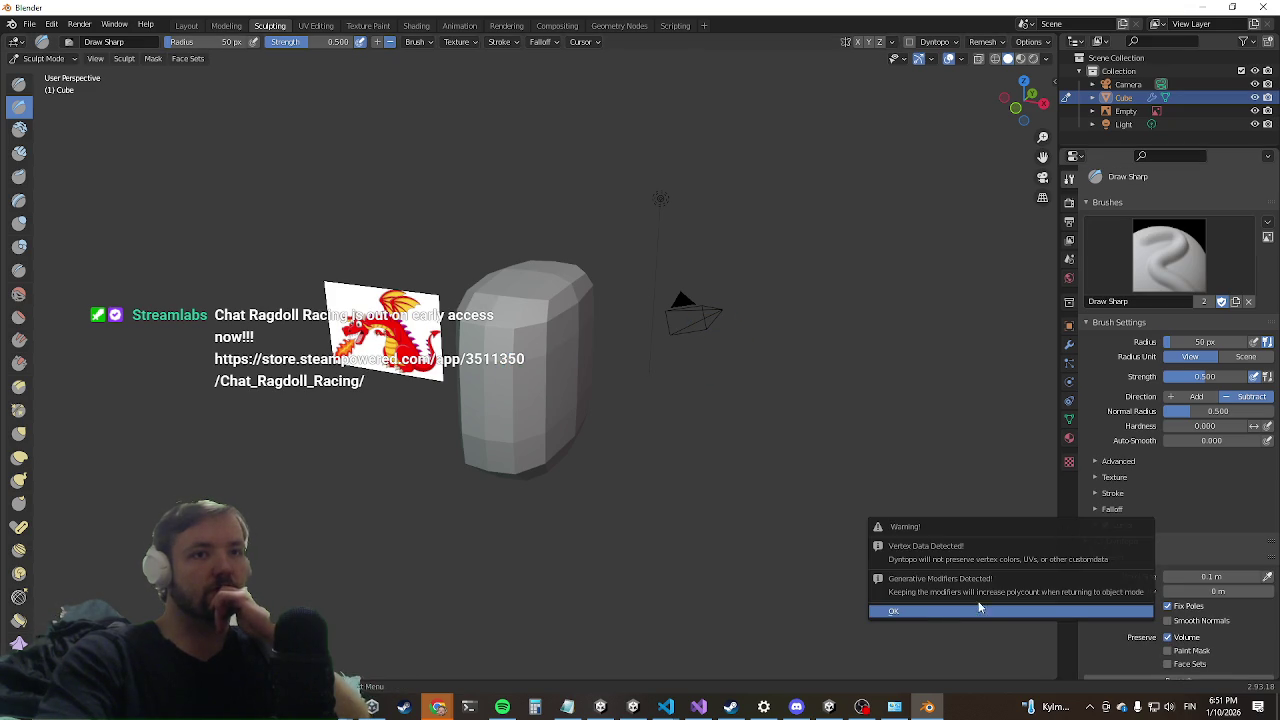
Step: Try a remesh with a slightly larger voxel size, enable Dyntopo, and undo back to the sharp box
click(921, 611)
key(ctrl+z)
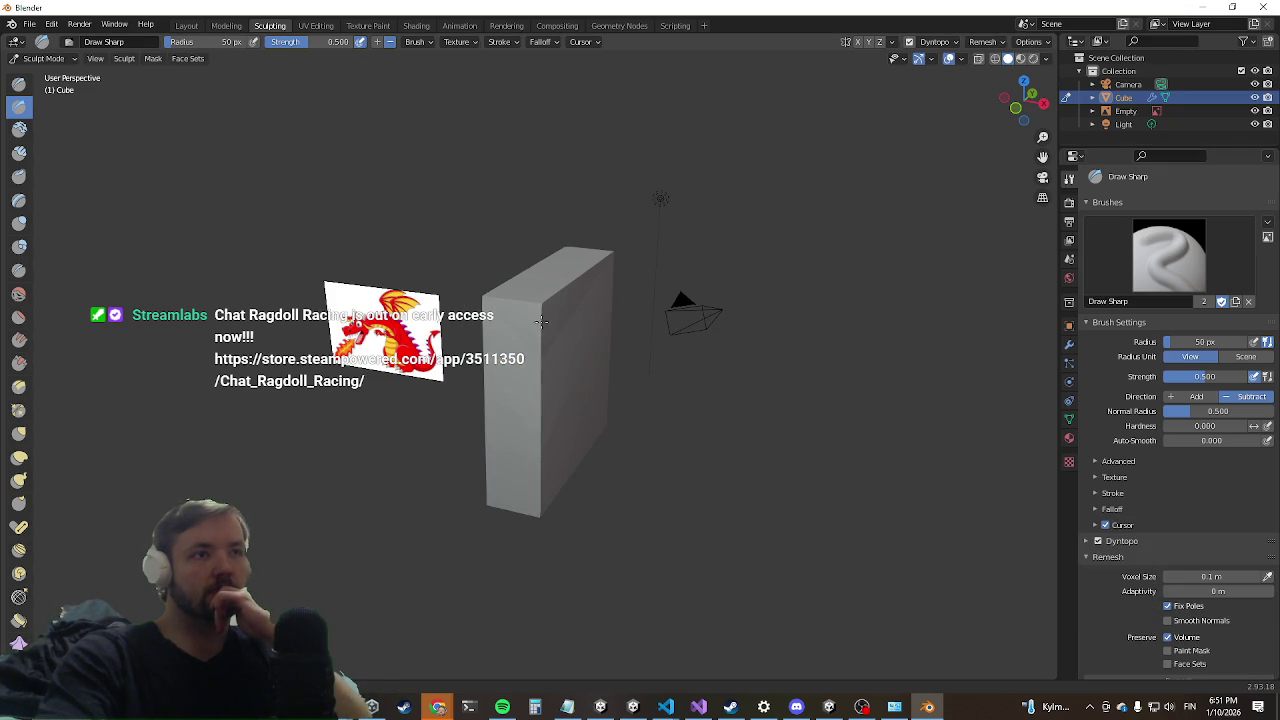
mouse_move(631, 388)
middle_down()
mouse_move(657, 363)
mouse_move(670, 394)
middle_up()
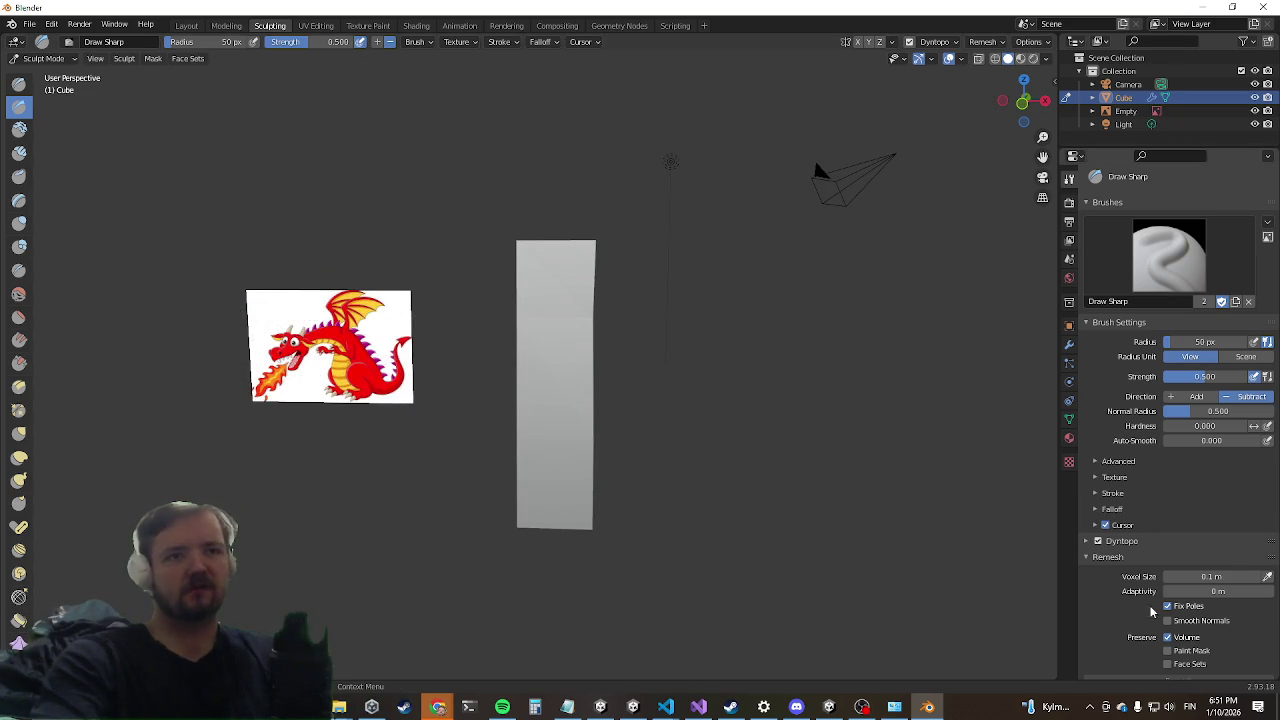
middle_drag(960, 600, 990, 630)
key(ctrl+r)
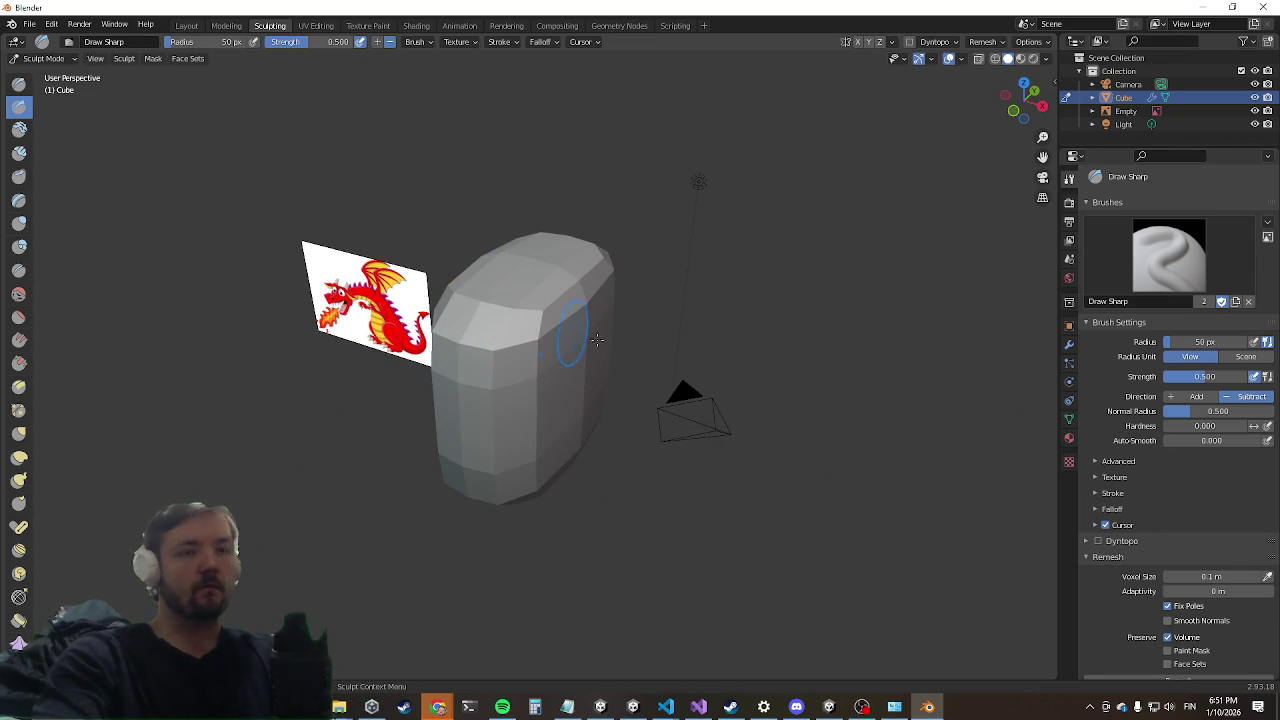
scroll(1127, 474, down, 1)
scroll(1130, 460, down, 2)
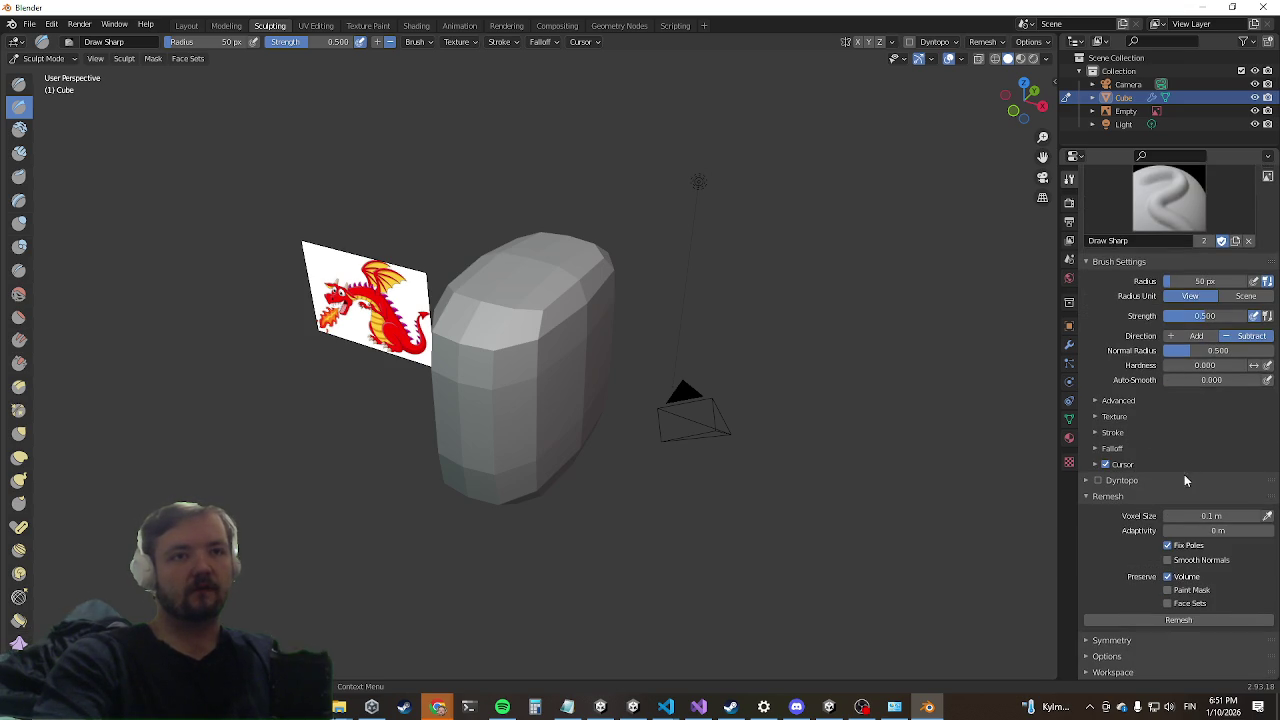
drag(1200, 515, 1225, 515)
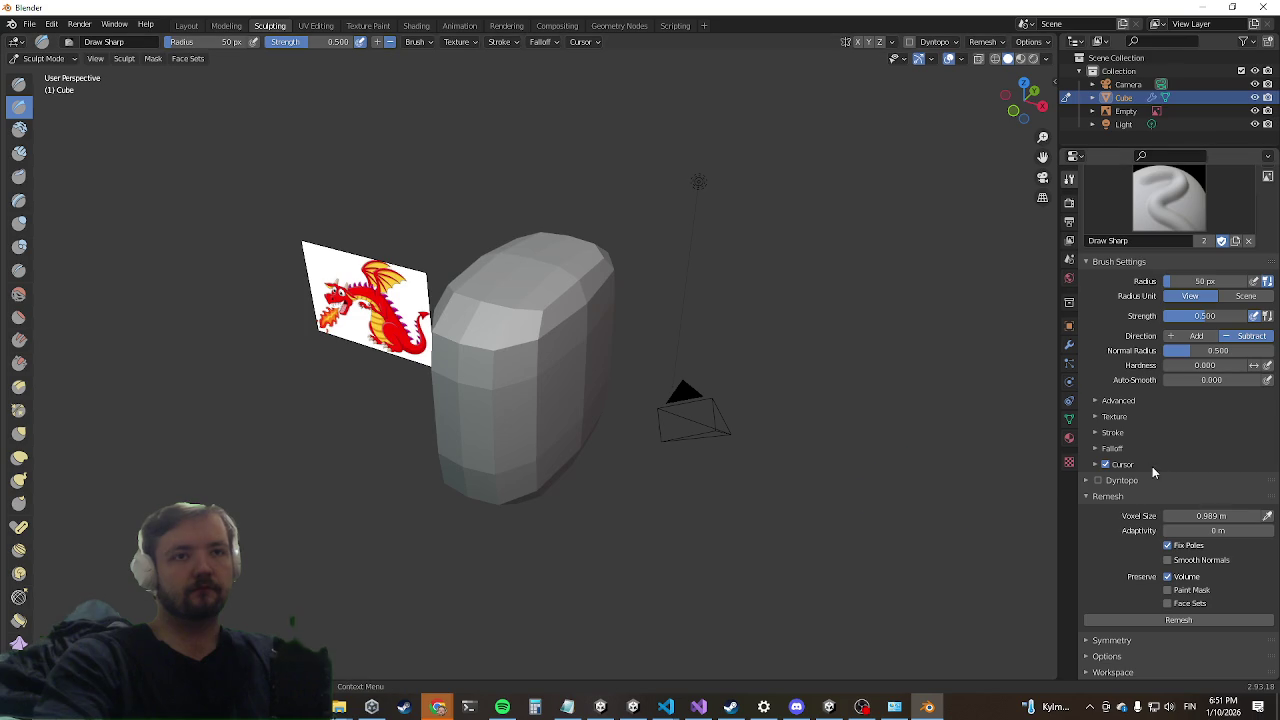
click(1099, 482)
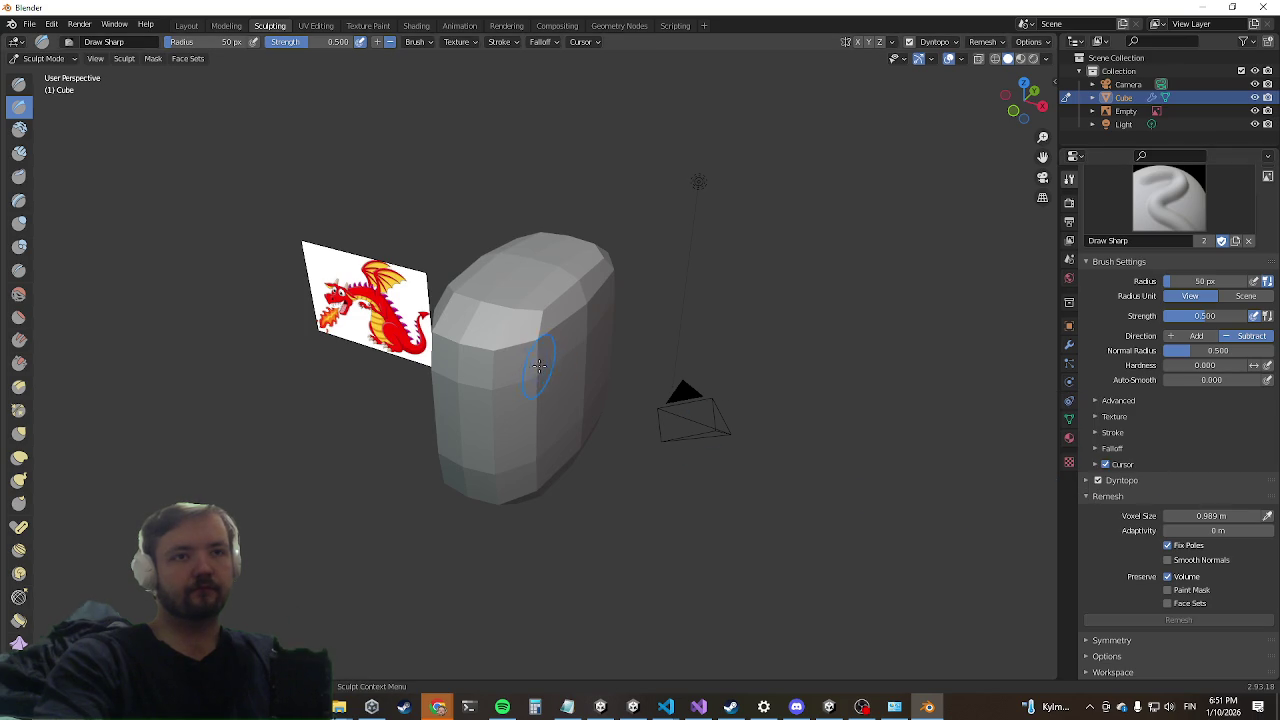
key(ctrl+z)
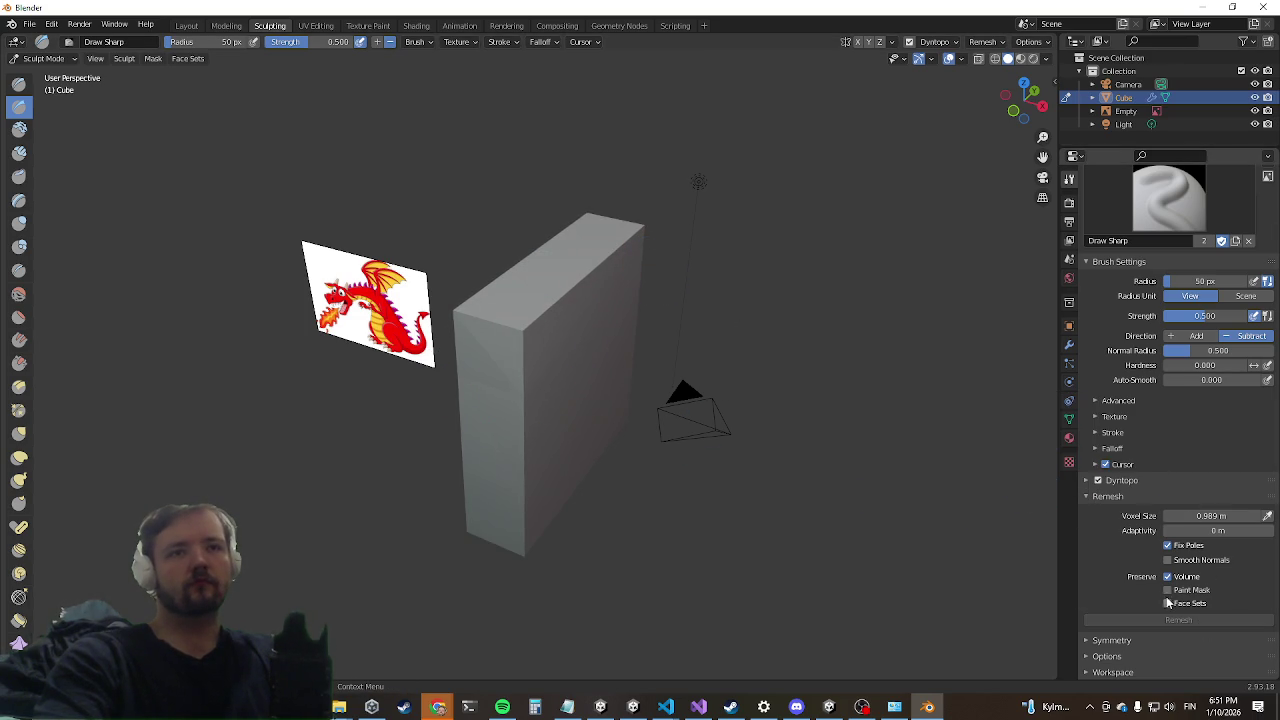
Step: Enable X mirror symmetry, set Dyntopo detail size to 37.30 px, and turn on Smooth Shading
click(1090, 640)
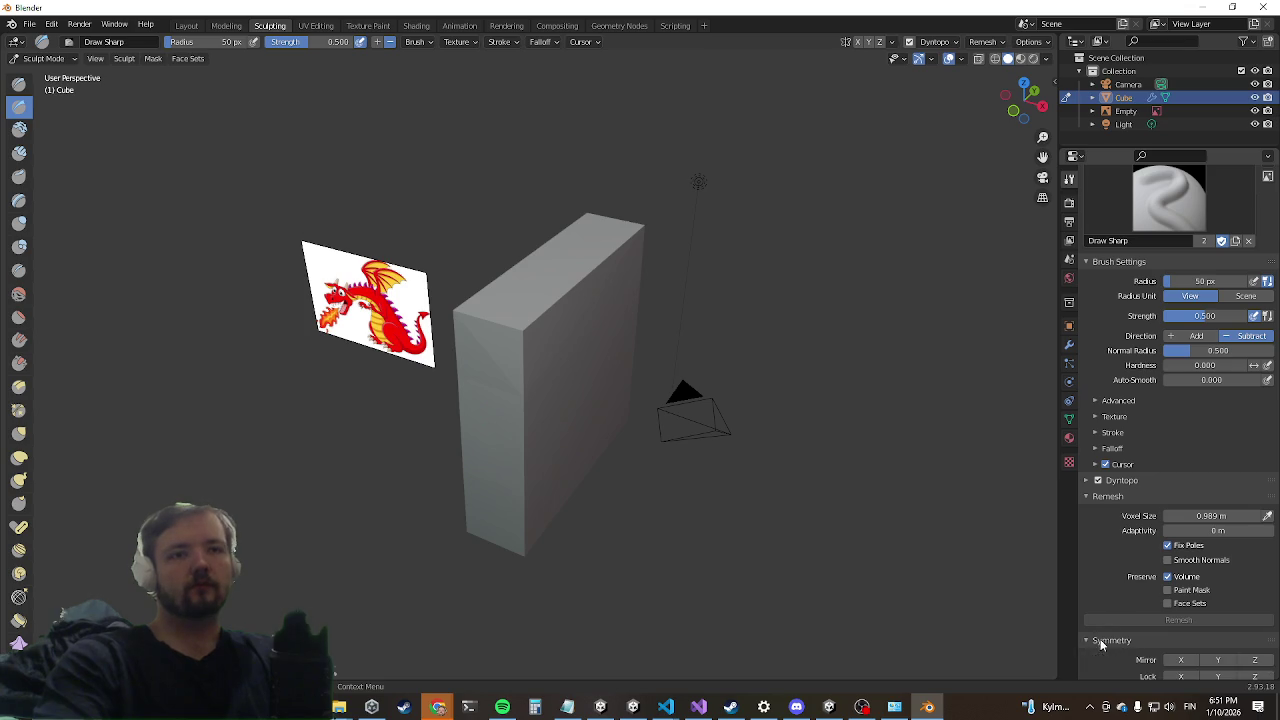
scroll(1155, 580, down, 2)
scroll(1150, 579, down, 1)
click(1182, 528)
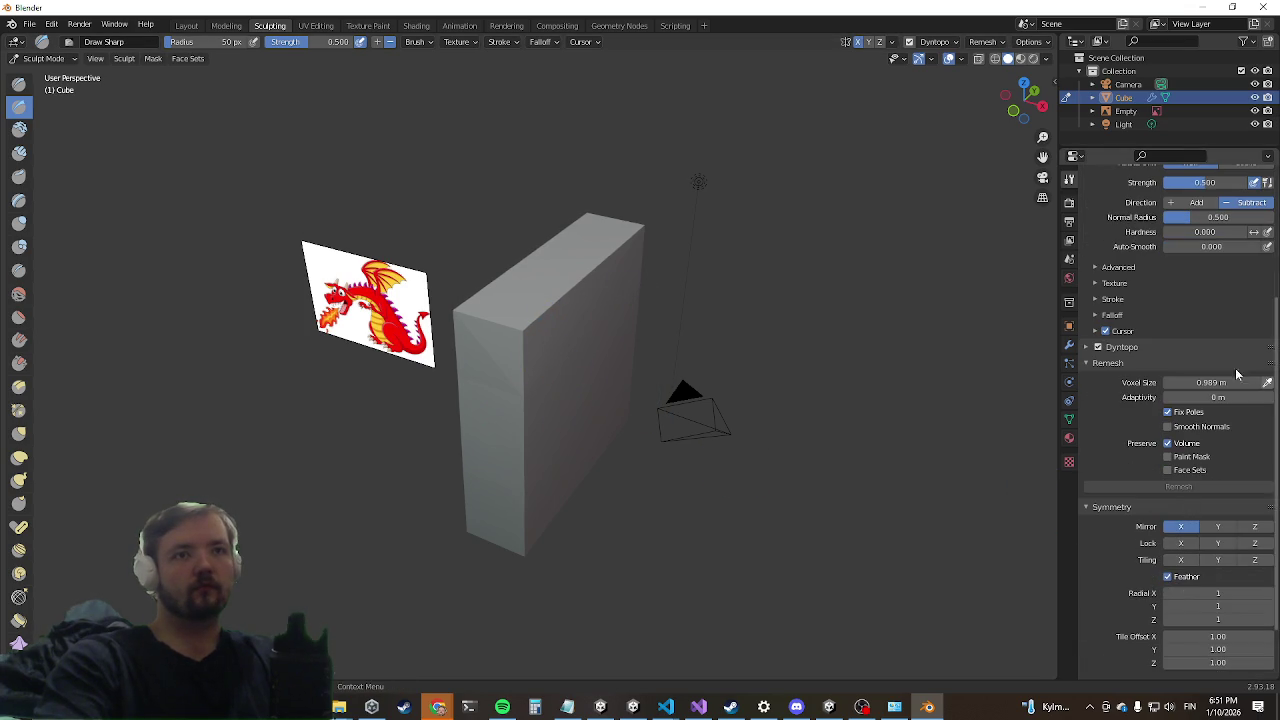
click(1125, 348)
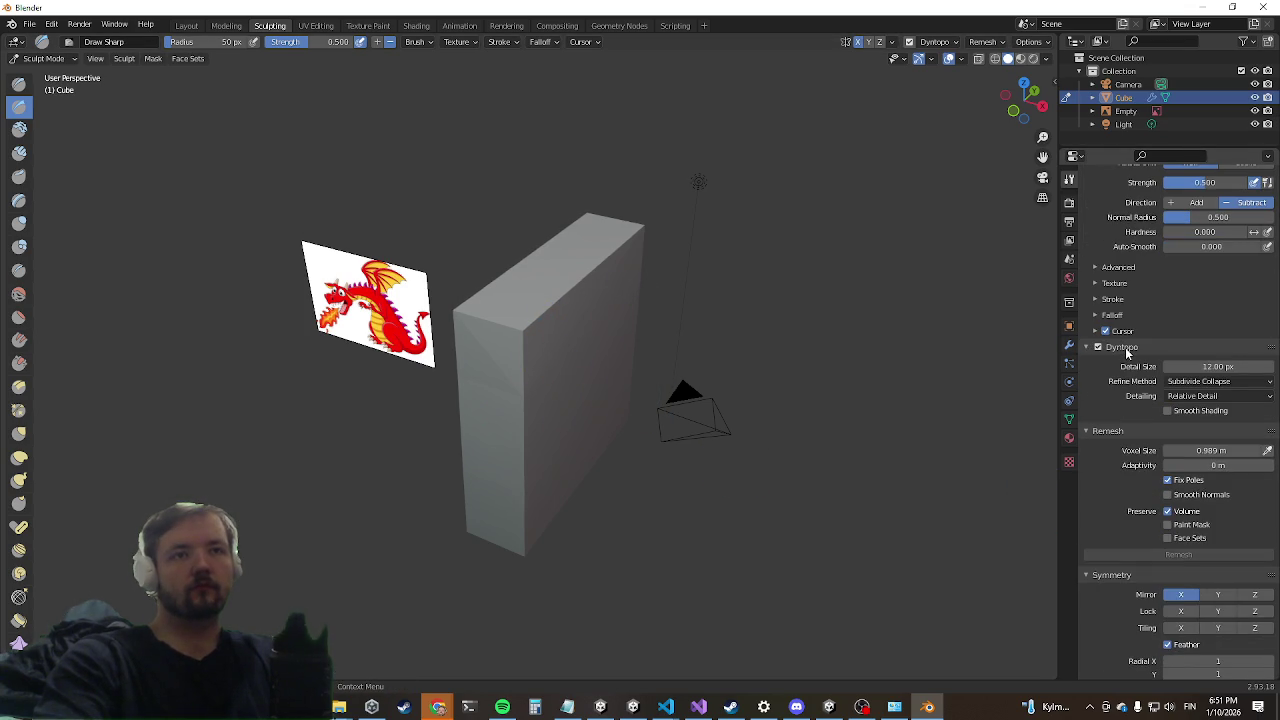
drag(1215, 367, 1240, 367)
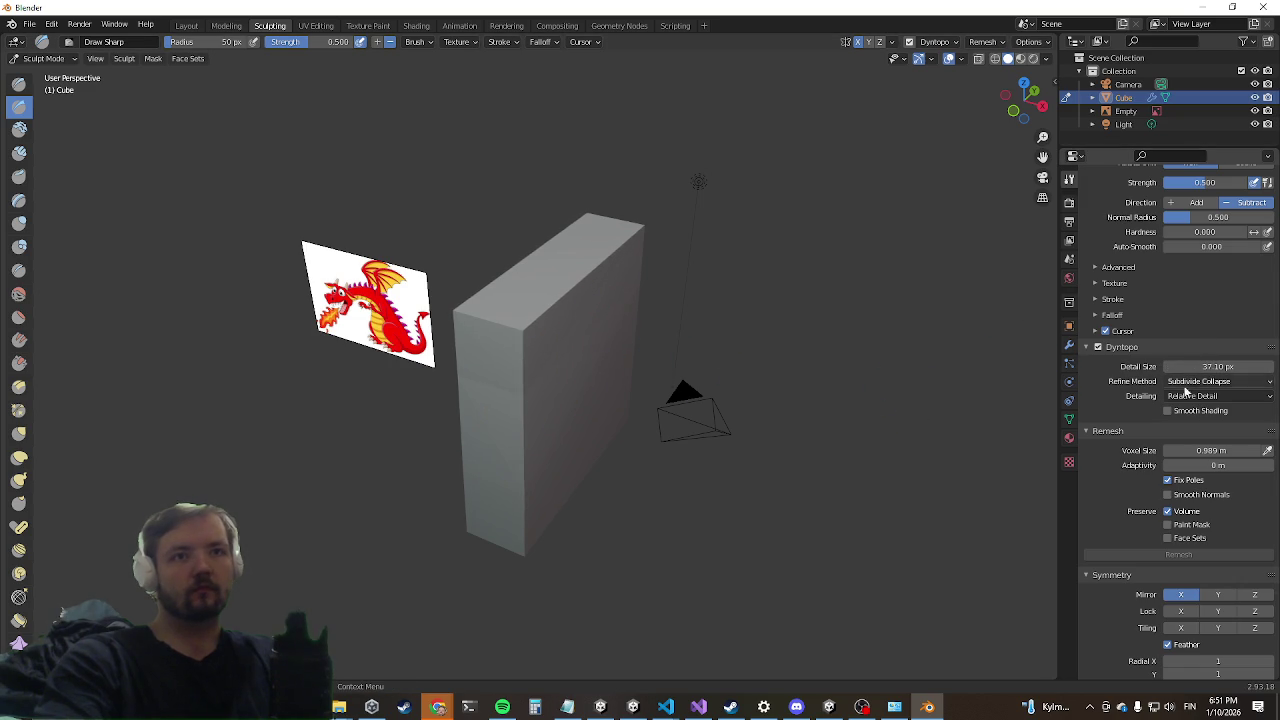
click(1166, 411)
middle_drag(530, 395, 541, 389)
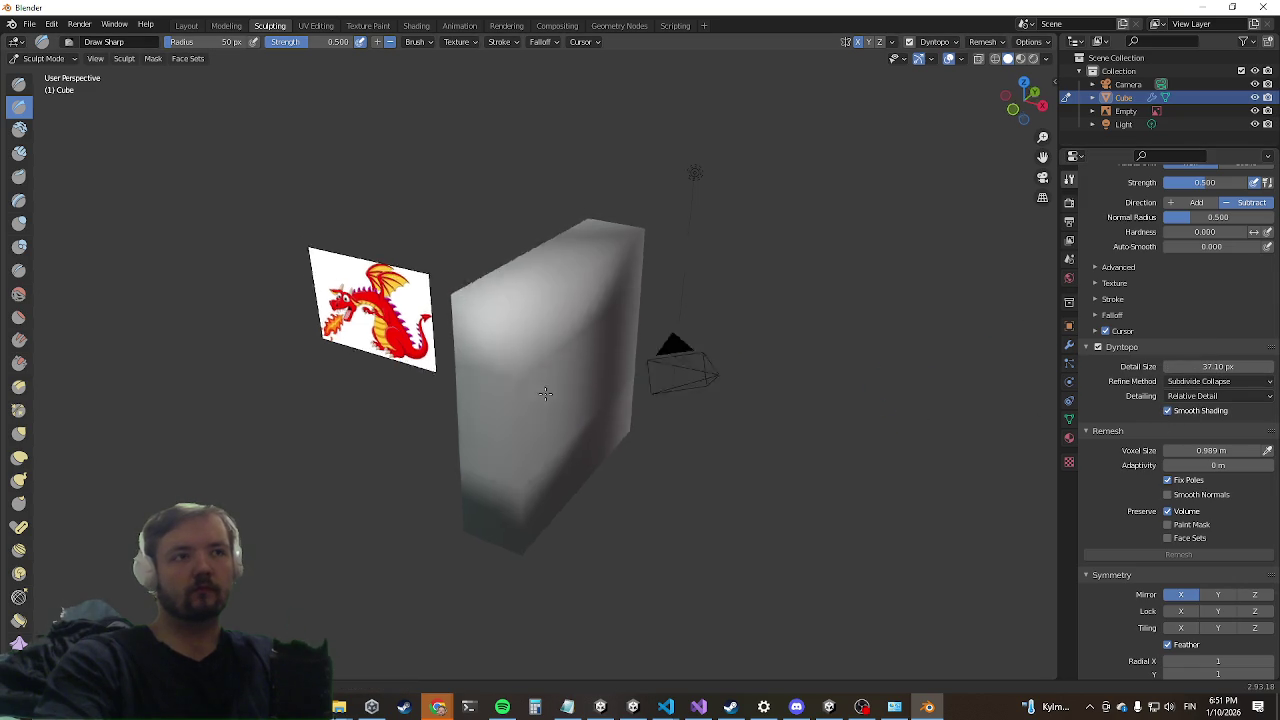
Step: Set Dyntopo detail to 6.40 px and remesh adaptivity to 0.036 m, then return to Layout
scroll(541, 389, up, 3)
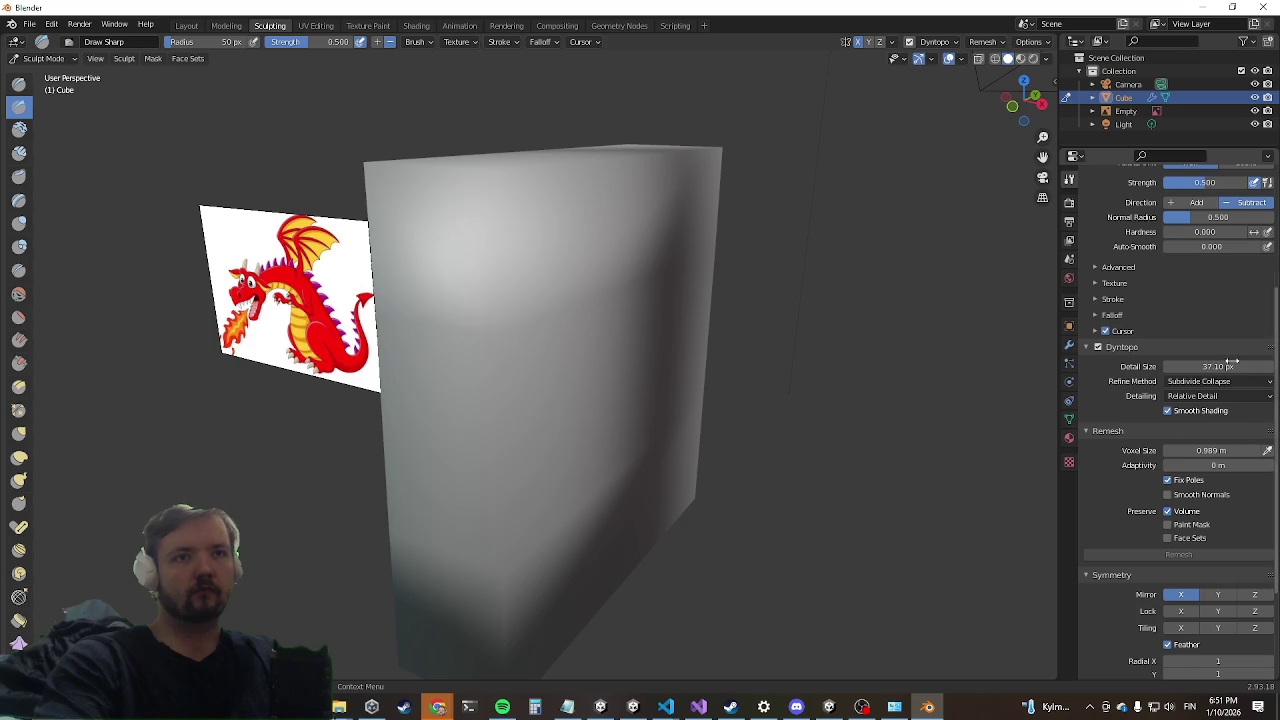
drag(1218, 366, 1195, 366)
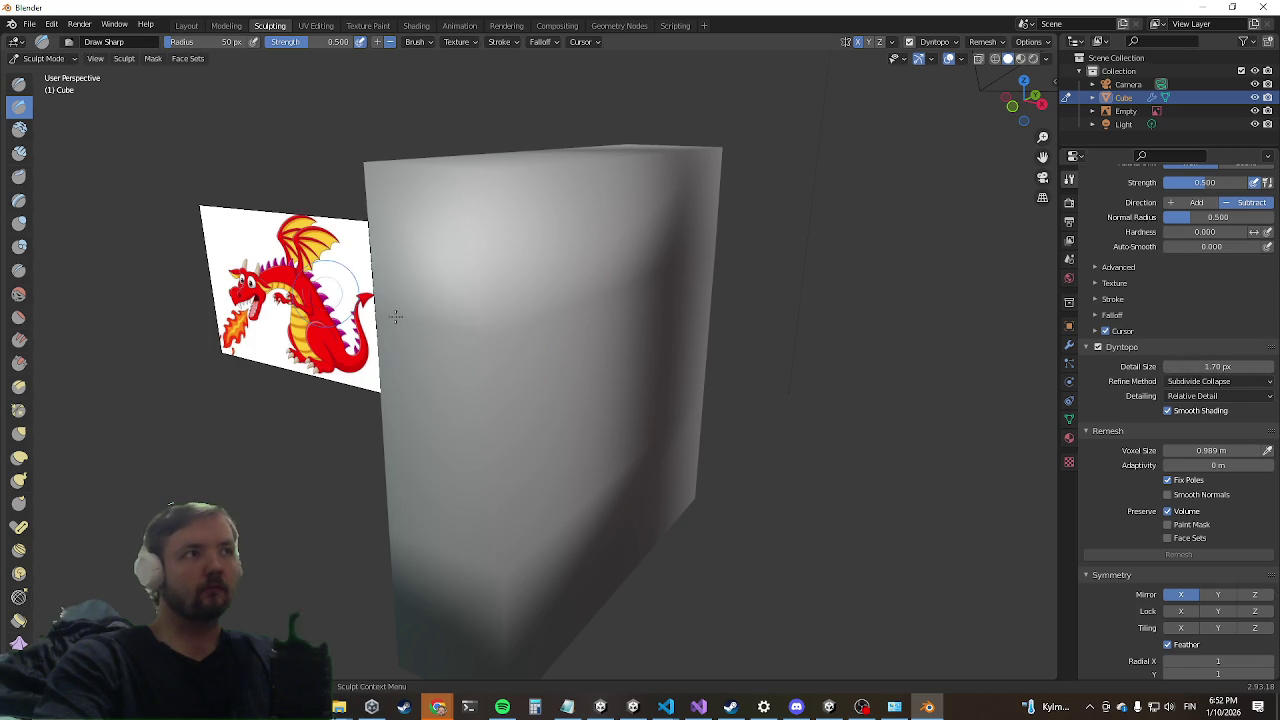
middle_drag(457, 377, 563, 391)
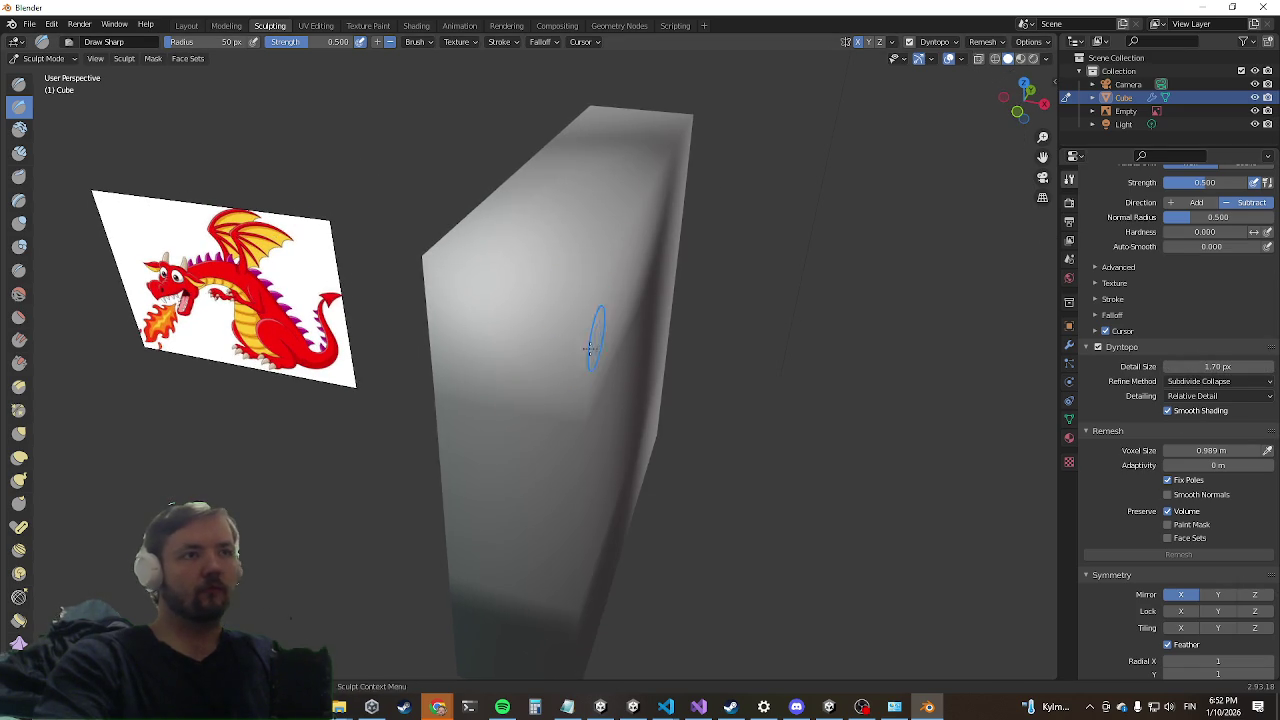
scroll(1208, 410, down, 2)
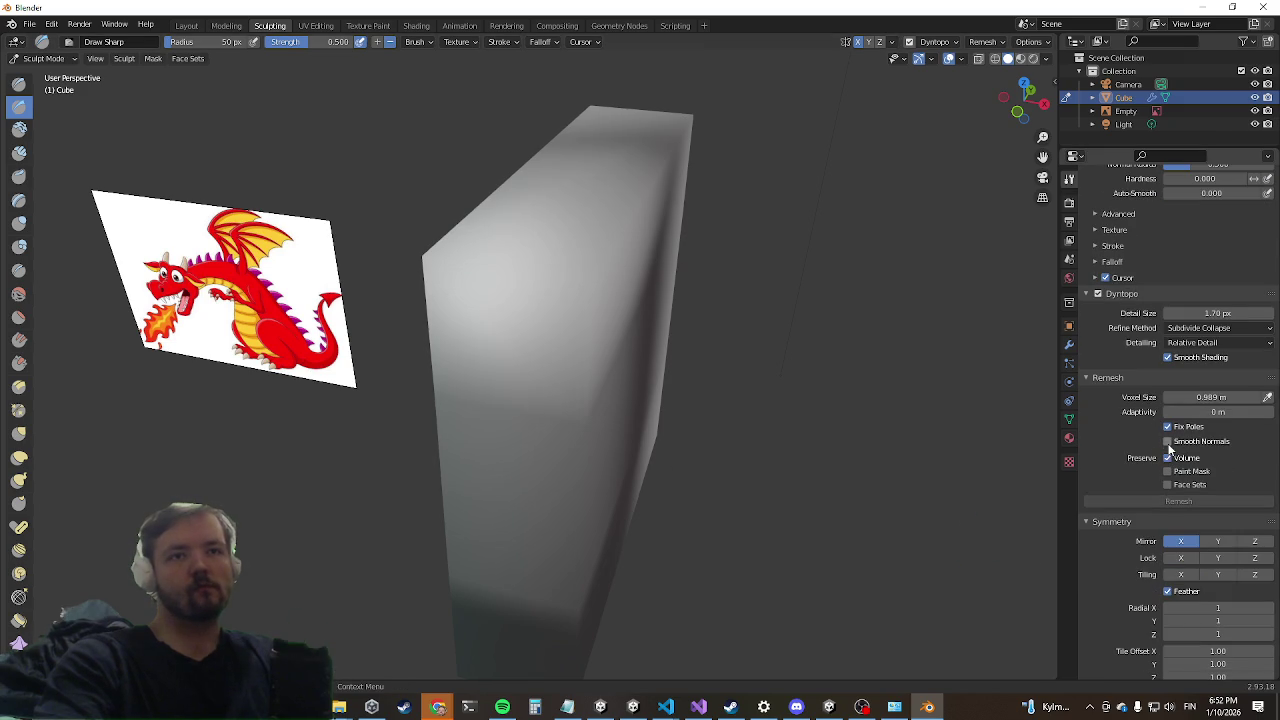
drag(1210, 411, 1230, 411)
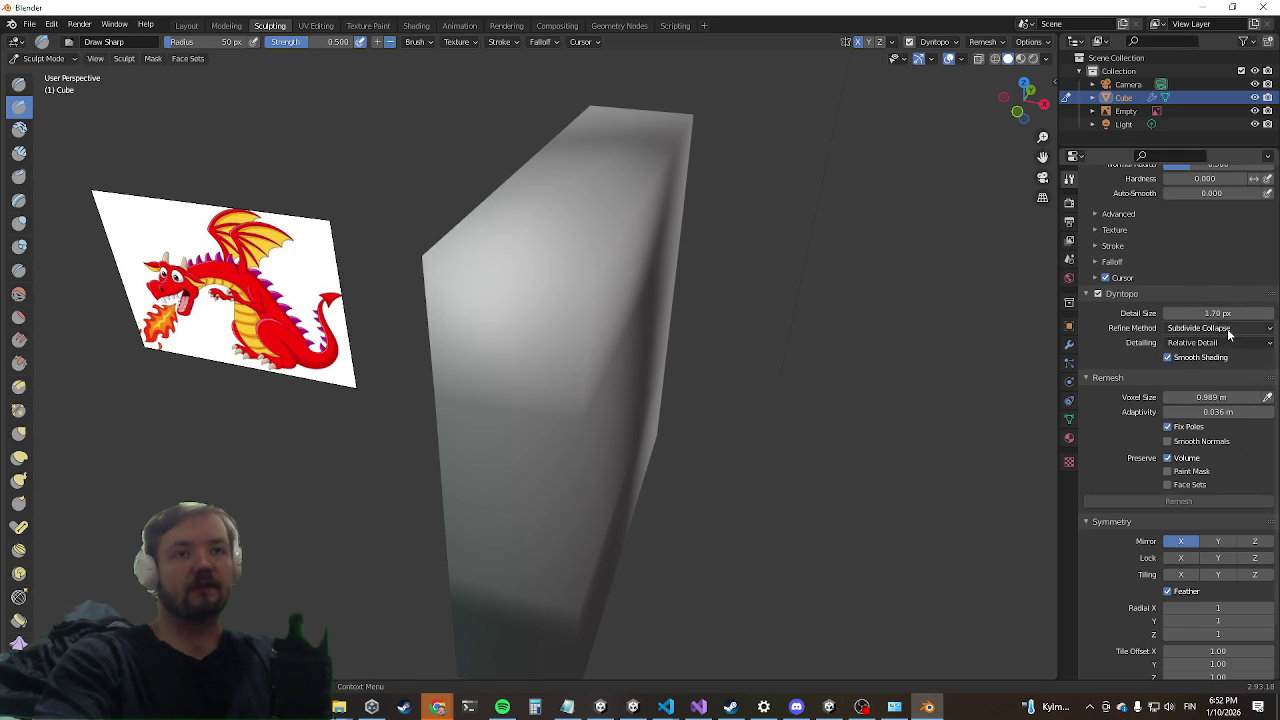
drag(1216, 313, 1210, 313)
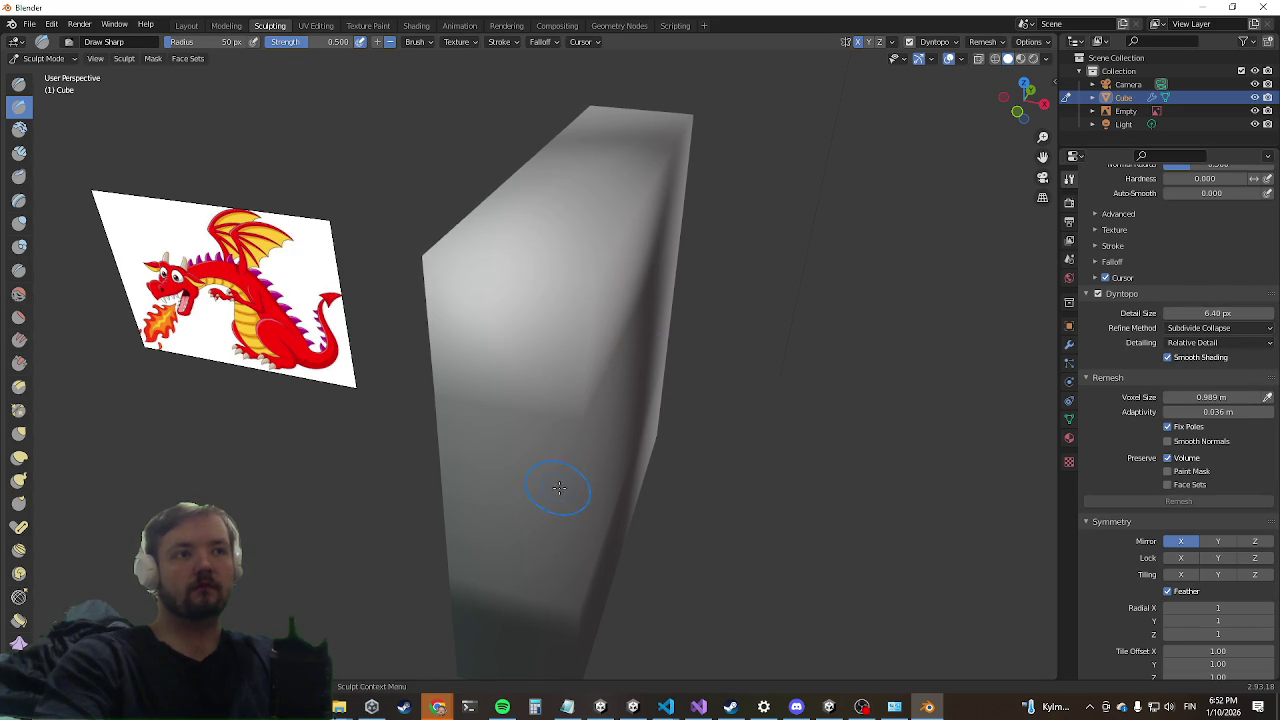
mouse_move(675, 443)
middle_down()
mouse_move(580, 349)
mouse_move(466, 409)
middle_up()
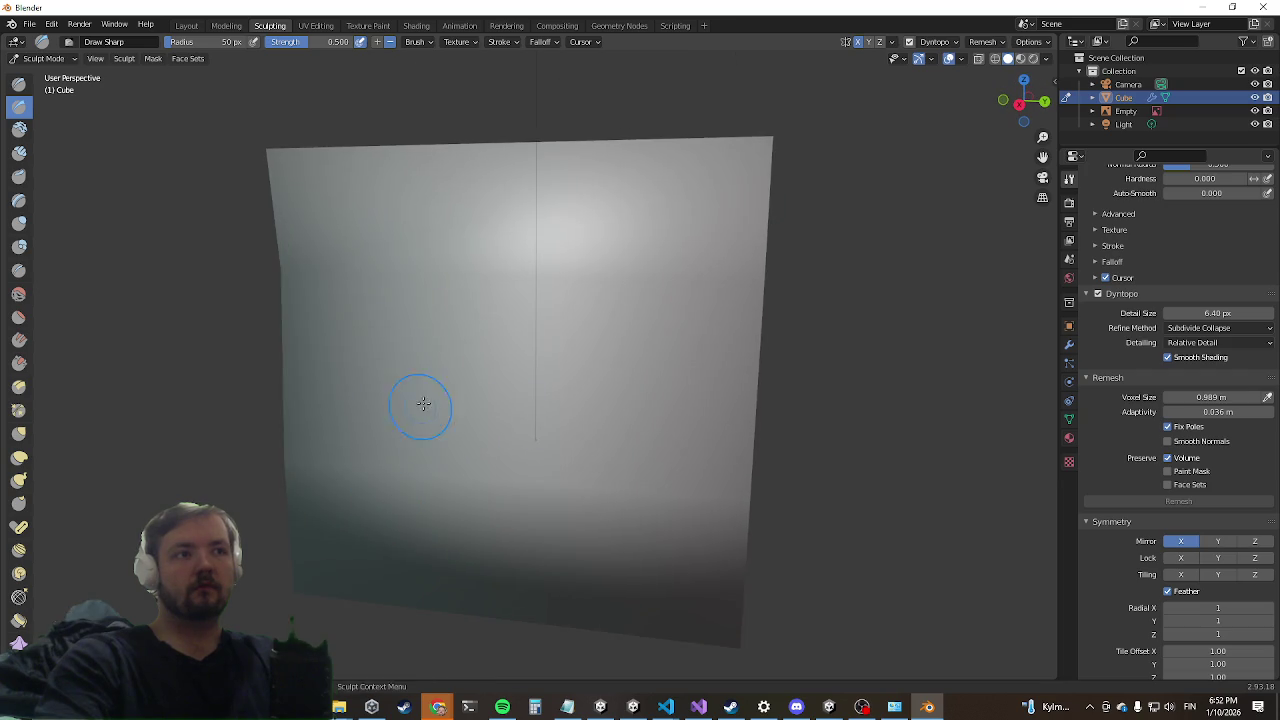
middle_drag(371, 449, 643, 449)
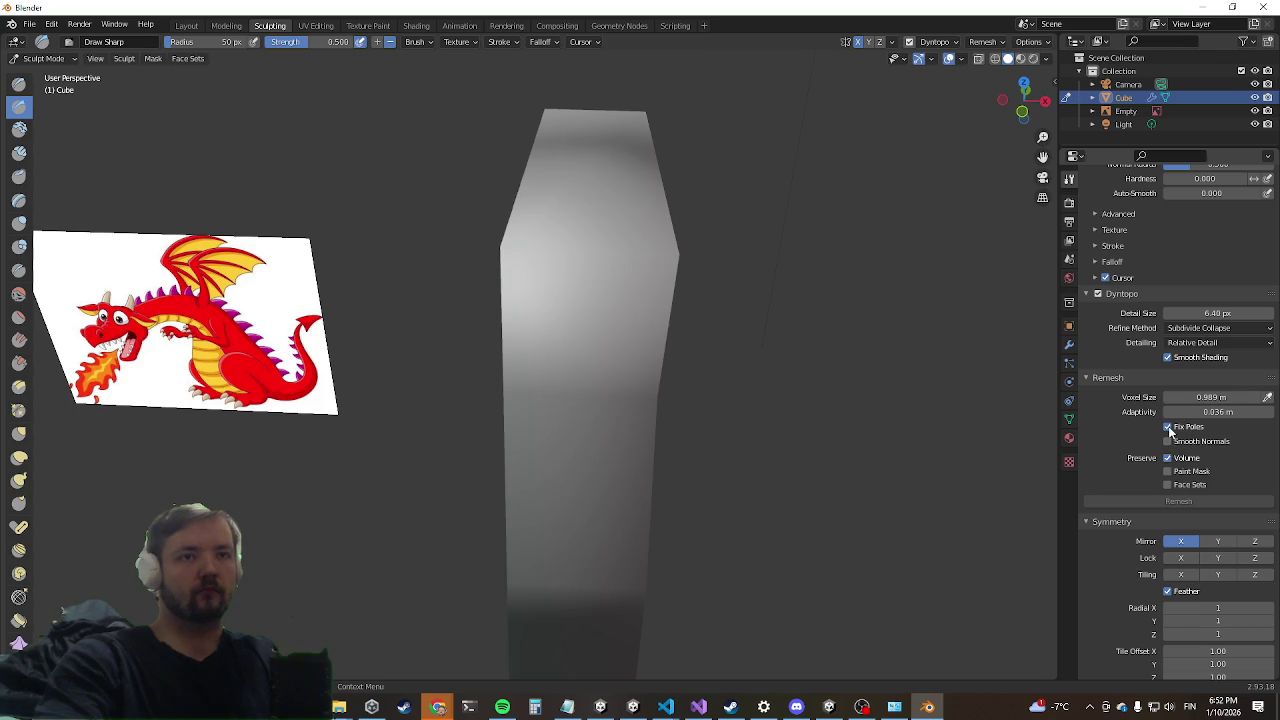
middle_drag(1020, 480, 547, 419)
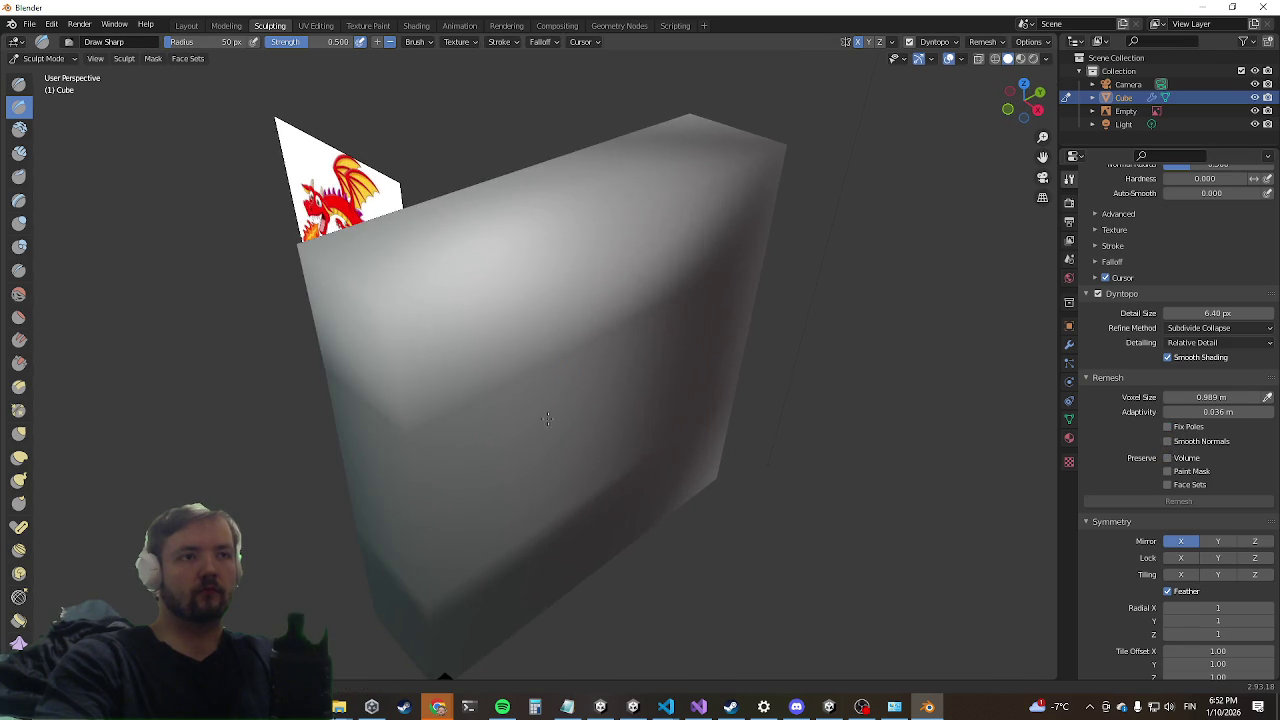
click(186, 25)
mouse_move(385, 263)
middle_down()
mouse_move(400, 294)
mouse_move(343, 309)
mouse_move(163, 306)
mouse_move(602, 331)
mouse_move(697, 322)
mouse_move(620, 337)
mouse_move(569, 325)
middle_up()
Step: Extrude two lower faces of the cube outward and shift the small side face along Y
key(Tab)
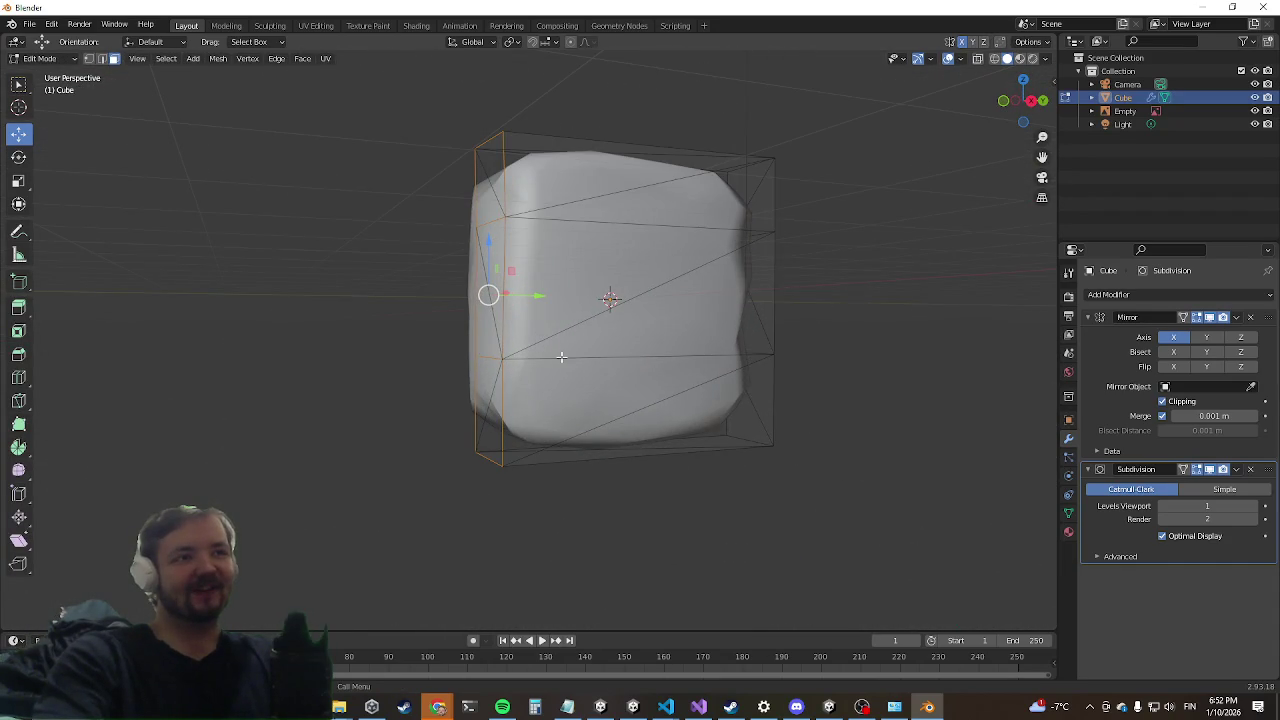
click(603, 397)
shift+click(680, 425)
mouse_move(680, 425)
middle_down()
mouse_move(640, 400)
mouse_move(690, 395)
mouse_move(608, 360)
mouse_move(570, 320)
mouse_move(550, 140)
mouse_move(520, 472)
middle_up()
key(e)
click(690, 396)
click(520, 472)
key(g)
key(y)
click(576, 461)
Step: Return to Object Mode and the Sculpting workspace with the Draw brush
key(Tab)
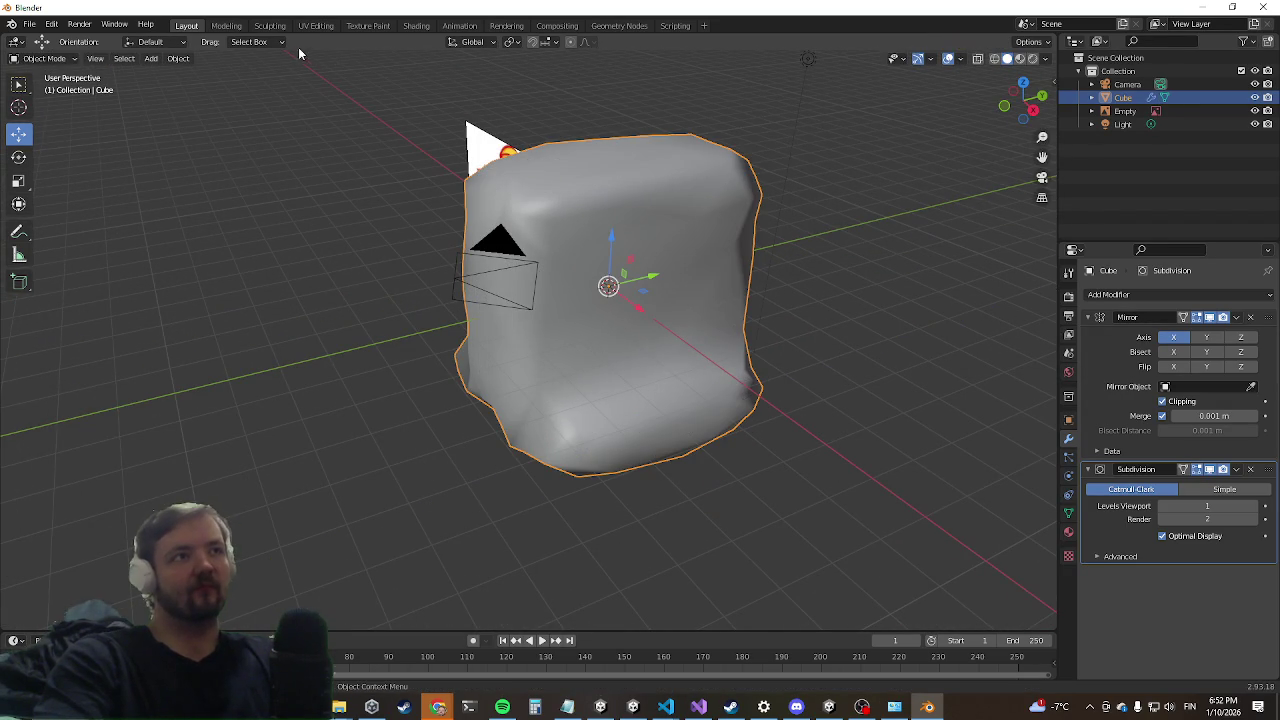
click(269, 25)
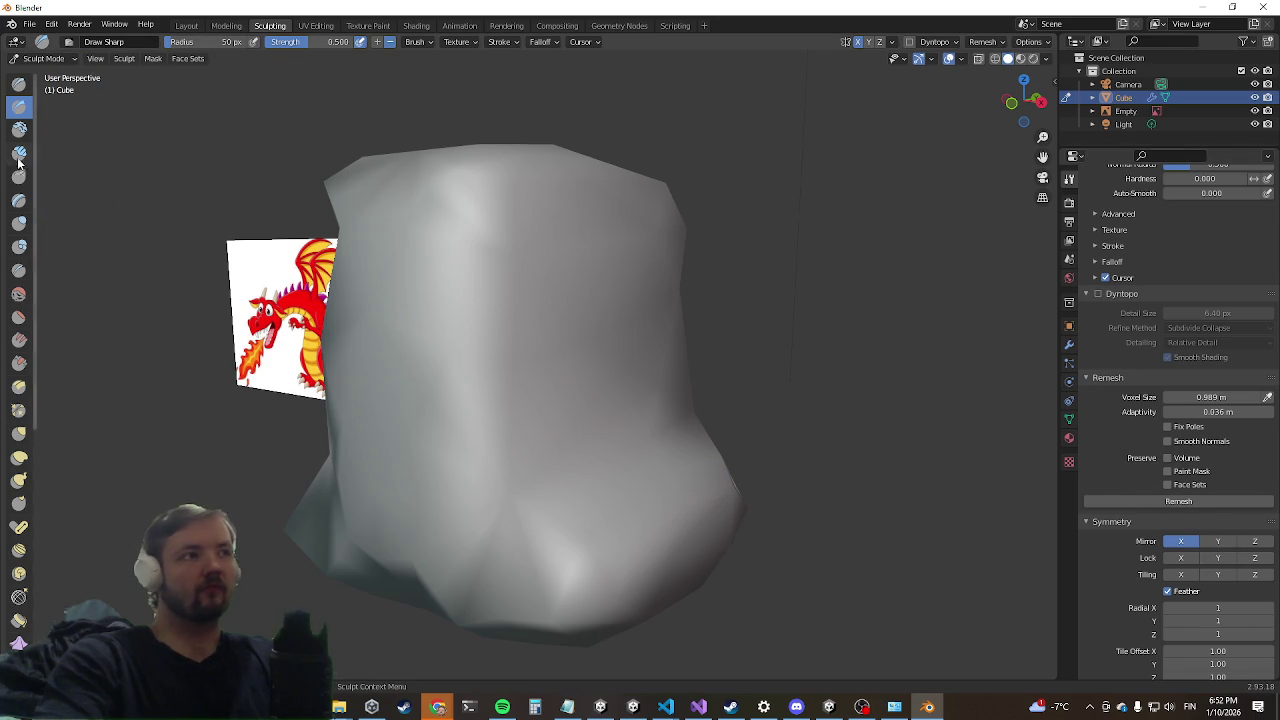
click(18, 86)
Step: Choose the Snake Hook brush and enable Dyntopo, accepting the warning
click(18, 293)
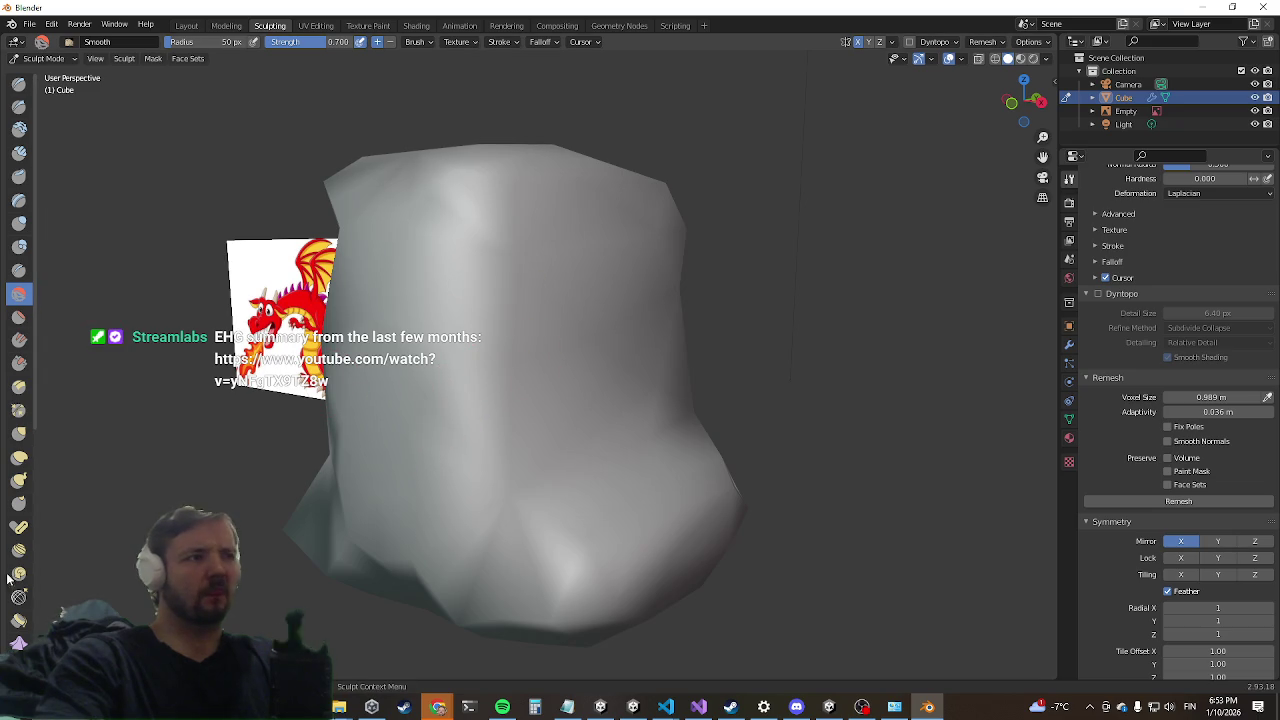
click(18, 480)
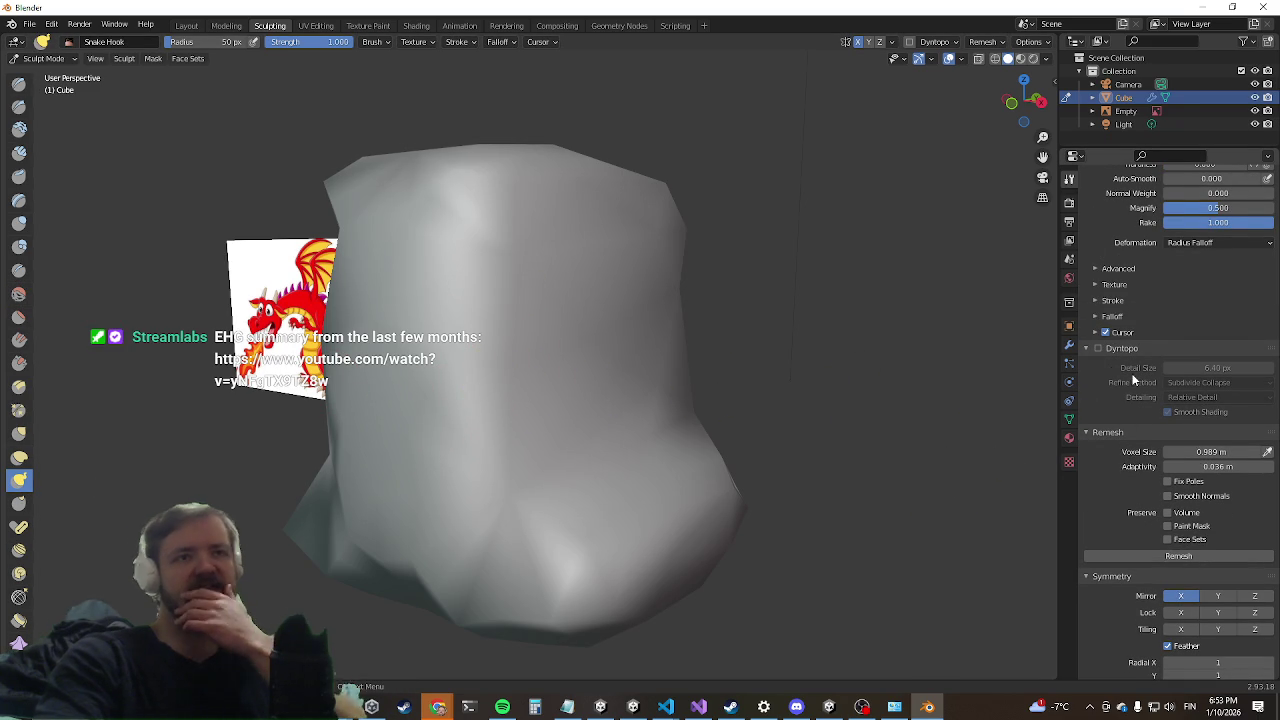
click(1096, 350)
click(1098, 353)
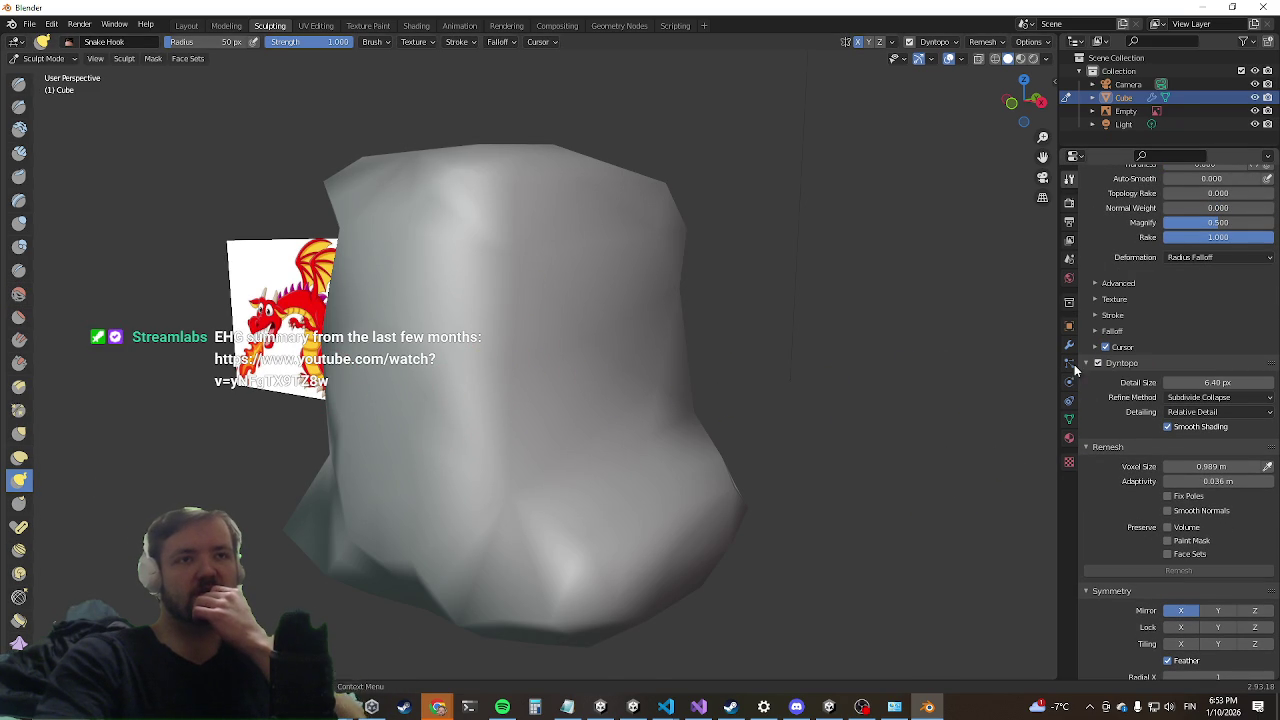
Step: Pull several snake-hook spikes out of the cube in different directions
drag(550, 338, 705, 355)
scroll(700, 360, down, 3)
mouse_move(694, 369)
middle_down()
mouse_move(617, 380)
mouse_move(557, 337)
middle_up()
drag(557, 337, 695, 380)
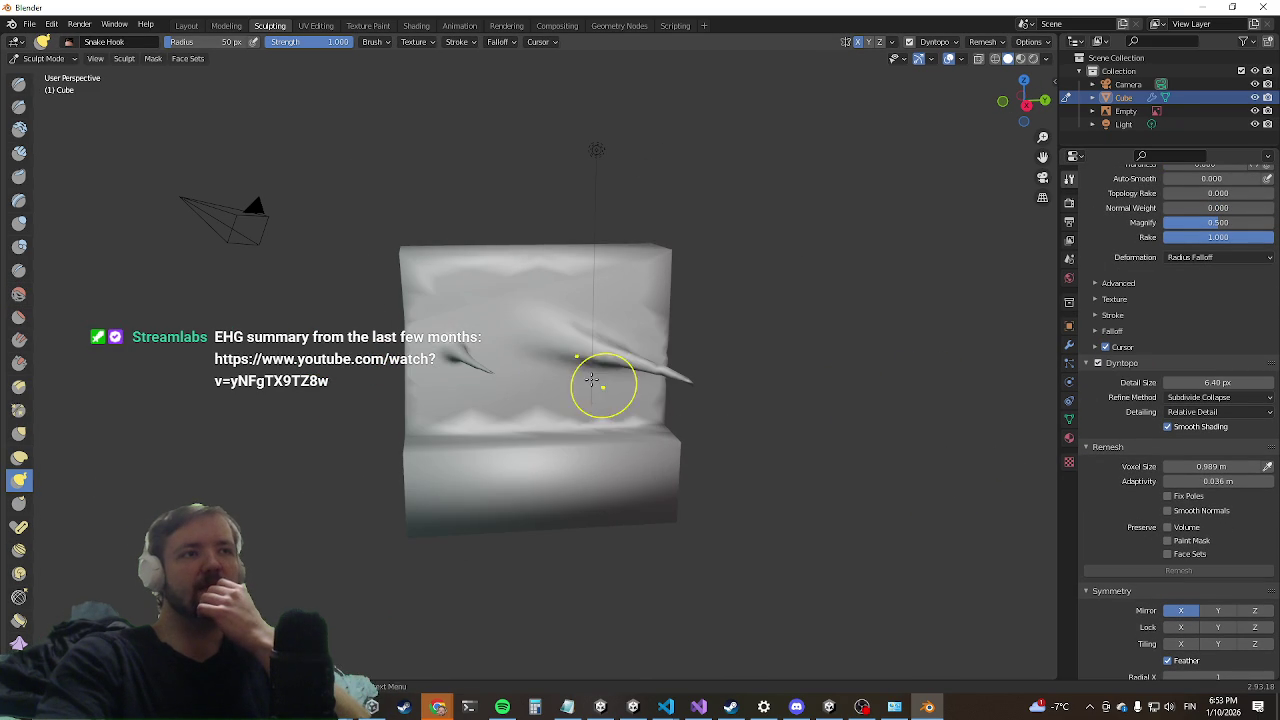
drag(530, 350, 549, 455)
drag(446, 499, 262, 565)
middle_drag(462, 442, 538, 458)
drag(494, 404, 386, 409)
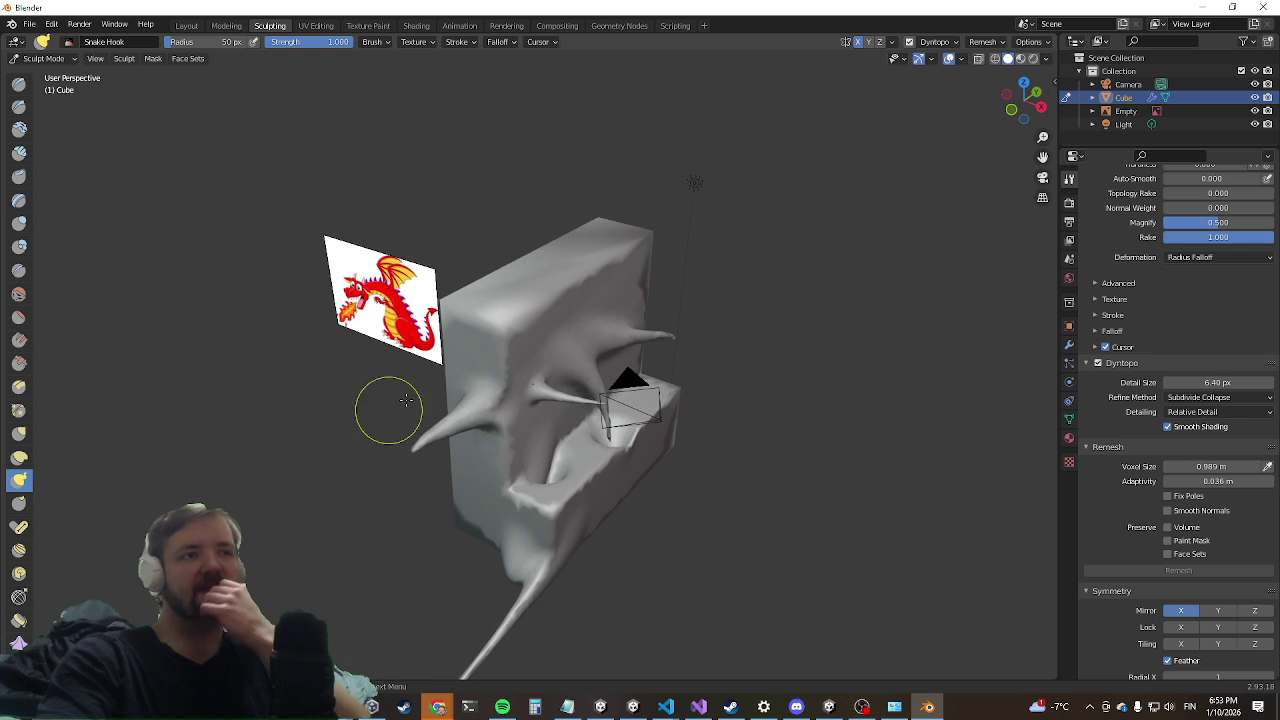
drag(500, 356, 430, 348)
drag(580, 337, 565, 240)
mouse_move(451, 164)
middle_down()
mouse_move(509, 394)
mouse_move(580, 414)
mouse_move(415, 365)
middle_up()
Step: Undo the last three spikes, keeping two on the upper front
key(ctrl+z)
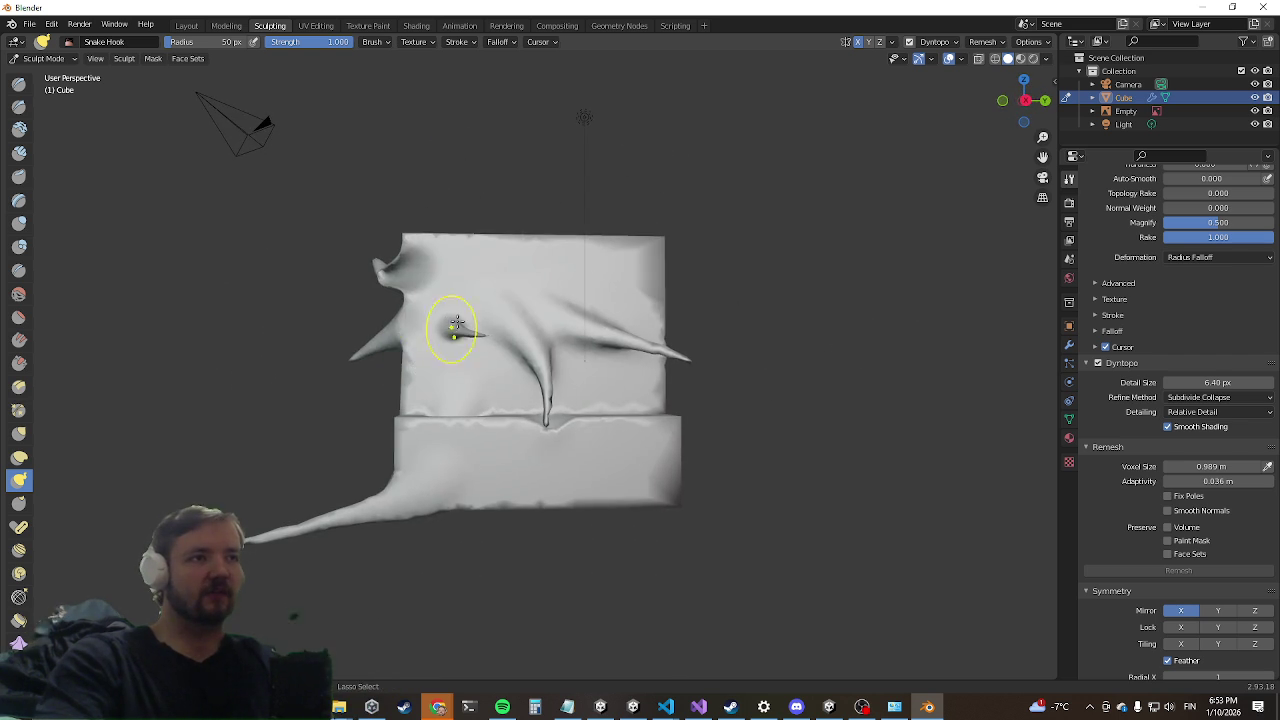
key(ctrl+z)
key(ctrl+z)
key(ctrl+z)
key(ctrl+z)
key(ctrl+z)
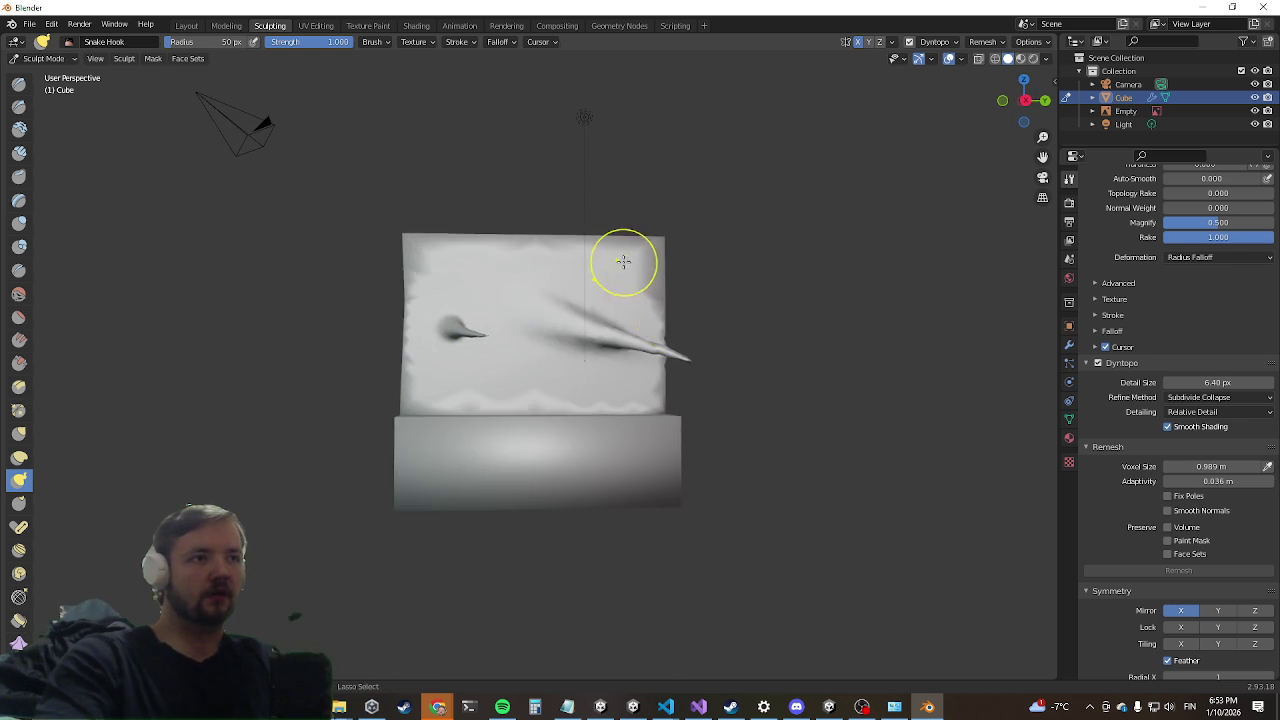
key(ctrl+z)
key(ctrl+z)
middle_drag(436, 337, 563, 409)
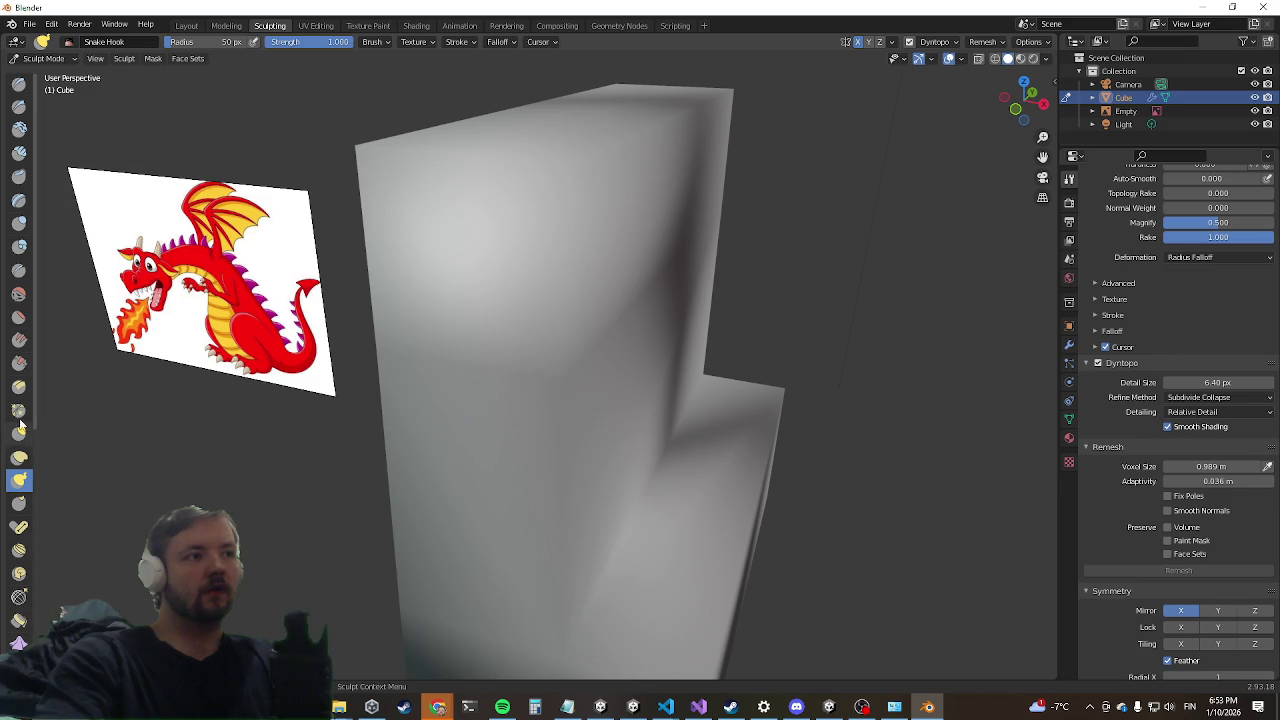
click(19, 106)
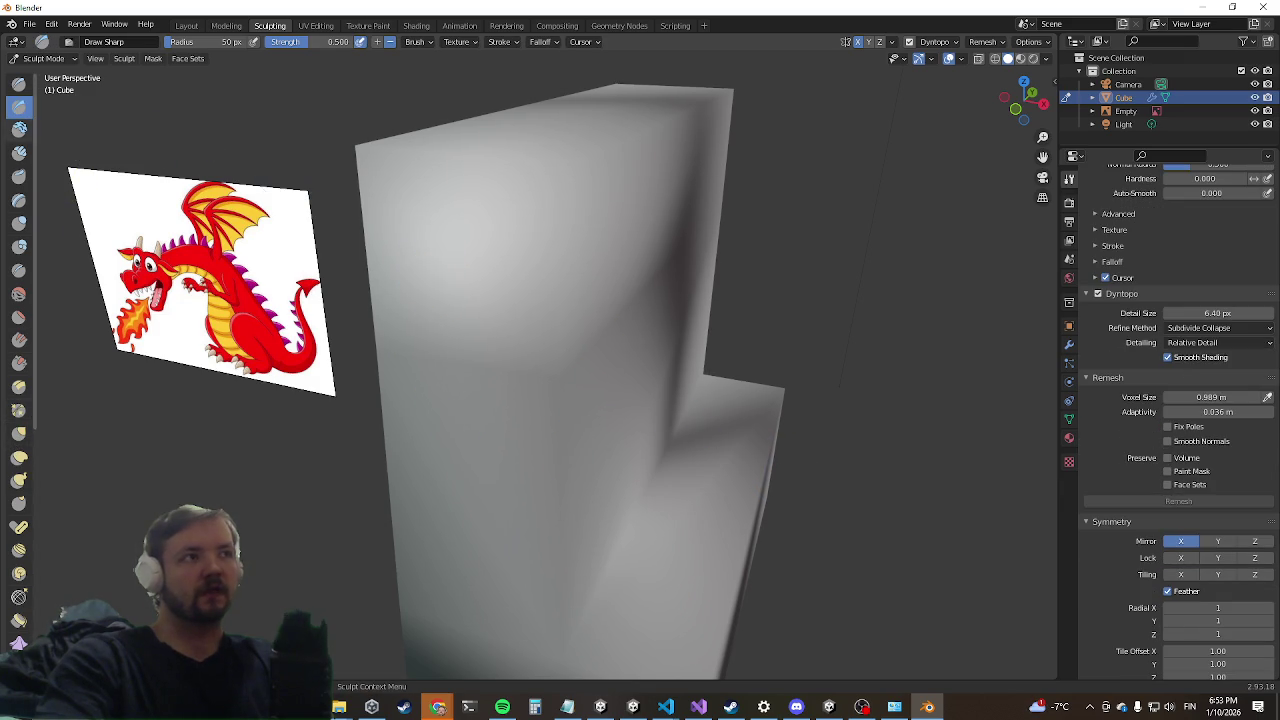
Step: Sculpt clay ridges onto the cube's side with the Clay brush
click(19, 129)
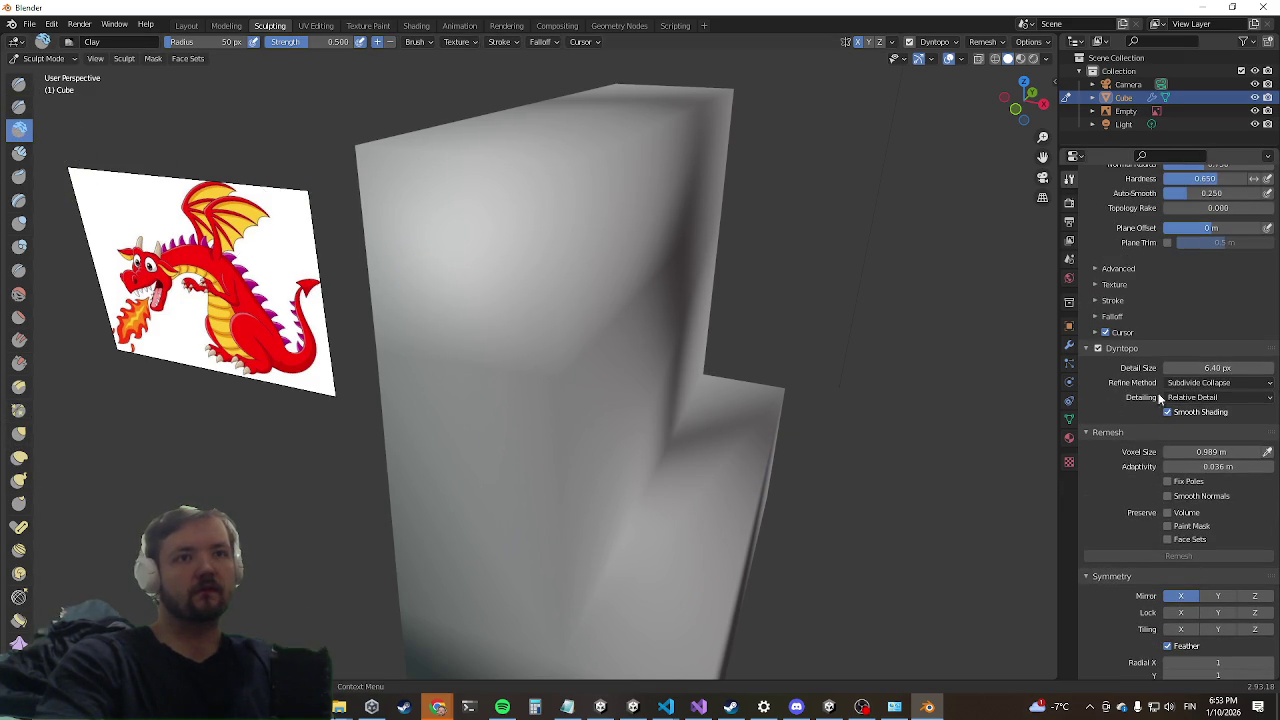
mouse_move(640, 160)
mouse_down()
mouse_move(600, 420)
mouse_move(660, 400)
mouse_up()
drag(570, 380, 470, 530)
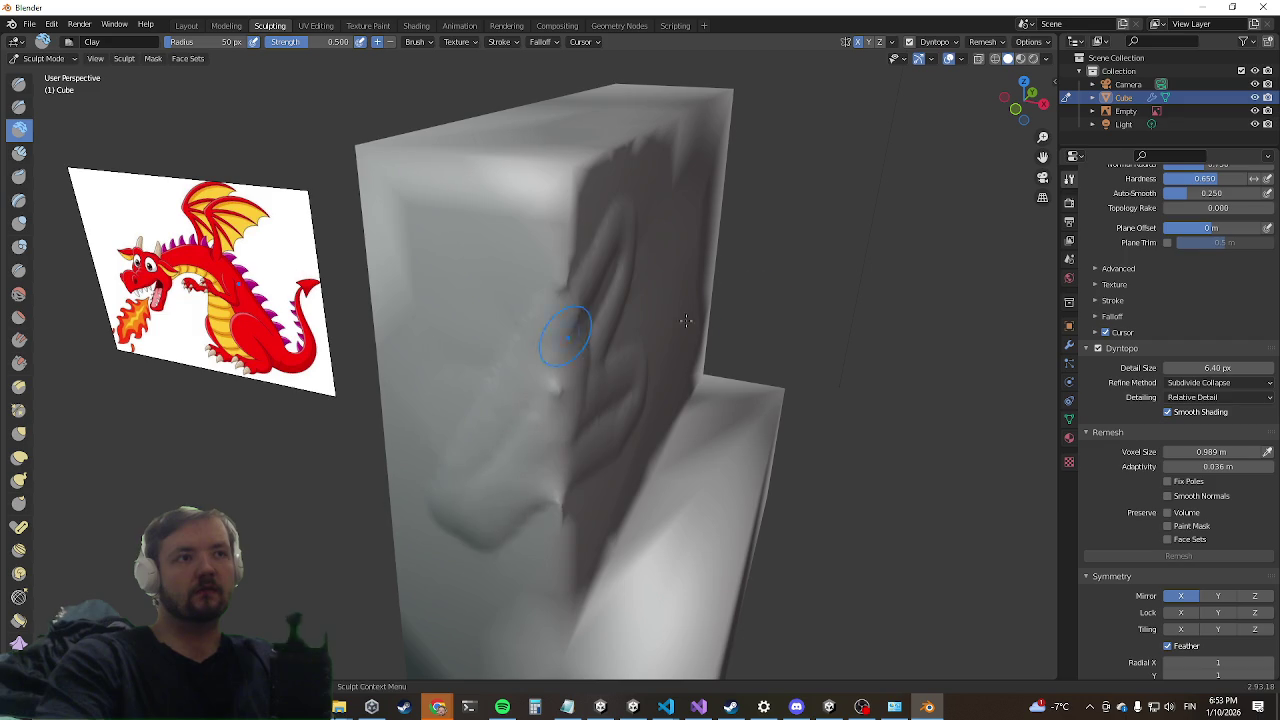
middle_drag(548, 401, 300, 300)
scroll(300, 300, down, 4)
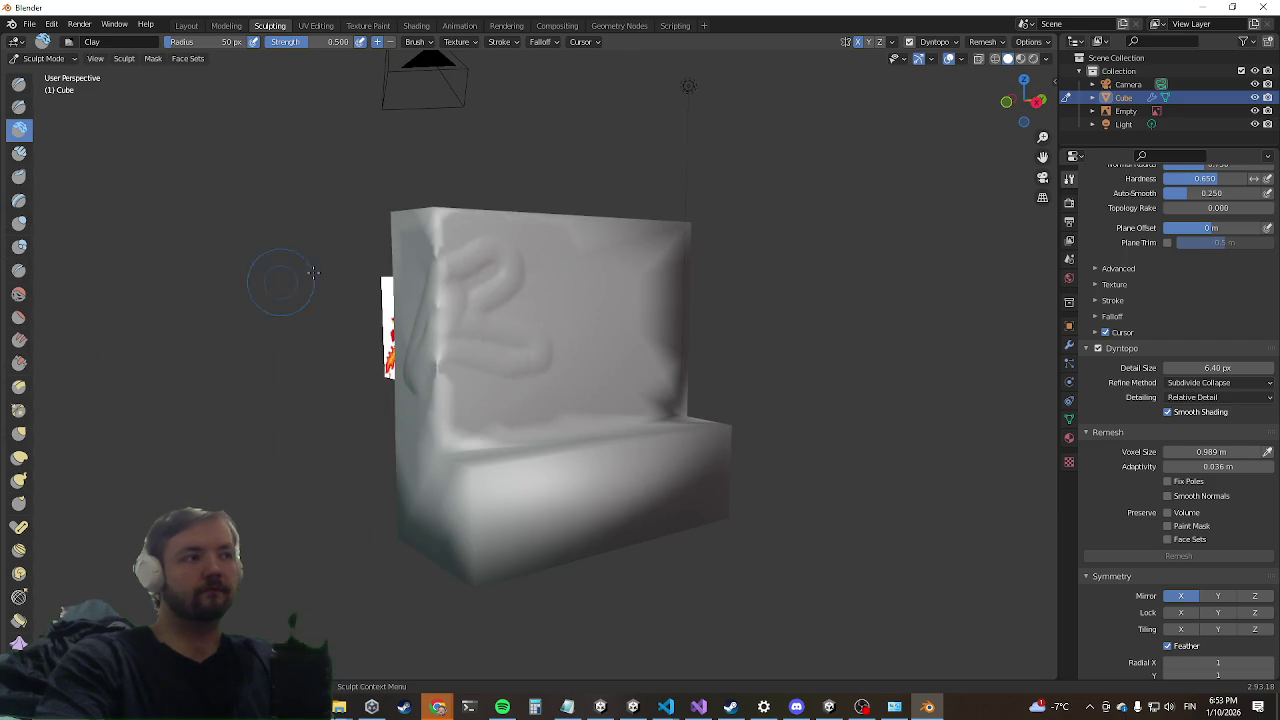
Step: Inflate a raised rim along the lower front edge, then return to Layout
click(19, 222)
mouse_move(390, 428)
mouse_down()
mouse_move(463, 473)
mouse_move(420, 520)
mouse_move(690, 450)
mouse_move(635, 492)
mouse_move(718, 466)
mouse_up()
middle_drag(505, 372, 307, 64)
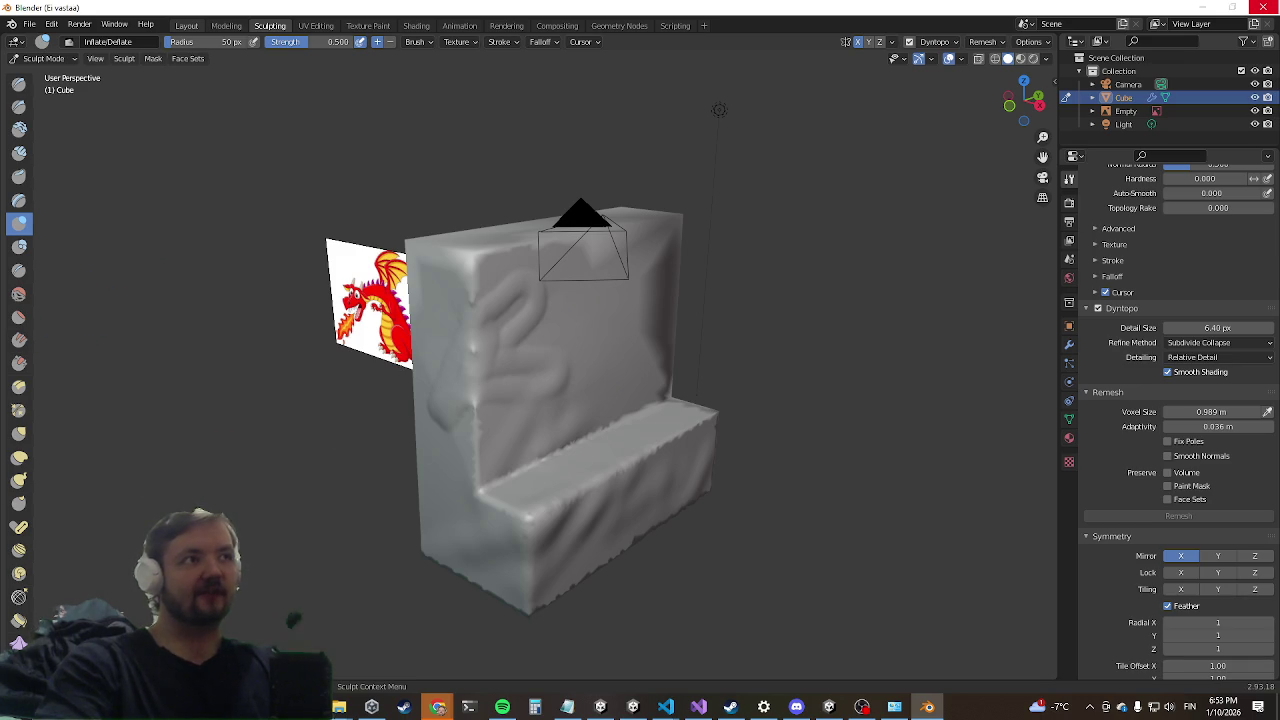
click(186, 25)
mouse_move(305, 208)
middle_down()
mouse_move(660, 369)
mouse_move(946, 194)
mouse_move(917, 123)
mouse_move(483, 343)
middle_up()
right_click(1131, 113)
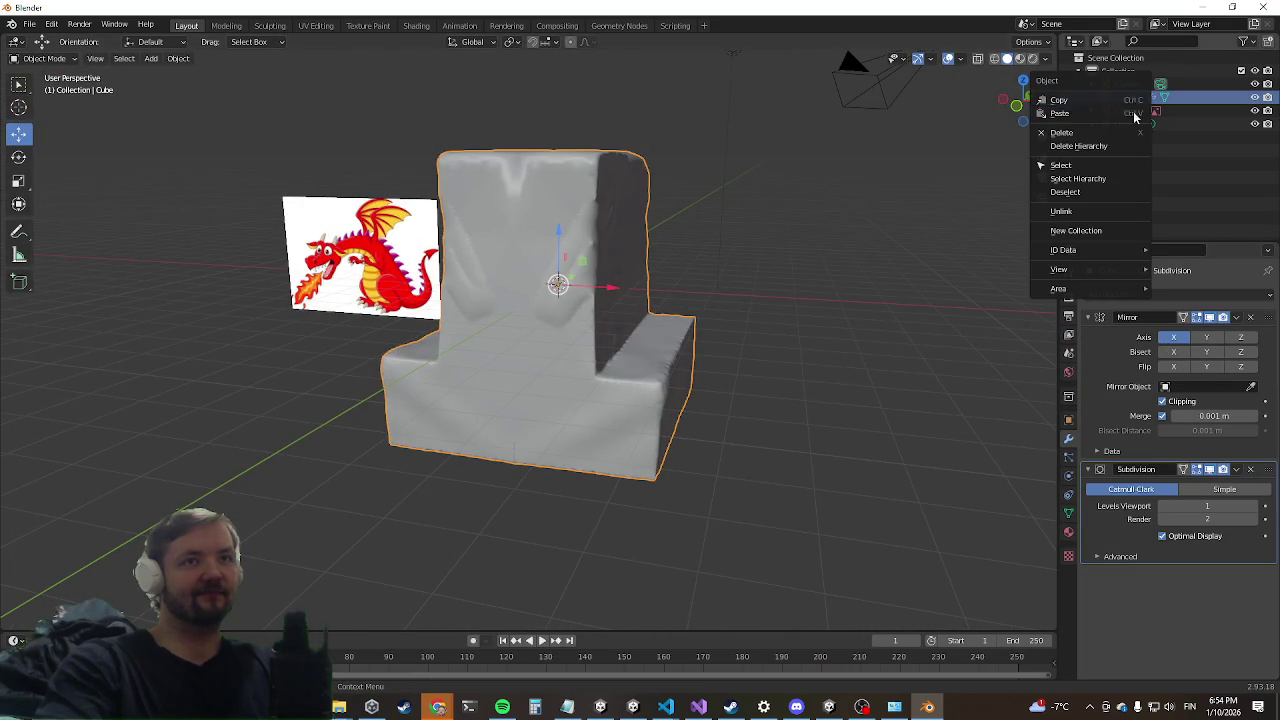
Step: Delete the sculpted cube and add a UV sphere in its place
click(1122, 134)
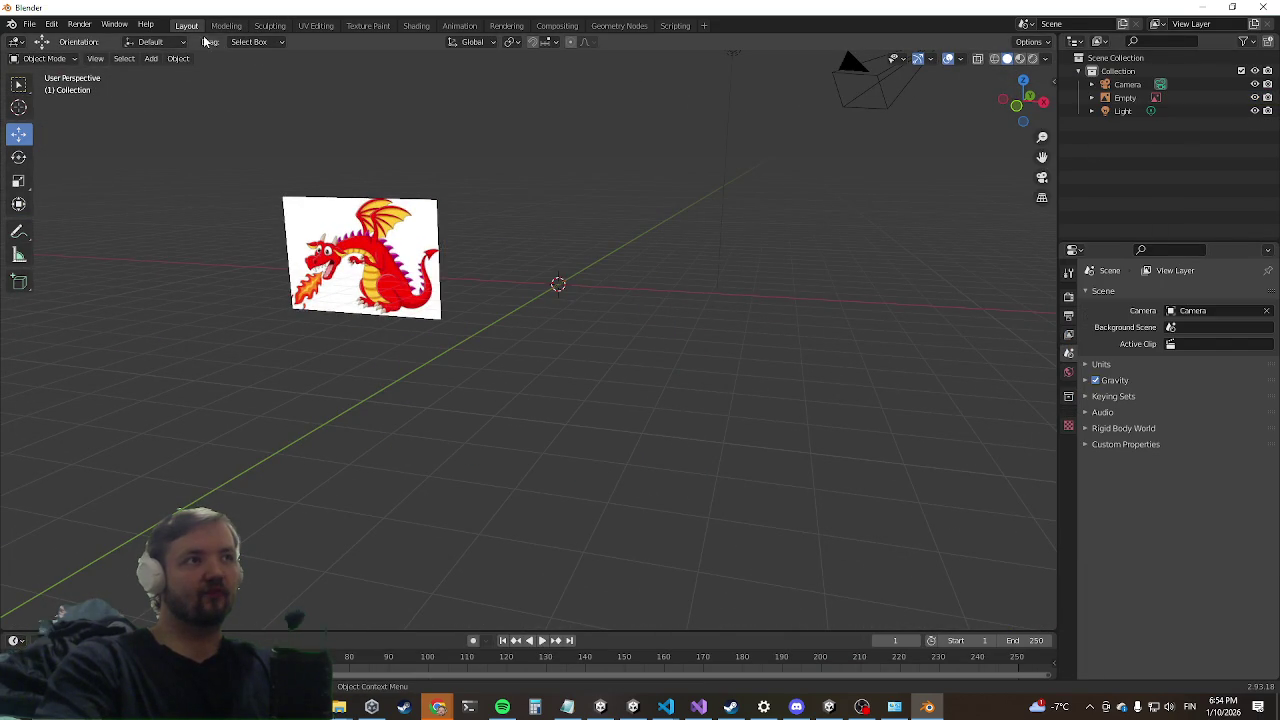
click(148, 59)
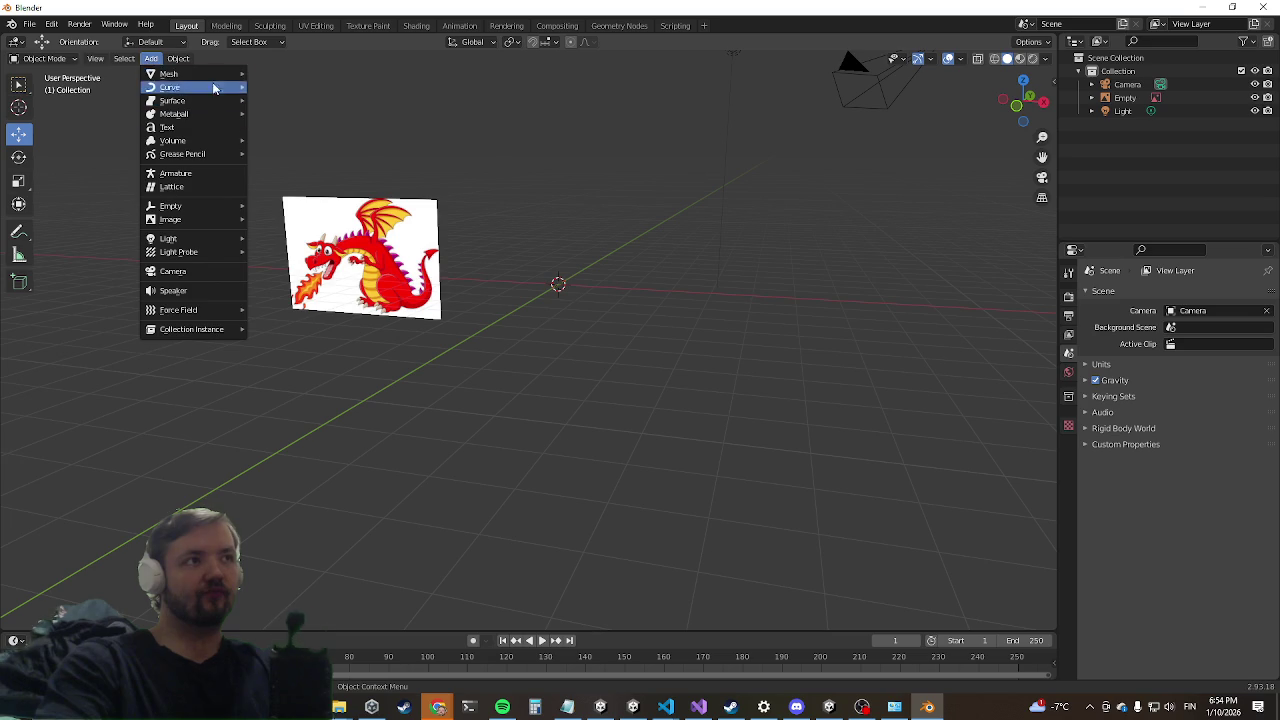
mouse_move(190, 73)
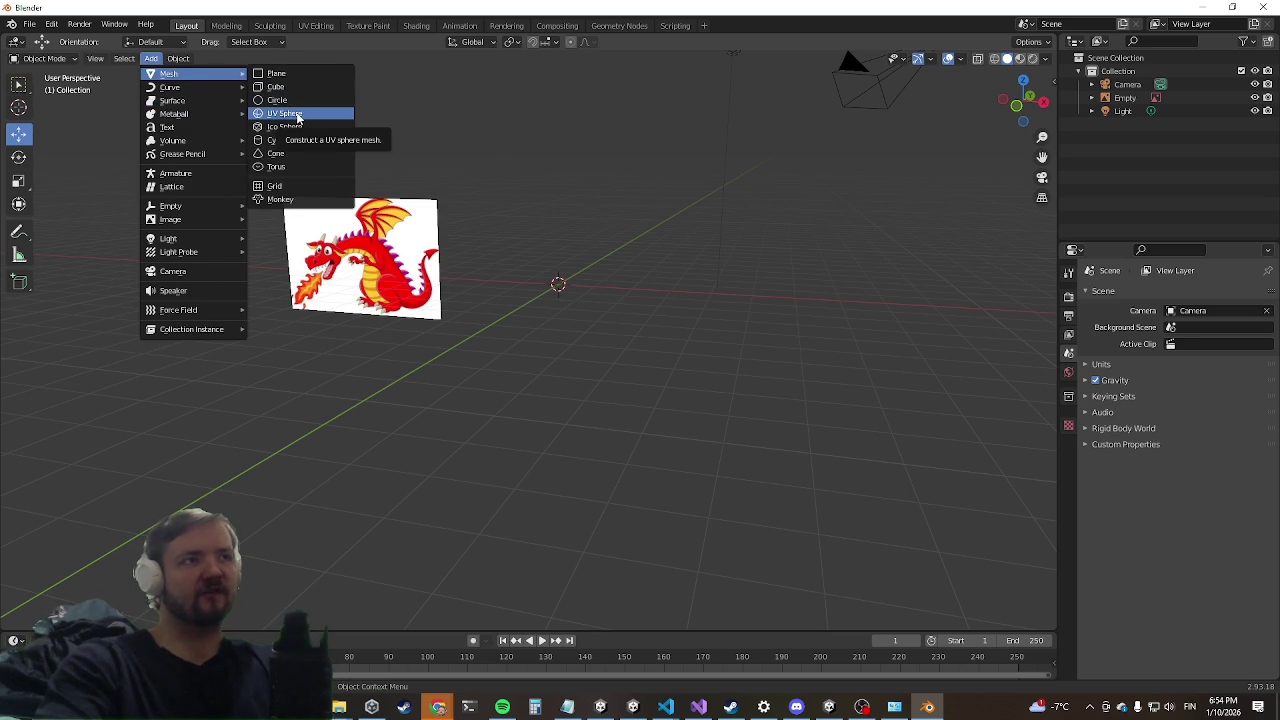
click(297, 117)
mouse_move(297, 117)
middle_down()
mouse_move(574, 309)
mouse_move(467, 374)
mouse_move(612, 268)
mouse_move(620, 315)
middle_up()
scroll(608, 333, up, 3)
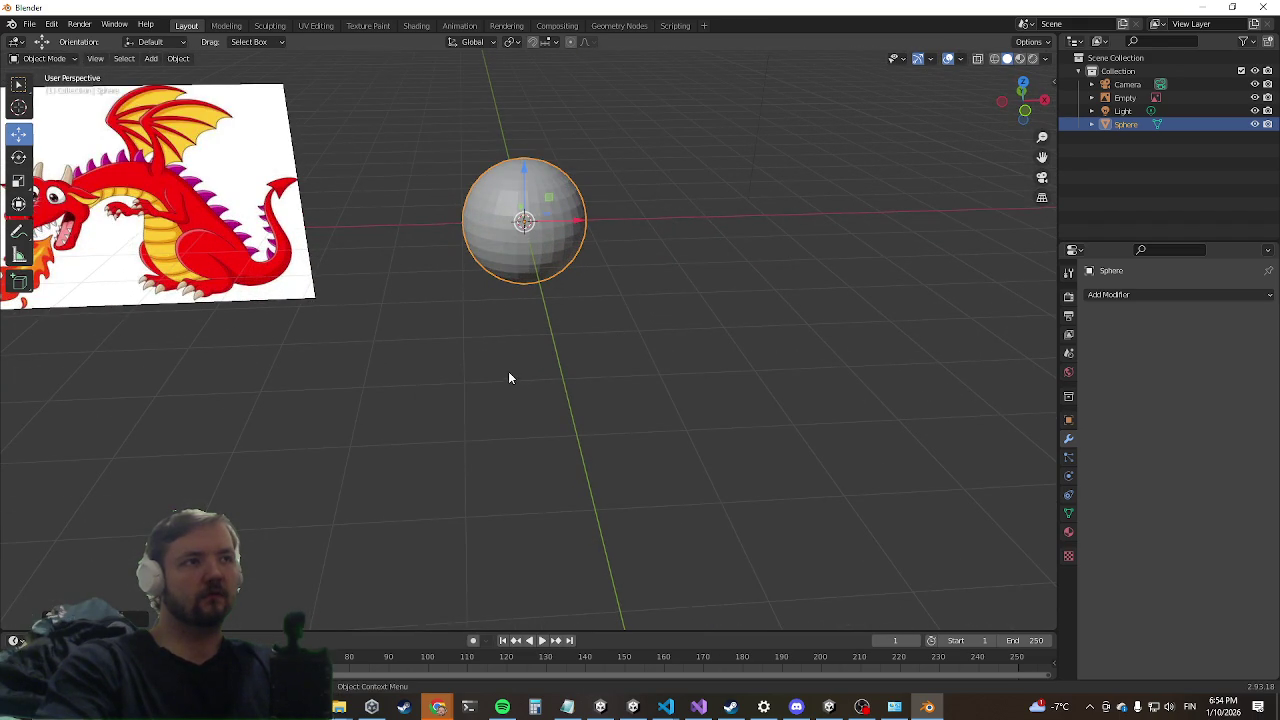
mouse_move(540, 316)
middle_down()
mouse_move(560, 271)
mouse_move(540, 280)
mouse_move(578, 270)
middle_up()
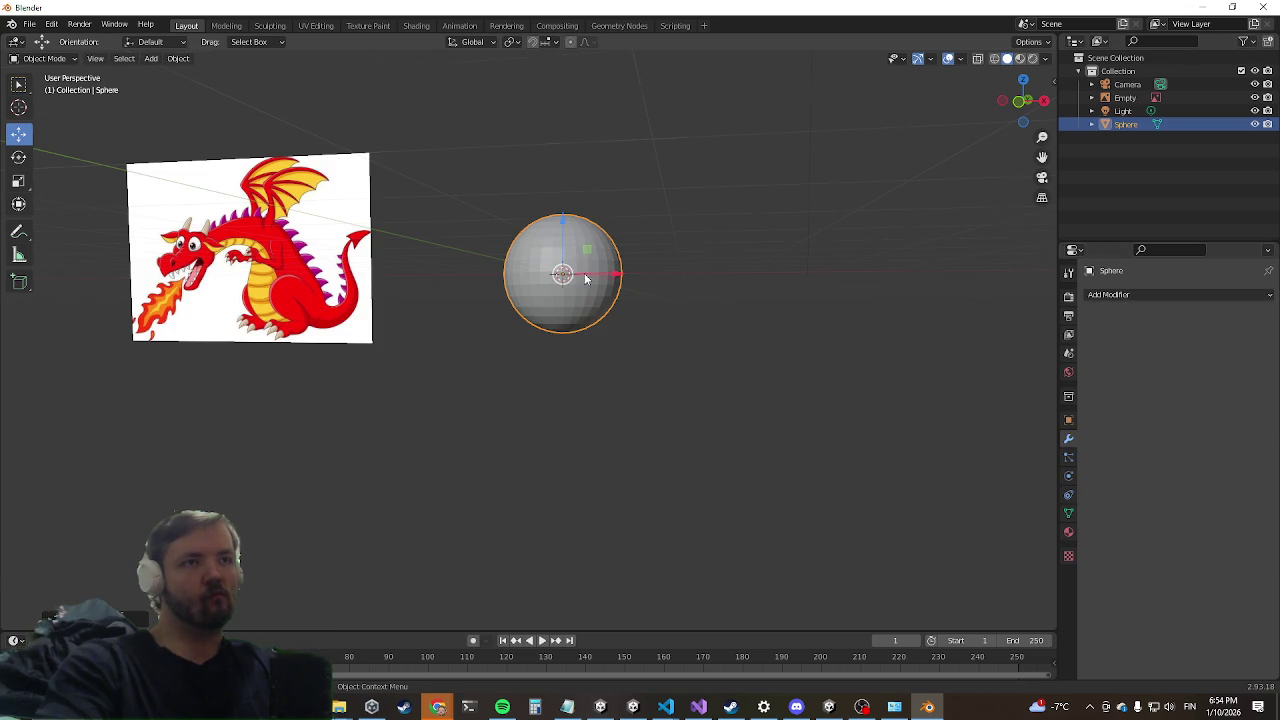
Step: In Edit Mode front view, box-select the sphere's right half and delete its faces
key(Tab)
middle_drag(586, 279, 575, 300)
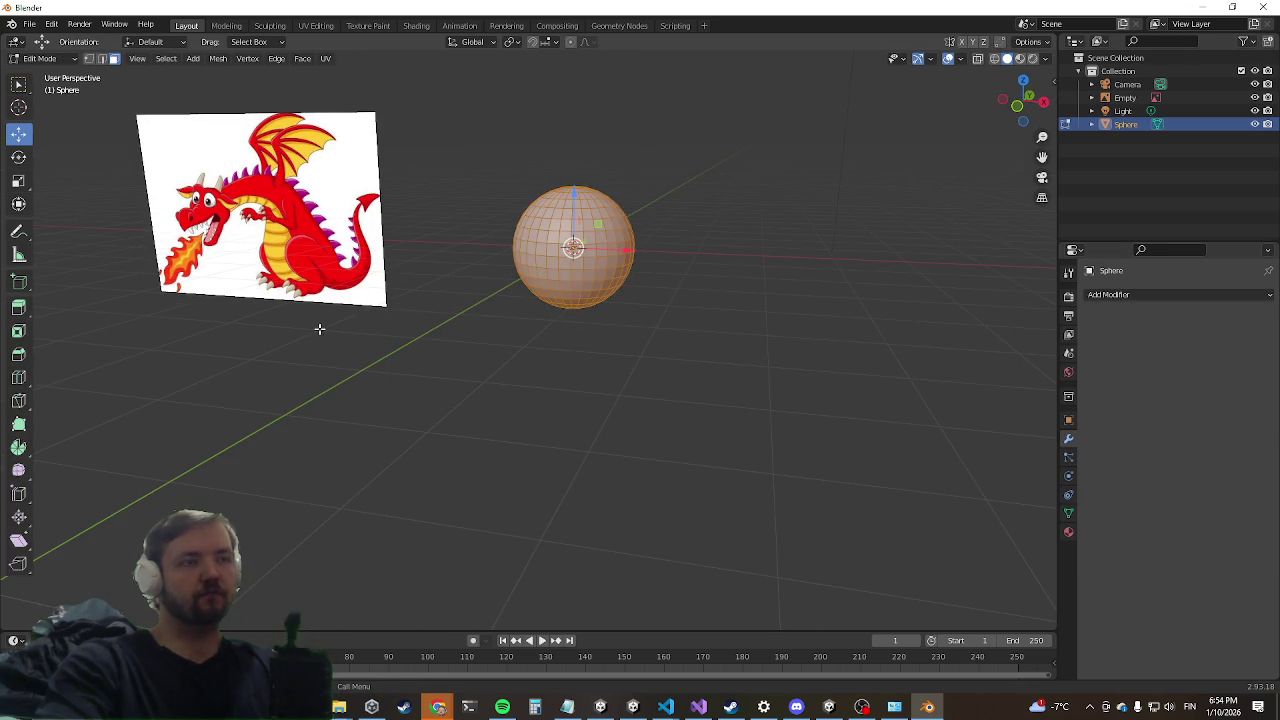
middle_drag(319, 328, 357, 304)
key(KP_1)
drag(443, 134, 540, 378)
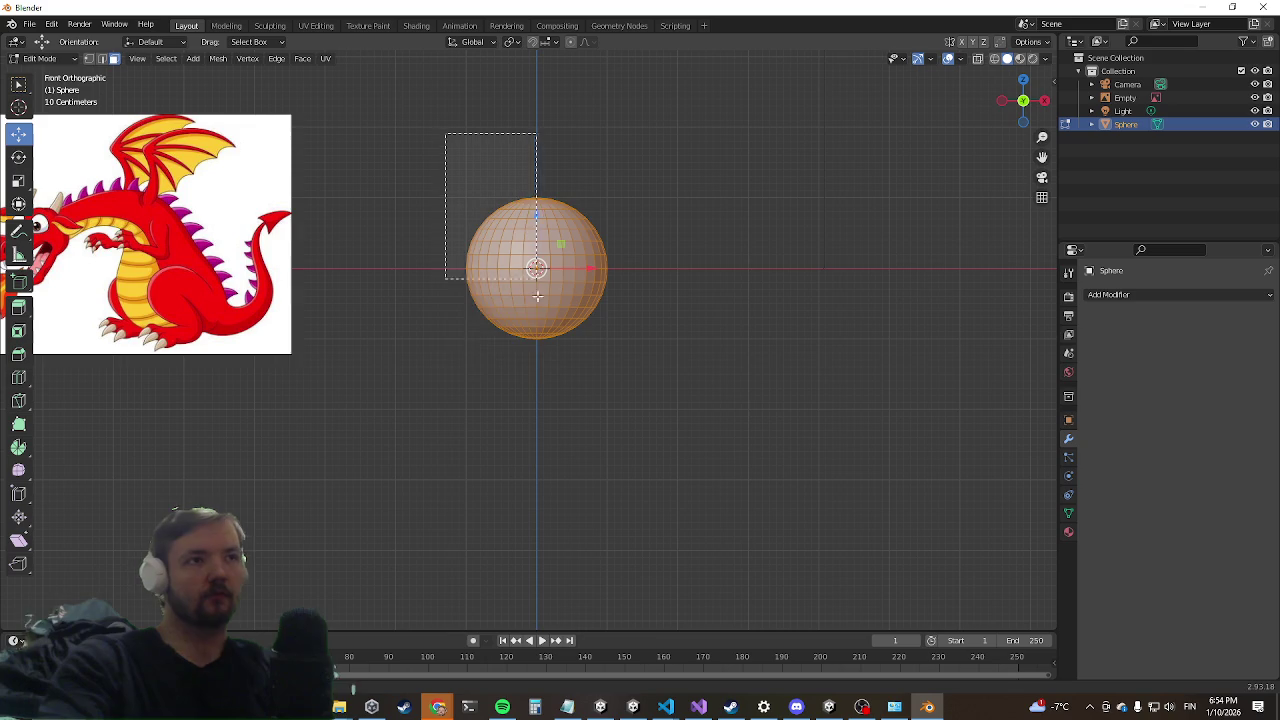
click(637, 221)
drag(543, 158, 644, 434)
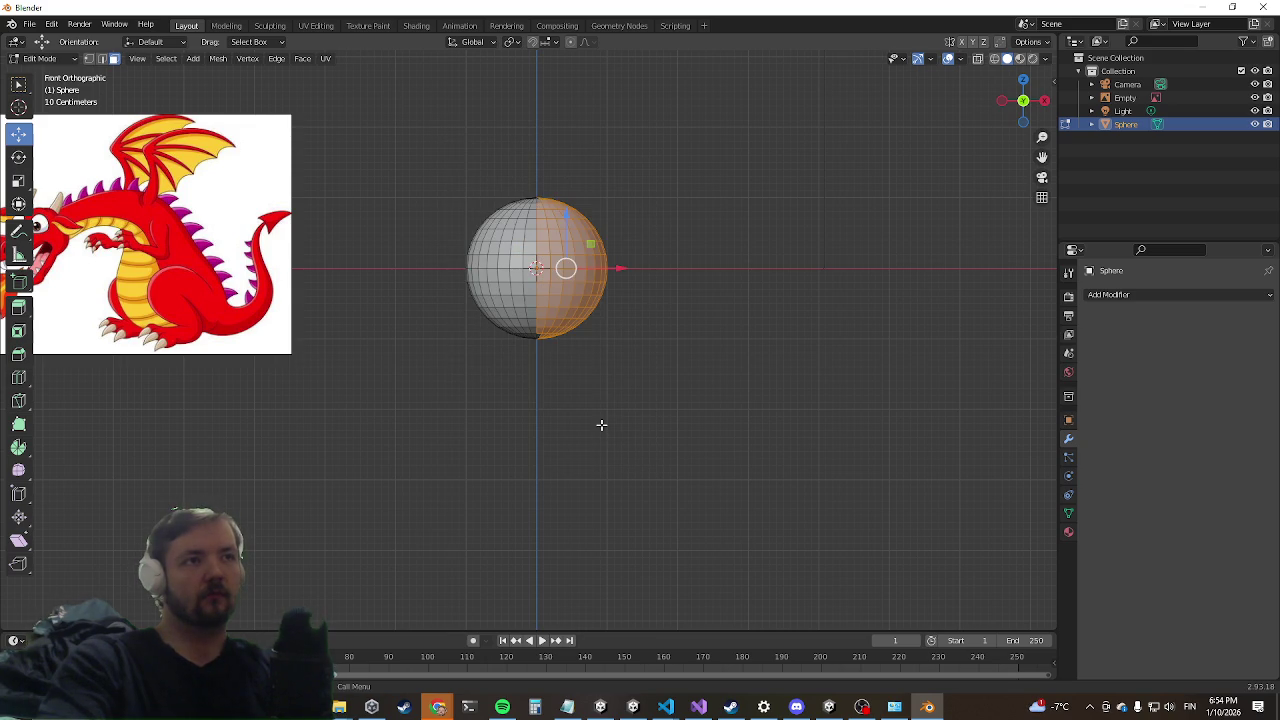
key(x)
click(551, 427)
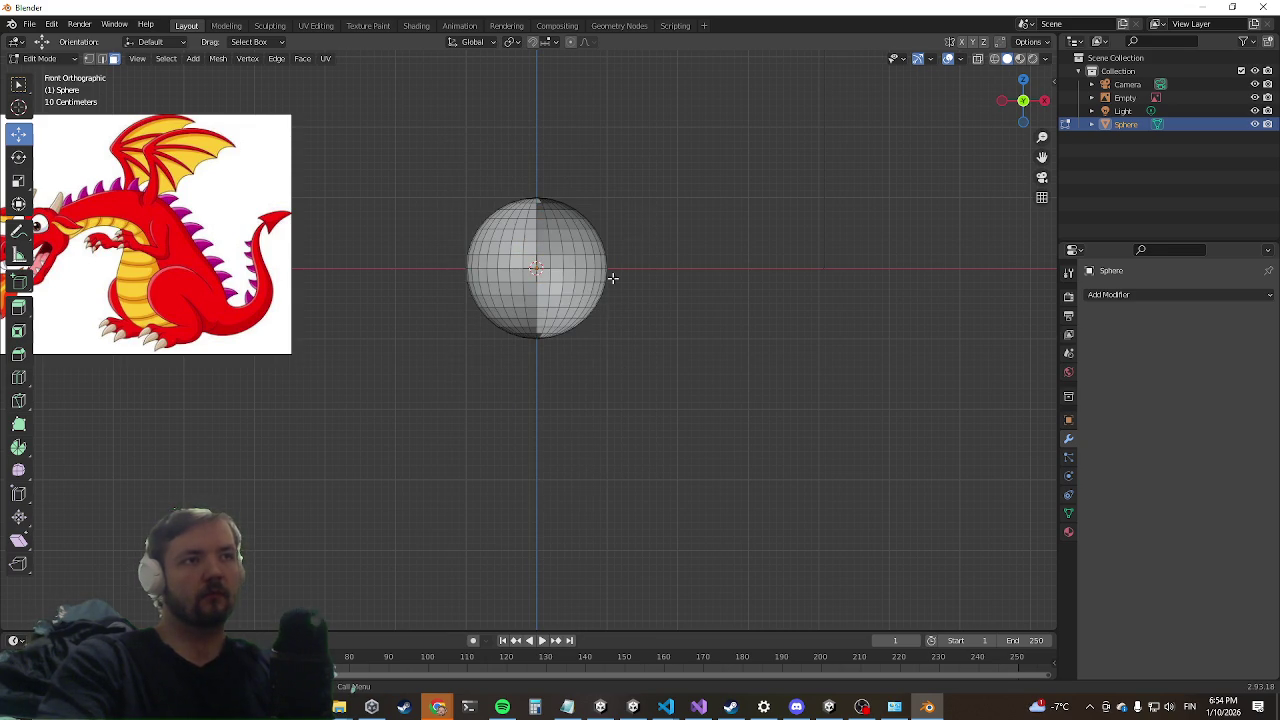
Step: Delete the remaining right-half faces again, then select the whole half-sphere
middle_drag(631, 231, 578, 218)
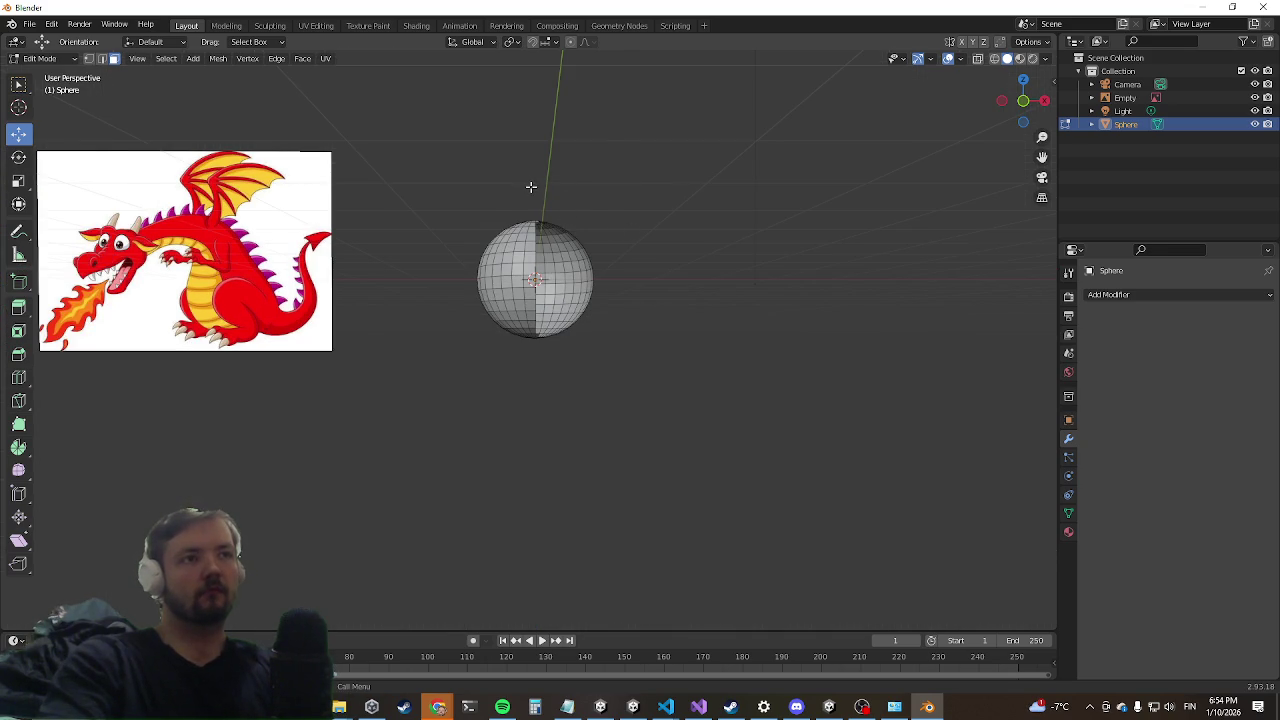
key(KP_1)
drag(537, 168, 660, 488)
key(x)
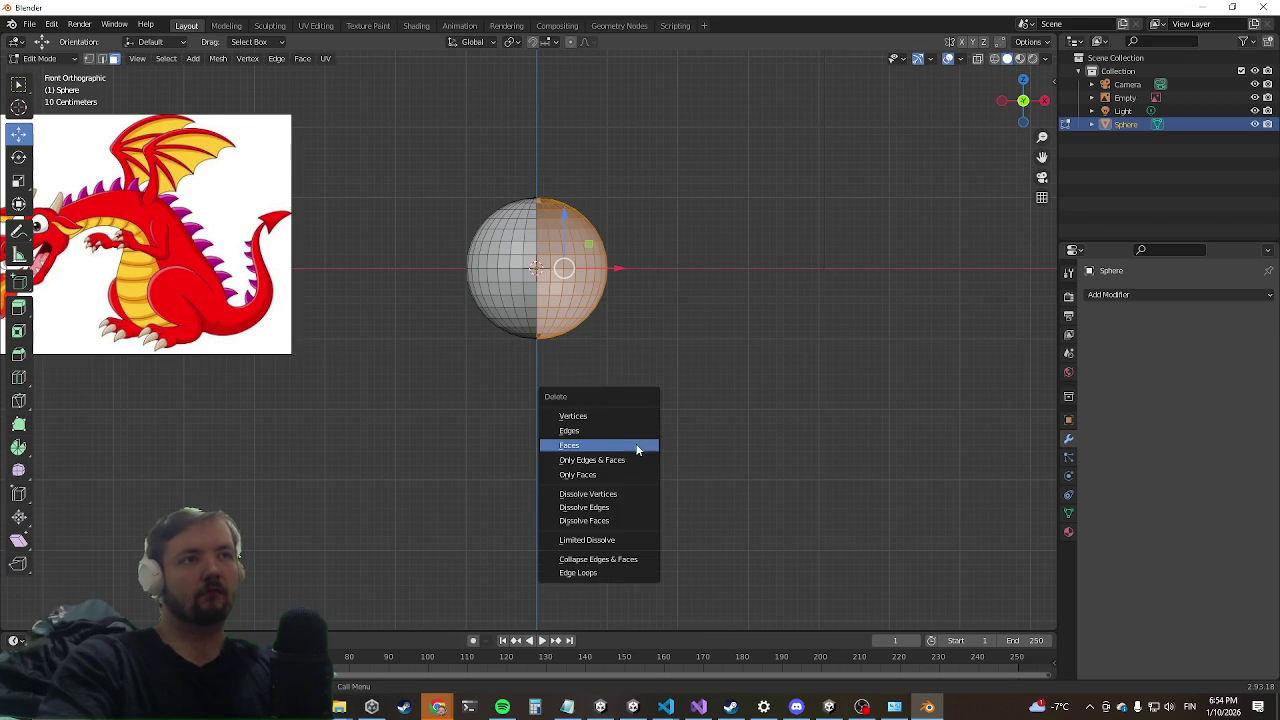
click(633, 446)
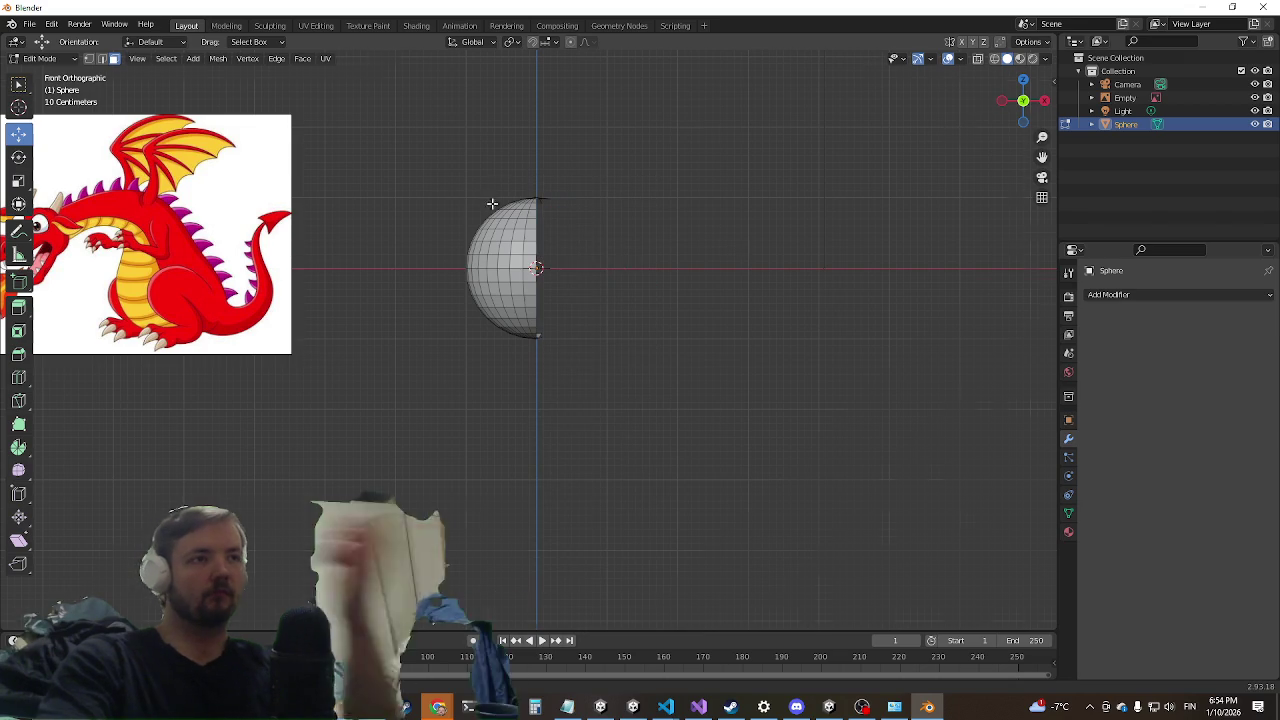
middle_drag(491, 206, 474, 298)
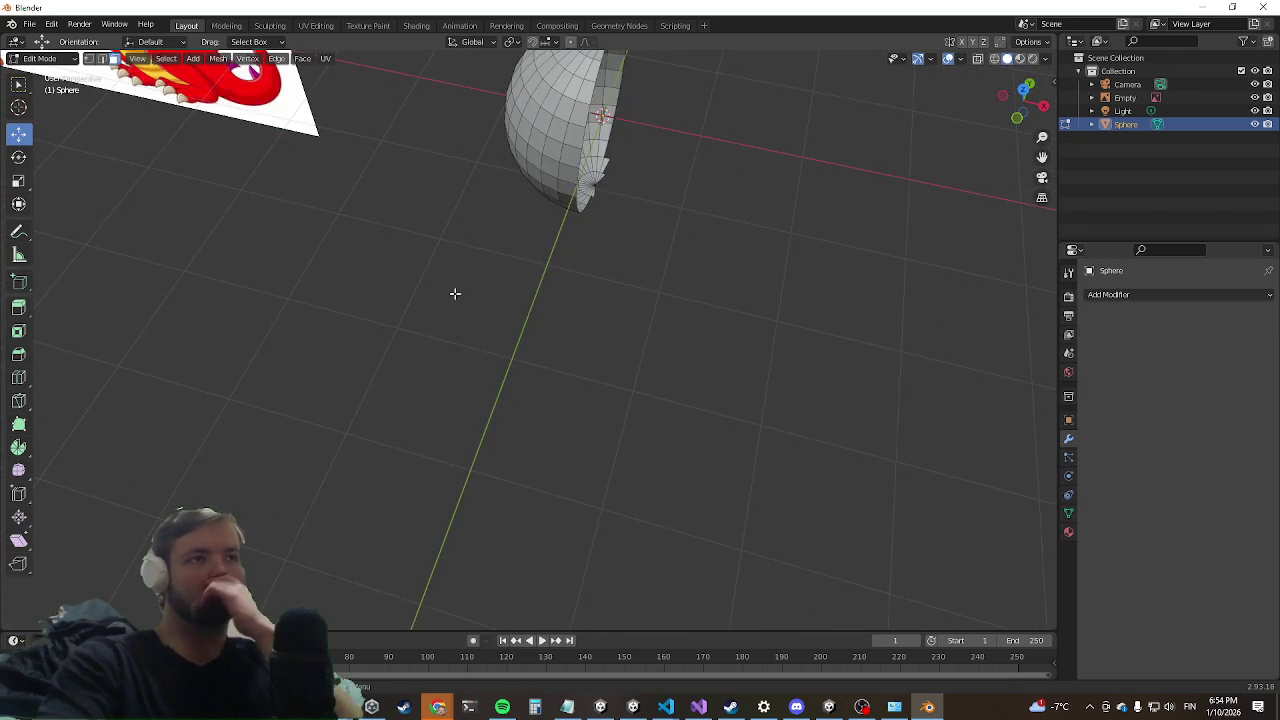
middle_drag(580, 220, 508, 380)
key(a)
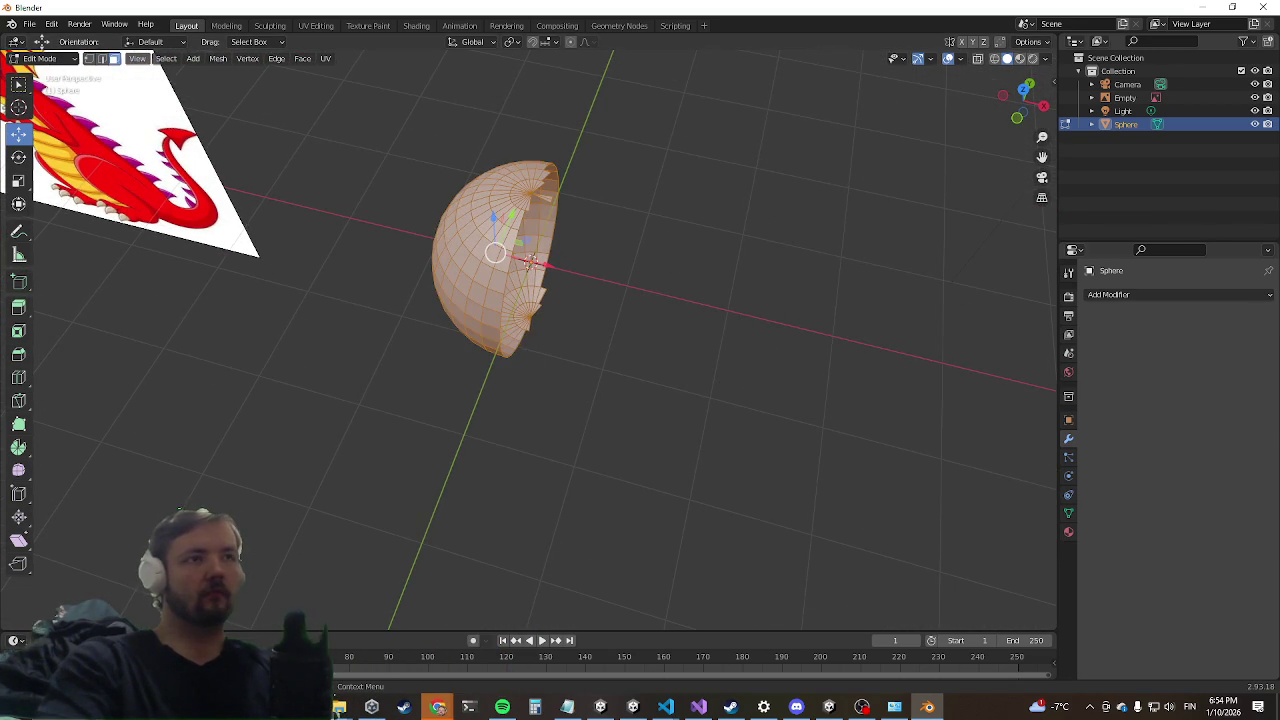
click(1175, 294)
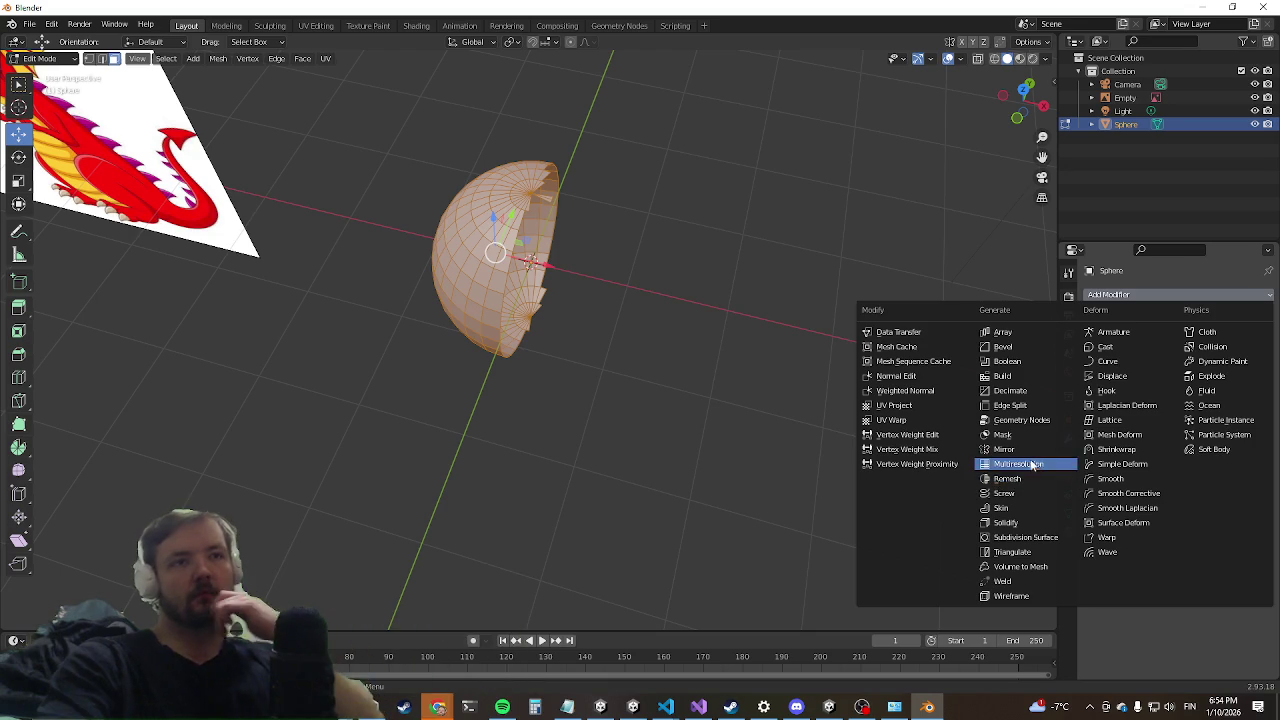
Step: Add an X-axis Mirror modifier to the half-sphere and view it from the front
click(1004, 449)
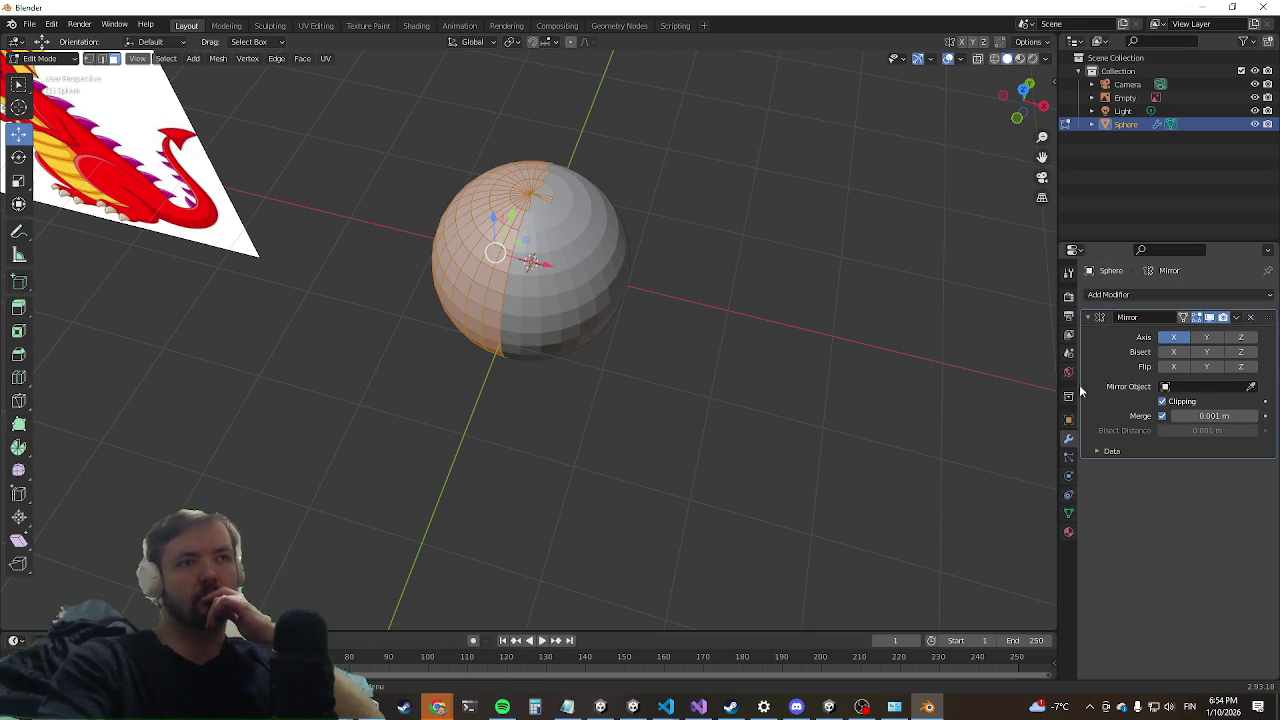
mouse_move(548, 262)
middle_down()
mouse_move(394, 314)
mouse_move(491, 257)
mouse_move(375, 268)
middle_up()
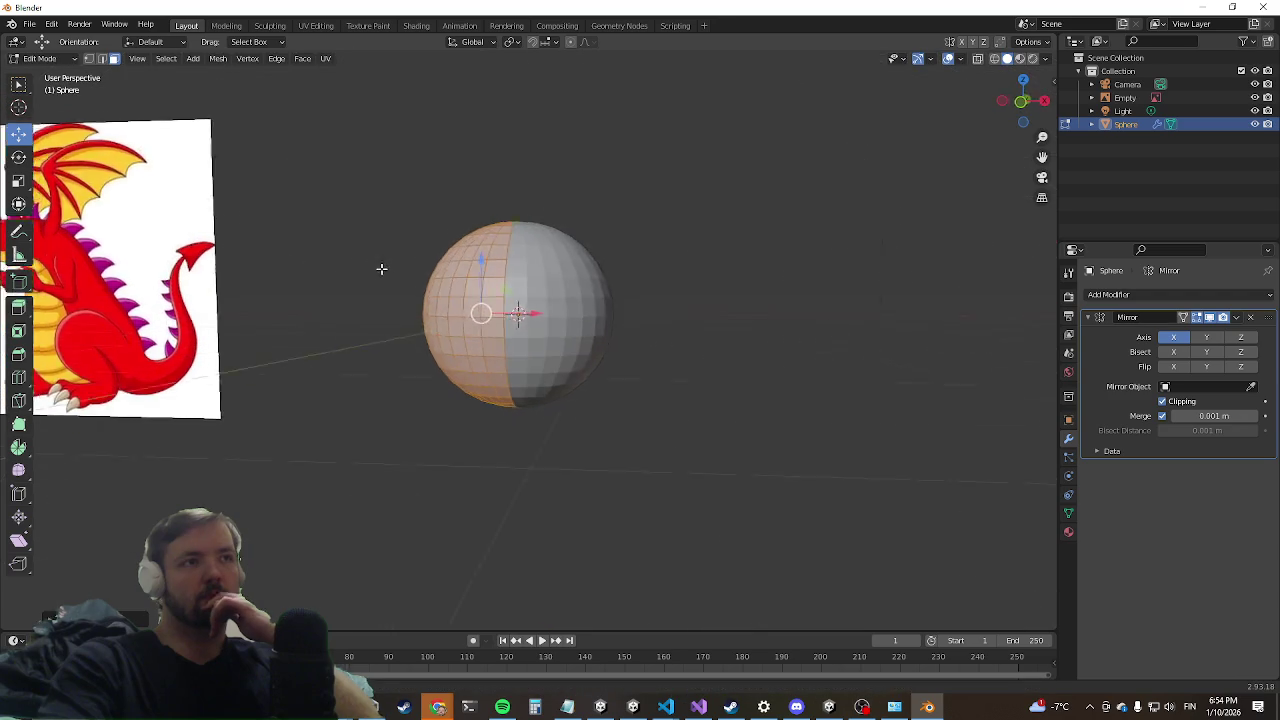
key(KP_1)
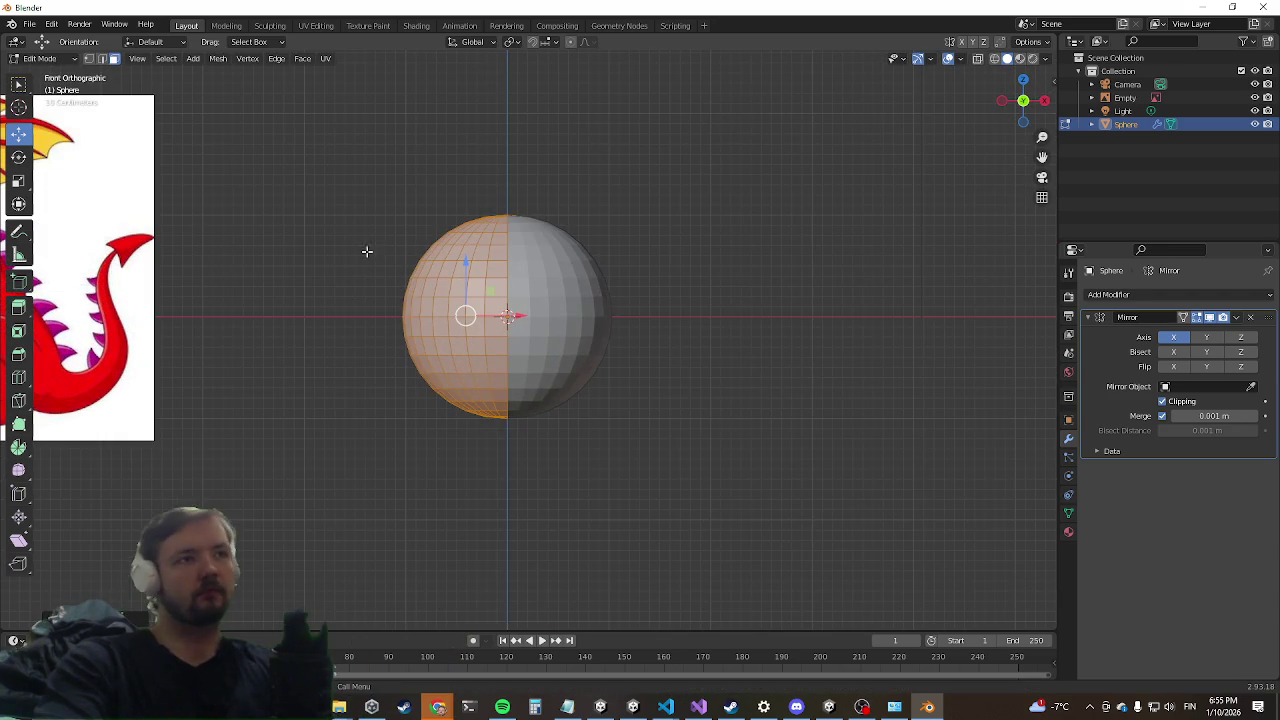
scroll(342, 304, down, 3)
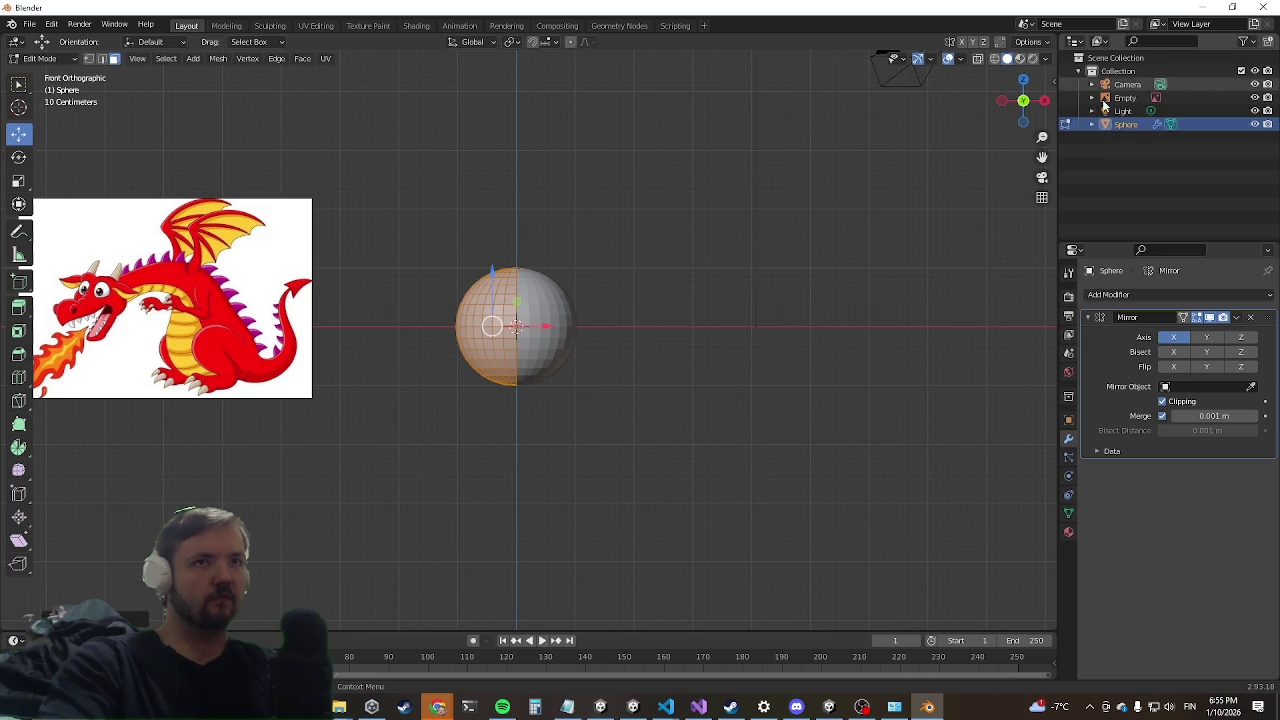
Step: Replace the sphere with a cube carrying a Subdivision Surface modifier at viewport level 2
key(x)
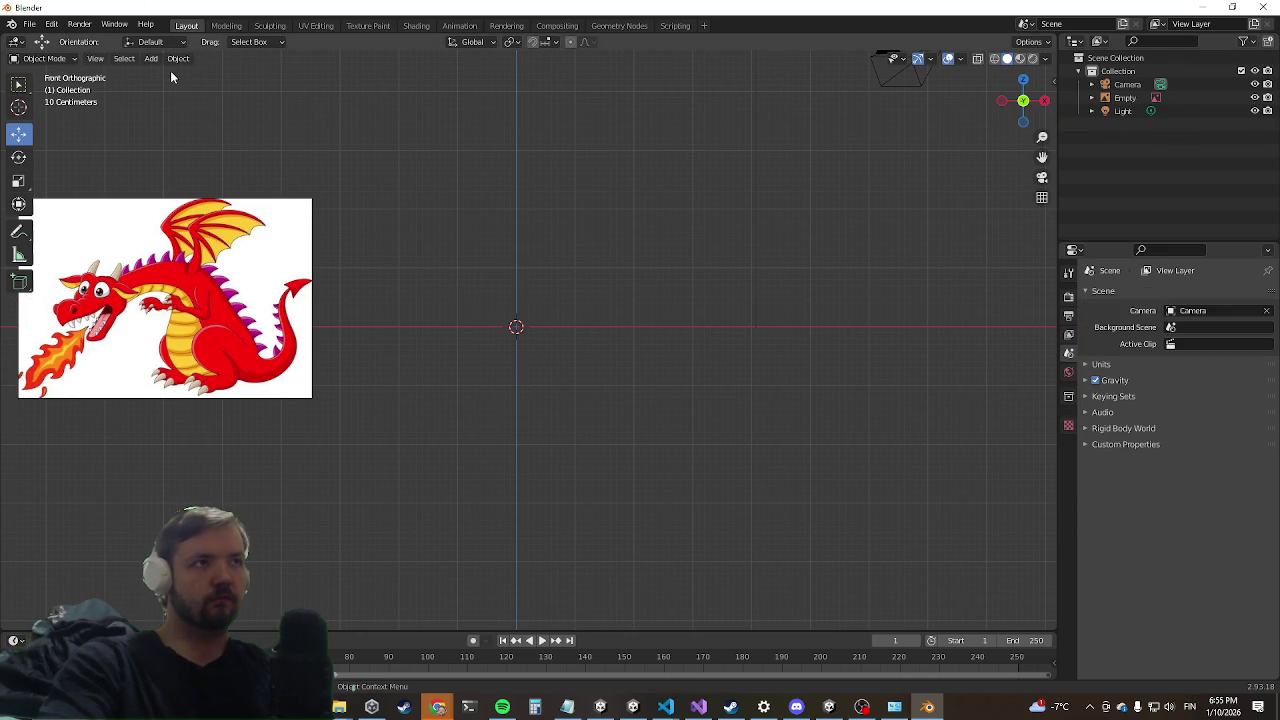
click(151, 59)
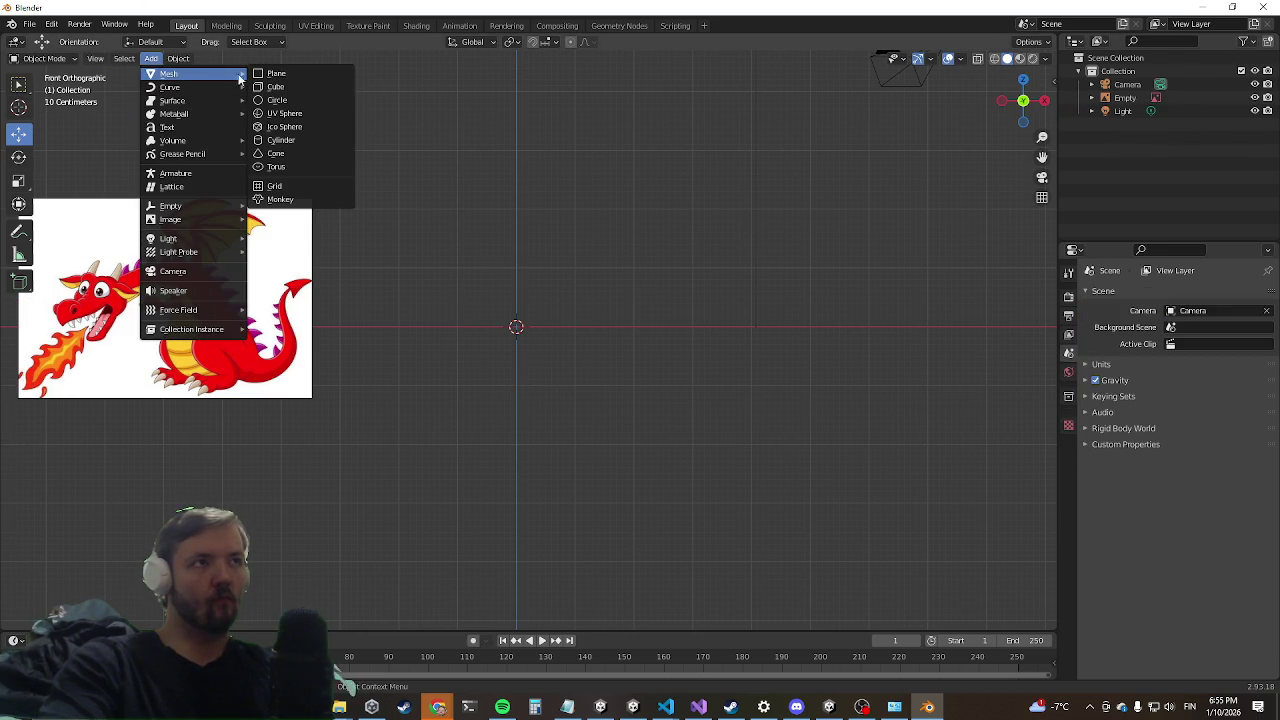
click(290, 86)
click(1147, 296)
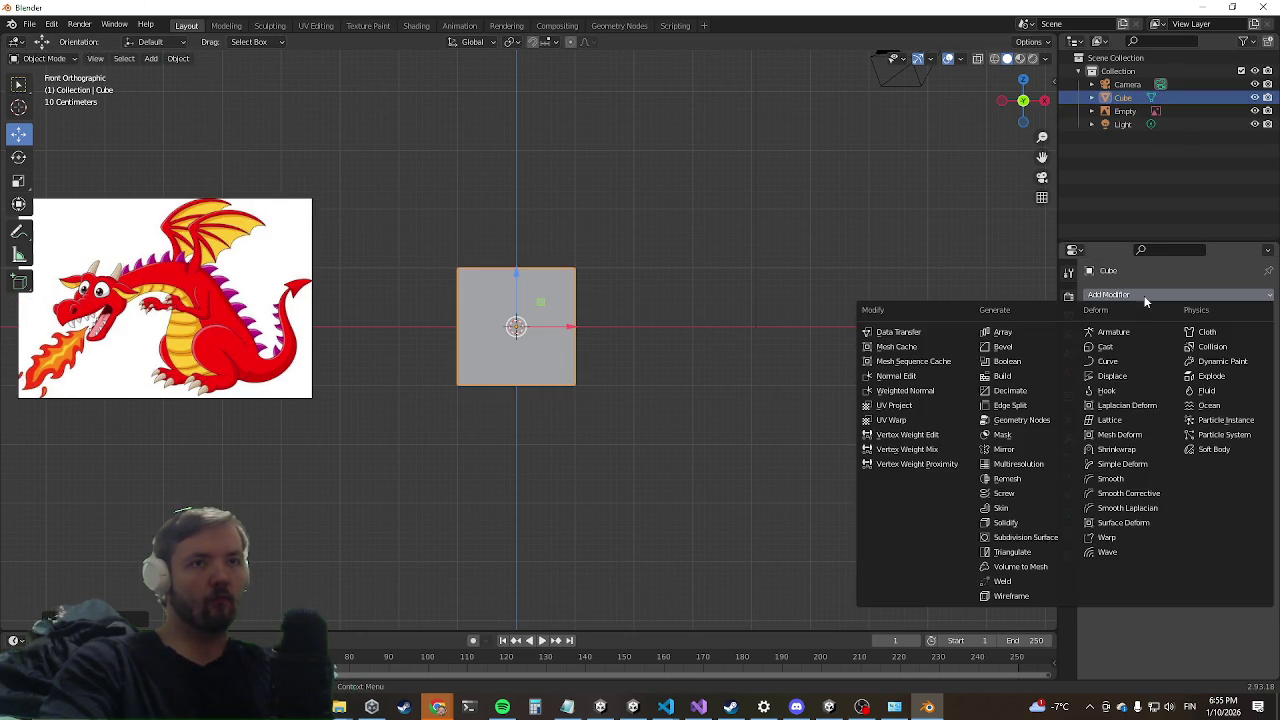
click(1028, 539)
mouse_move(483, 231)
middle_down()
mouse_move(589, 278)
mouse_move(513, 331)
mouse_move(166, 275)
middle_up()
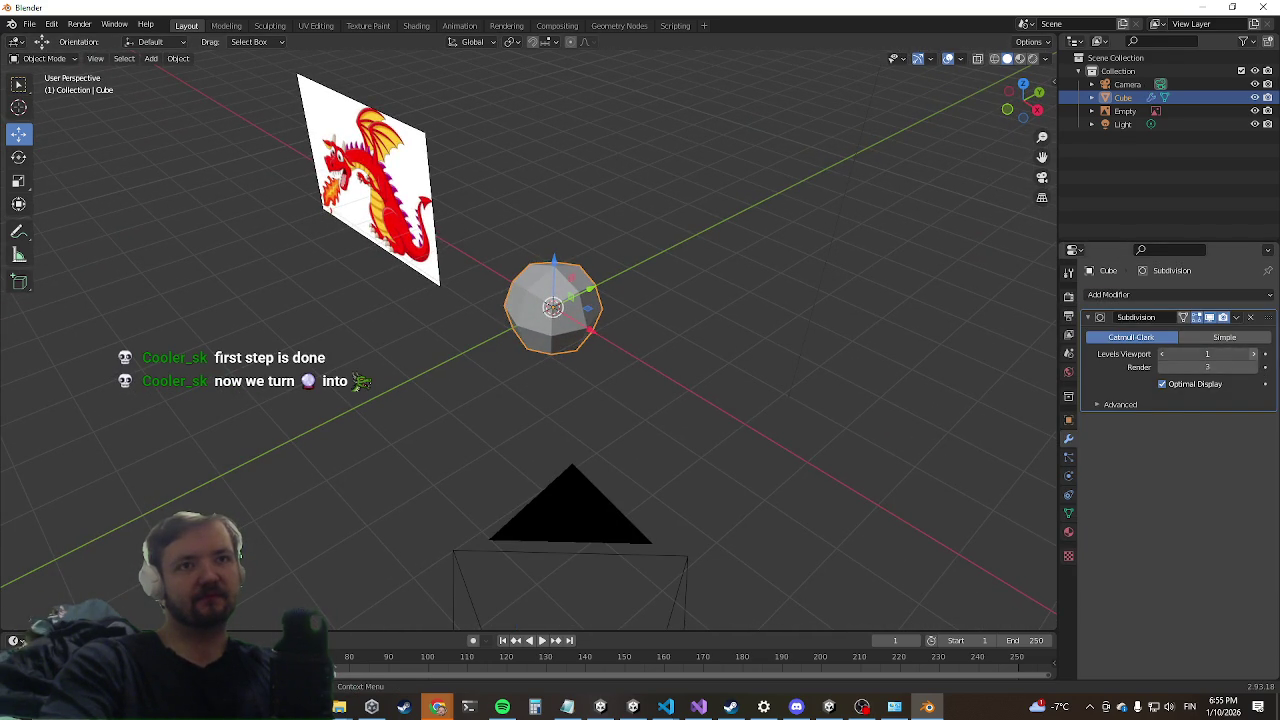
click(1254, 354)
middle_drag(214, 309, 412, 280)
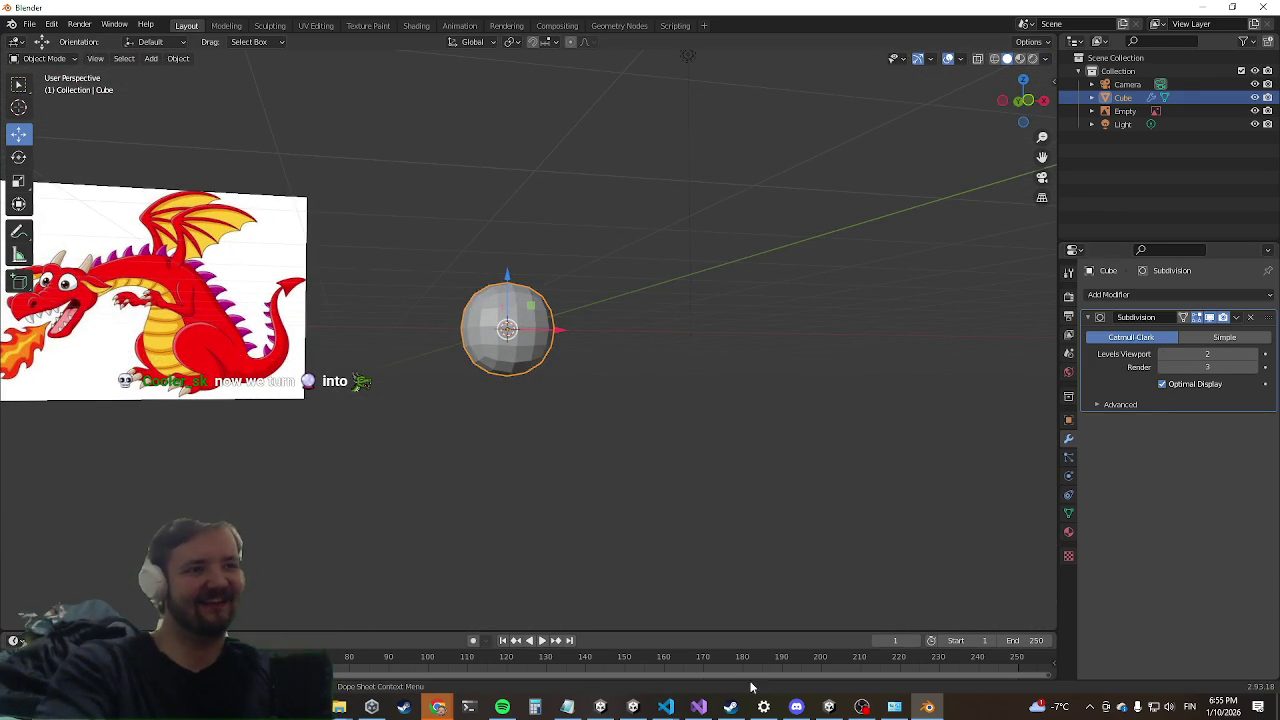
Step: Launch the Unity application from the taskbar
right_click(640, 707)
click(633, 708)
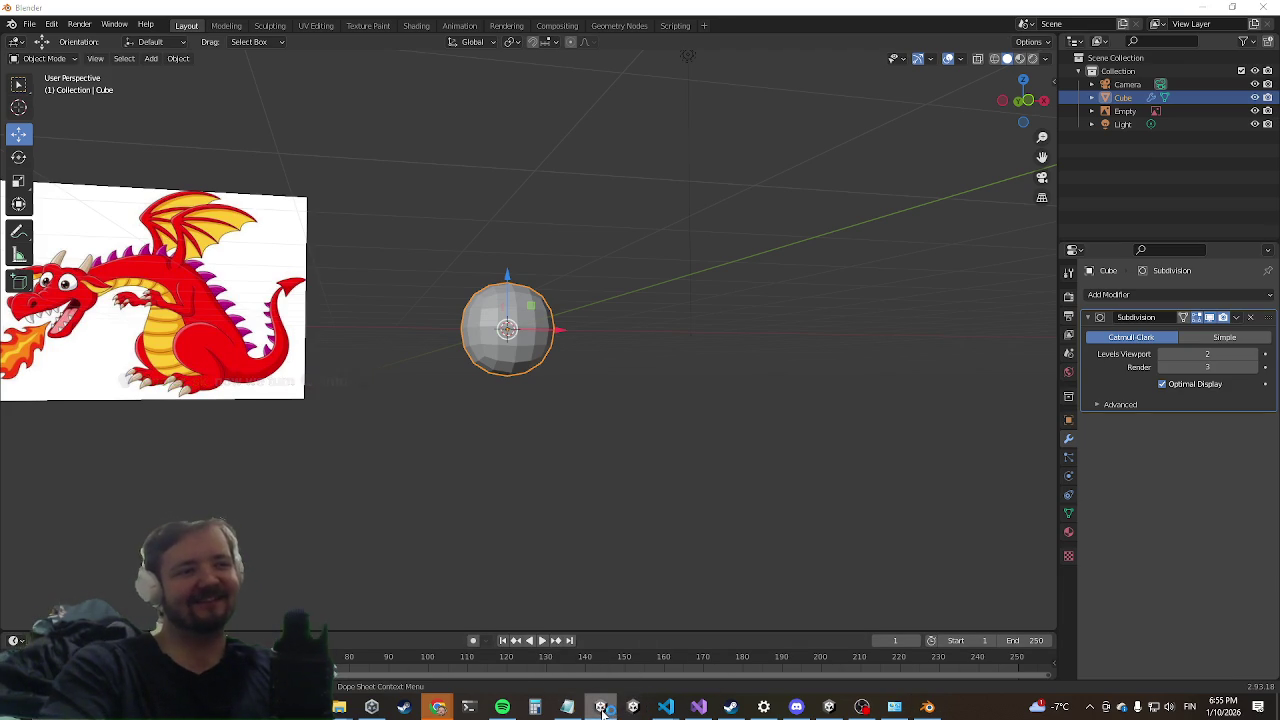
right_click(601, 708)
click(578, 678)
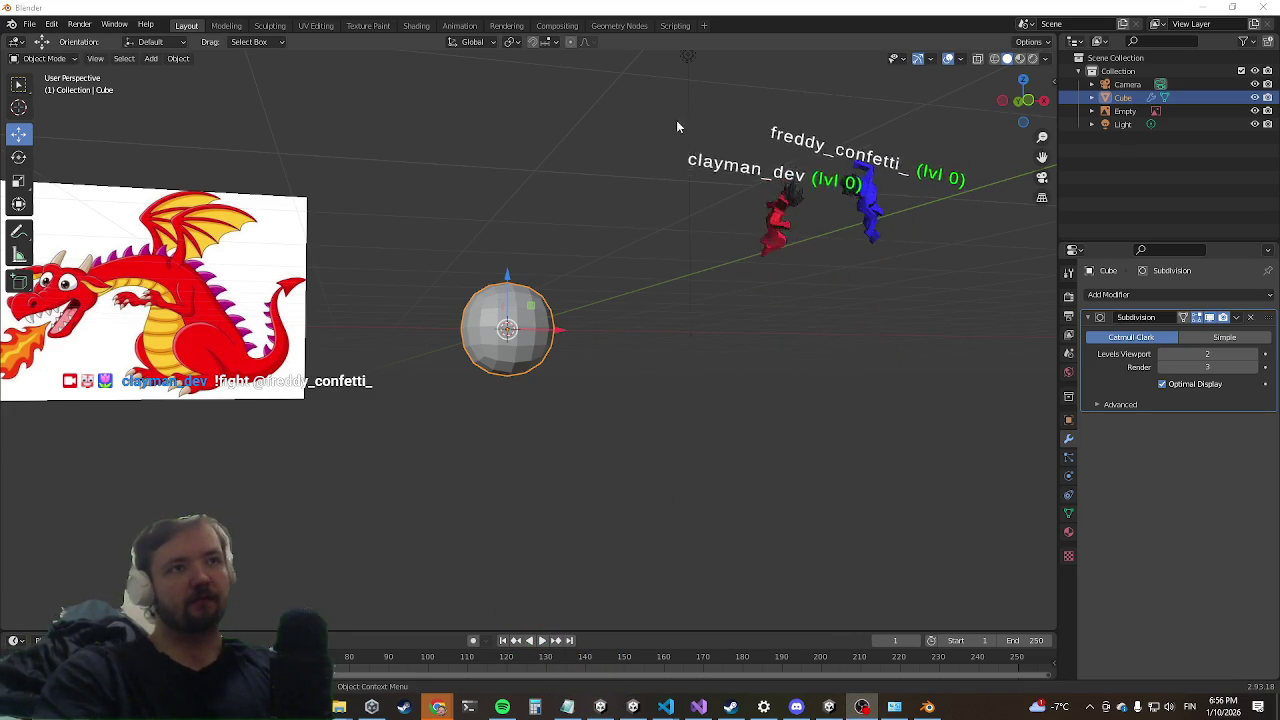
mouse_move(404, 318)
middle_down()
mouse_move(437, 316)
mouse_move(441, 353)
mouse_move(564, 355)
middle_up()
Step: Scale up the cube's mesh in Edit Mode
key(Tab)
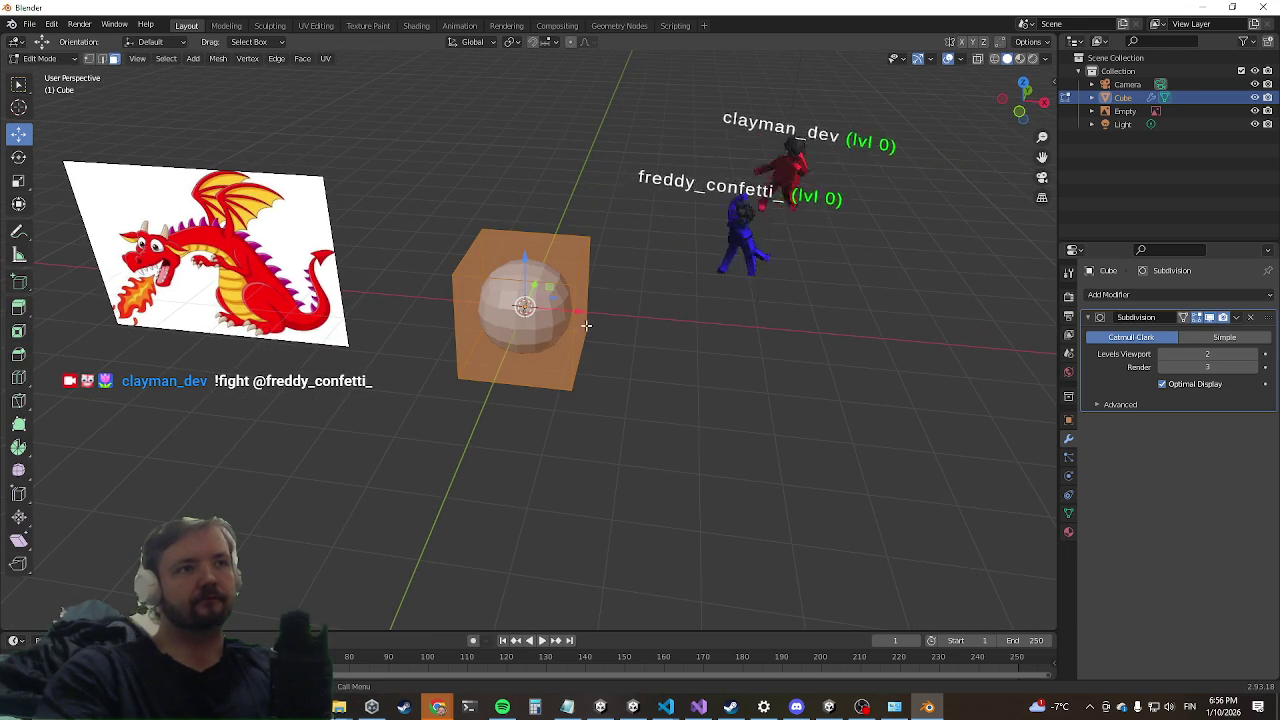
key(s)
click(640, 344)
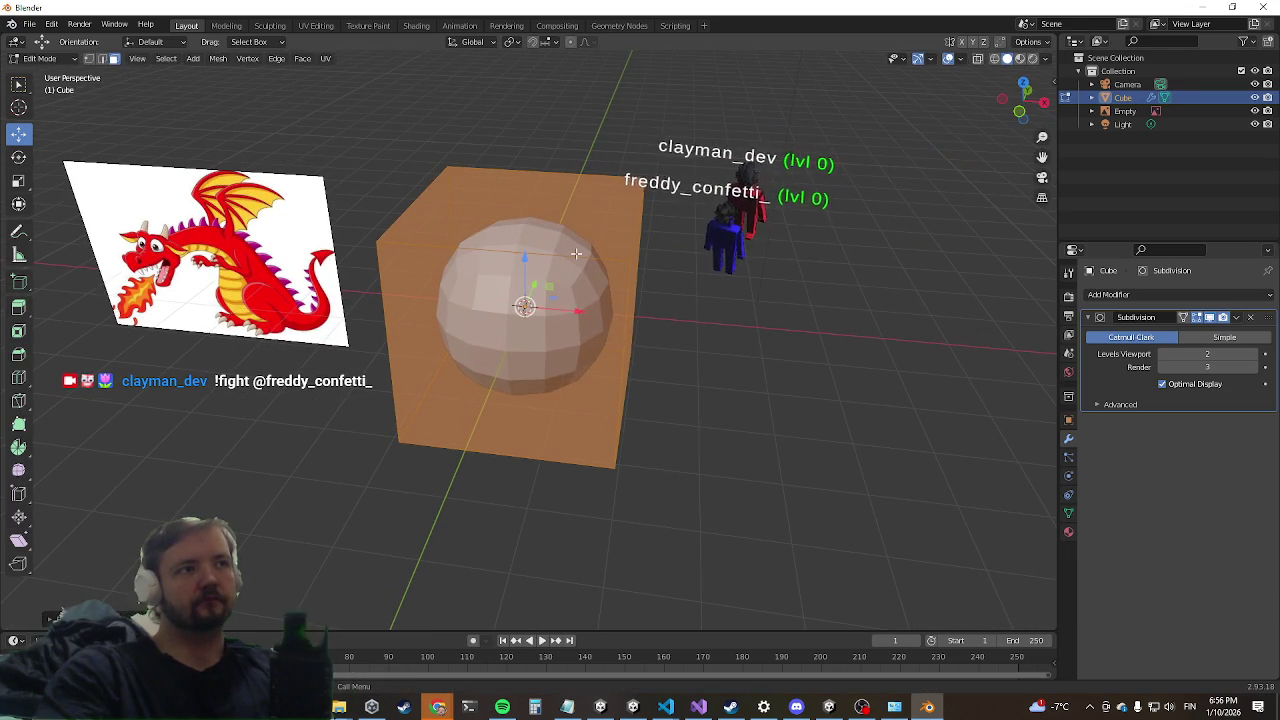
middle_drag(640, 344, 563, 265)
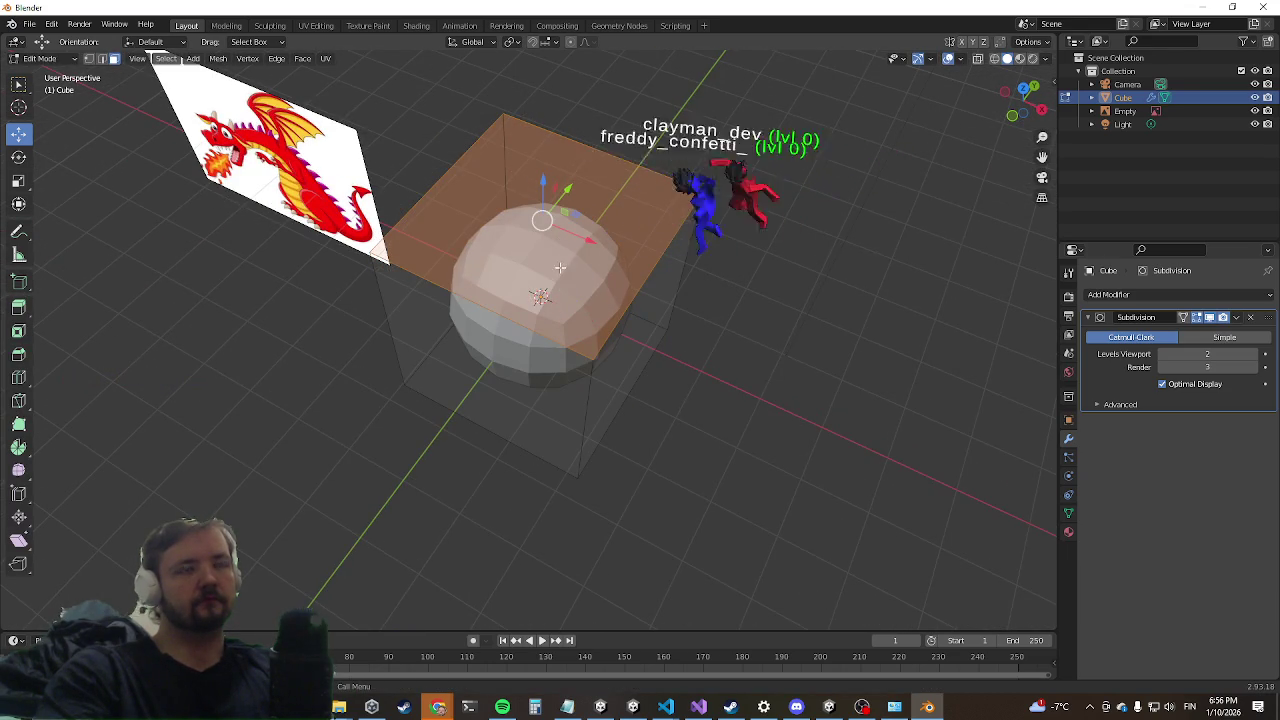
Step: Inset the cube's top face
click(20, 330)
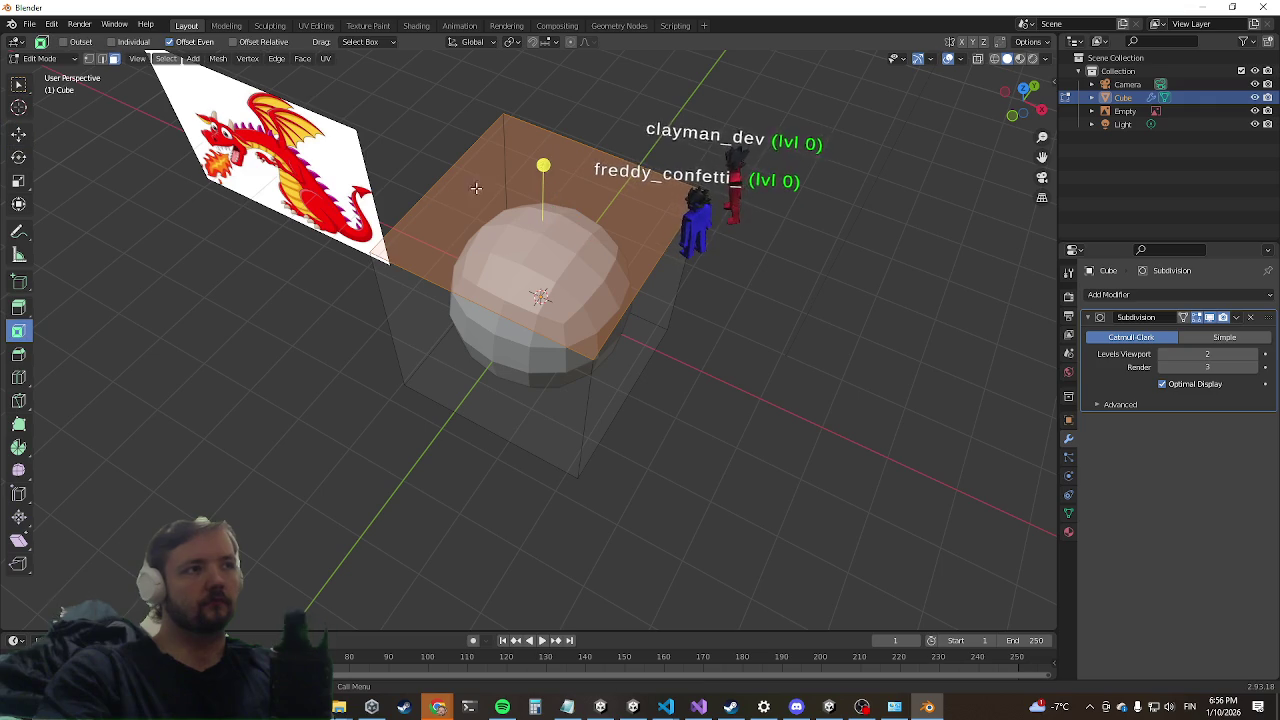
drag(543, 177, 529, 216)
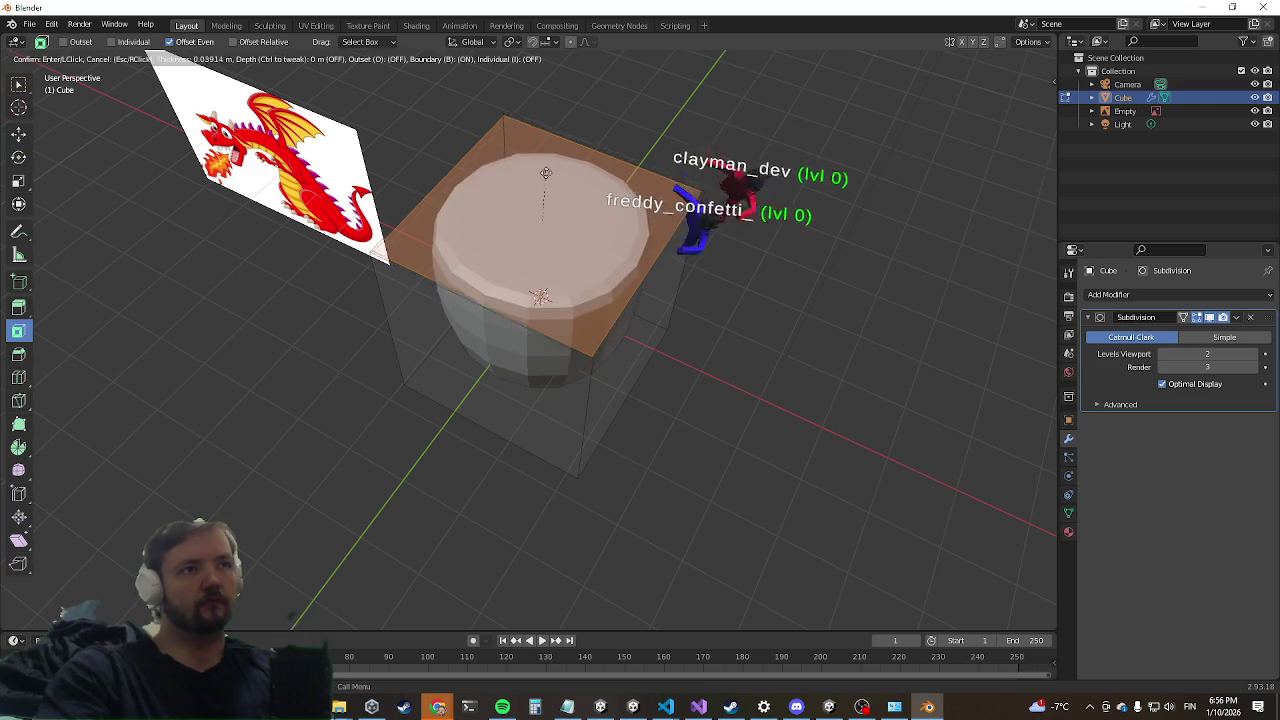
click(535, 220)
middle_drag(535, 220, 570, 205)
key(shift+space)
key(g)
mouse_move(540, 160)
middle_down()
mouse_move(385, 236)
mouse_move(311, 194)
mouse_move(380, 211)
mouse_move(352, 279)
middle_up()
scroll(385, 236, down, 2)
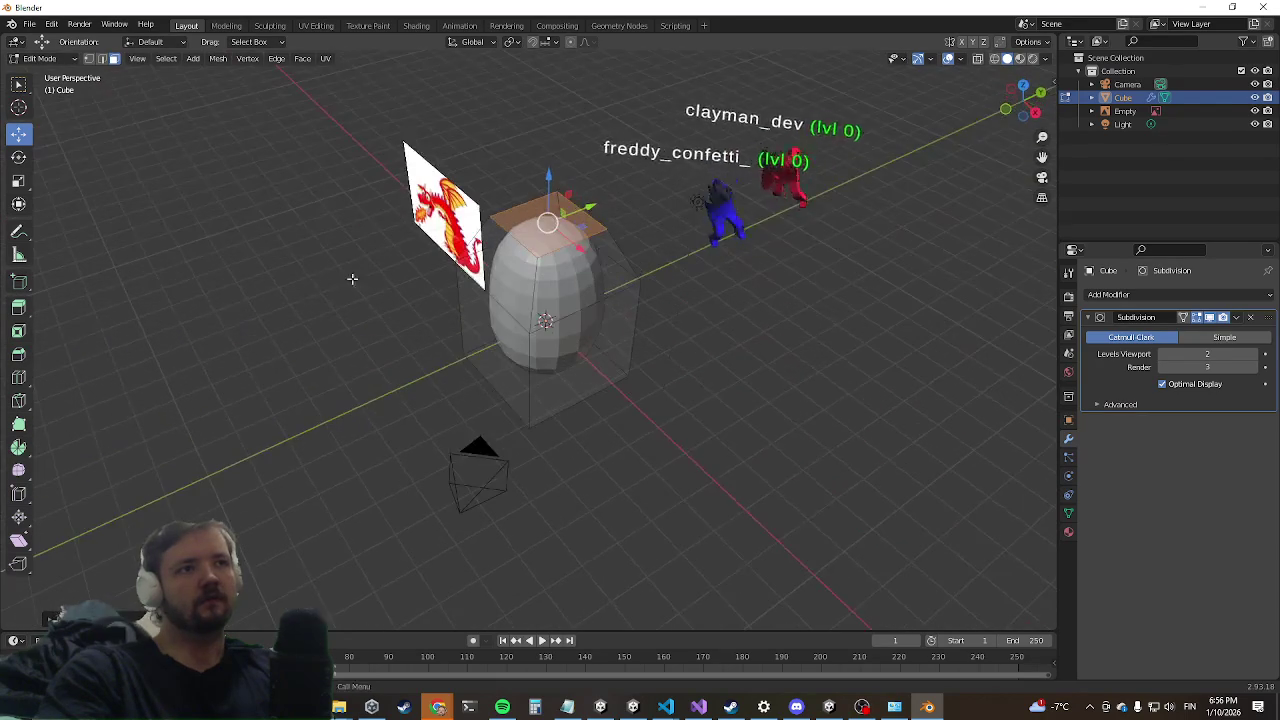
Step: Raise the inset top face upward along Z
click(20, 334)
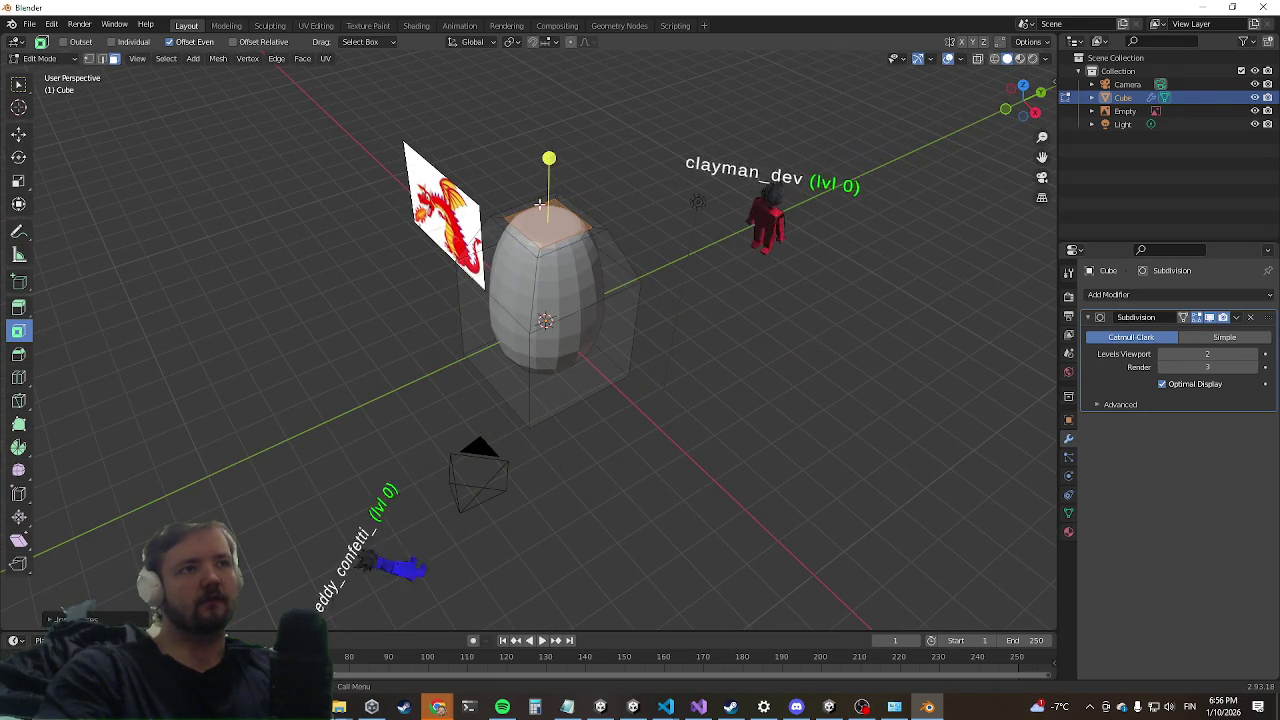
key(shift+space)
key(g)
drag(548, 172, 535, 146)
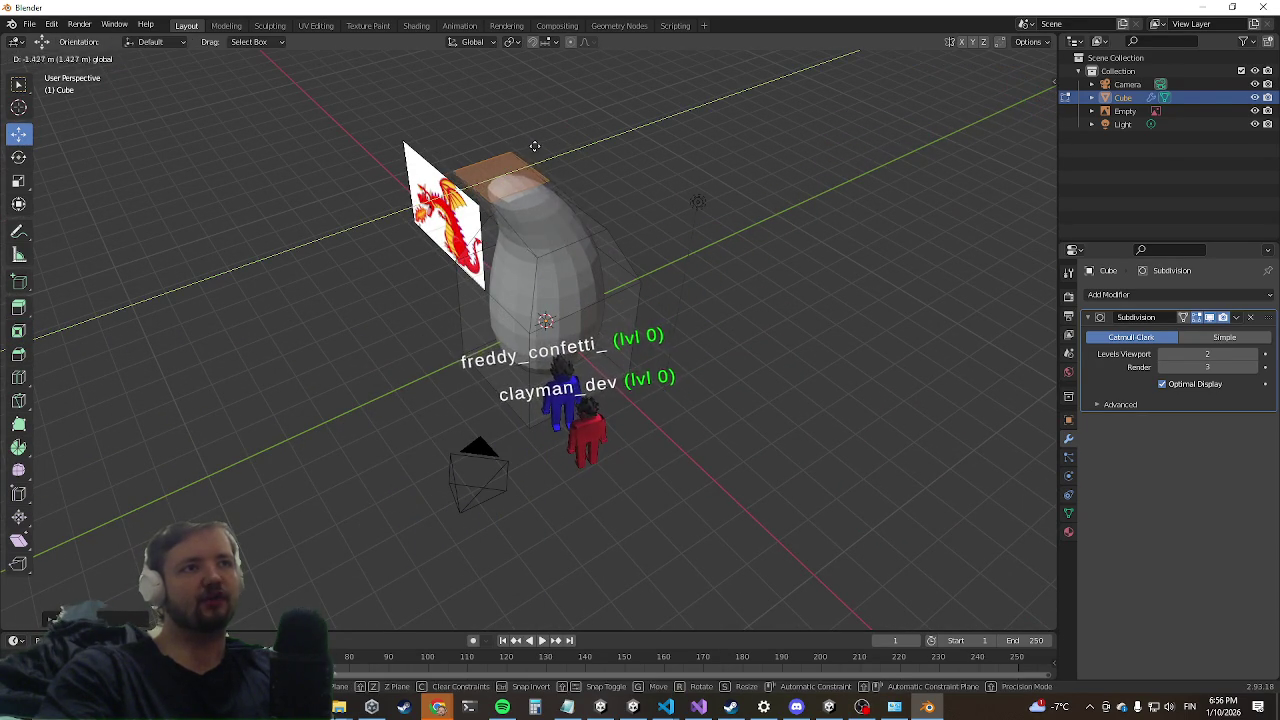
click(535, 146)
mouse_move(535, 146)
middle_down()
mouse_move(491, 233)
mouse_move(410, 240)
middle_up()
scroll(410, 240, up, 2)
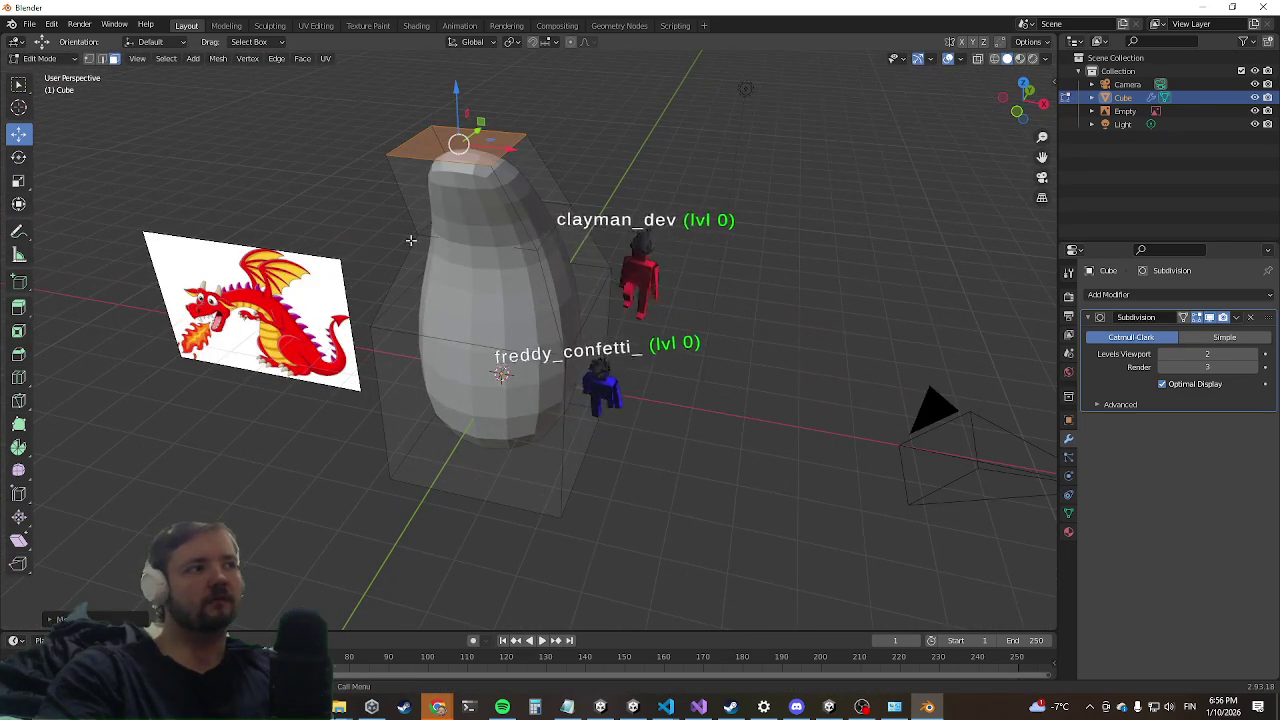
Step: Inset the raised top again into a smaller face
key(shift+space)
key(i)
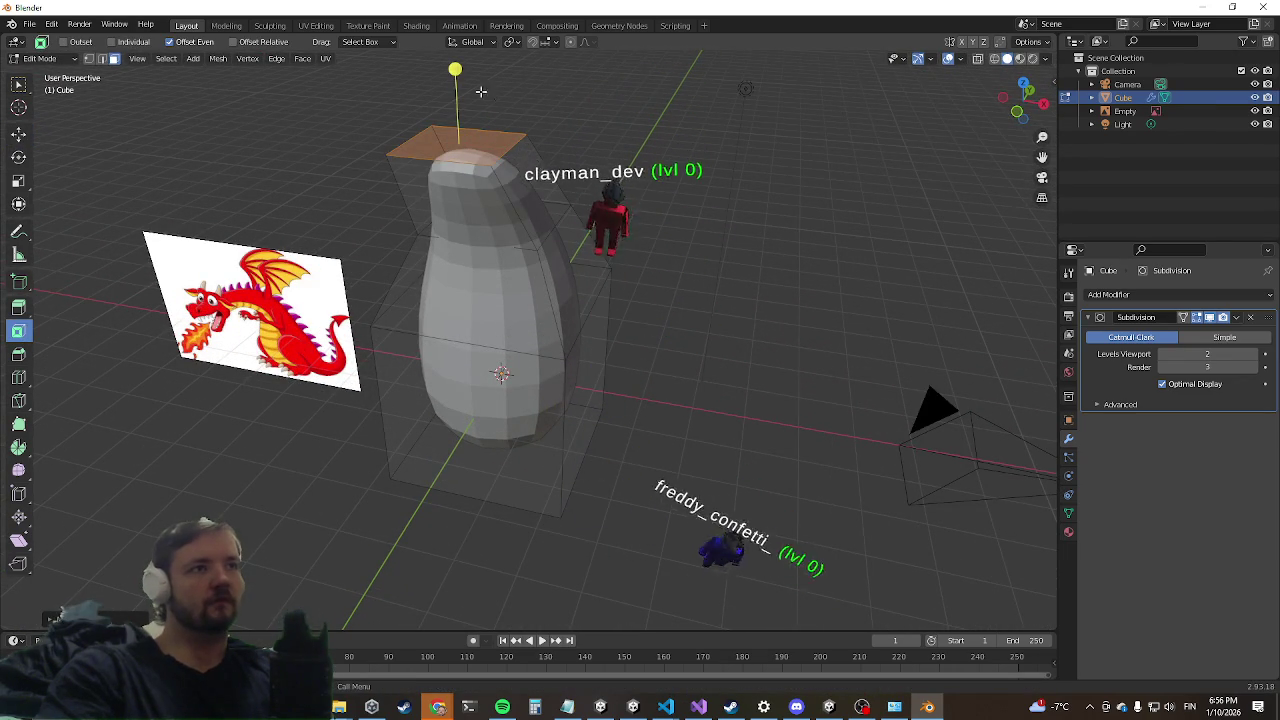
drag(481, 91, 440, 115)
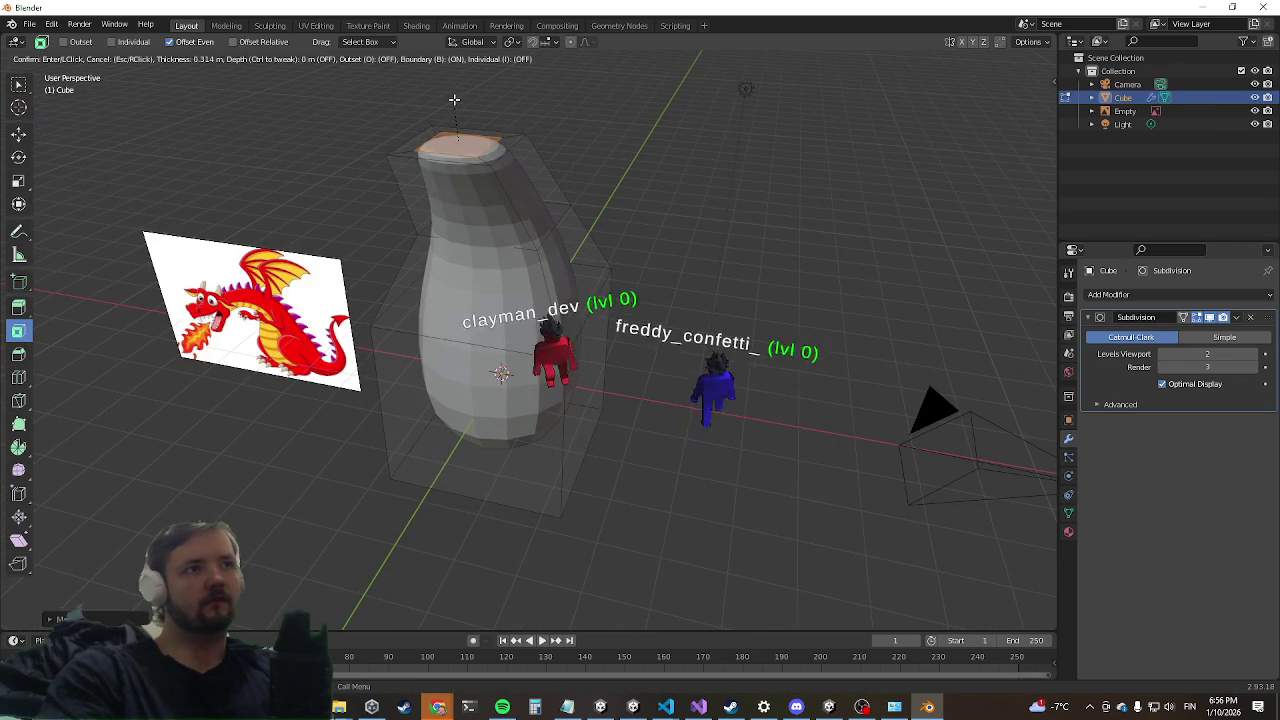
click(18, 133)
middle_drag(286, 200, 472, 183)
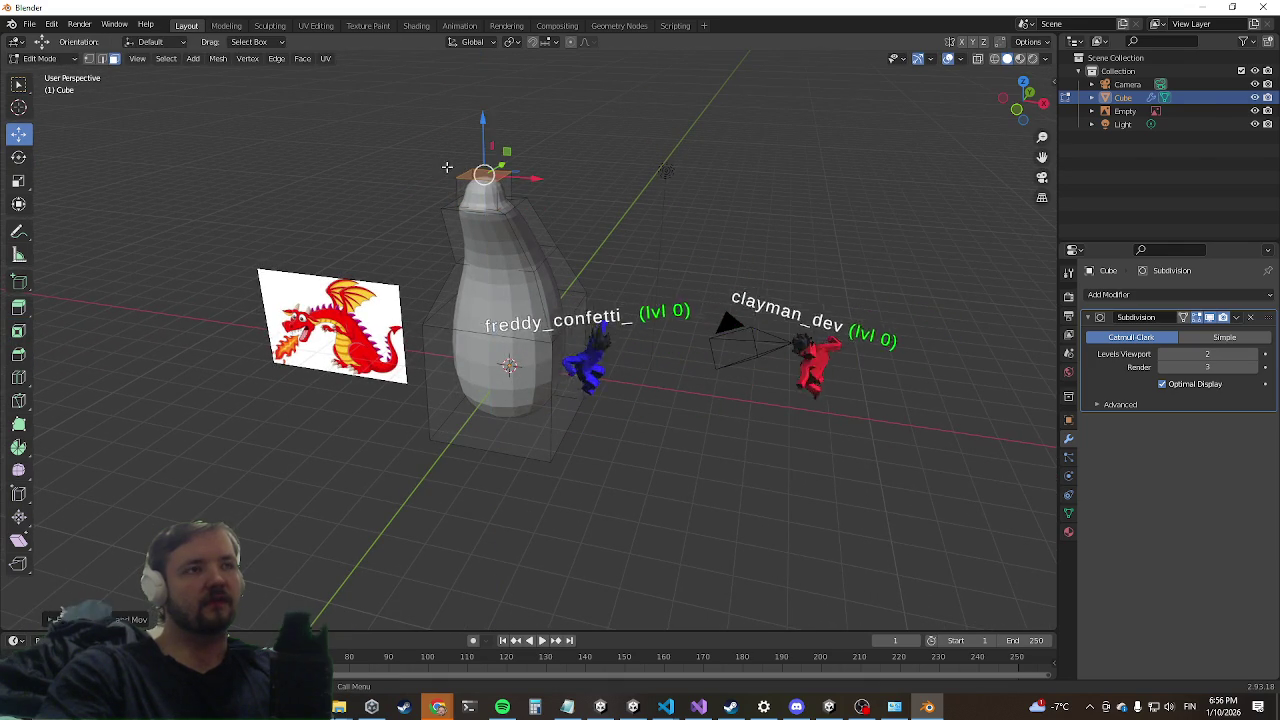
ctrl+right_click(584, 247)
Step: Extrude the bent neck's top face further out
middle_drag(584, 247, 439, 279)
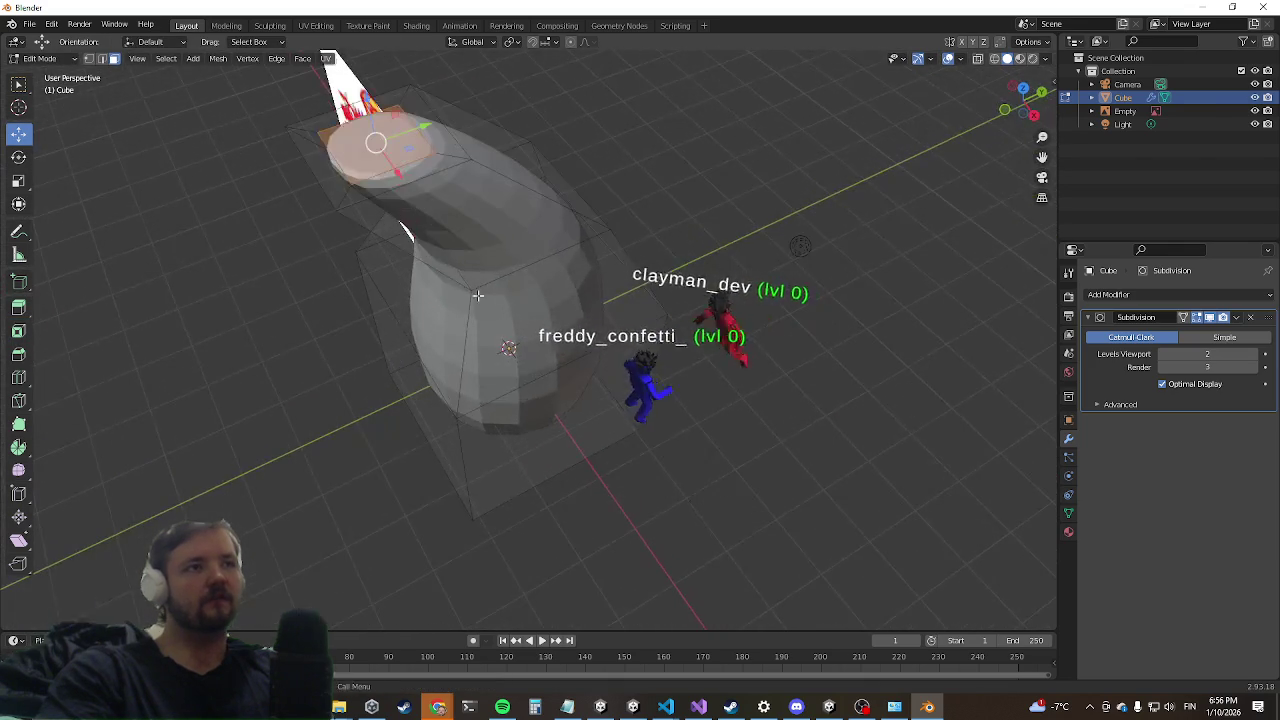
key(e)
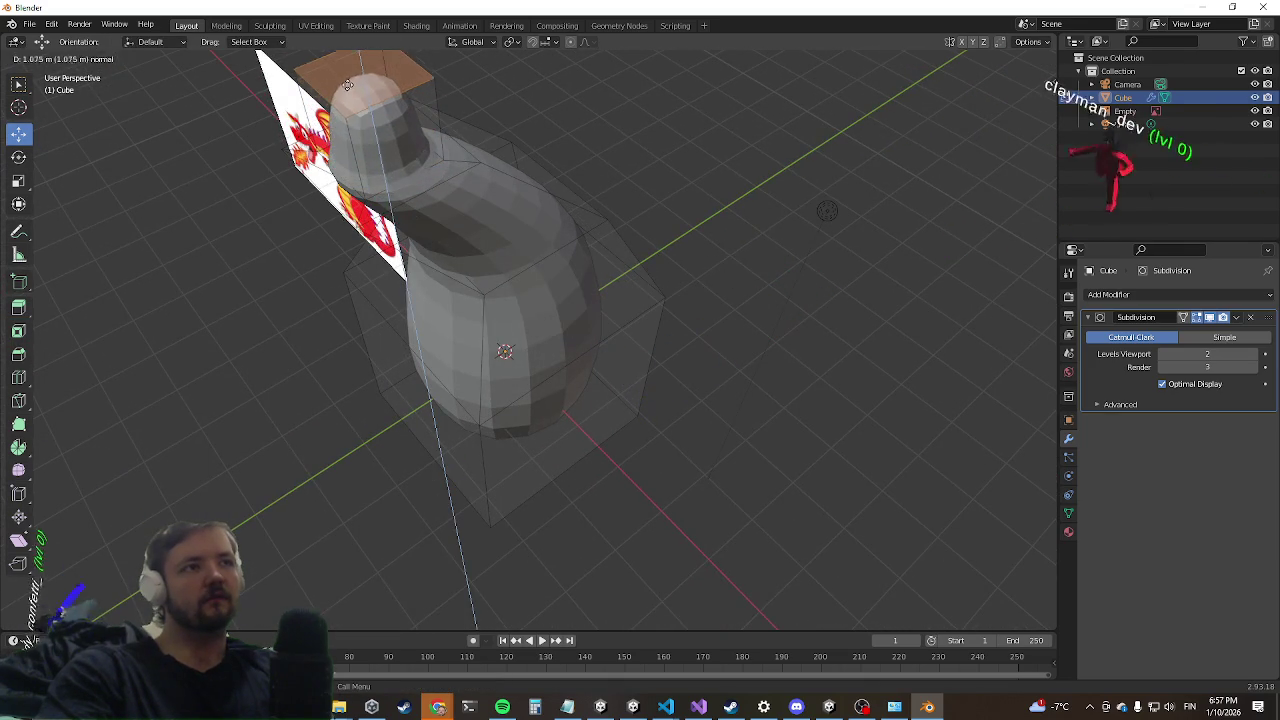
click(420, 200)
middle_drag(260, 57, 116, 63)
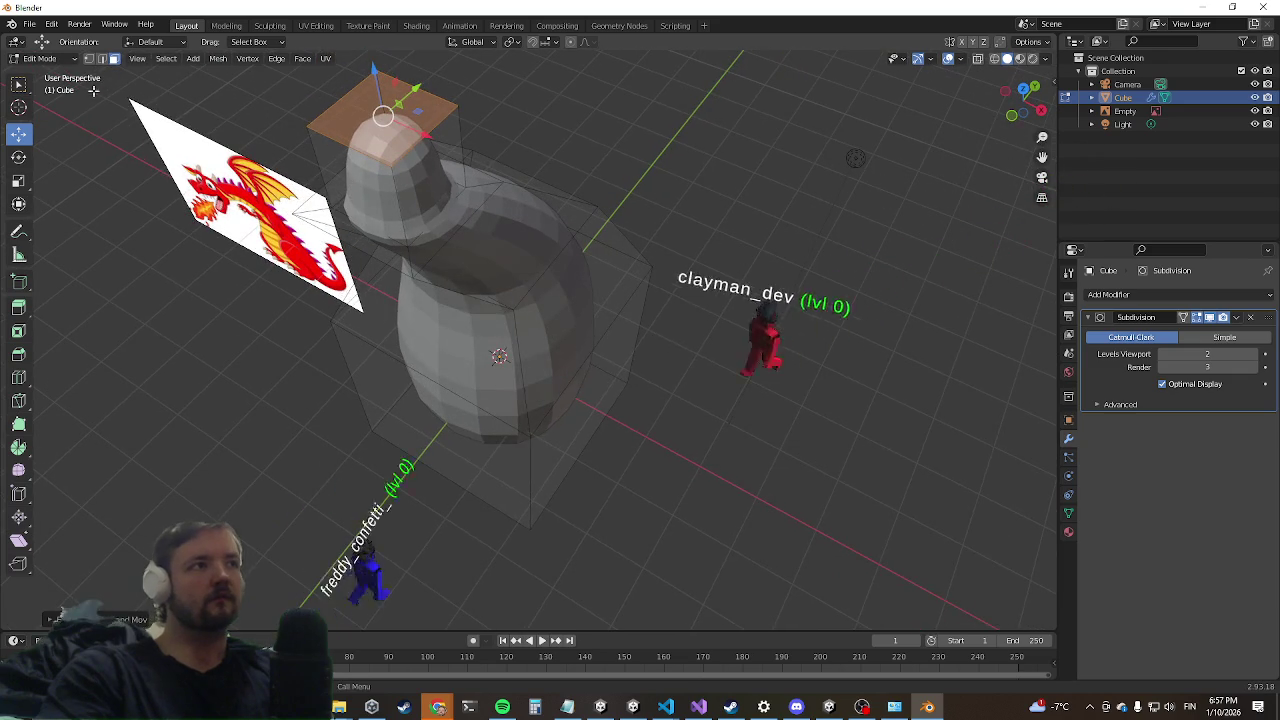
Step: Slide a horizontal edge loop at the neck's base, then reselect the neck's top face
click(101, 58)
click(437, 214)
mouse_move(437, 214)
middle_down()
mouse_move(364, 256)
mouse_move(342, 221)
mouse_move(544, 245)
middle_up()
scroll(364, 256, up, 2)
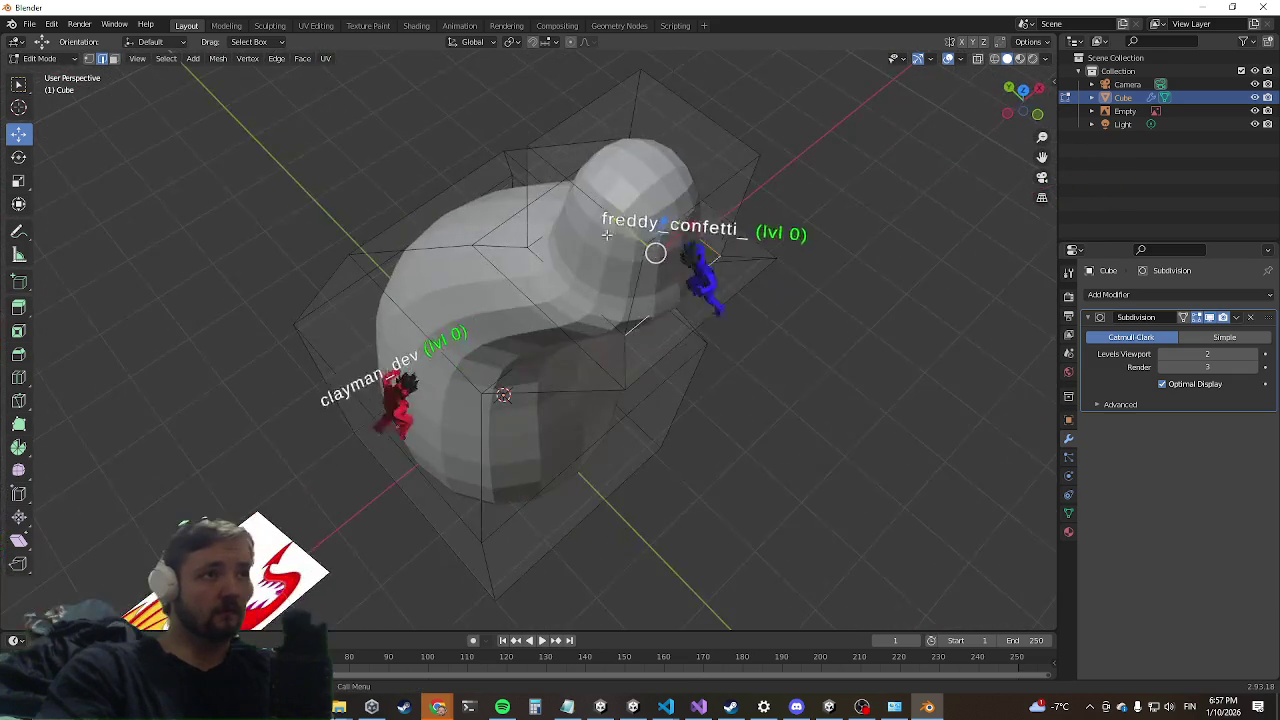
click(537, 251)
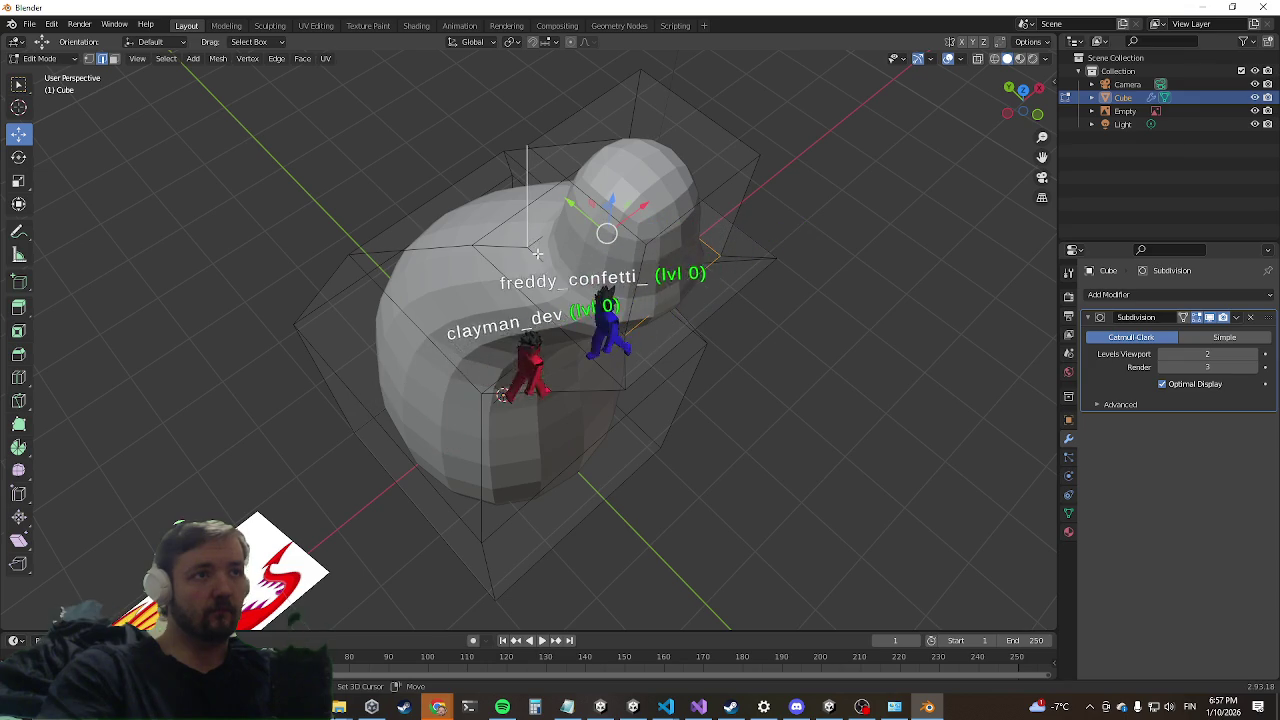
click(536, 248)
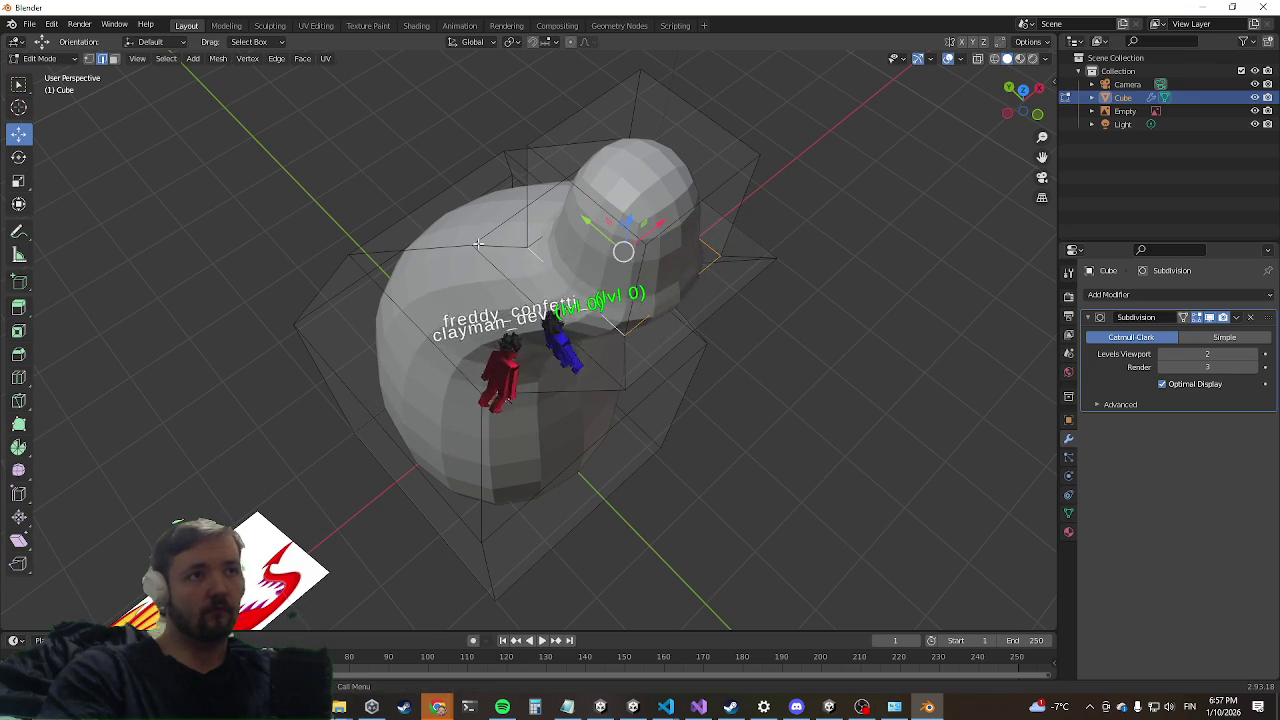
middle_drag(478, 243, 401, 292)
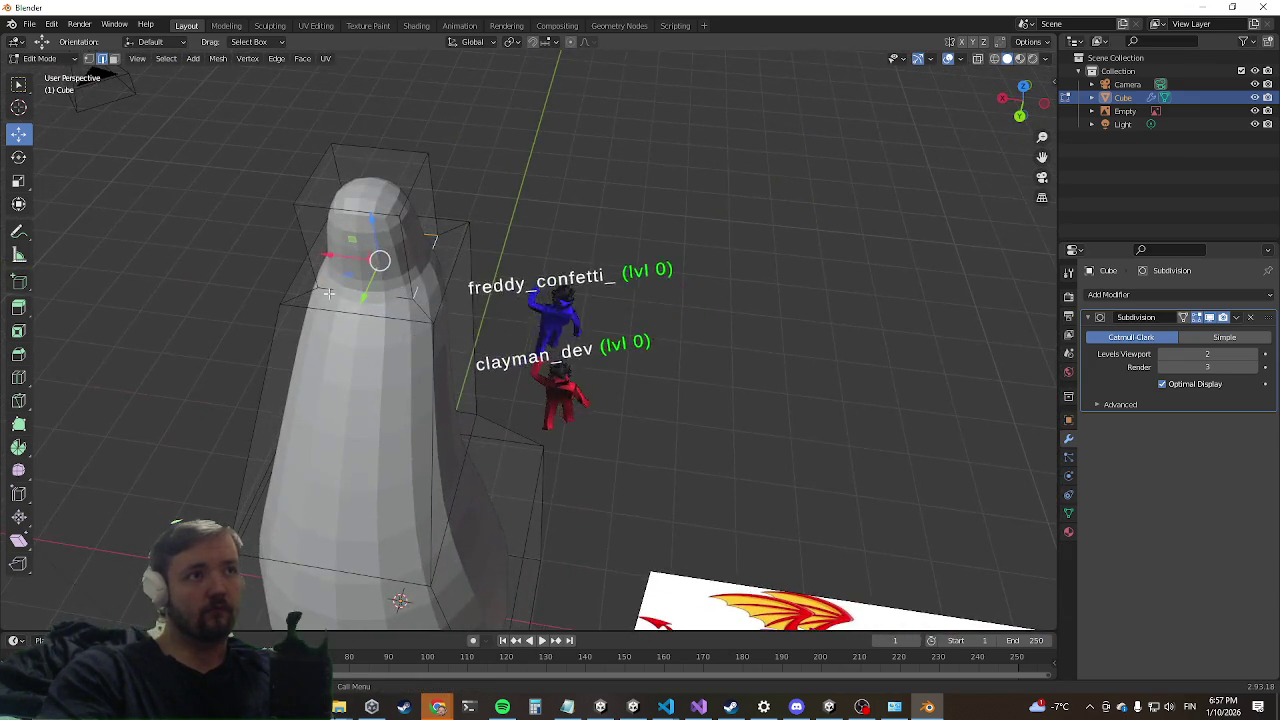
scroll(328, 292, up, 3)
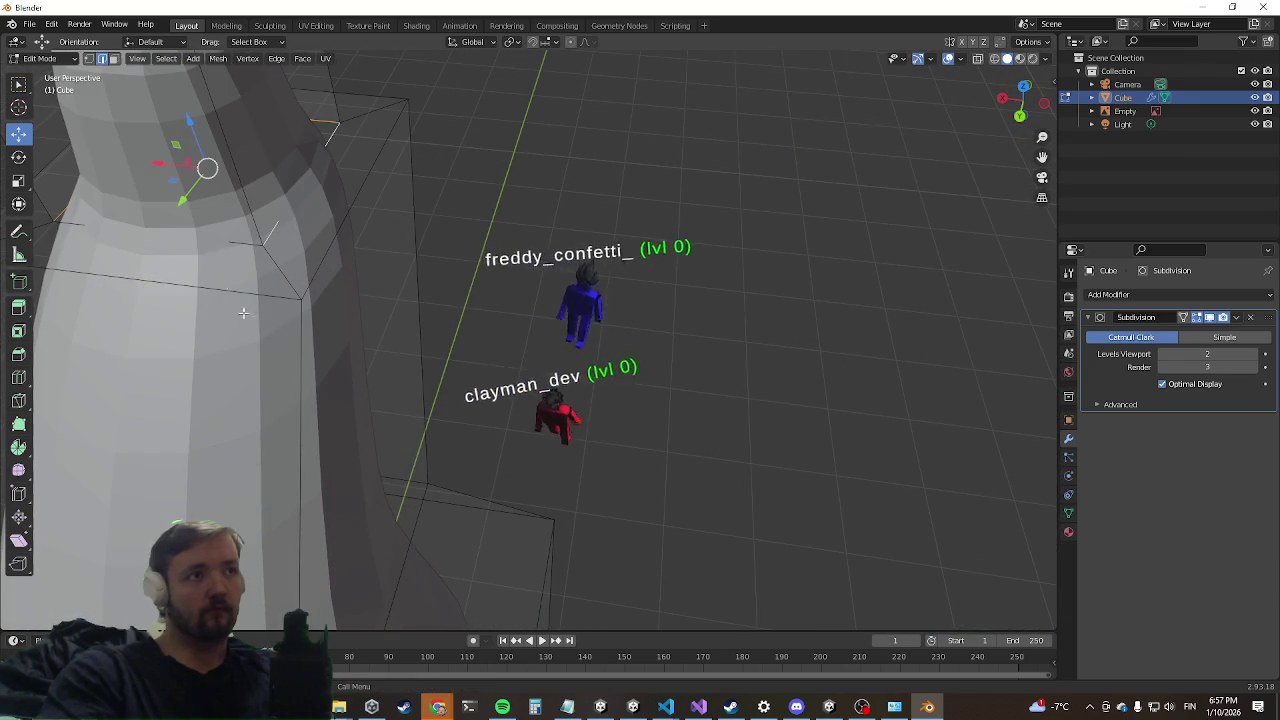
right_click(233, 241)
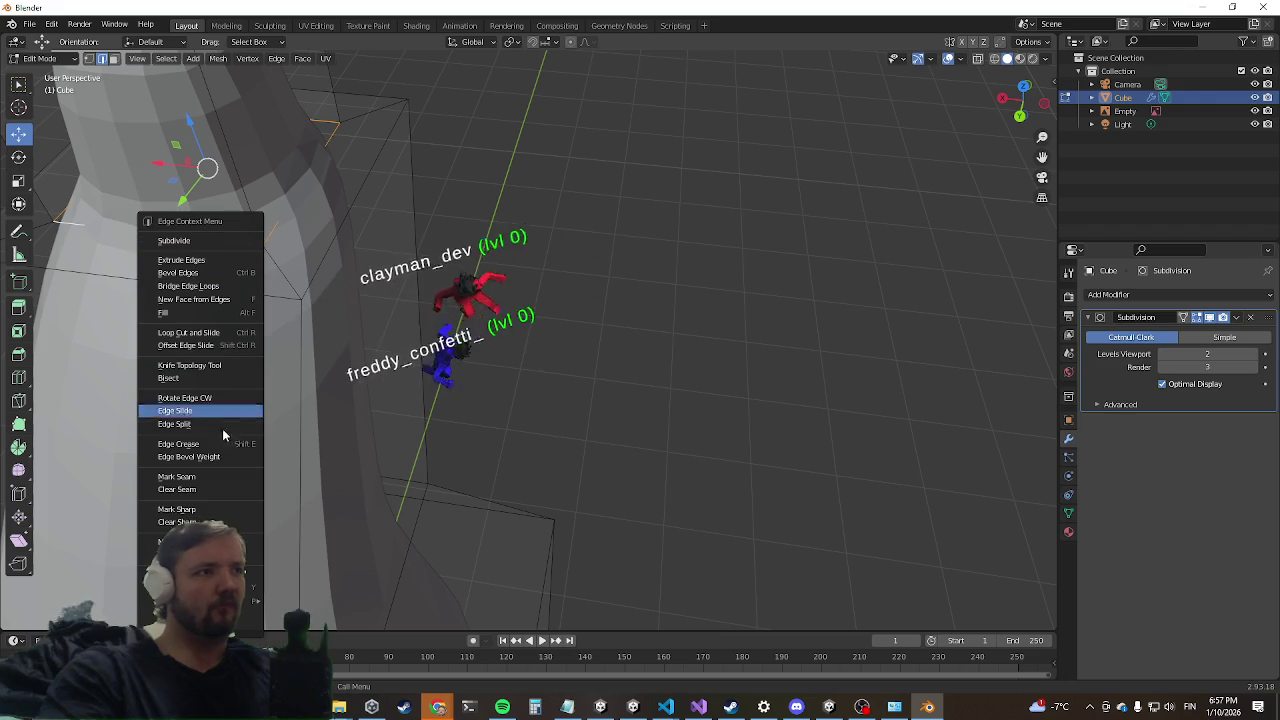
scroll(520, 357, down, 3)
mouse_move(520, 357)
middle_down()
mouse_move(286, 314)
mouse_move(275, 296)
middle_up()
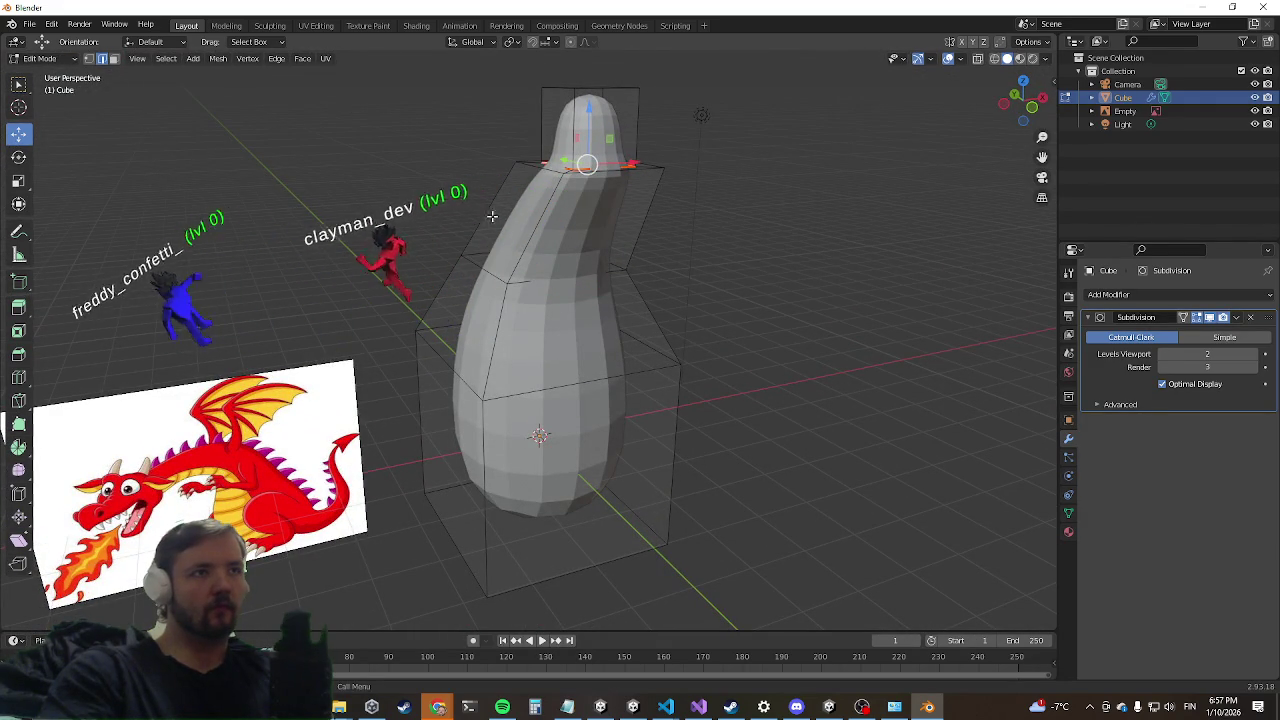
click(113, 59)
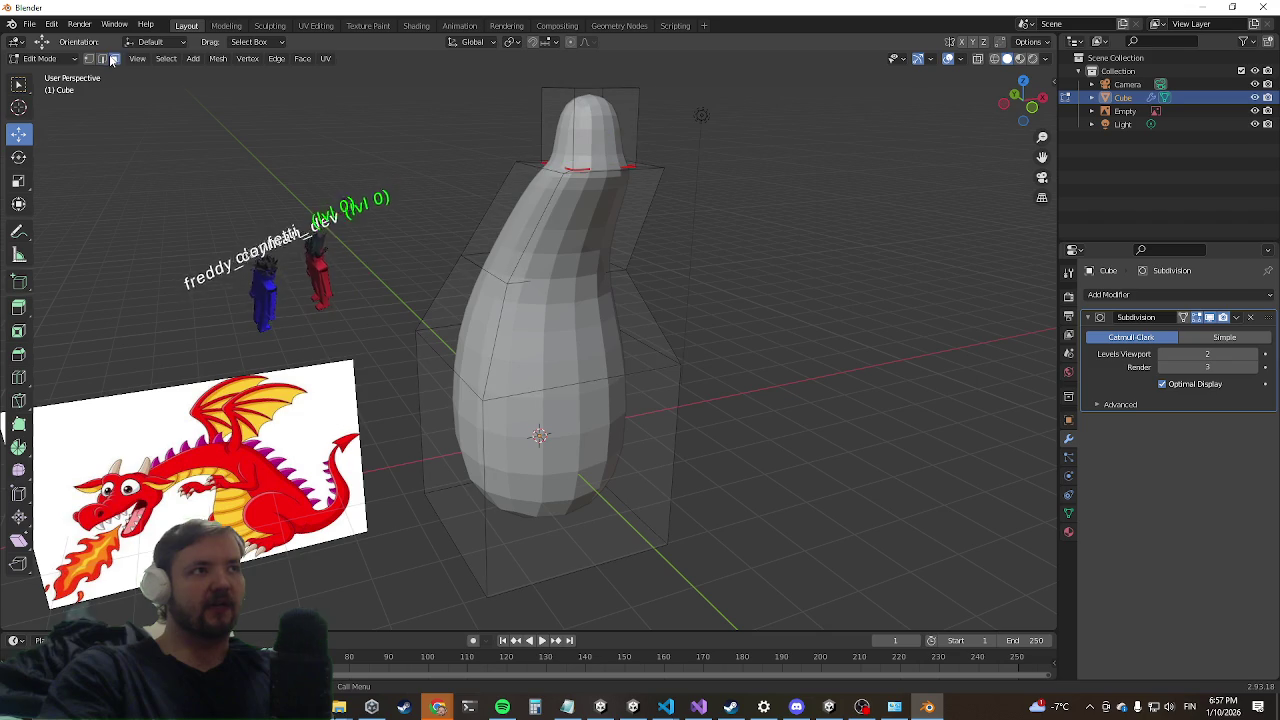
click(610, 123)
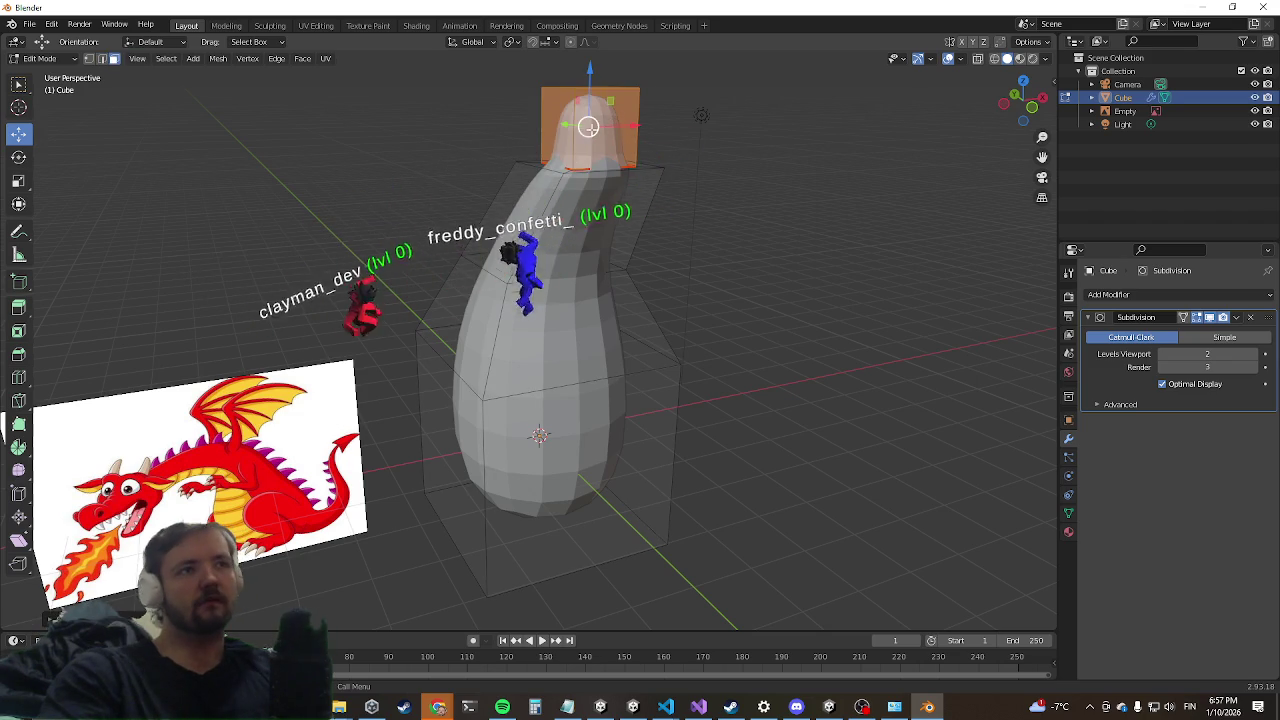
Step: Try resizing the neck's top face, undo it, and nudge the face slightly sideways
key(s)
click(560, 160)
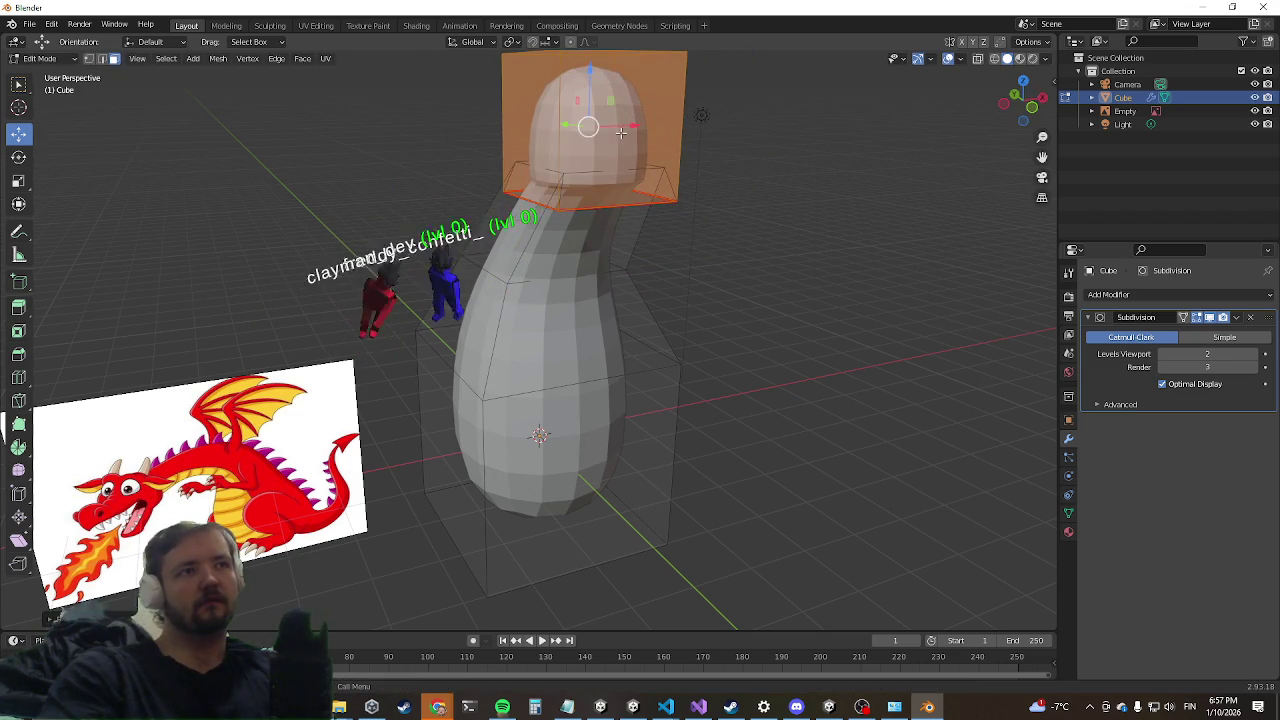
middle_drag(560, 160, 529, 177)
key(ctrl+z)
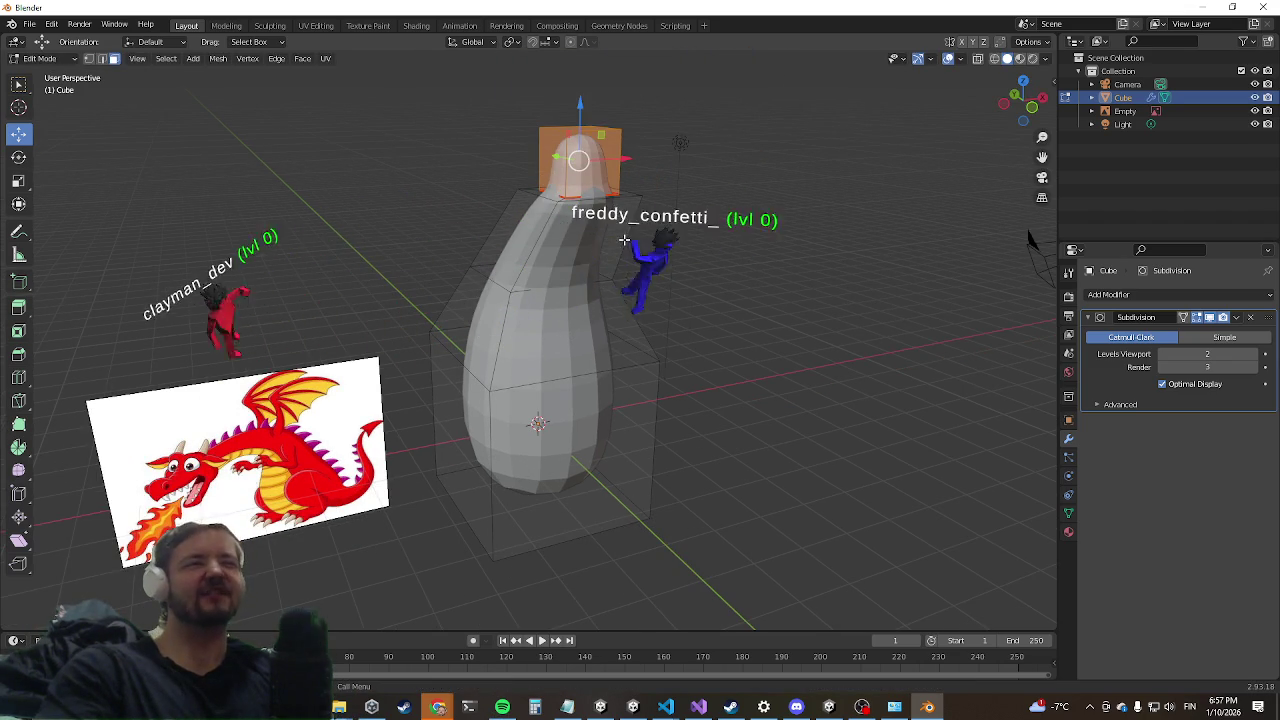
key(g)
click(598, 194)
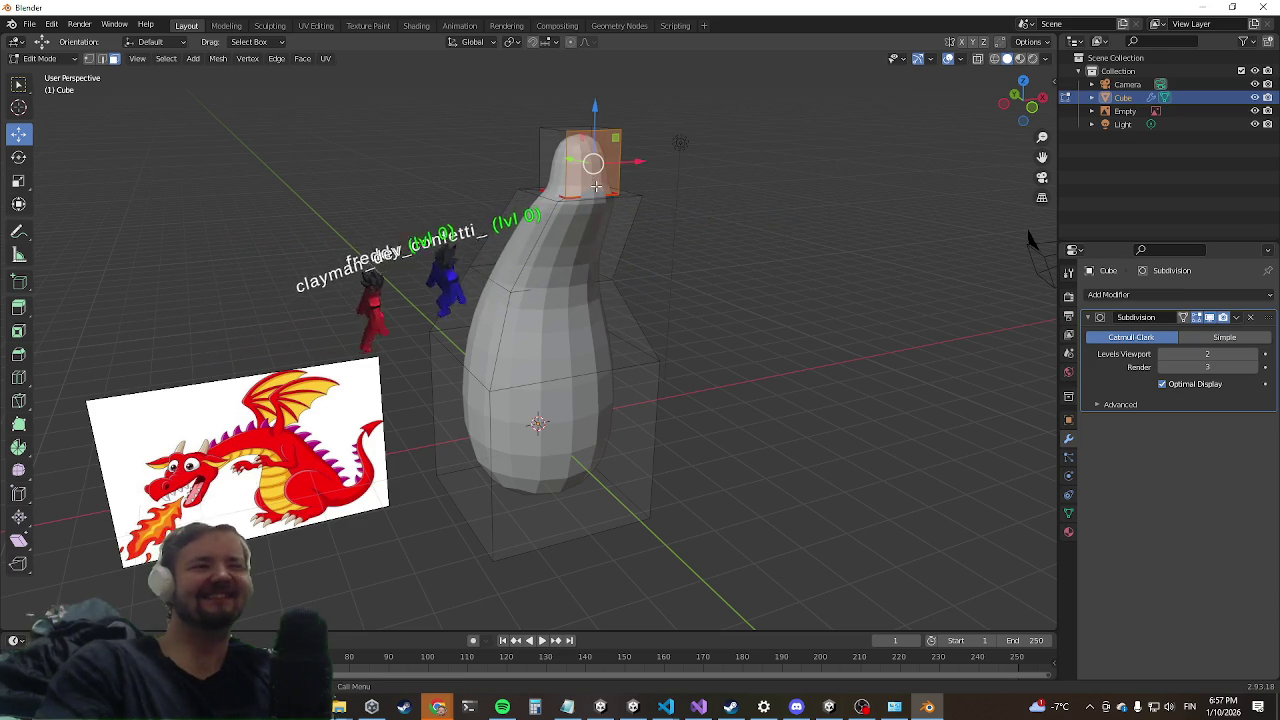
Step: Return the selection from the whole mesh to just the neck's top segment
mouse_move(584, 276)
middle_down()
mouse_move(600, 300)
mouse_move(580, 323)
mouse_move(530, 290)
middle_up()
key(a)
key(ctrl+z)
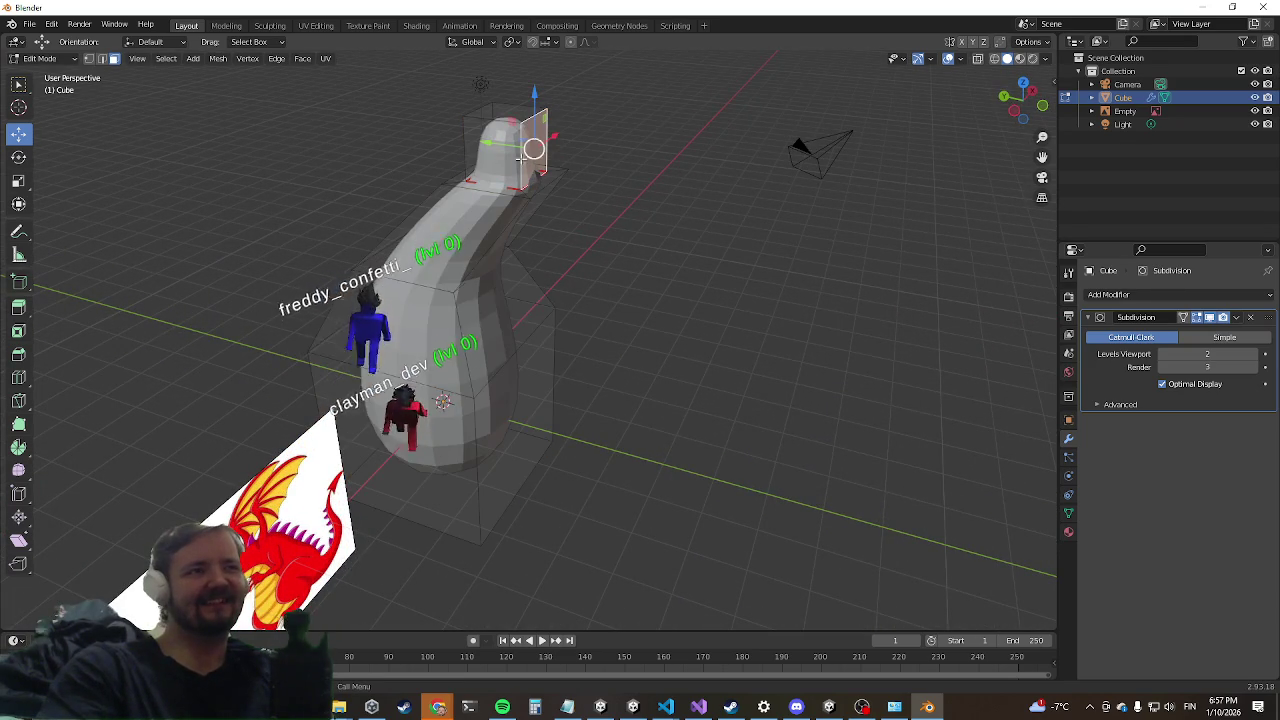
key(ctrl+z)
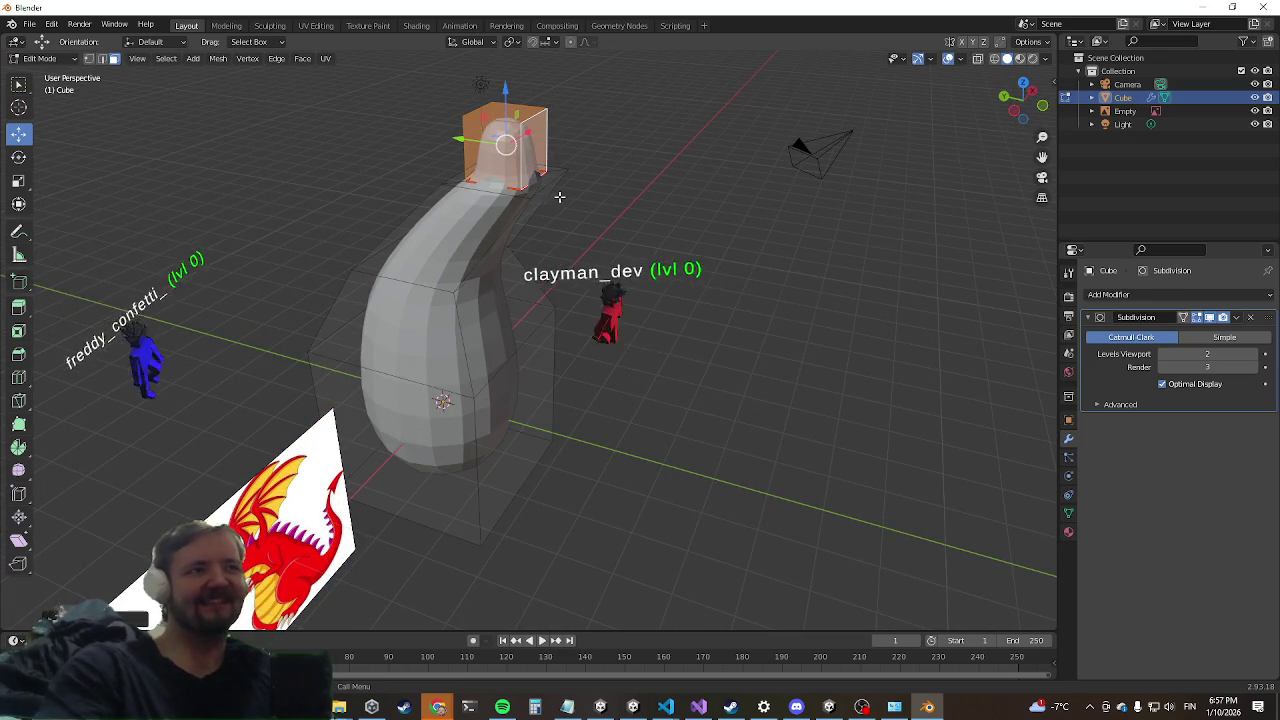
Step: Raise the neck's top segment higher, cancelling a trial scale of it
middle_drag(500, 145, 518, 131)
drag(518, 131, 518, 95)
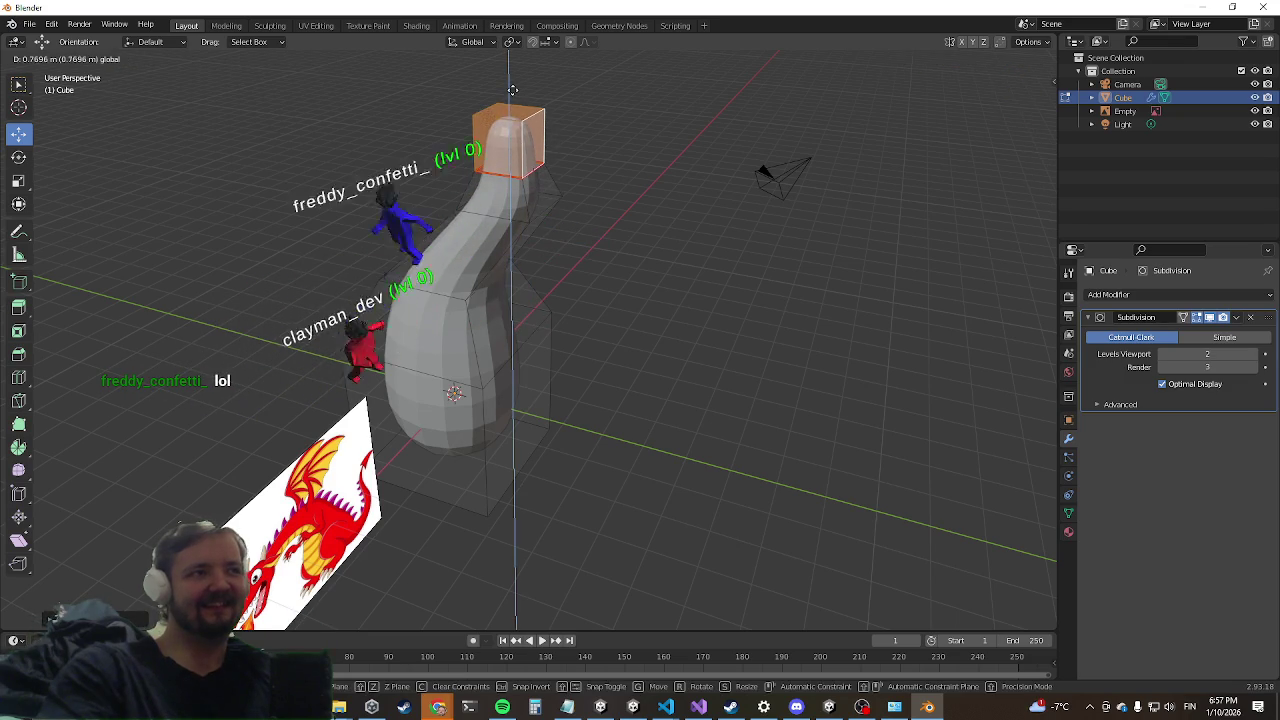
key(s)
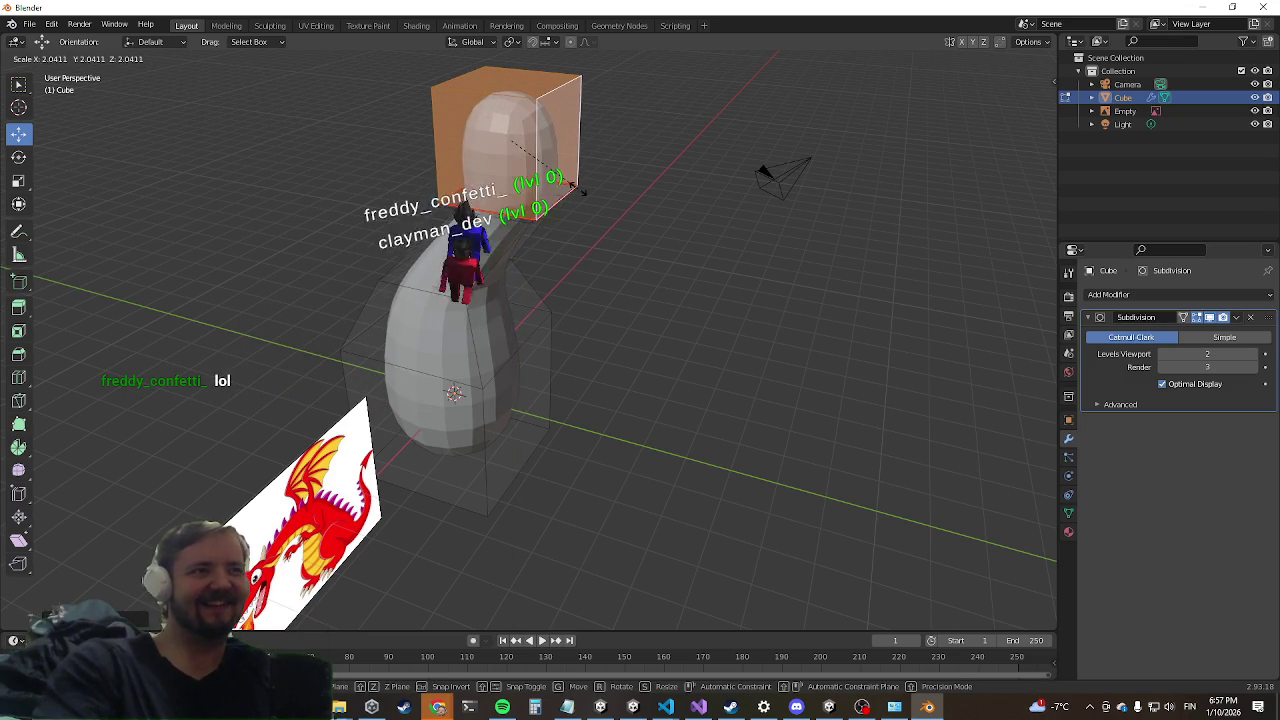
right_click(587, 168)
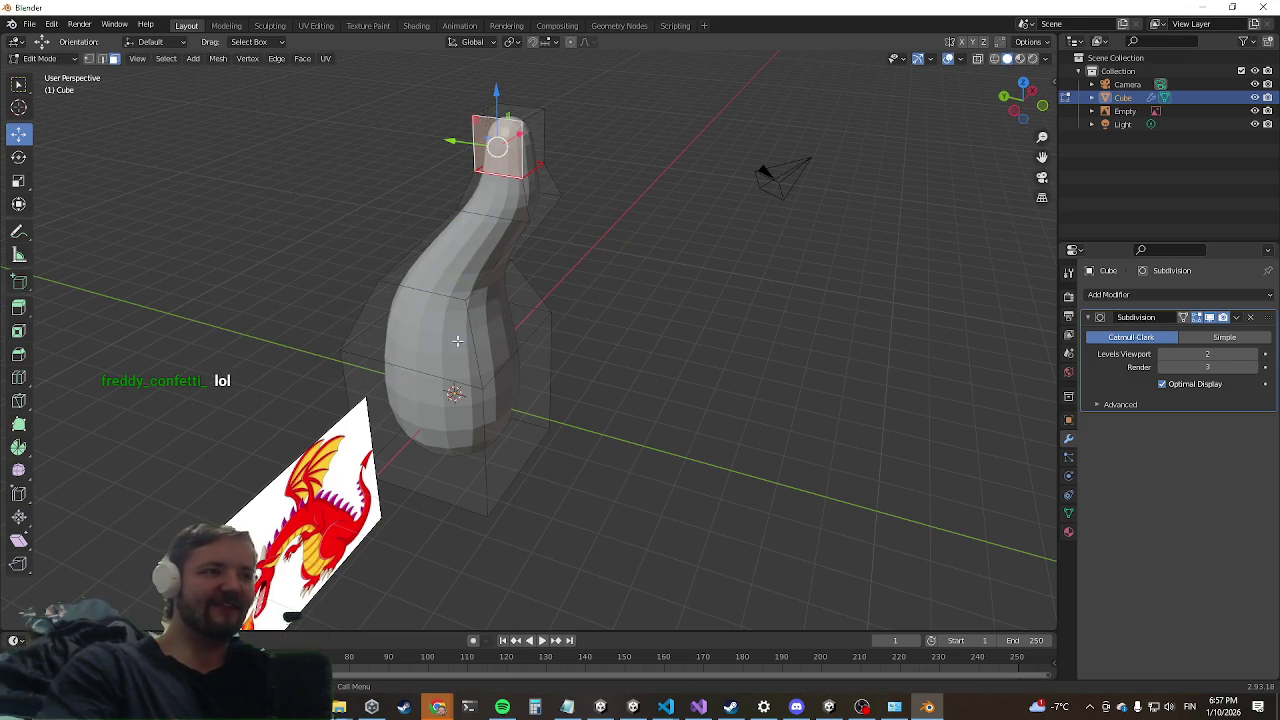
middle_drag(457, 341, 375, 350)
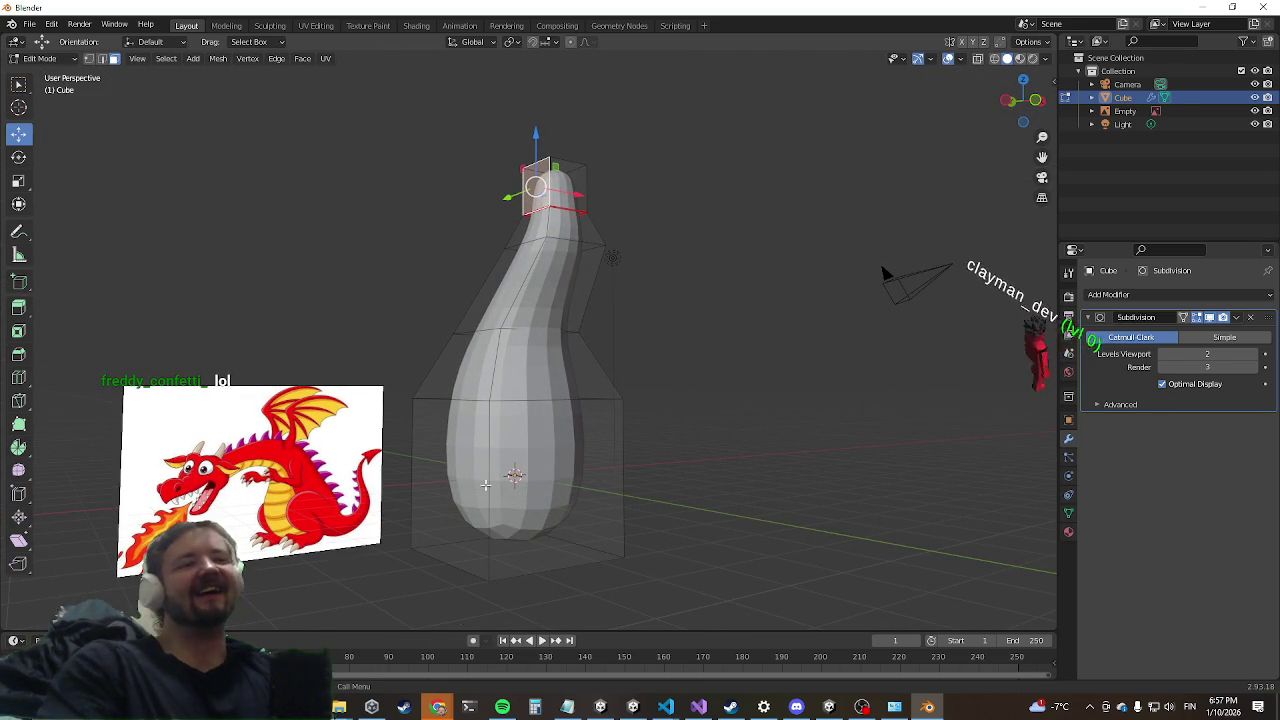
middle_drag(473, 474, 397, 467)
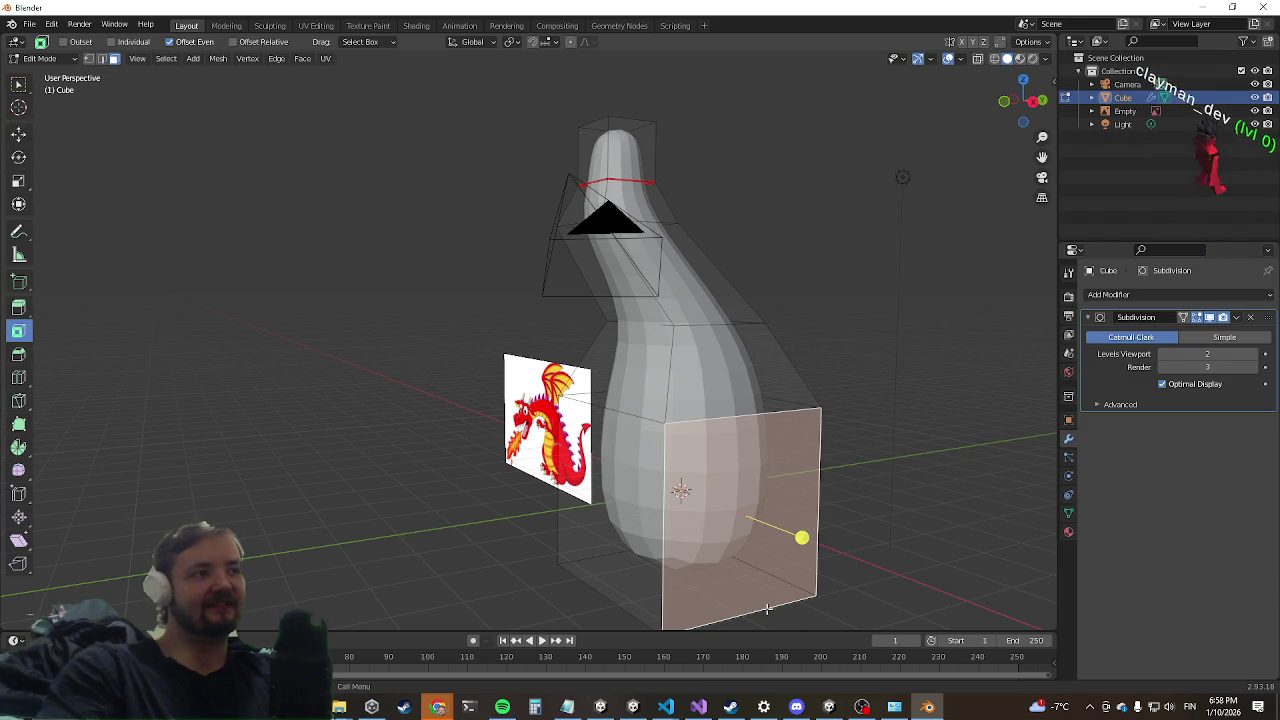
Step: Inset a face on the lower body's side and extrude it outward twice into a short flat extension
drag(792, 543, 779, 524)
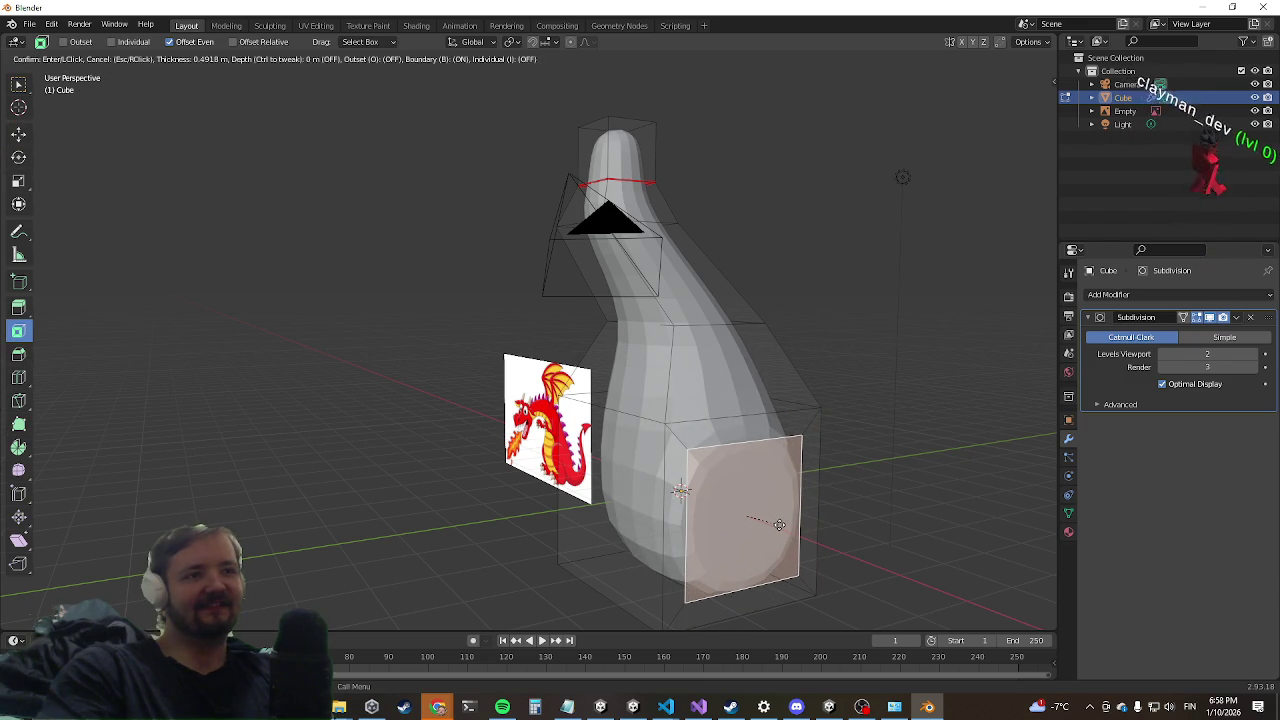
click(779, 524)
middle_drag(800, 534, 797, 486)
key(e)
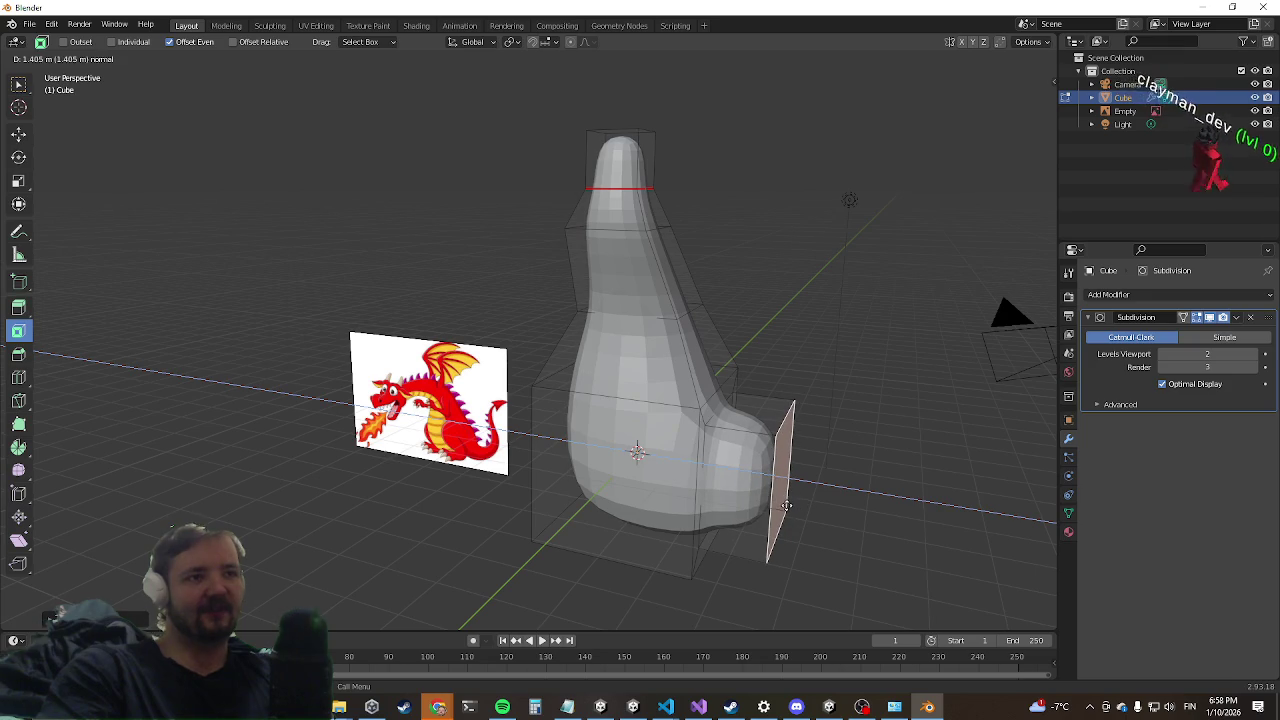
click(786, 506)
mouse_move(786, 506)
middle_down()
mouse_move(813, 437)
mouse_move(790, 450)
middle_up()
key(e)
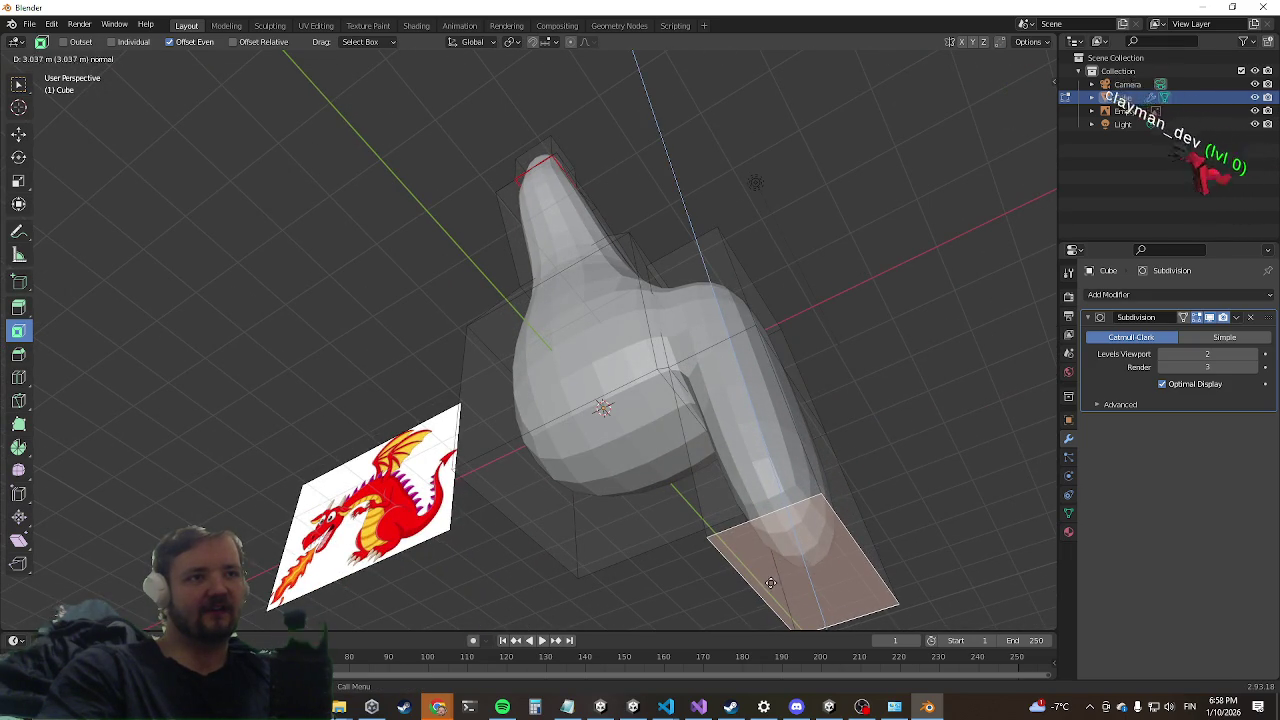
click(771, 583)
mouse_move(771, 583)
middle_down()
mouse_move(577, 623)
mouse_move(797, 589)
middle_up()
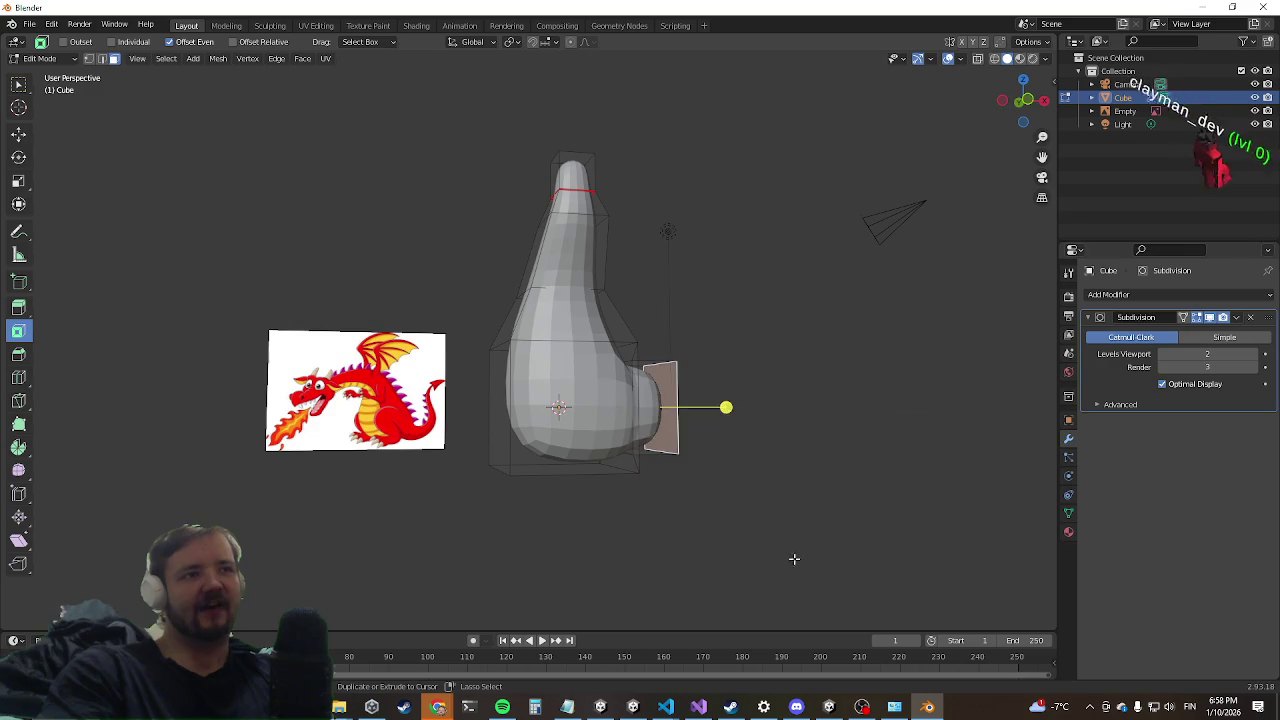
mouse_move(823, 499)
middle_down()
mouse_move(783, 520)
mouse_move(773, 431)
middle_up()
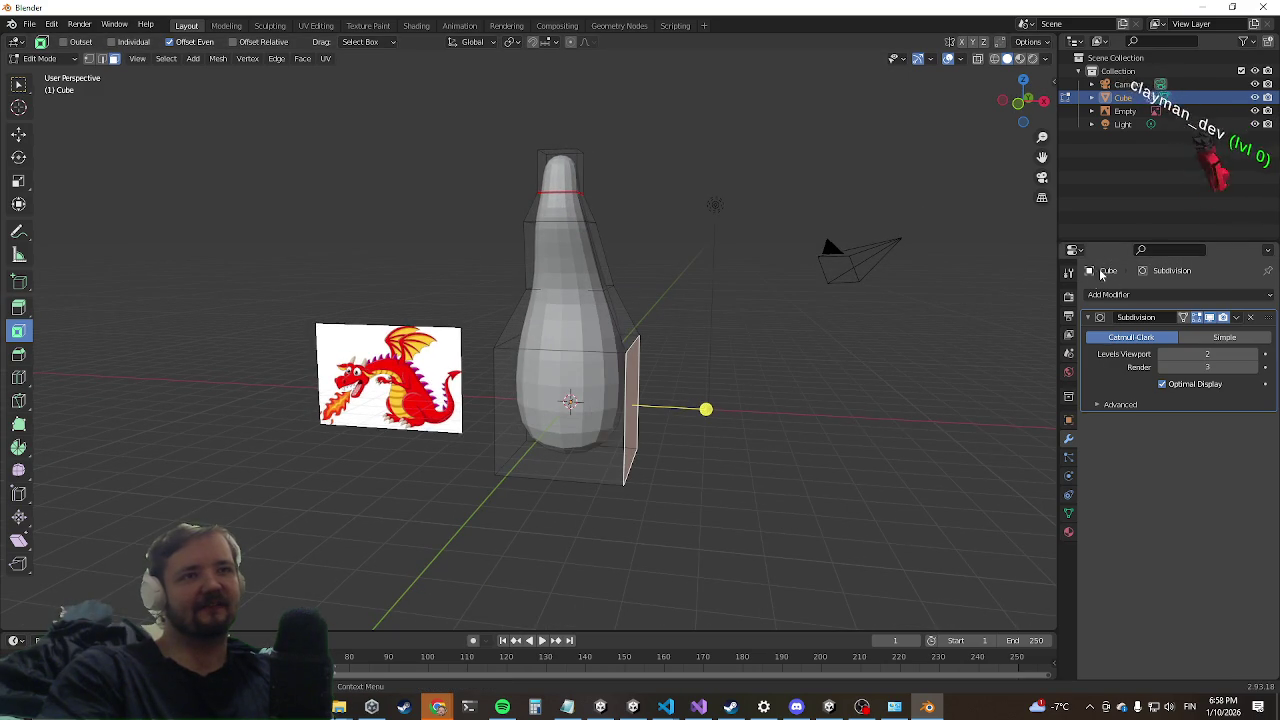
middle_drag(614, 420, 694, 443)
Step: Add a Mirror modifier to the whole body and move the mesh along X away from its mirror
key(a)
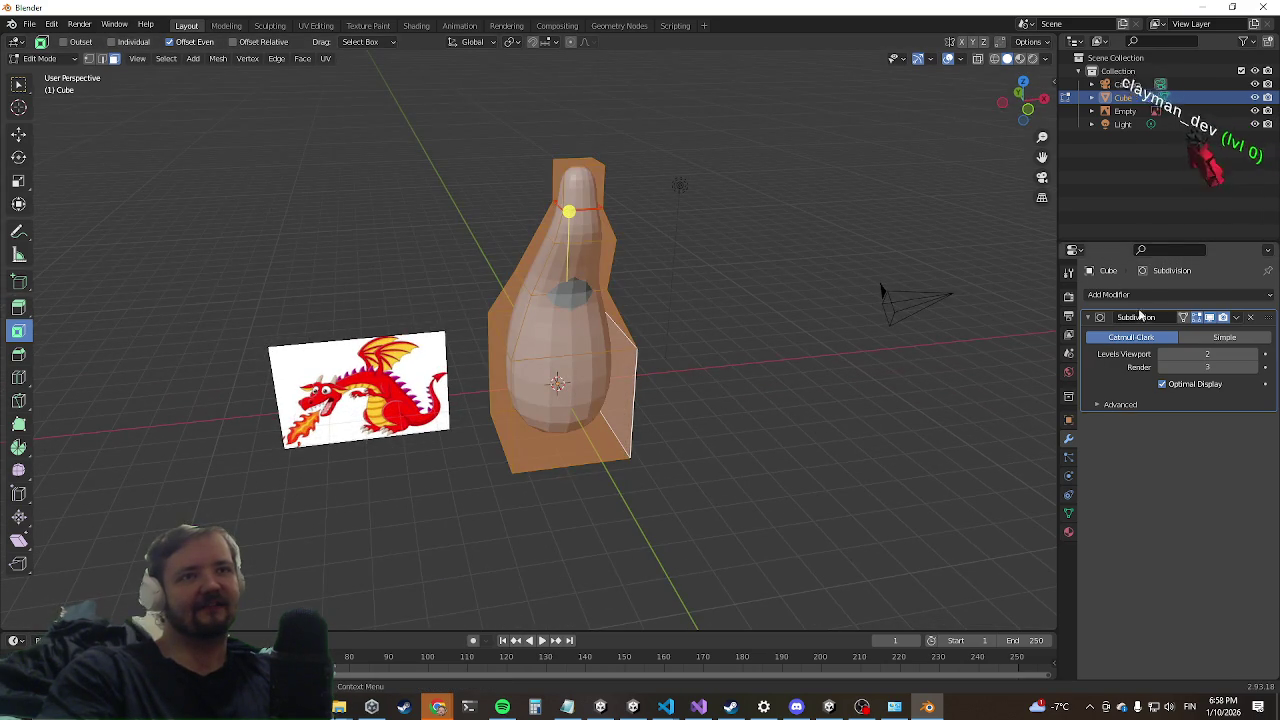
click(1146, 295)
click(1030, 449)
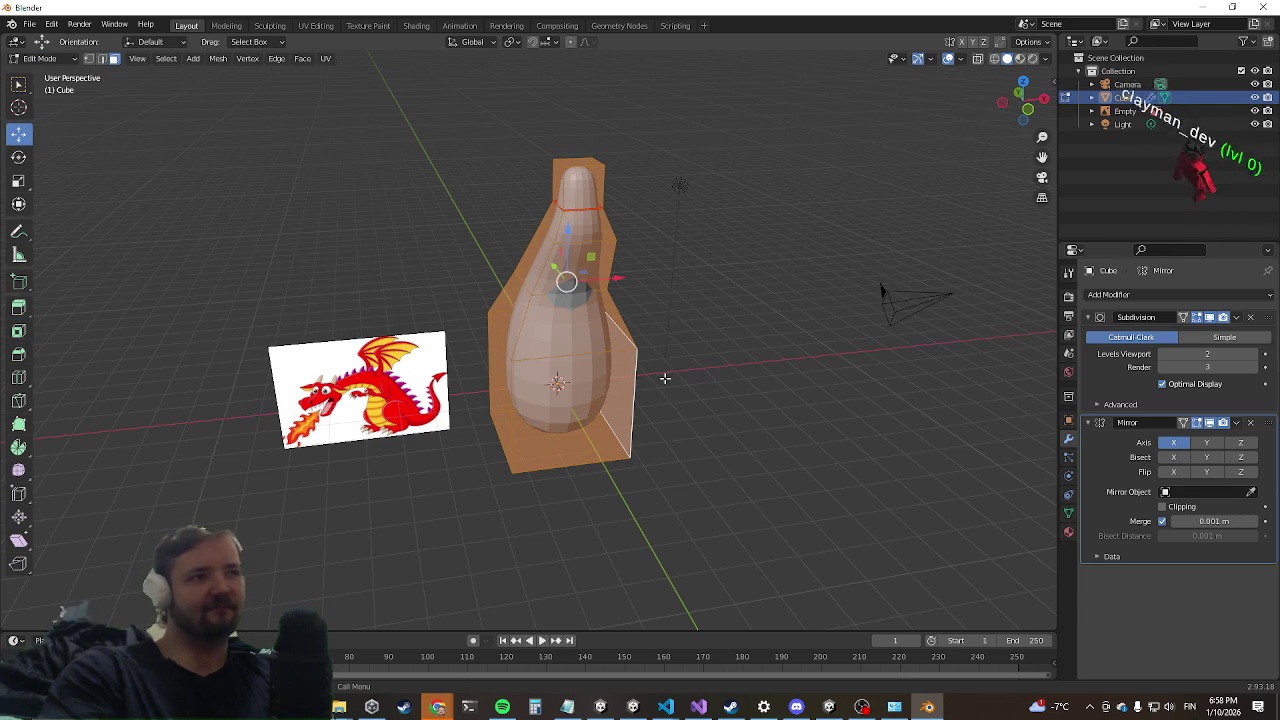
drag(627, 274, 777, 265)
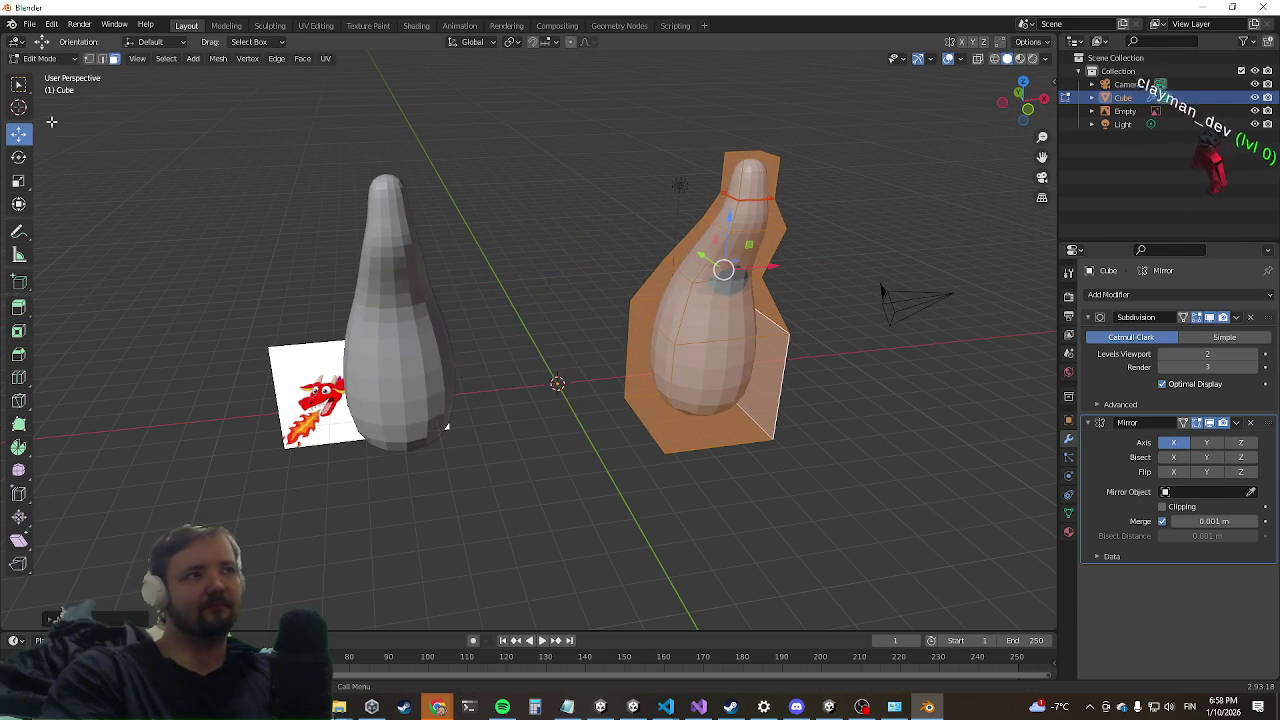
Step: Delete the three inner faces facing the mirror plane
mouse_move(582, 321)
middle_down()
mouse_move(663, 330)
mouse_move(609, 358)
middle_up()
click(609, 356)
key(x)
click(609, 353)
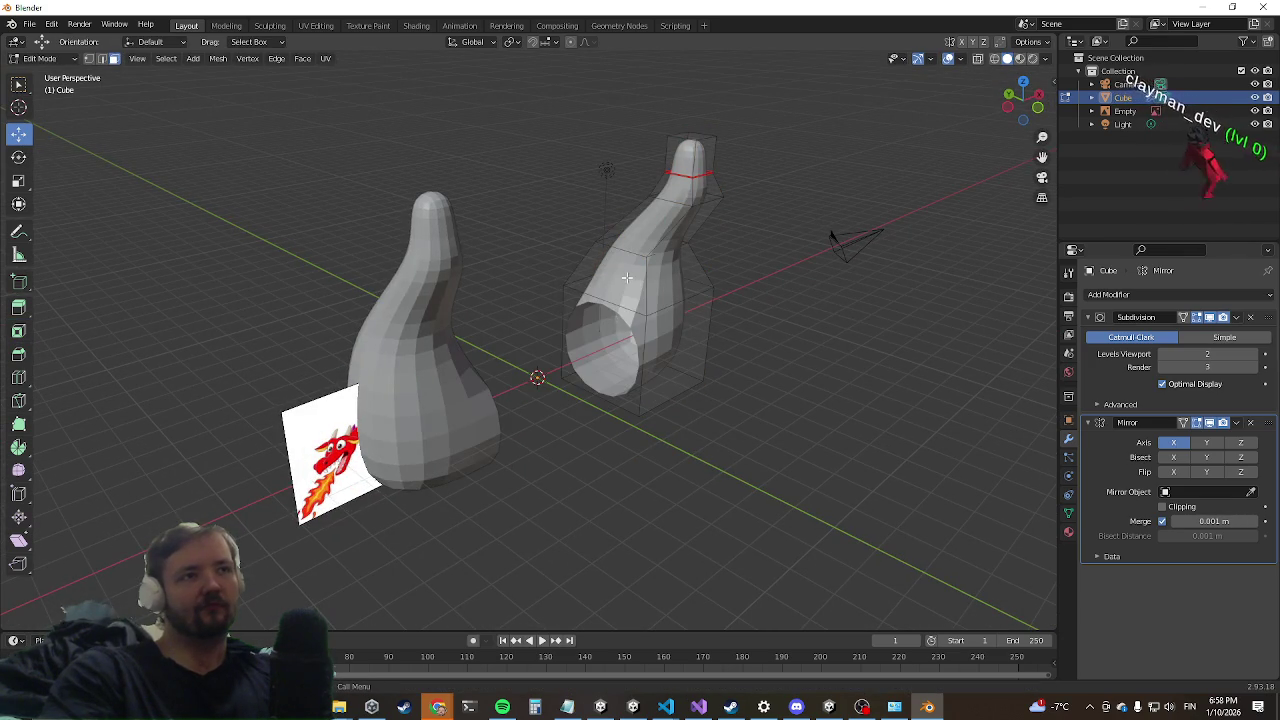
key(x)
click(620, 279)
key(x)
click(646, 236)
mouse_move(646, 236)
middle_down()
mouse_move(726, 253)
mouse_move(660, 265)
mouse_move(743, 280)
middle_up()
Step: Enable mirror Clipping and slide the half back to join its mirror at the centre
key(a)
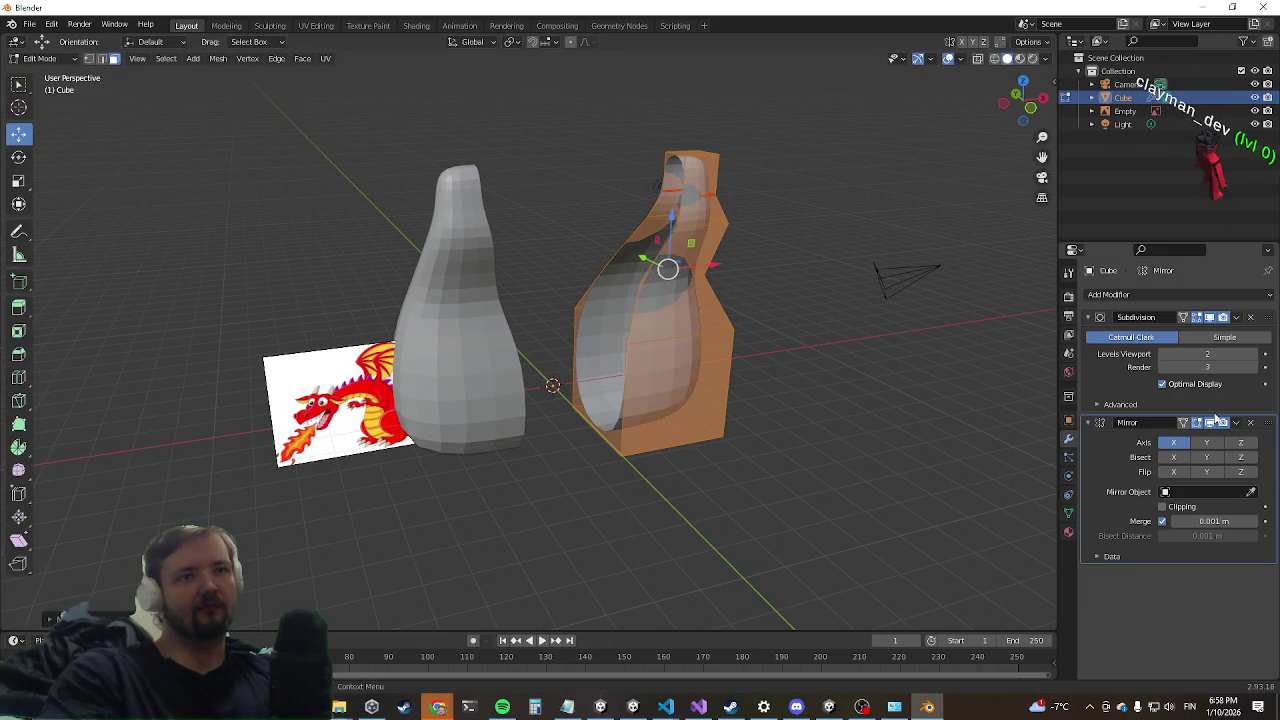
click(1166, 507)
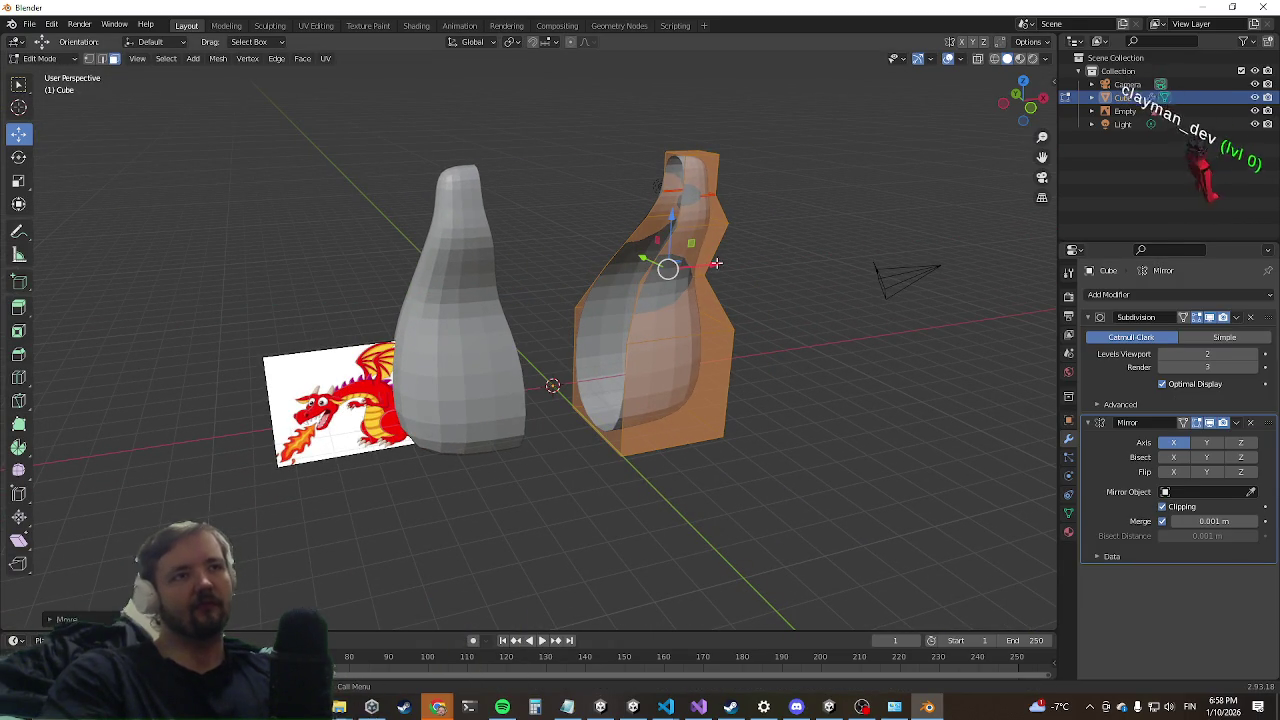
drag(710, 268, 623, 278)
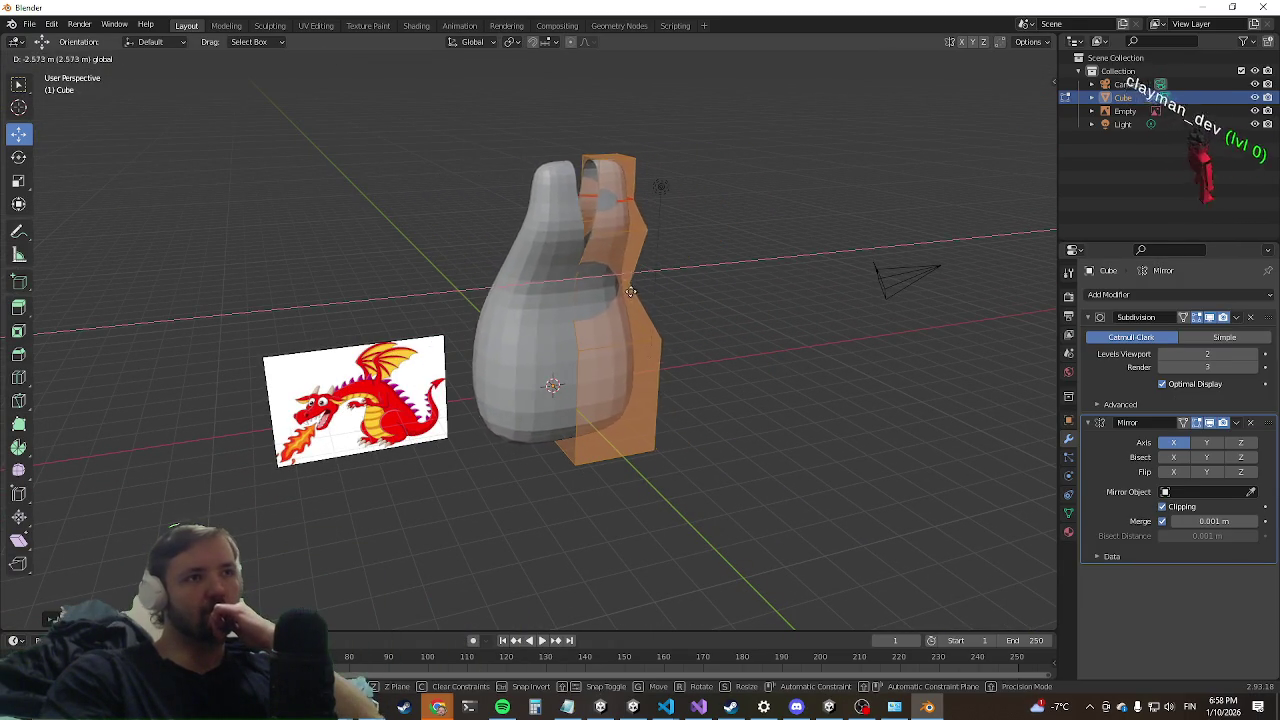
mouse_move(673, 341)
middle_down()
mouse_move(774, 374)
mouse_move(700, 420)
mouse_move(628, 431)
mouse_move(565, 420)
middle_up()
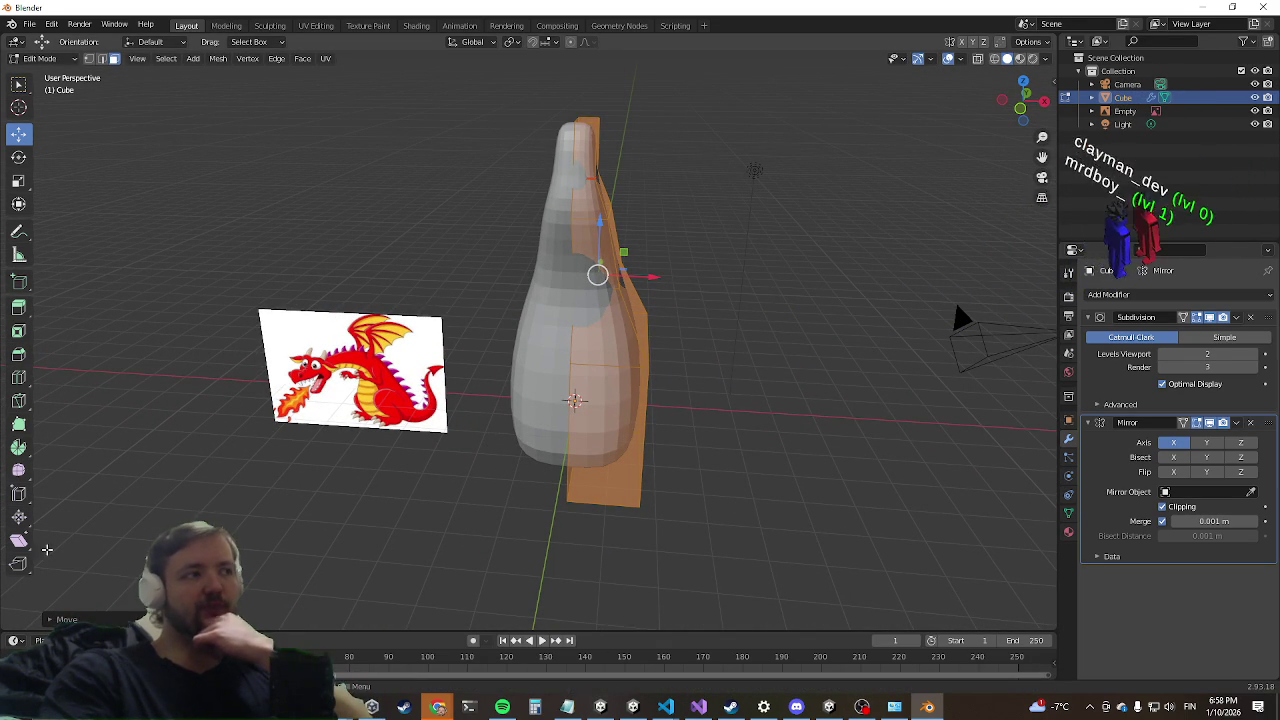
middle_drag(598, 331, 587, 469)
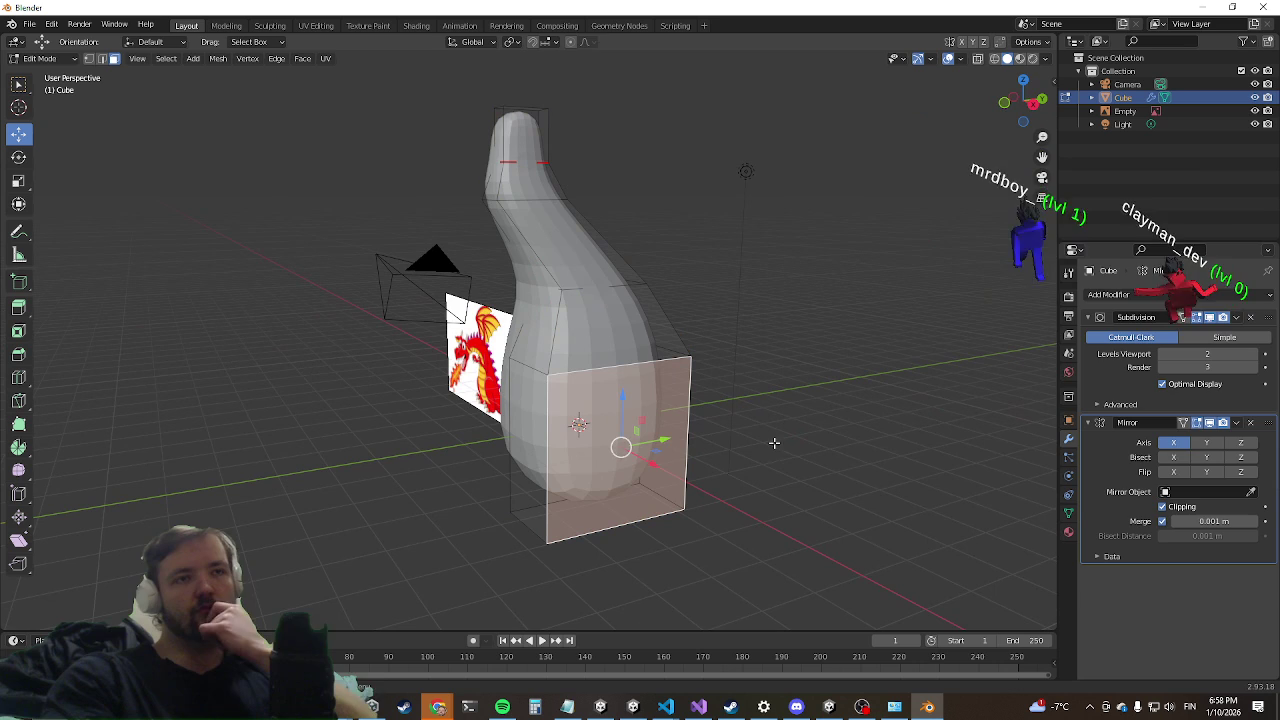
Step: Extrude the neck's top face sideways twice to form a blocky head
click(1116, 294)
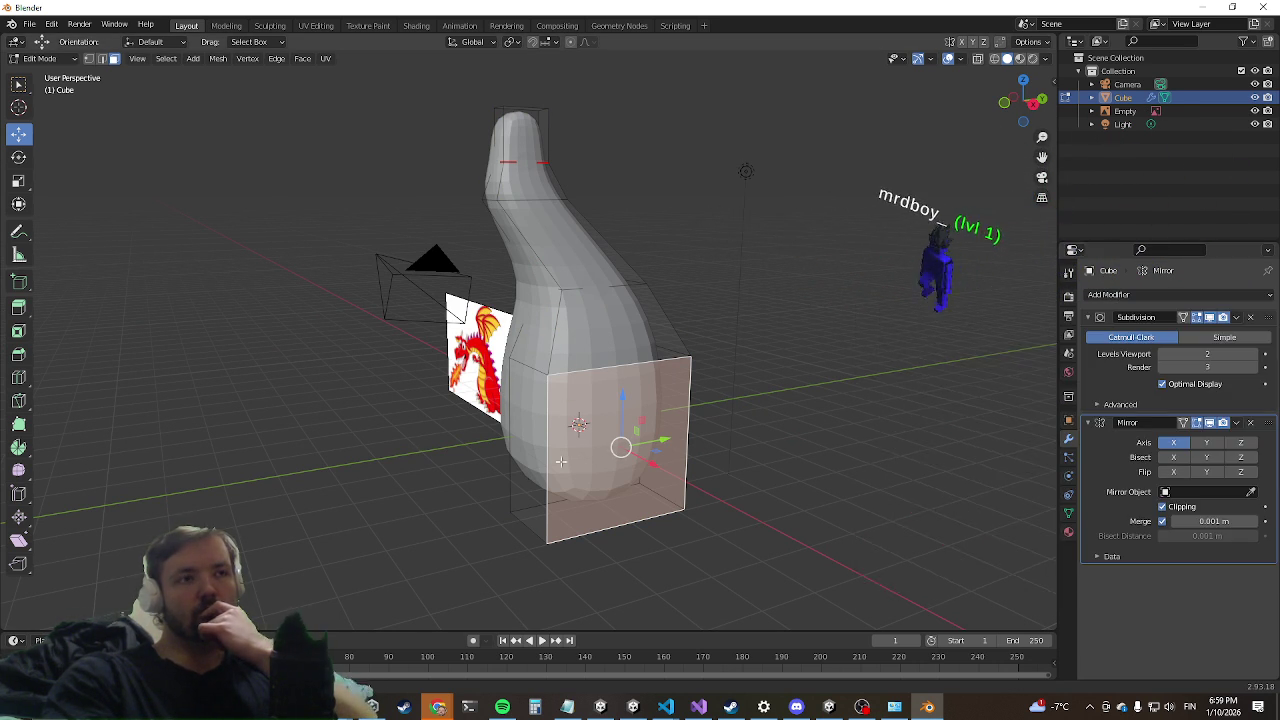
mouse_move(650, 420)
middle_down()
mouse_move(710, 487)
mouse_move(584, 437)
mouse_move(620, 500)
middle_up()
scroll(584, 437, up, 4)
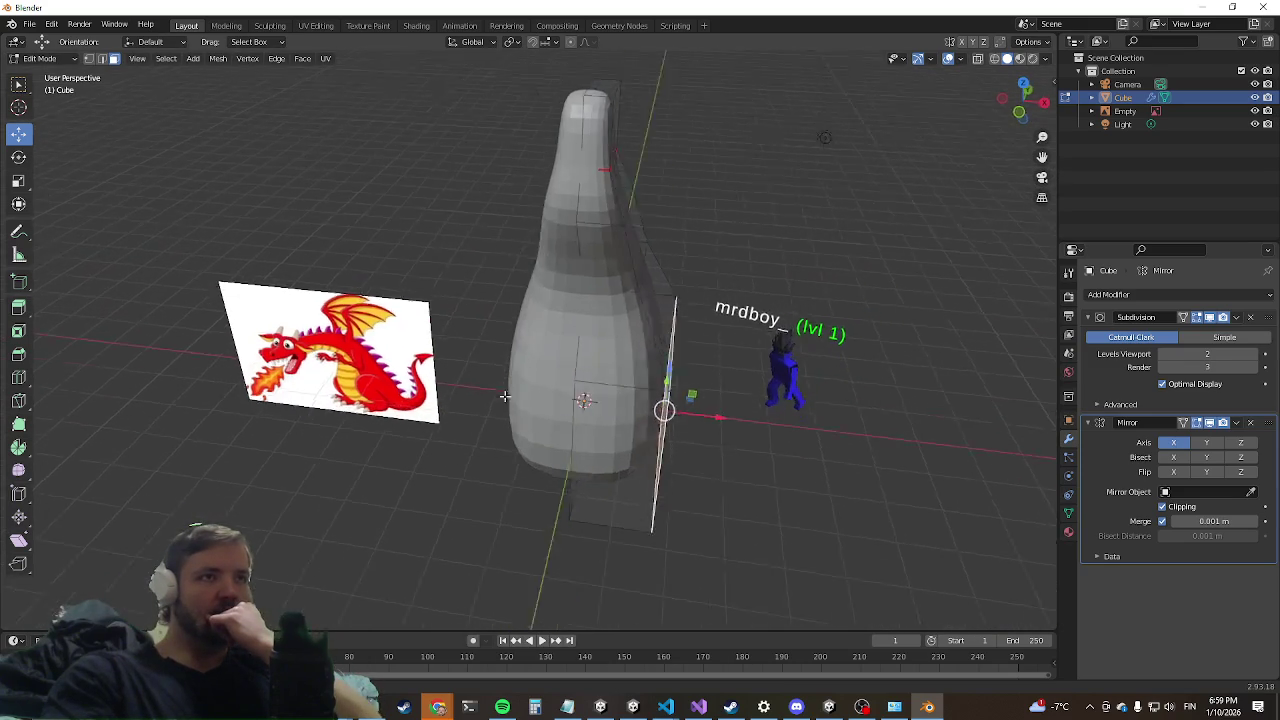
click(546, 144)
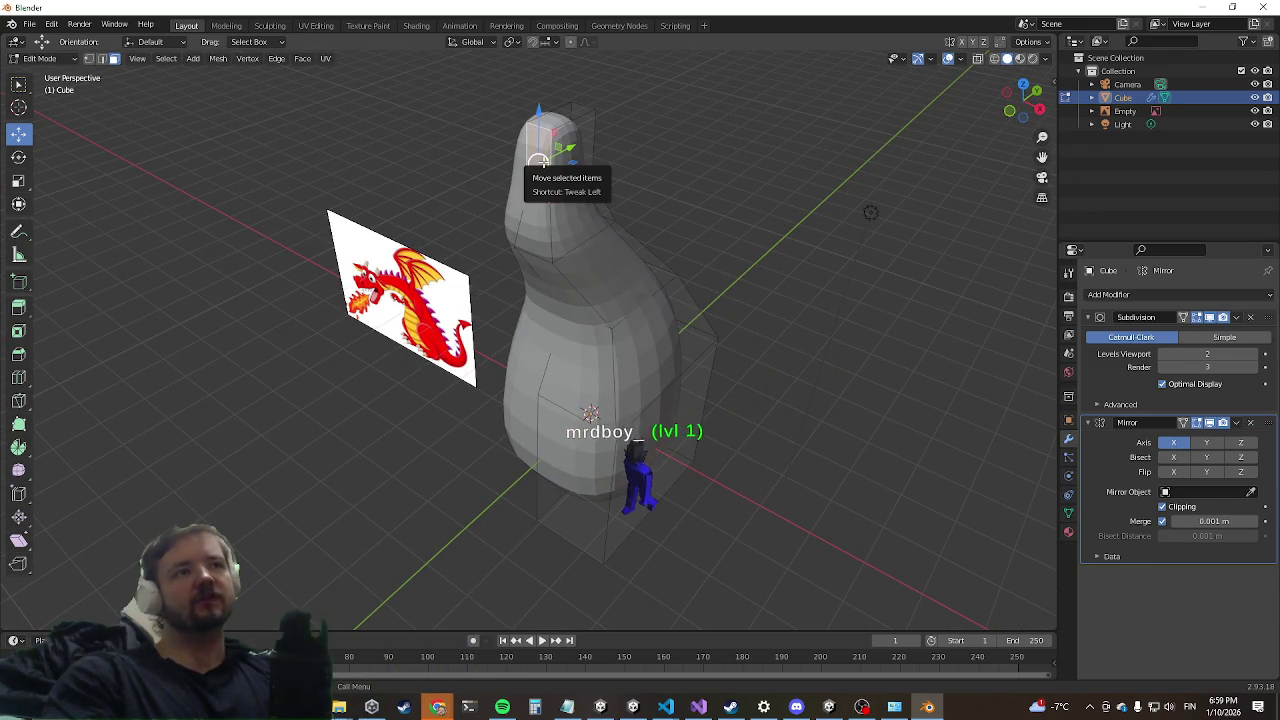
key(e)
click(576, 155)
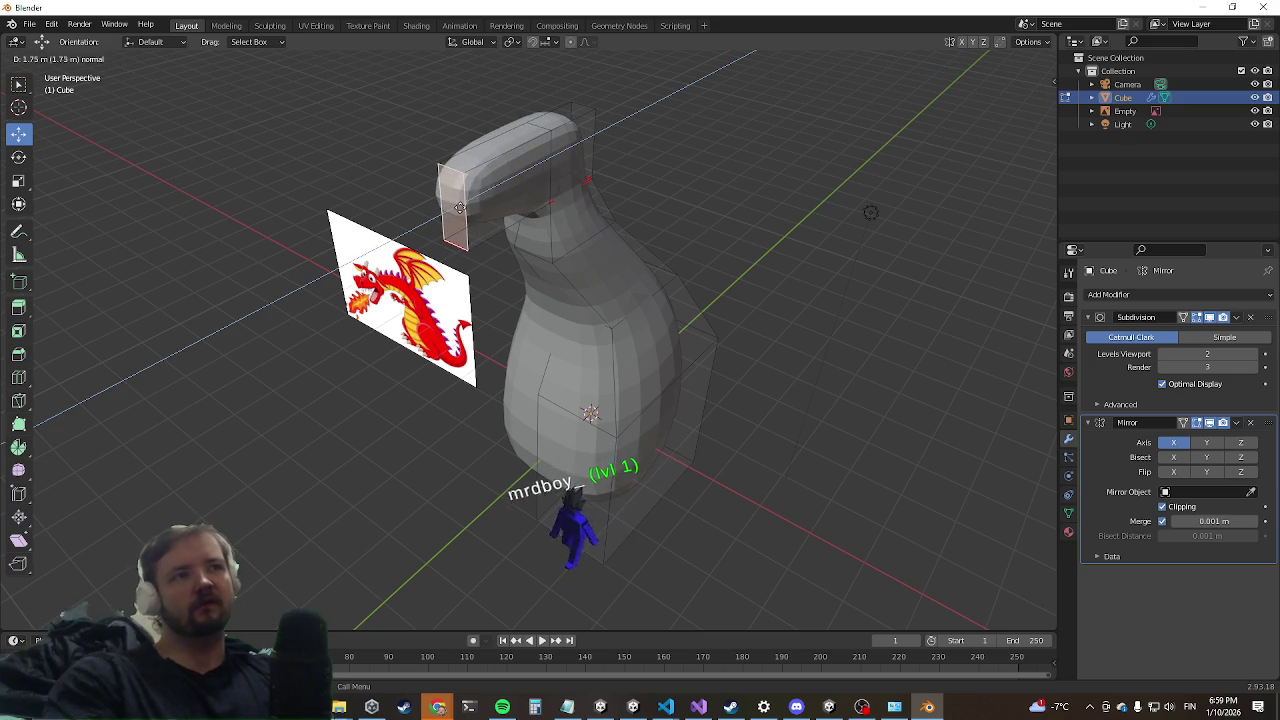
key(e)
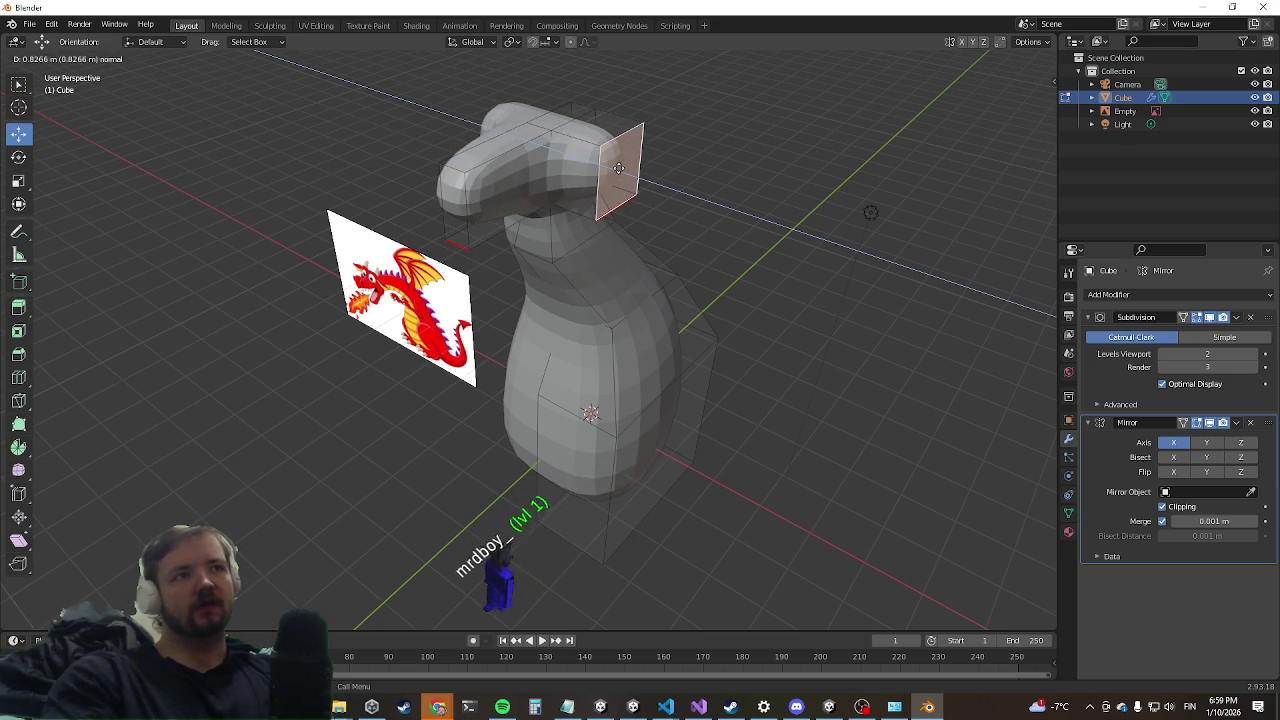
click(619, 168)
mouse_move(619, 168)
middle_down()
mouse_move(546, 212)
mouse_move(697, 195)
middle_up()
mouse_move(583, 230)
middle_down()
mouse_move(520, 217)
mouse_move(640, 400)
middle_up()
Step: Extrude a side face of the body outward twice, then undo the extrusions
click(663, 449)
key(e)
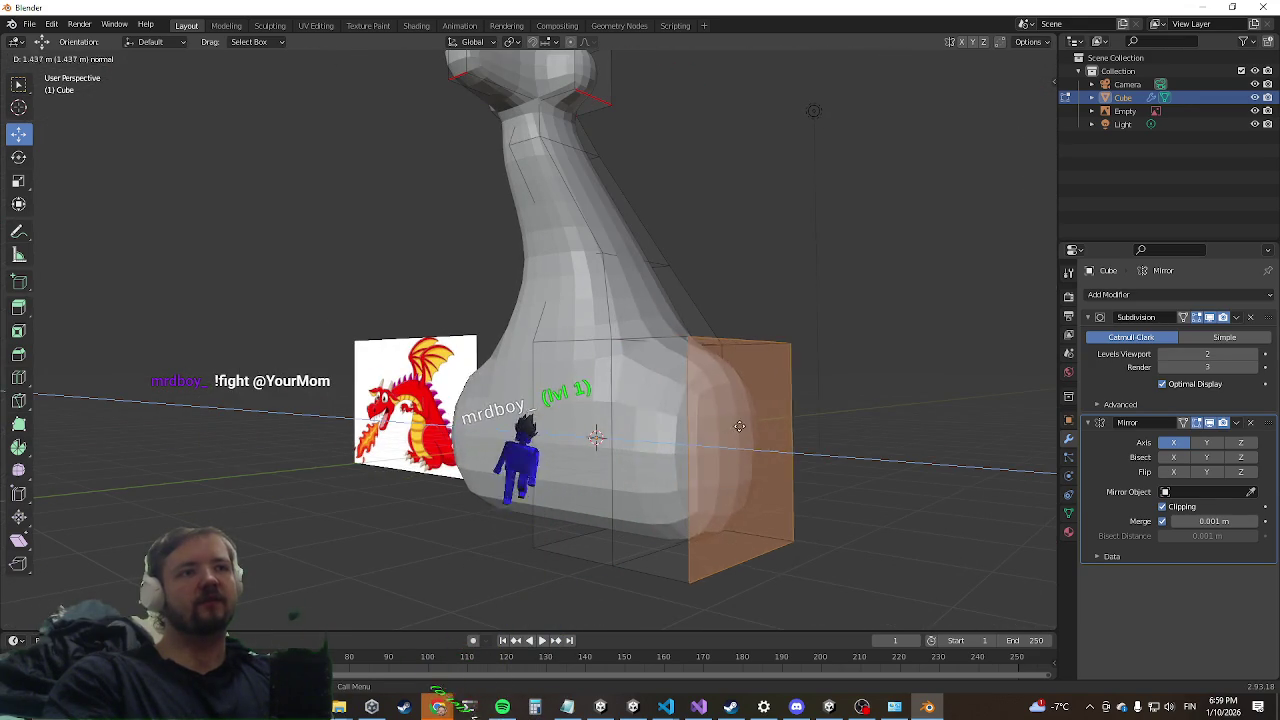
click(758, 430)
mouse_move(760, 440)
middle_down()
mouse_move(687, 368)
mouse_move(700, 330)
middle_up()
key(e)
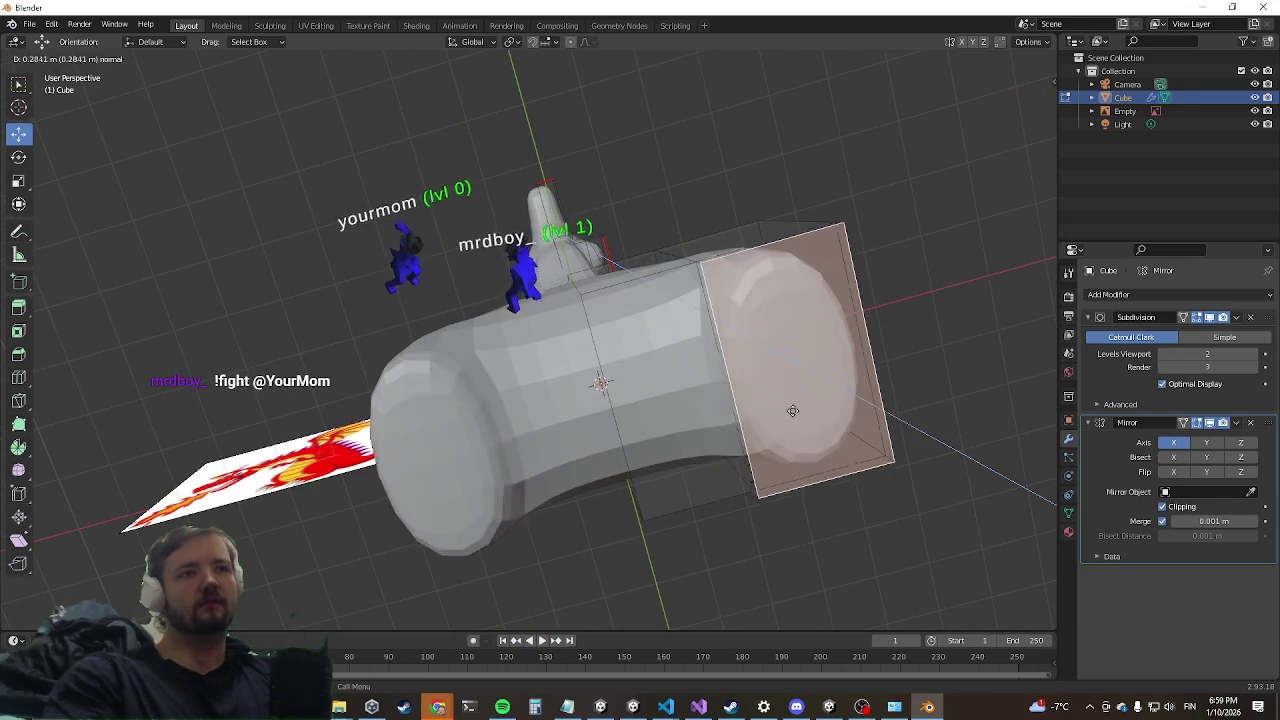
click(850, 400)
scroll(651, 480, down, 5)
mouse_move(651, 480)
middle_down()
mouse_move(523, 551)
mouse_move(581, 586)
mouse_move(580, 466)
mouse_move(508, 432)
middle_up()
key(ctrl+z)
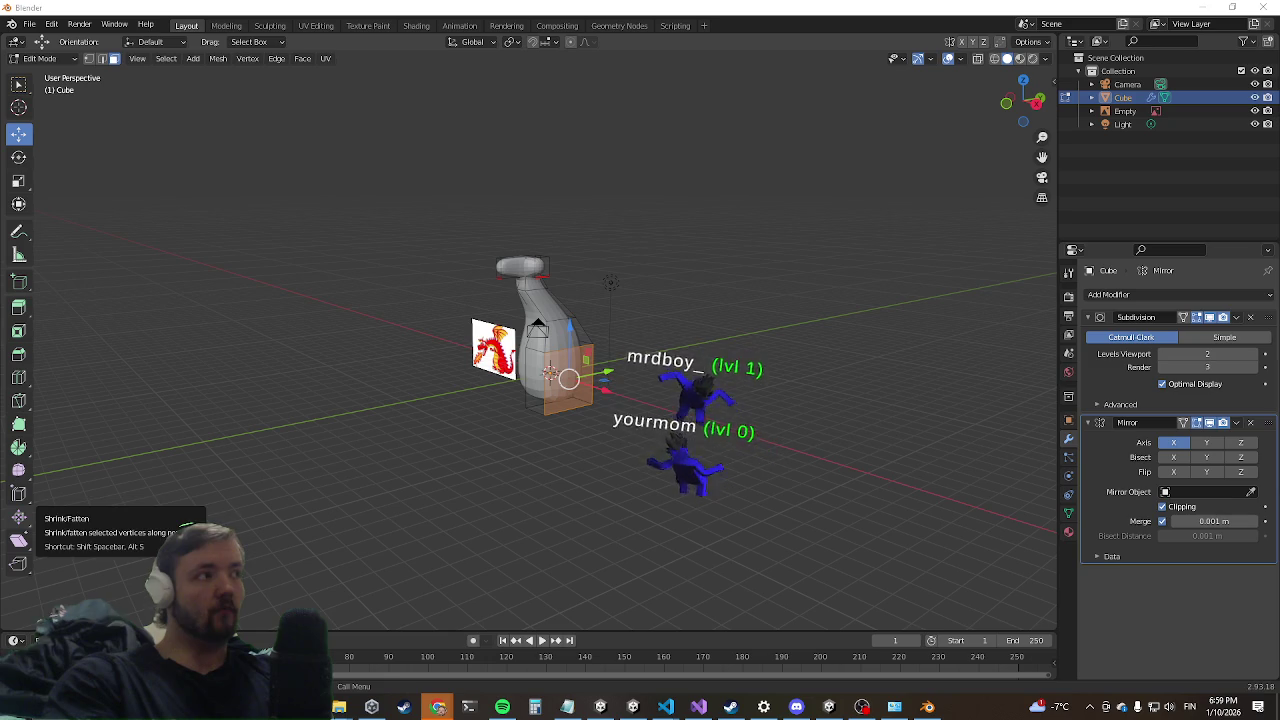
Step: Shift the body's right side face 0.442 m along Y, then minimize Blender to show Unity
middle_drag(280, 363, 576, 401)
scroll(321, 358, up, 2)
scroll(321, 358, up, 2)
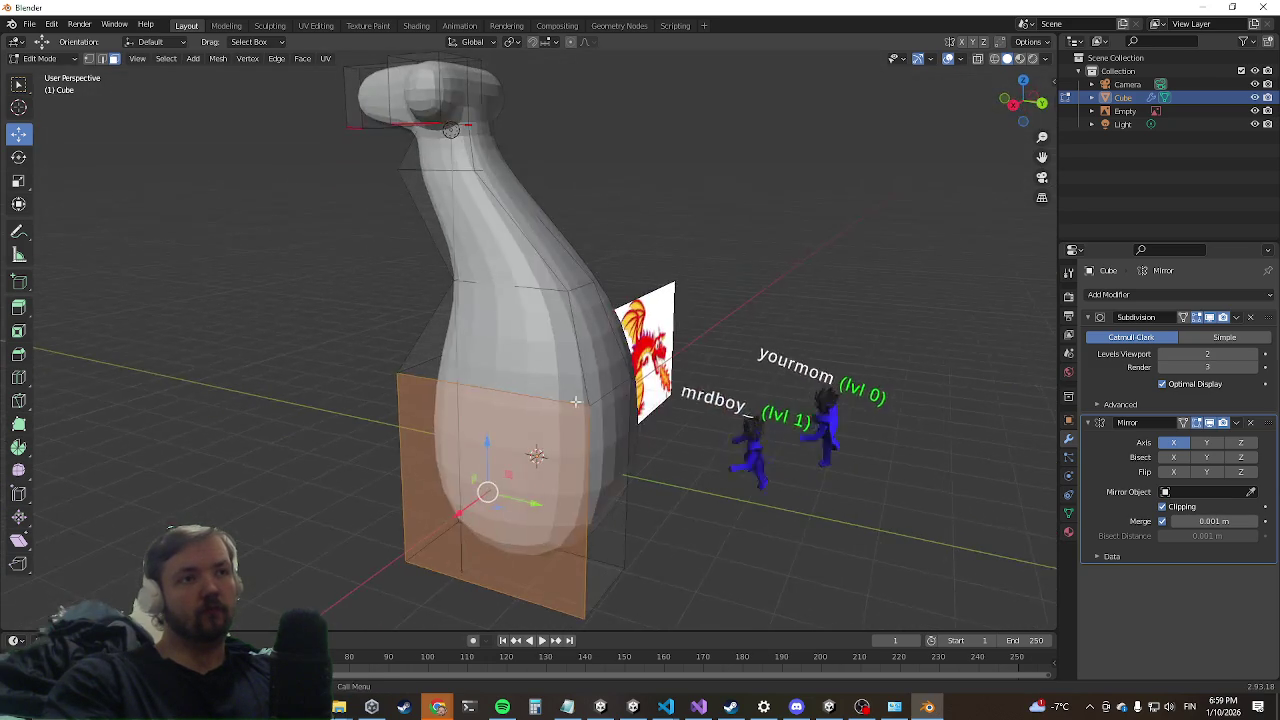
click(606, 465)
mouse_move(657, 513)
mouse_down()
mouse_move(646, 509)
mouse_move(662, 513)
mouse_up()
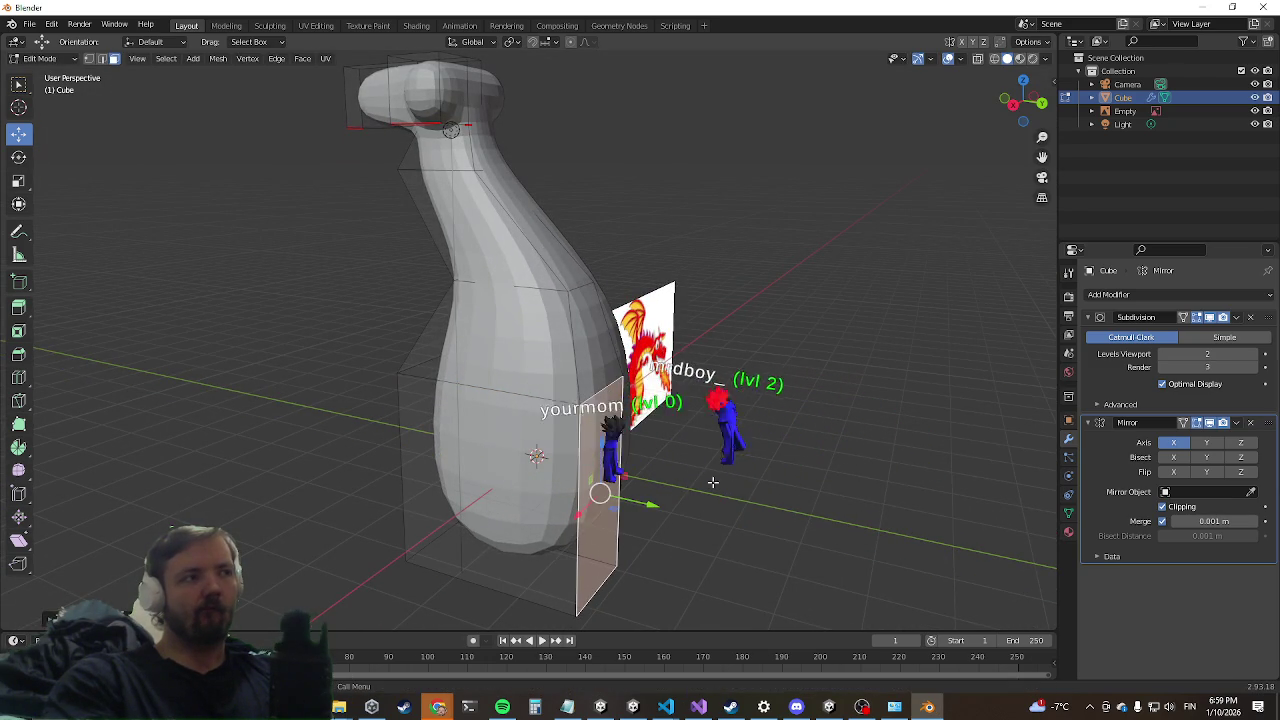
click(1215, 7)
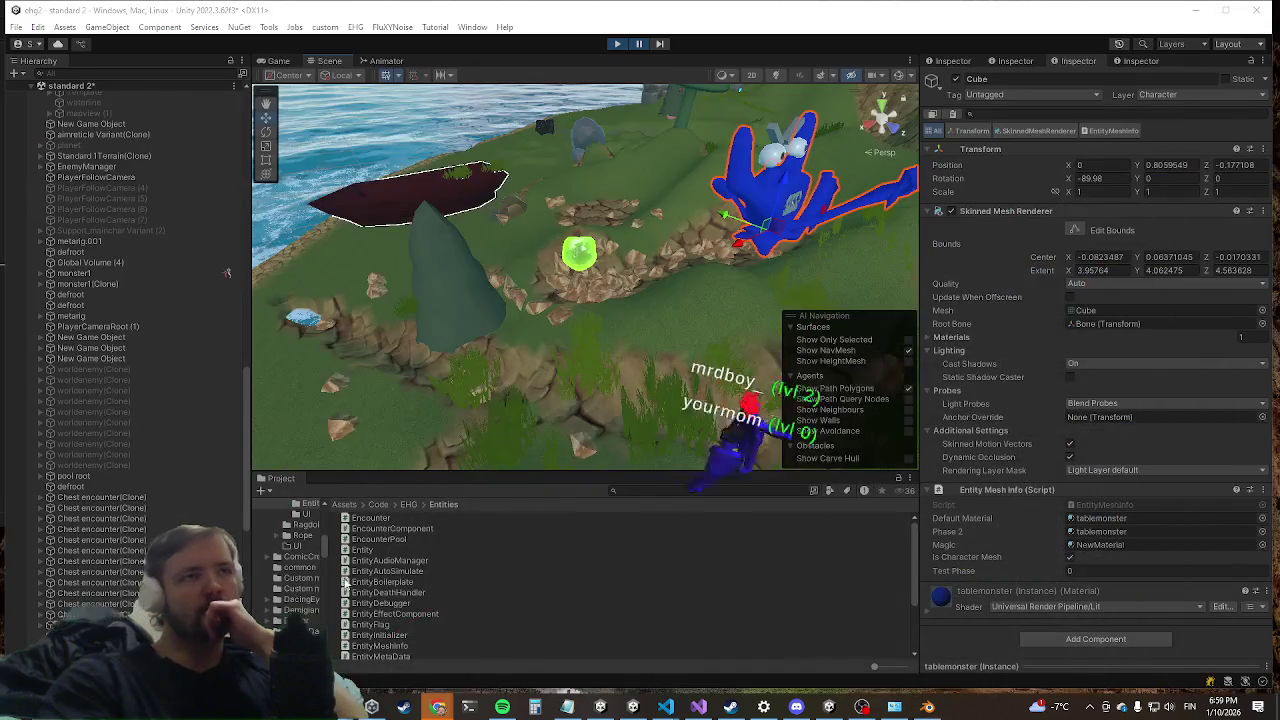
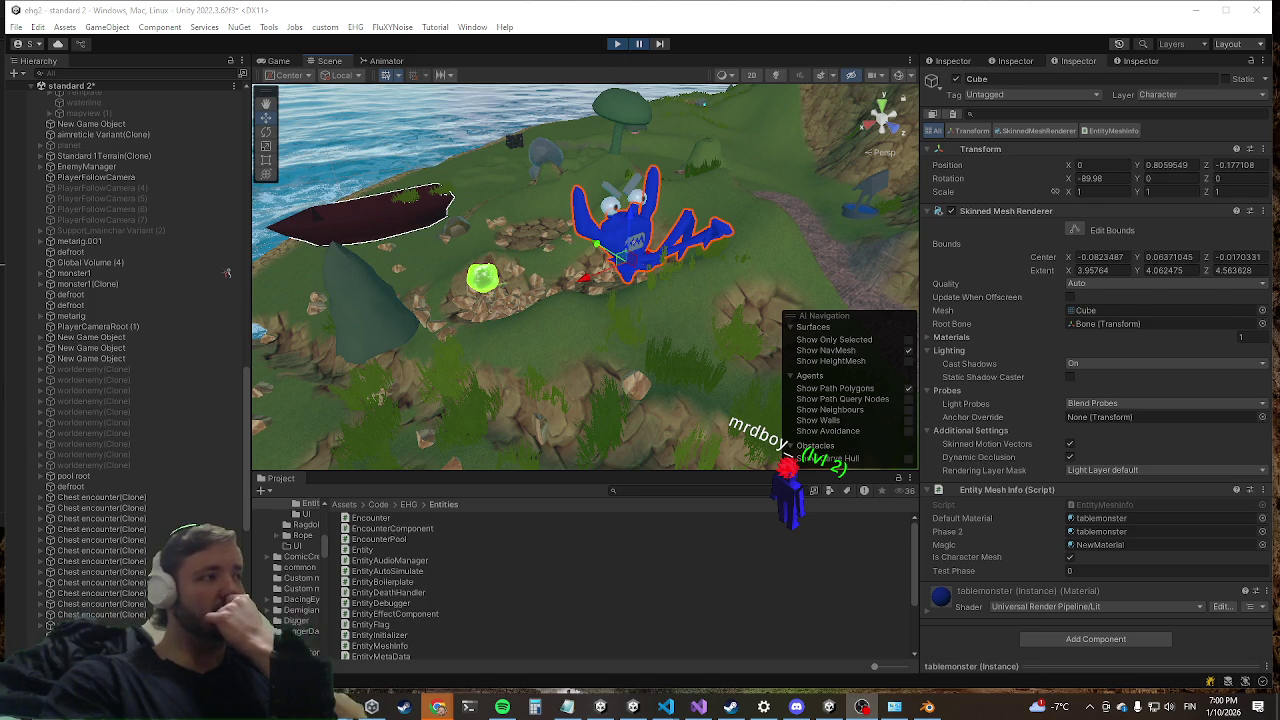
Step: Minimize Visual Studio and bring Blender, showing the dragon body mesh, to the front
key(alt+Tab)
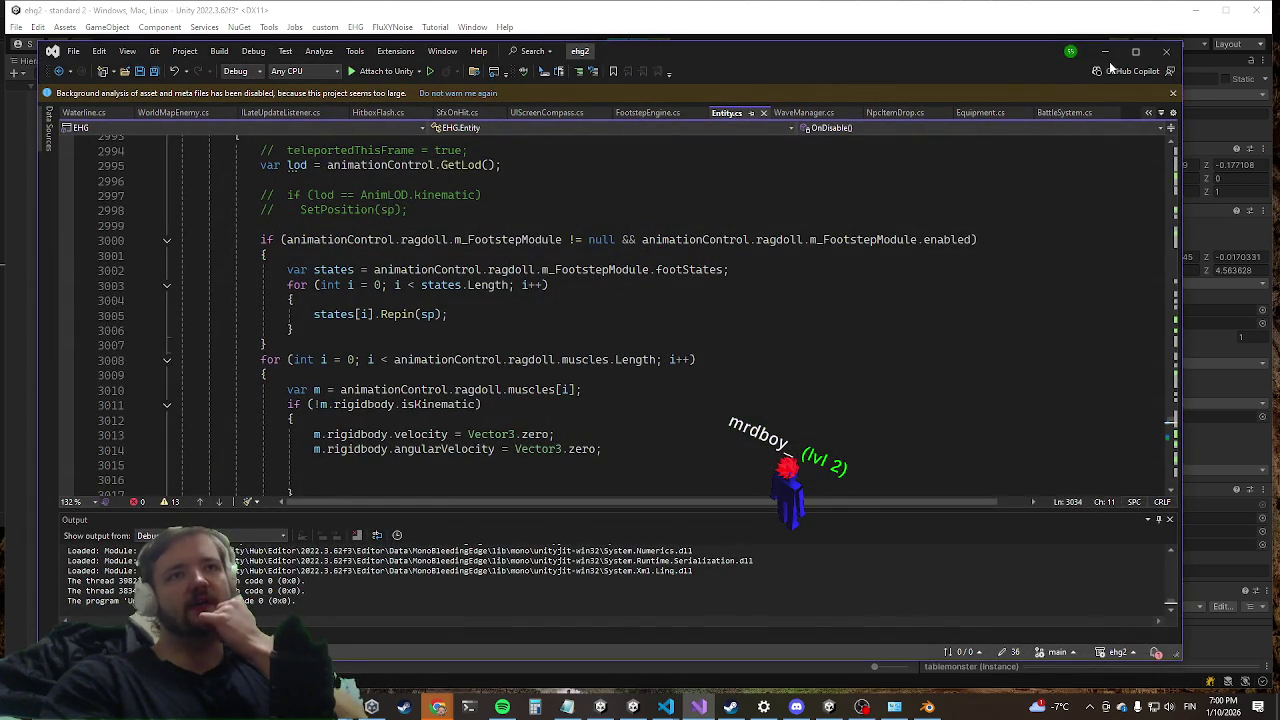
click(1103, 51)
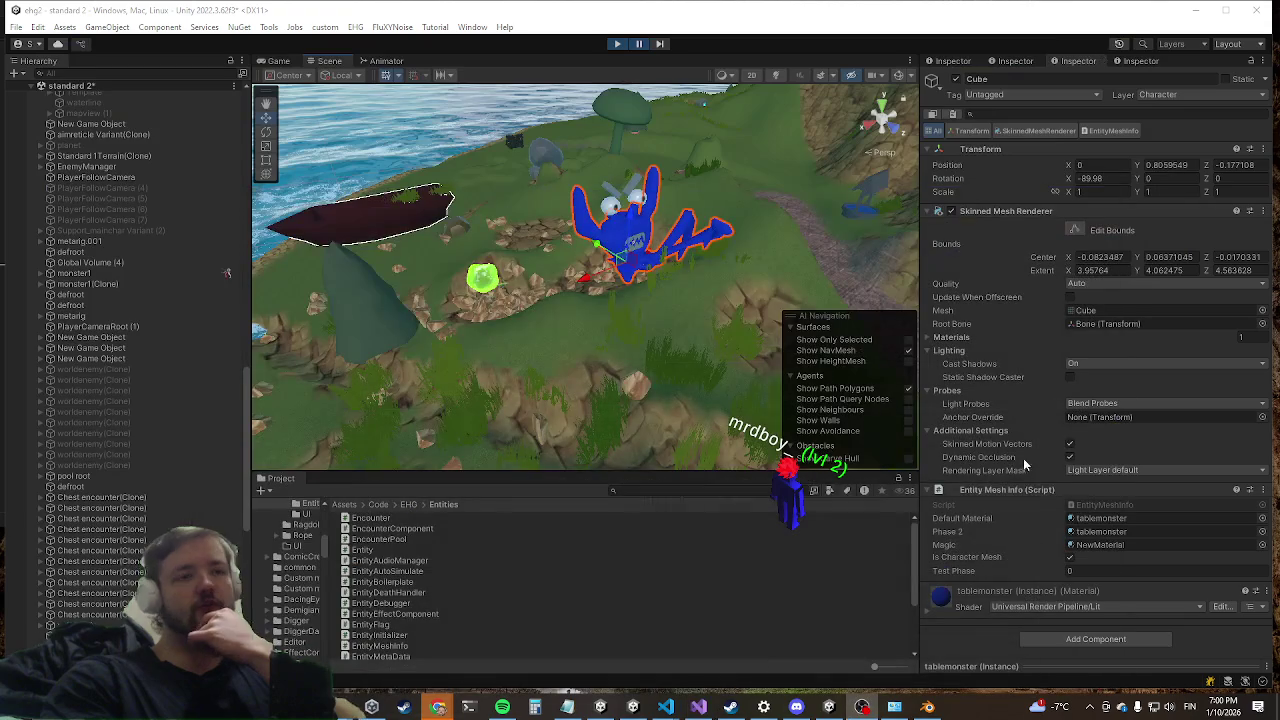
click(925, 708)
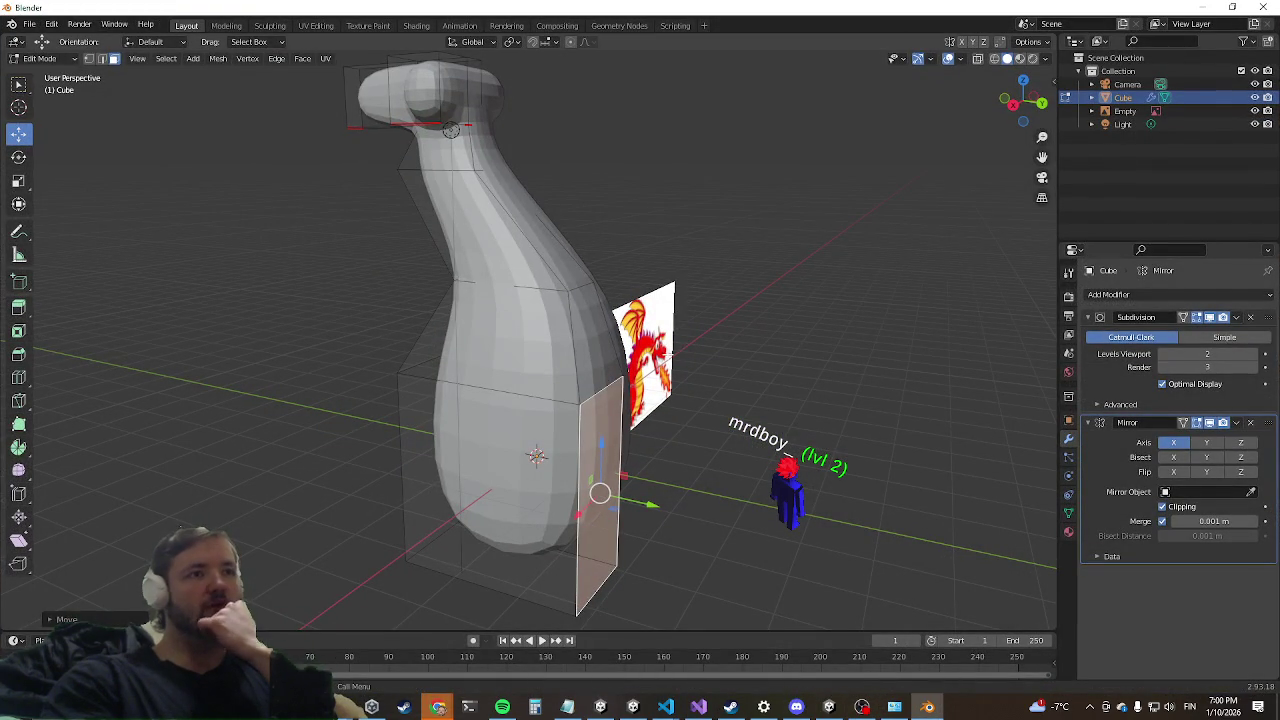
Step: Extrude a lower face of the body outward as a trial and inspect it from several angles
mouse_move(567, 398)
middle_down()
mouse_move(549, 373)
mouse_move(640, 280)
mouse_move(602, 275)
mouse_move(530, 319)
mouse_move(595, 315)
middle_up()
scroll(549, 369, down, 3)
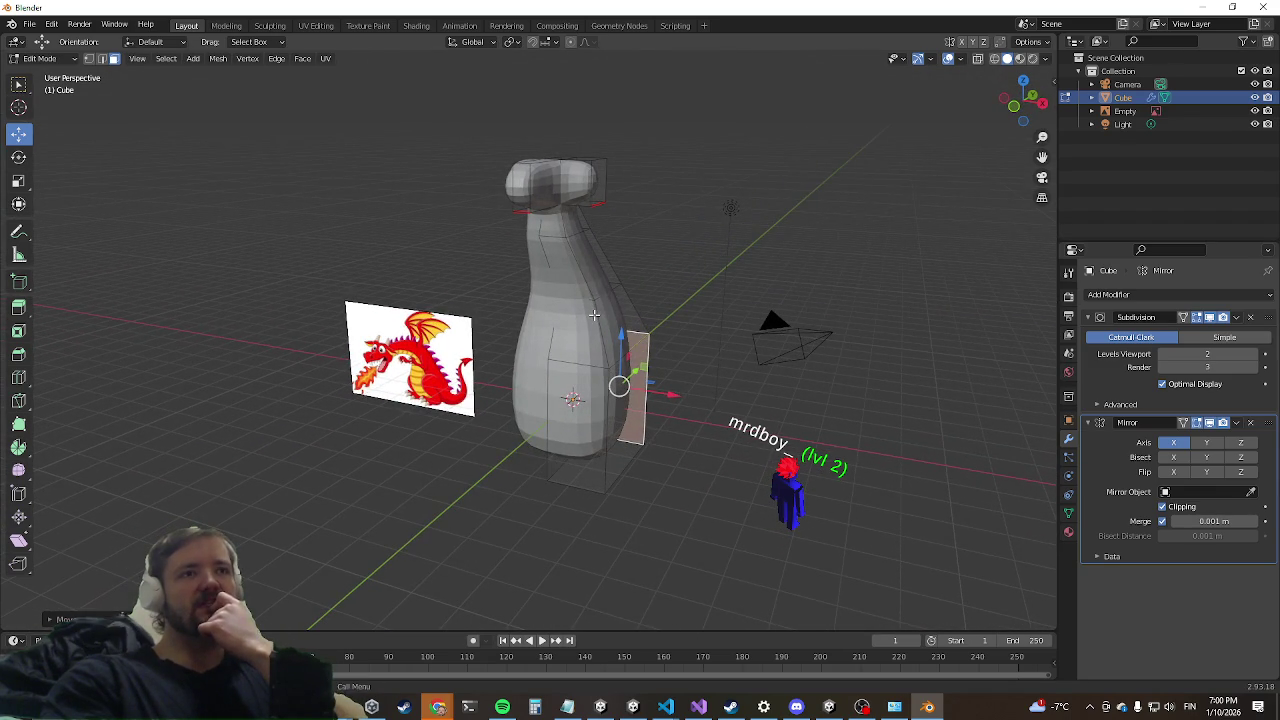
mouse_move(610, 441)
middle_down()
mouse_move(434, 466)
mouse_move(434, 486)
mouse_move(517, 483)
mouse_move(498, 470)
mouse_move(612, 438)
middle_up()
scroll(498, 470, up, 3)
key(e)
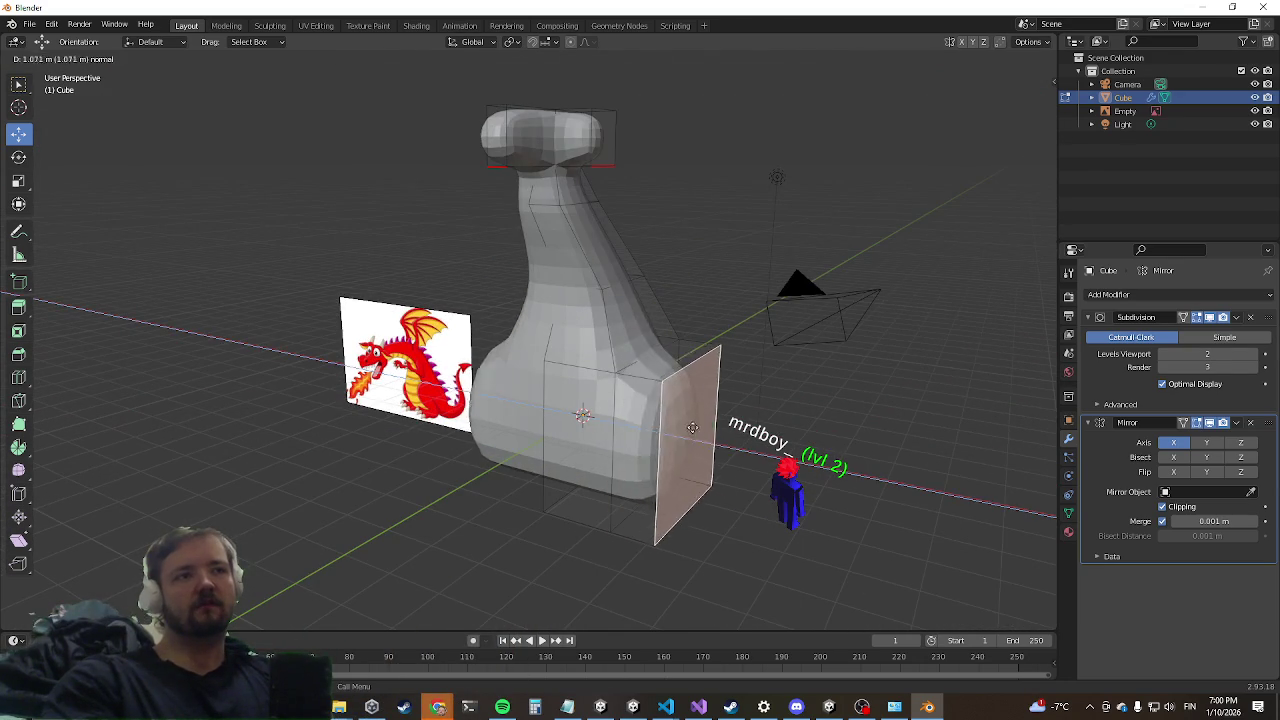
click(692, 428)
middle_drag(692, 428, 646, 410)
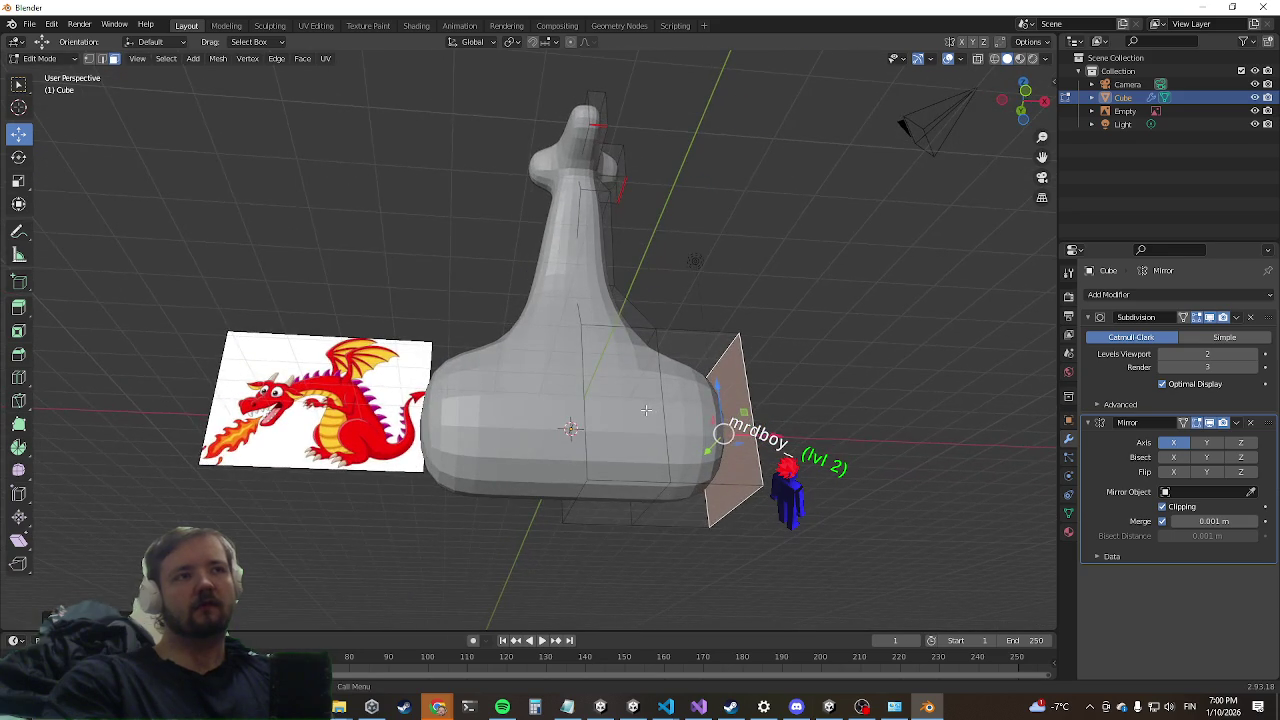
middle_drag(702, 321, 498, 387)
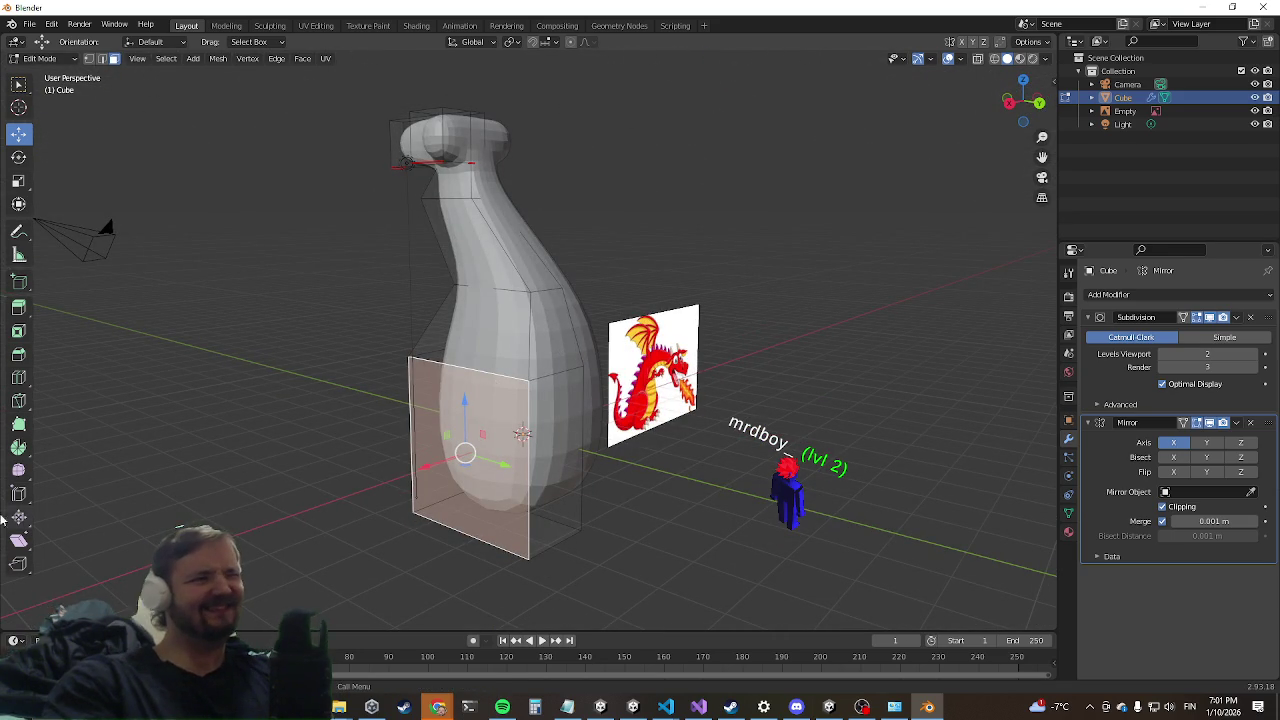
mouse_move(366, 371)
middle_down()
mouse_move(360, 417)
mouse_move(692, 275)
mouse_move(600, 258)
middle_up()
Step: Add edge loops across the body's neck and lower body
click(595, 255)
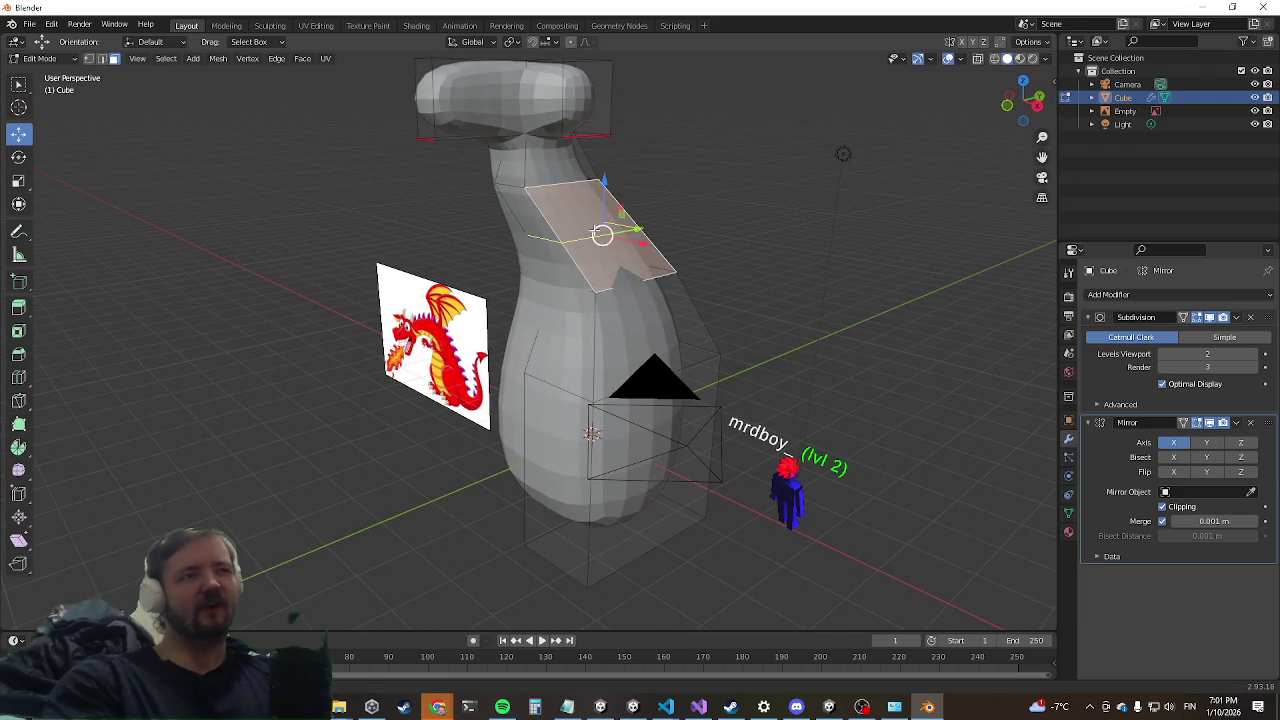
key(ctrl+r)
click(595, 228)
middle_drag(591, 412, 495, 451)
middle_drag(187, 421, 630, 497)
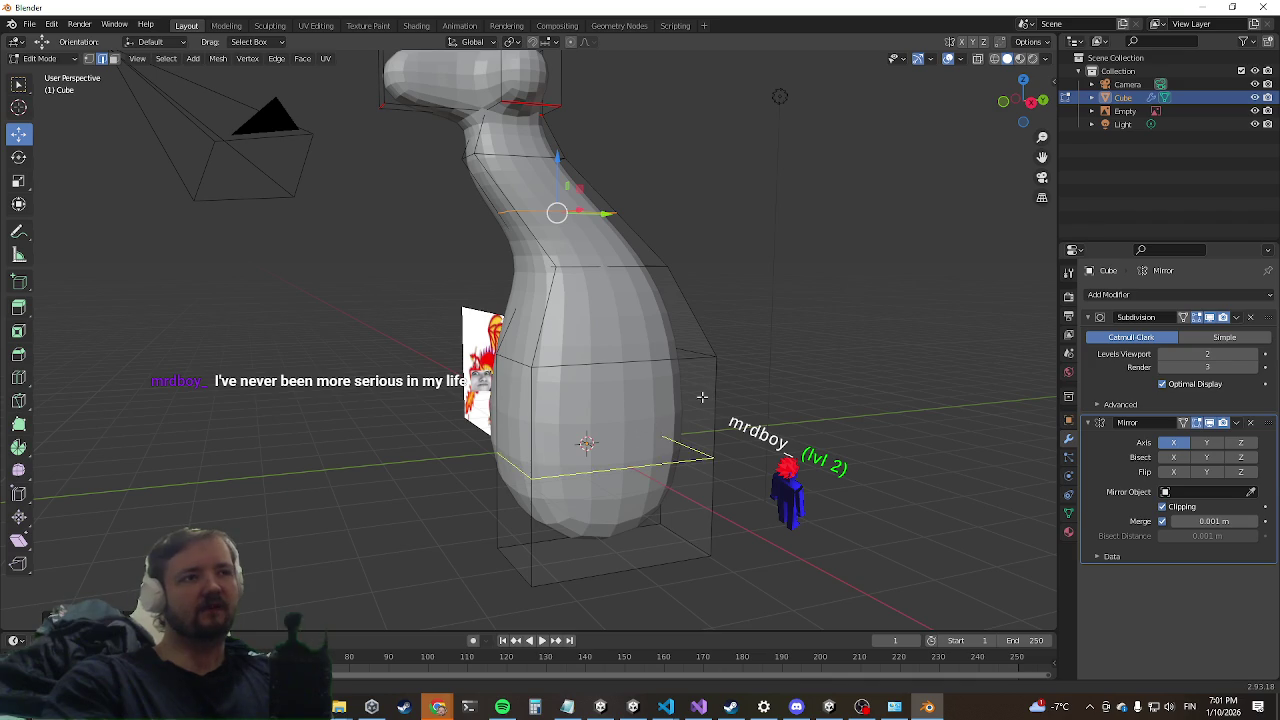
click(690, 452)
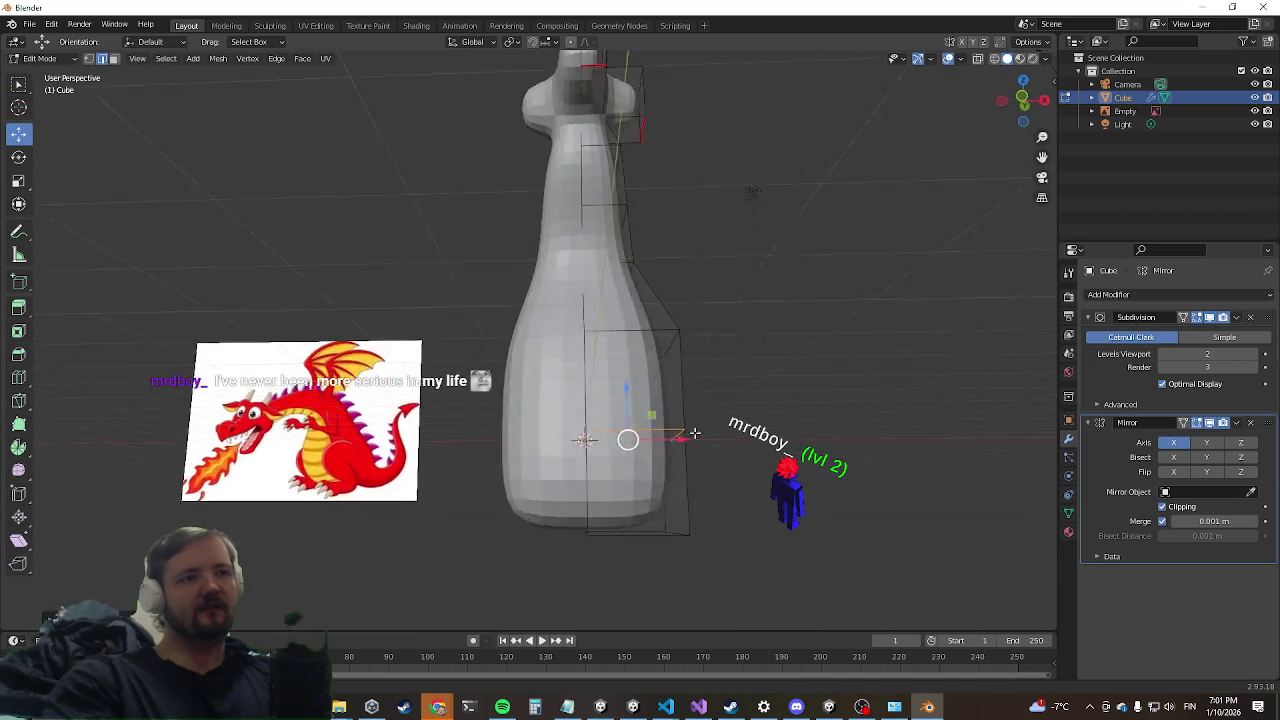
middle_drag(689, 452, 640, 440)
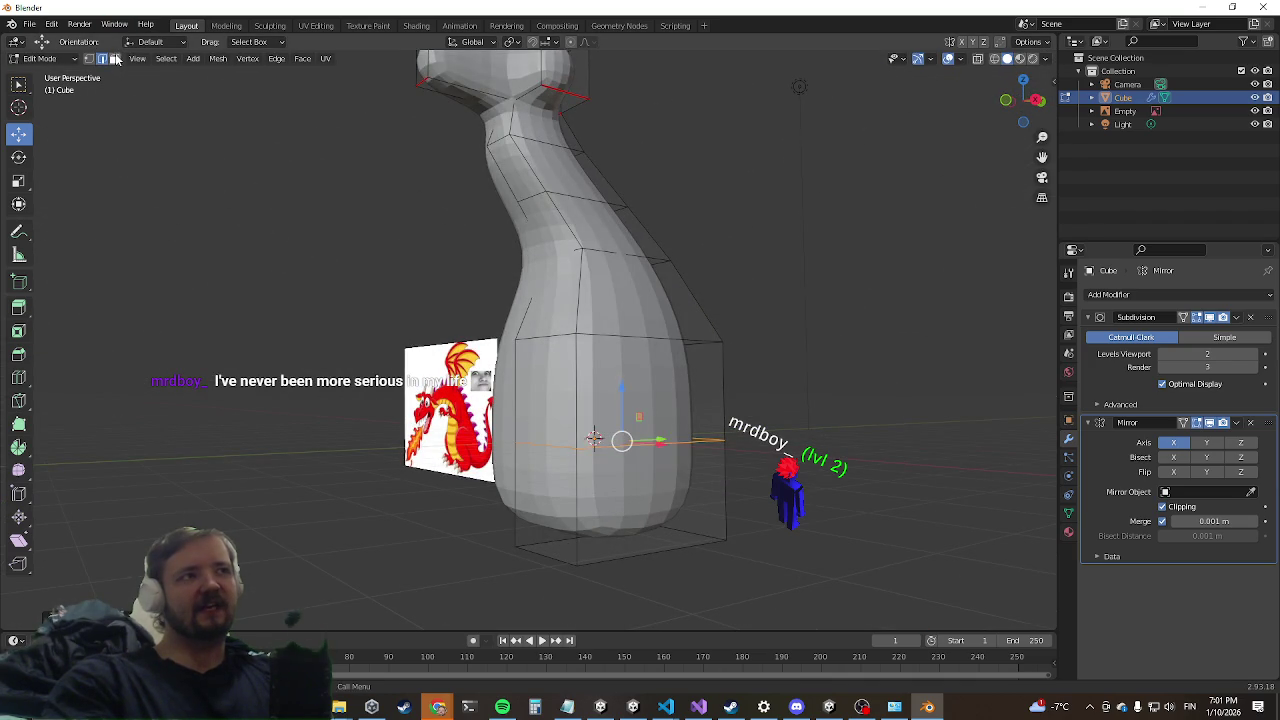
Step: Extrude a lower-body face as a base, then undo that extrusion
click(636, 454)
key(e)
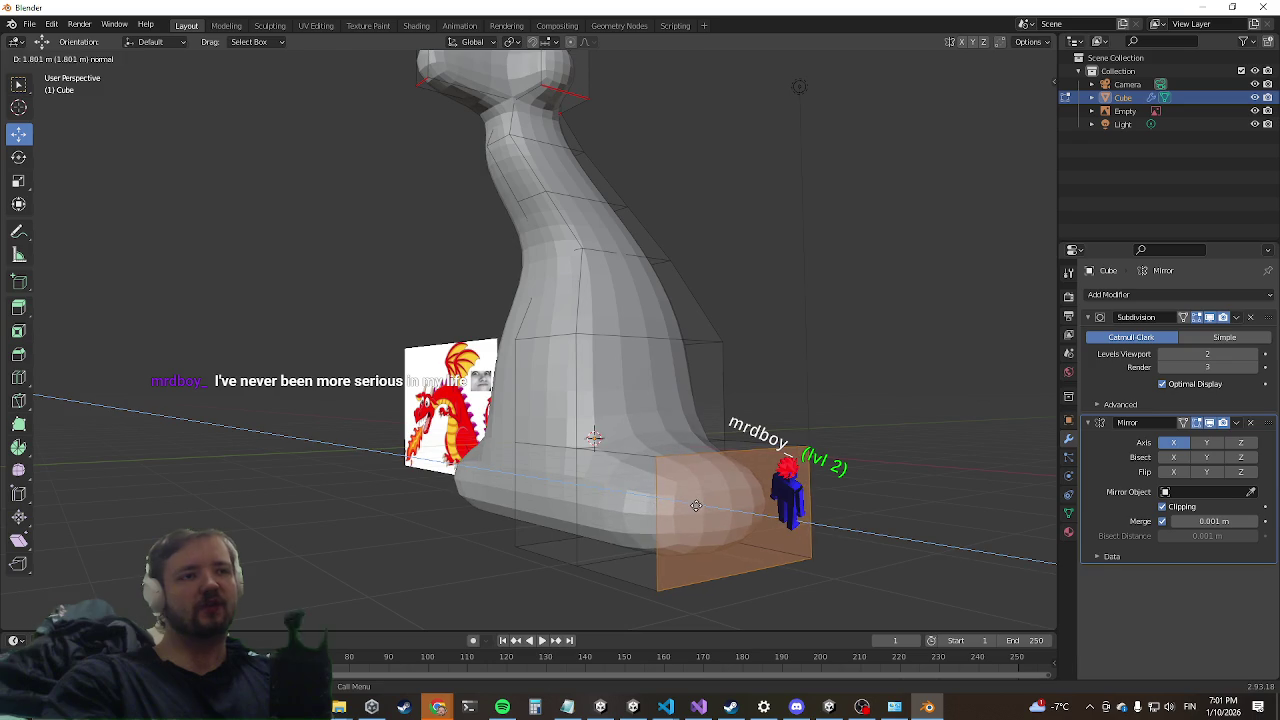
scroll(561, 501, down, 5)
middle_drag(632, 509, 688, 560)
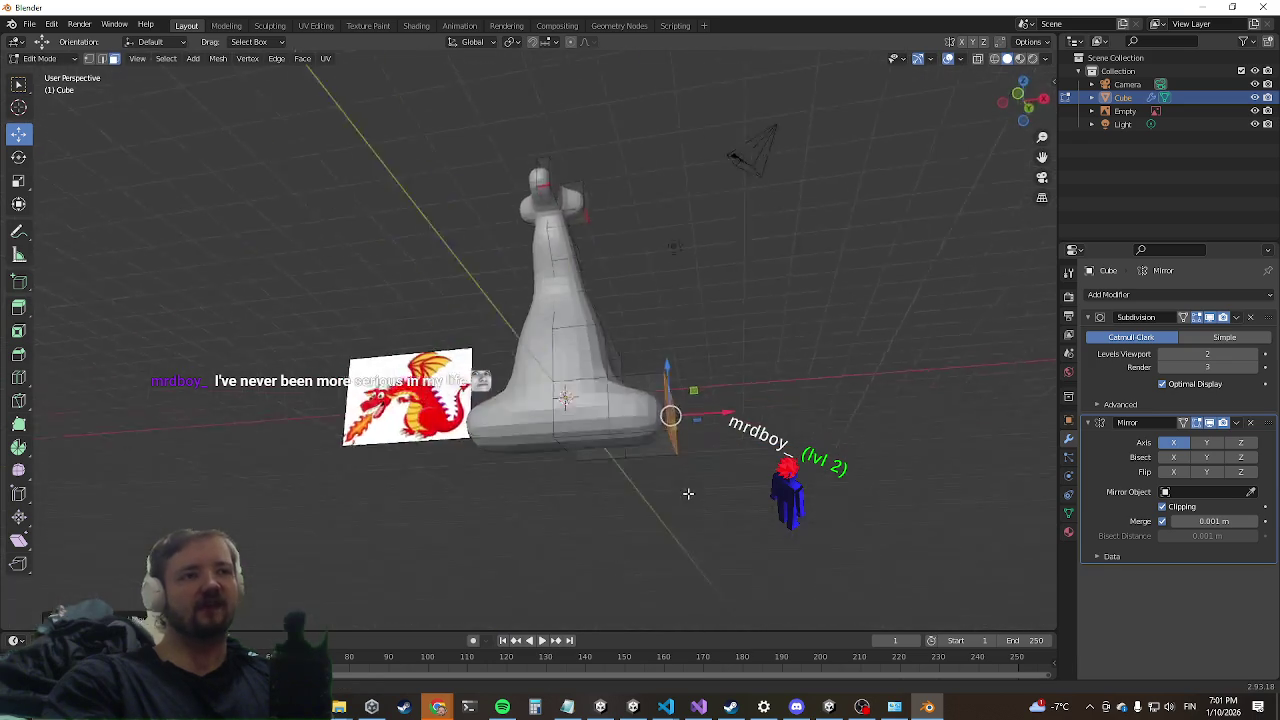
key(ctrl+z)
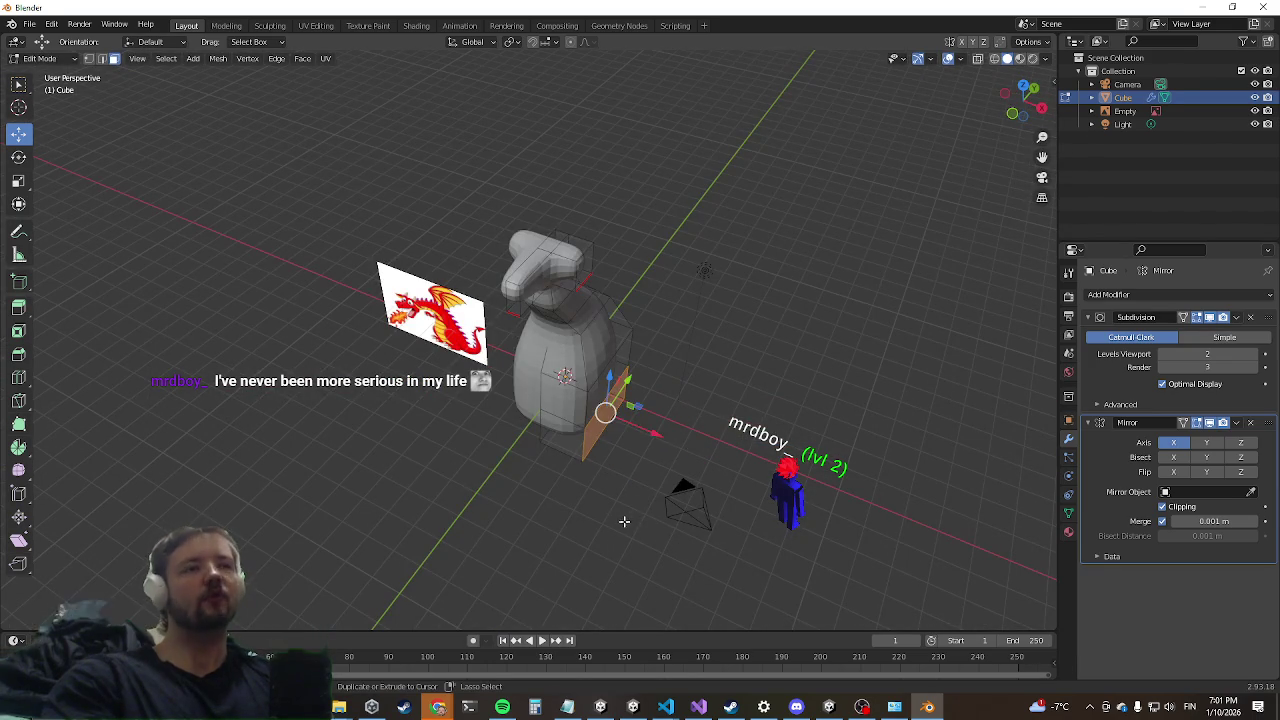
scroll(662, 439, up, 3)
scroll(660, 425, down, 4)
mouse_move(660, 420)
middle_down()
mouse_move(497, 475)
mouse_move(555, 406)
mouse_move(501, 398)
middle_up()
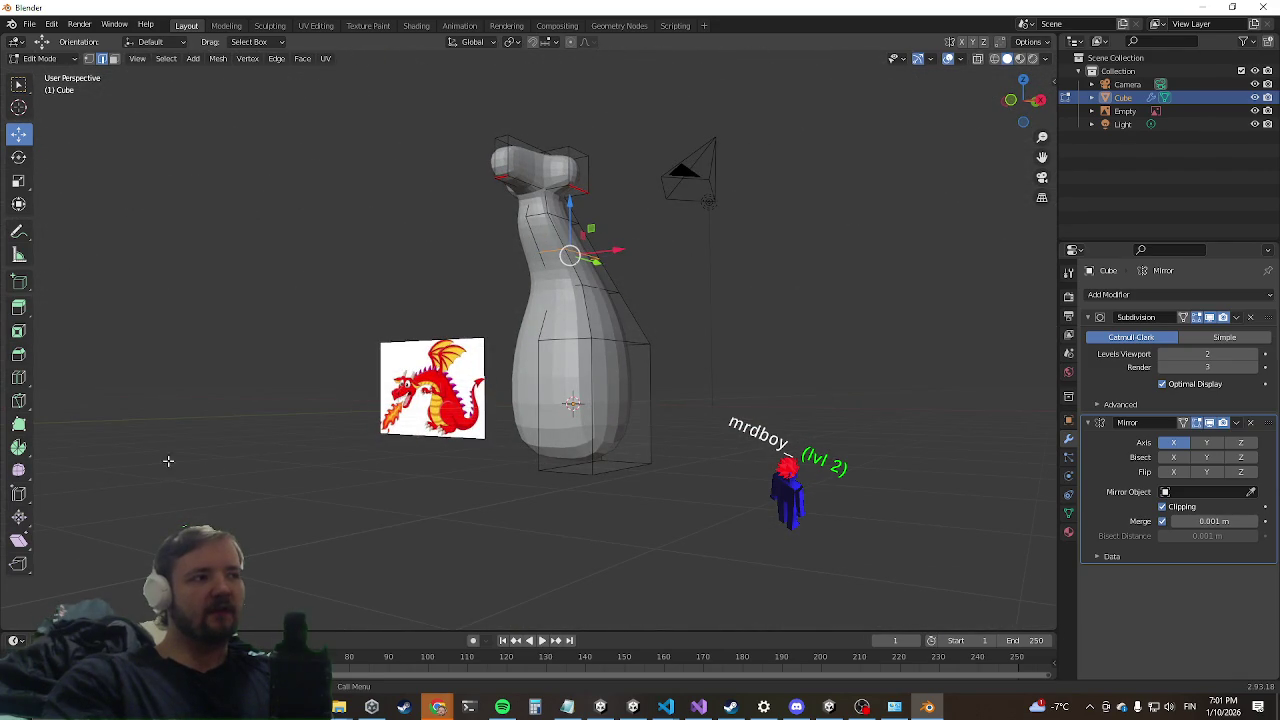
mouse_move(170, 459)
middle_down()
mouse_move(353, 448)
mouse_move(403, 327)
mouse_move(405, 347)
middle_up()
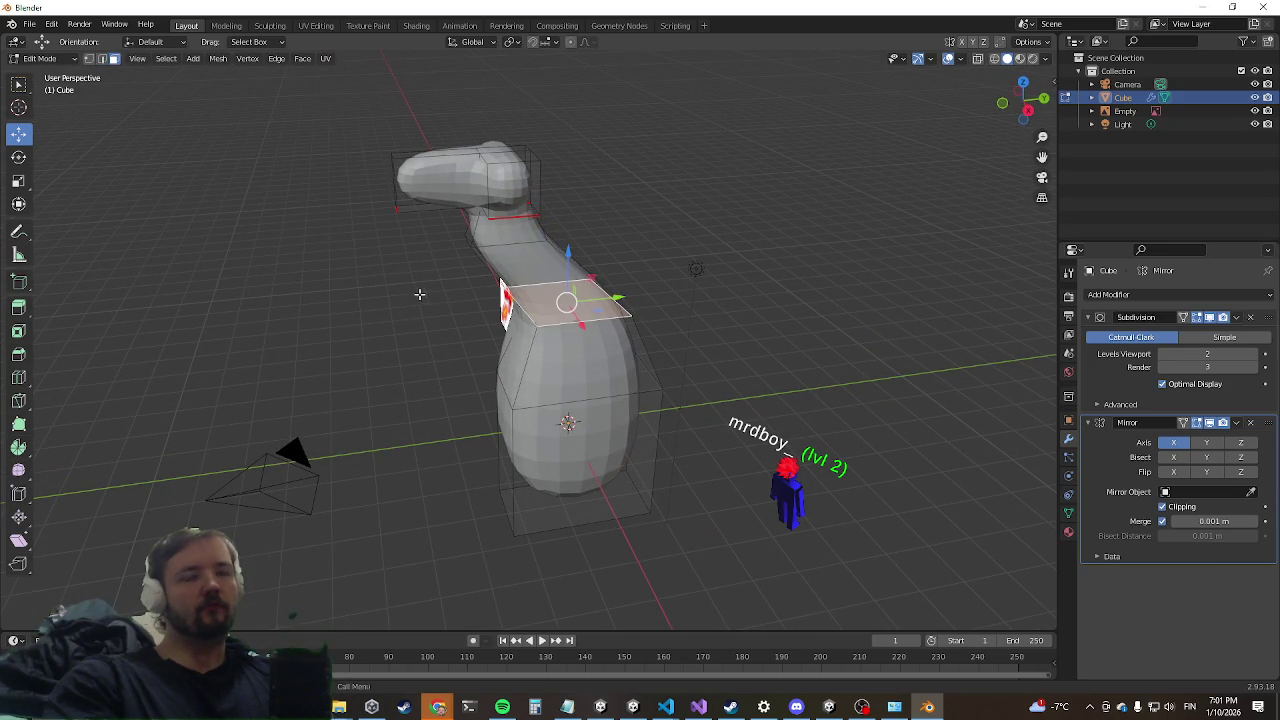
Step: Extrude a shoulder face into mirrored arms and lower their tips along Z
middle_drag(419, 294, 520, 251)
click(600, 256)
key(e)
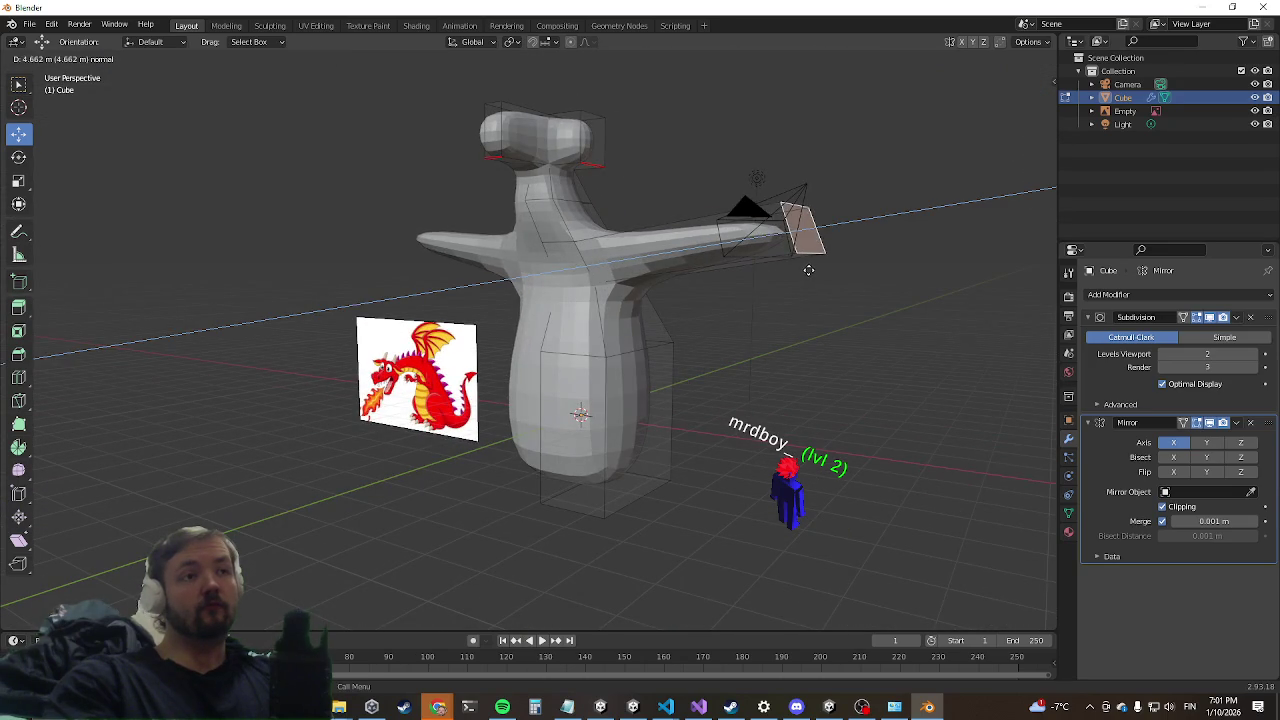
mouse_move(726, 285)
middle_down()
mouse_move(640, 323)
mouse_move(771, 277)
mouse_move(894, 200)
mouse_move(556, 329)
mouse_move(531, 366)
middle_up()
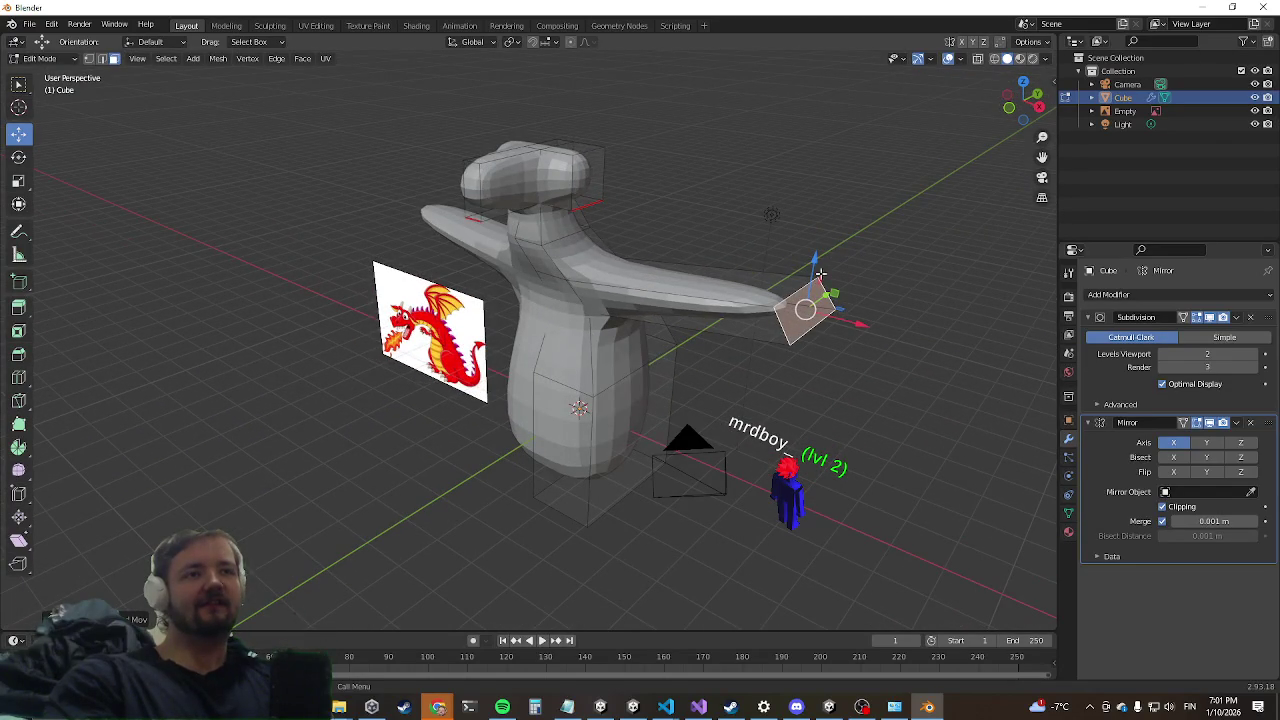
key(g)
key(x)
key(x)
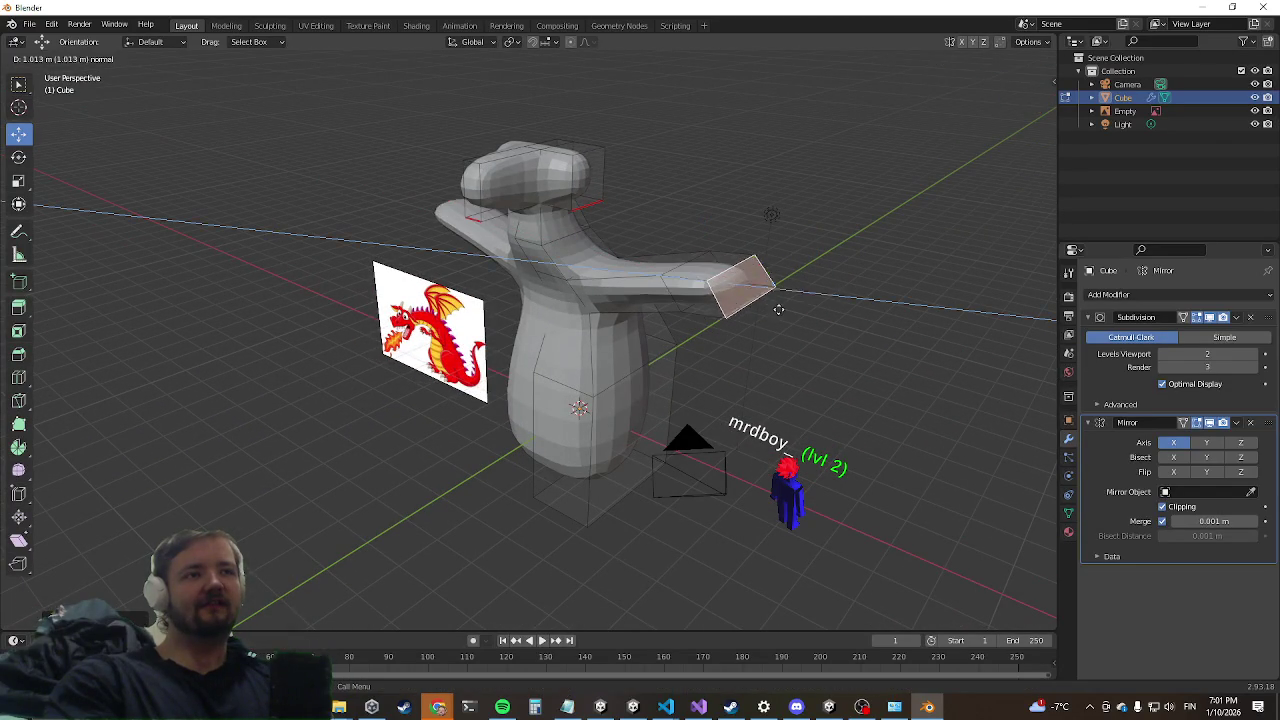
key(z)
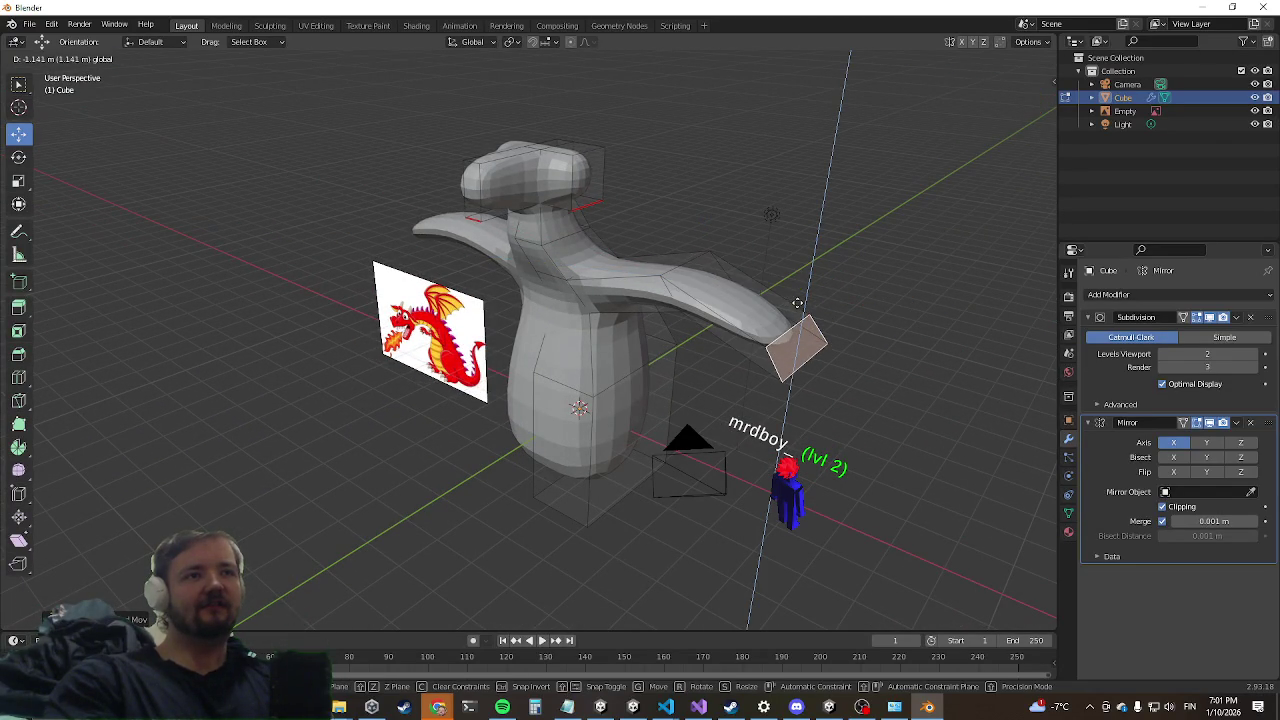
click(768, 305)
Step: Add a new edge loop across the body
mouse_move(768, 305)
middle_down()
mouse_move(628, 340)
mouse_move(502, 349)
middle_up()
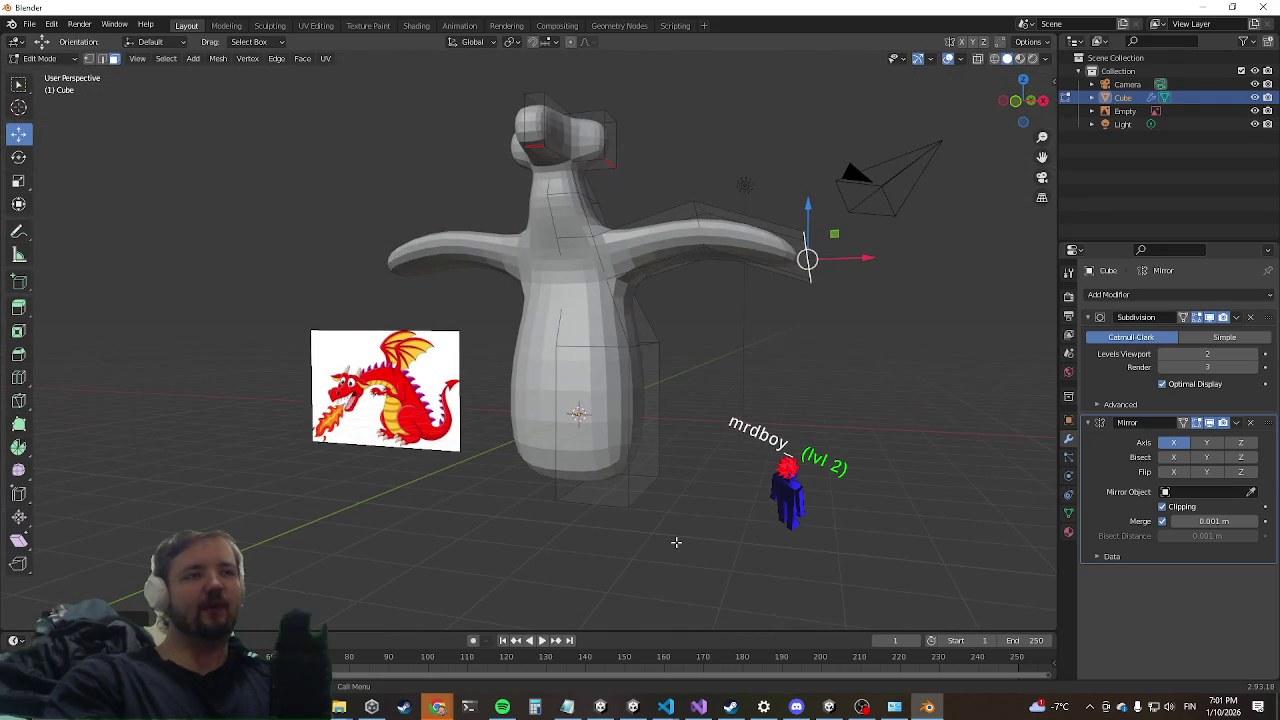
middle_drag(689, 426, 539, 423)
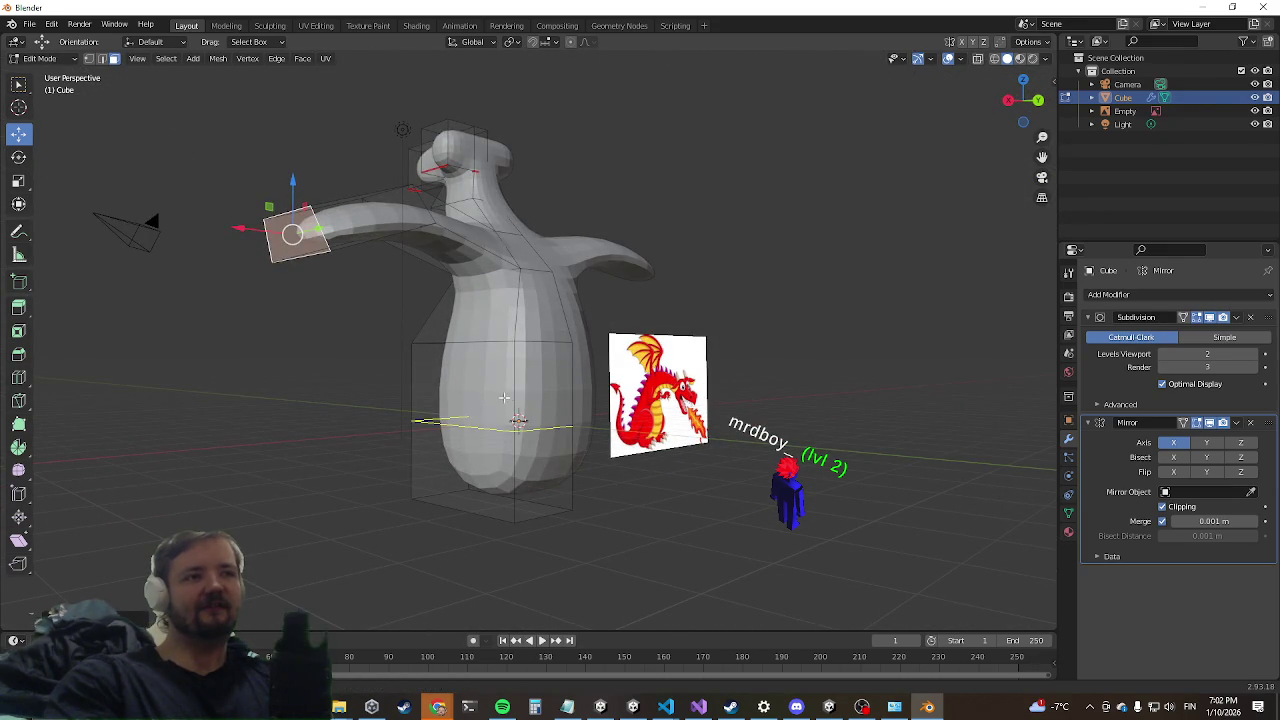
alt+click(567, 441)
key(g)
key(g)
middle_drag(518, 420, 640, 400)
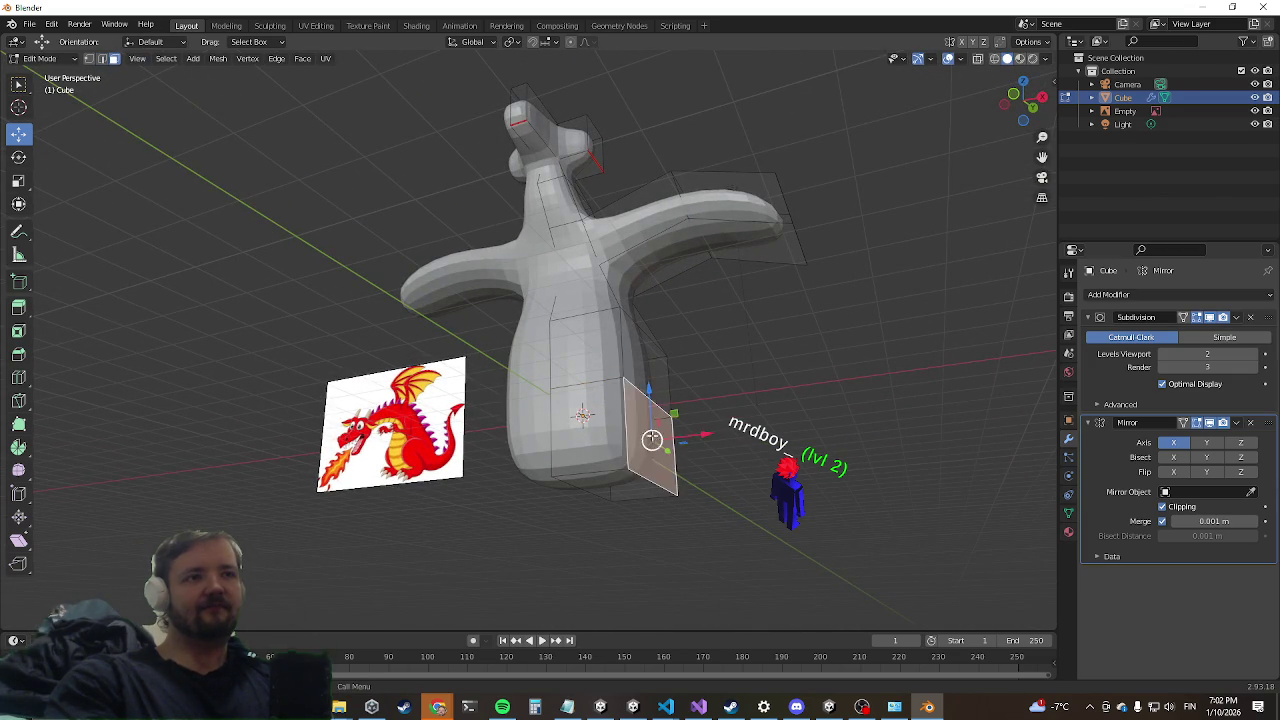
Step: Try two outward hip extrusions and undo both
key(e)
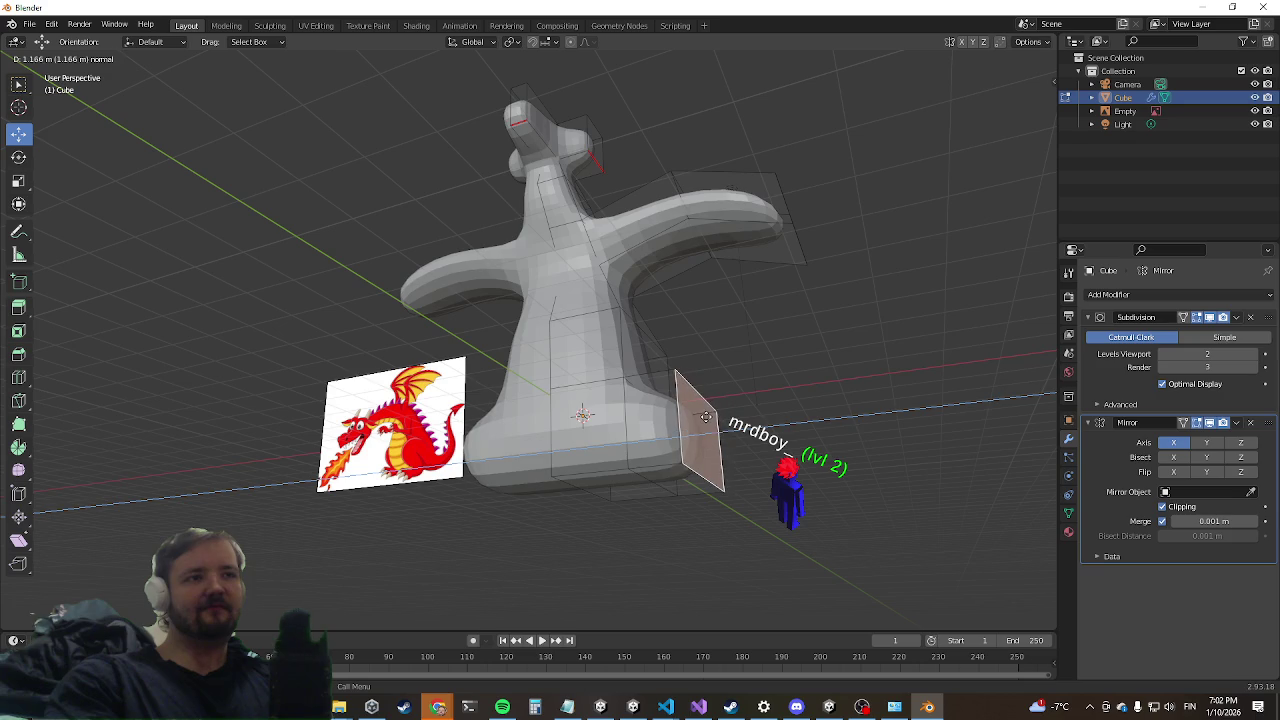
click(706, 416)
middle_drag(709, 434, 693, 438)
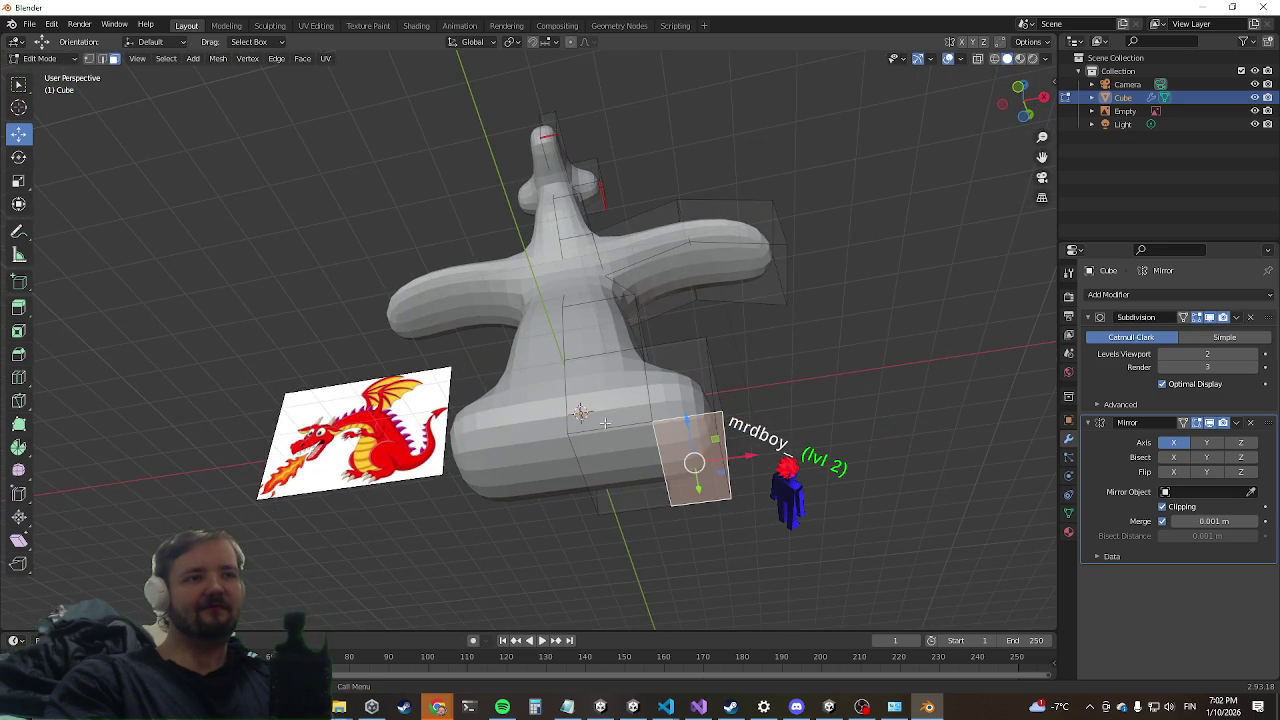
mouse_move(512, 394)
middle_down()
mouse_move(546, 418)
mouse_move(514, 421)
middle_up()
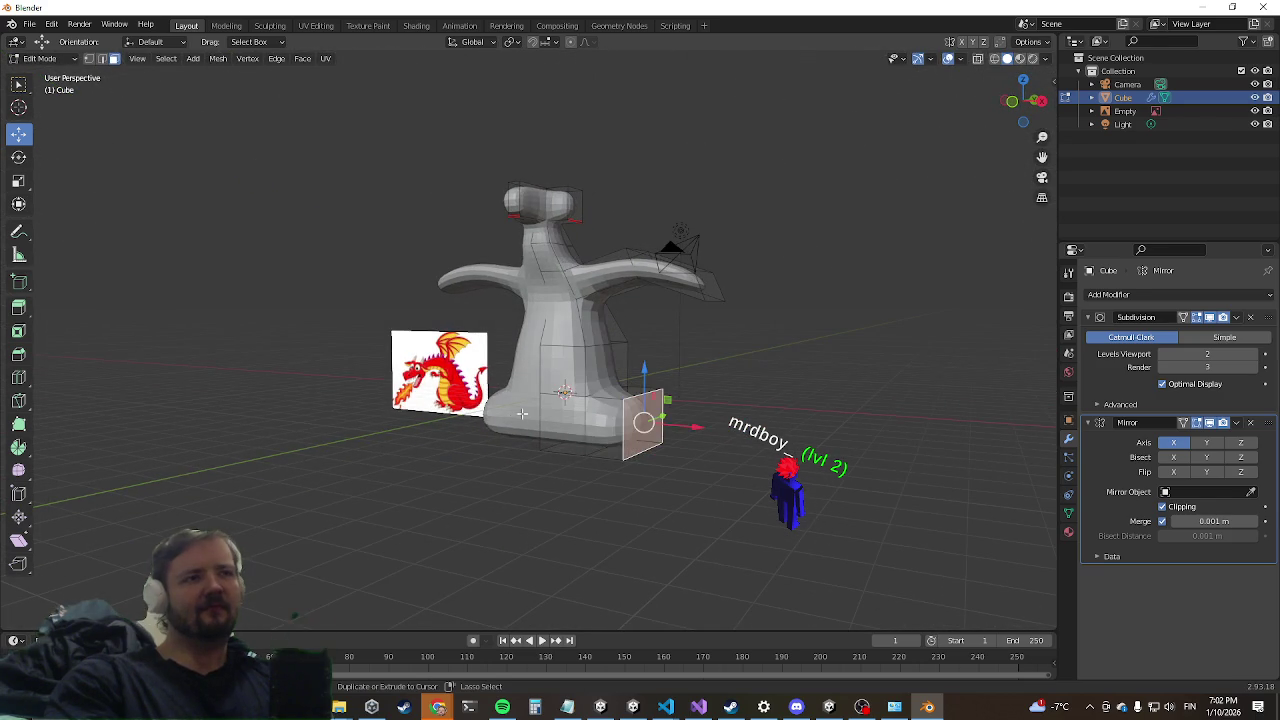
key(ctrl+z)
mouse_move(624, 371)
middle_down()
mouse_move(601, 369)
mouse_move(643, 372)
middle_up()
scroll(601, 369, up, 2)
key(e)
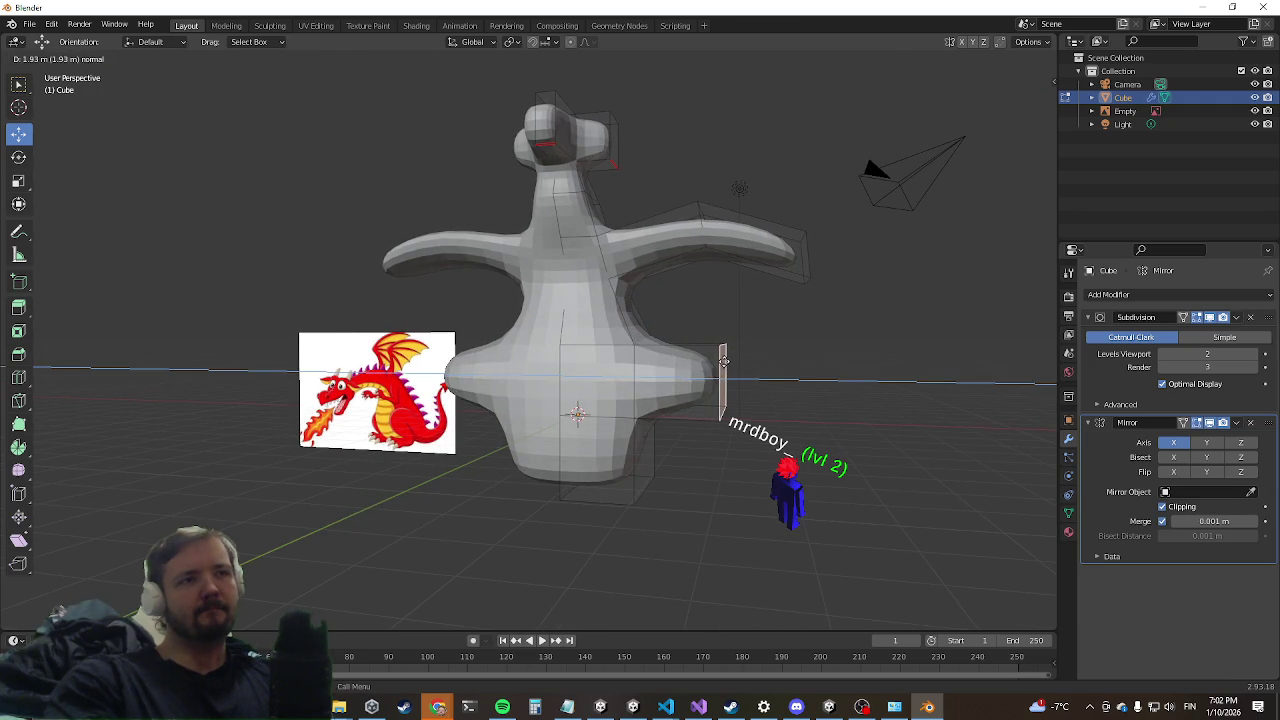
click(723, 360)
middle_drag(723, 360, 700, 400)
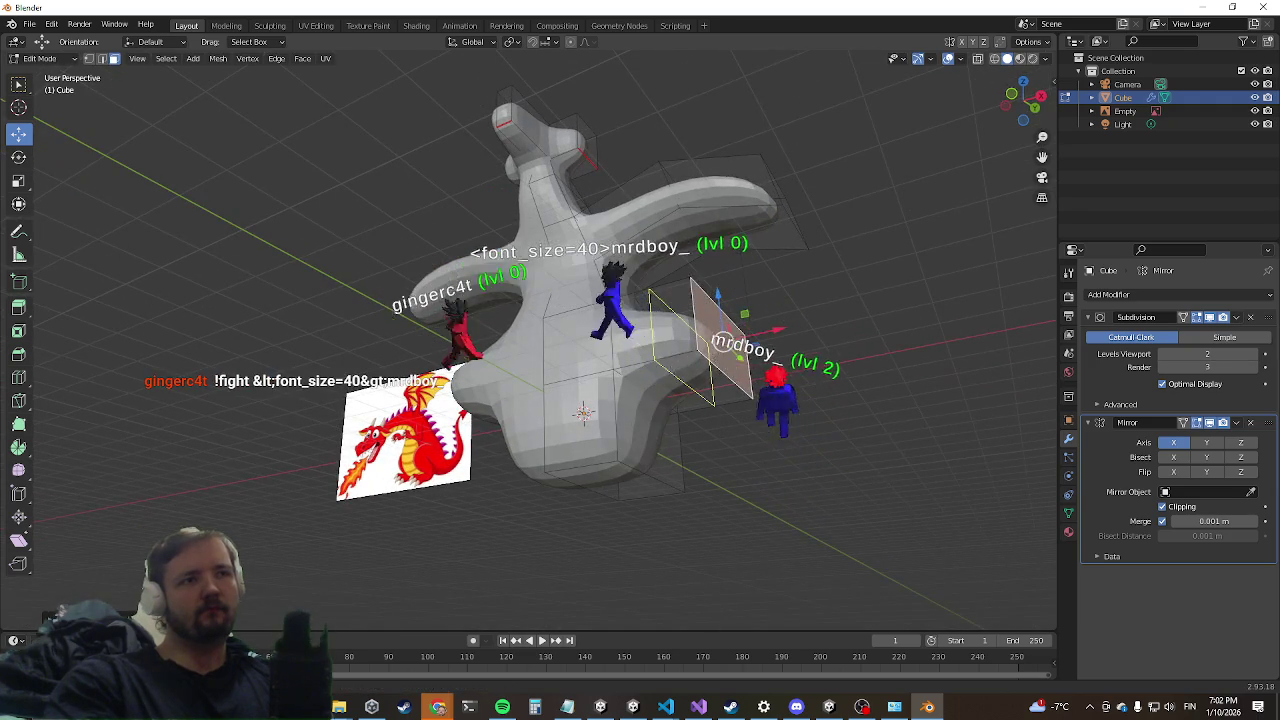
key(ctrl+z)
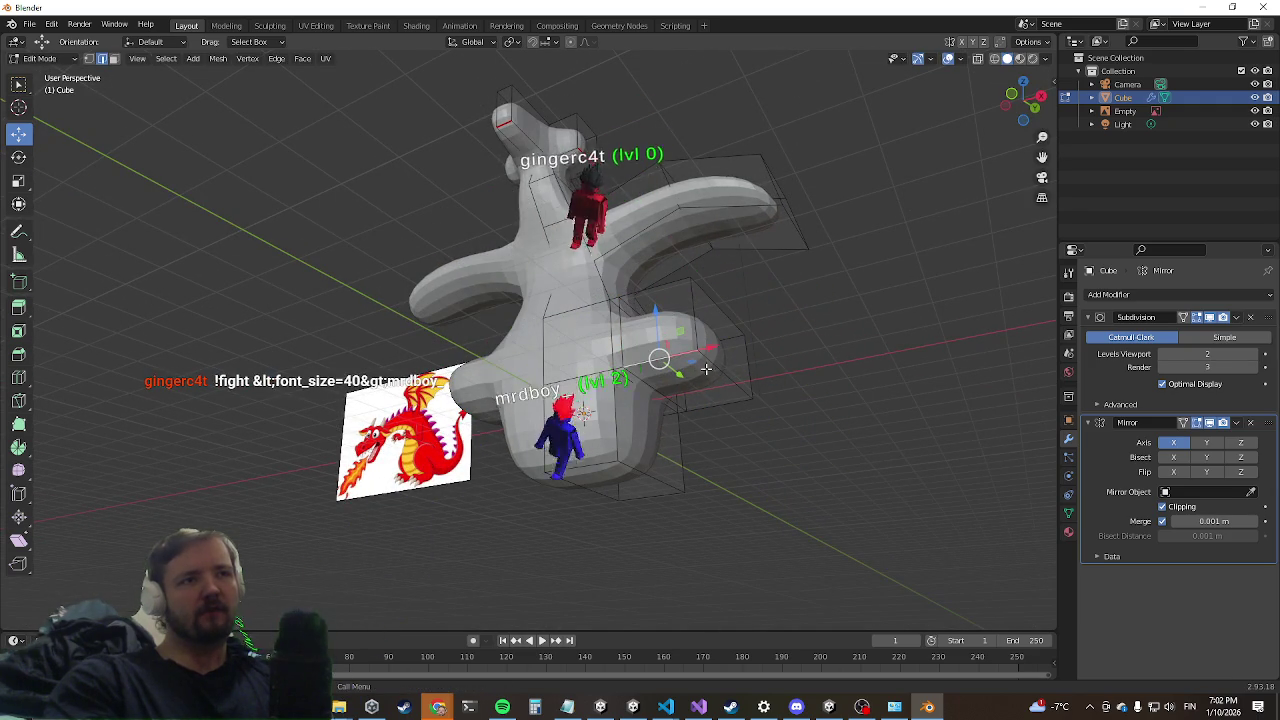
Step: Extrude the face under the hip lobe downward into a mirrored leg
click(618, 176)
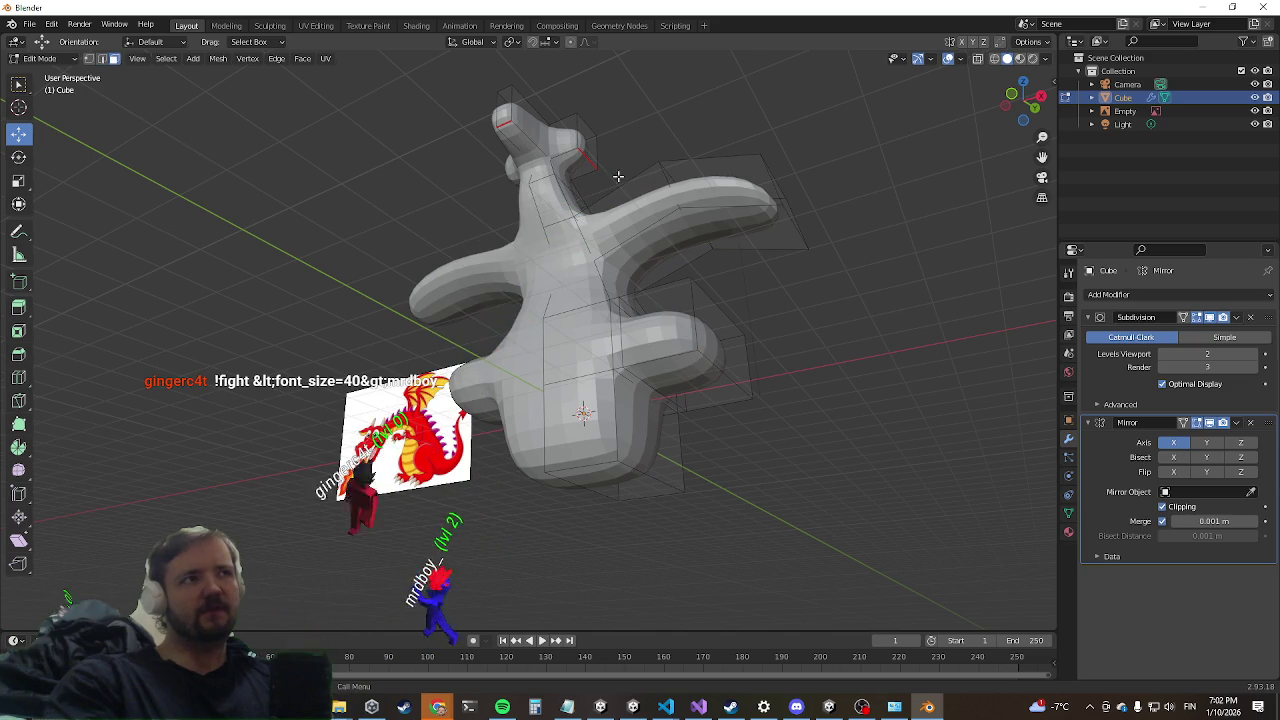
click(734, 372)
key(e)
right_click(656, 489)
mouse_move(700, 430)
middle_down()
mouse_move(787, 391)
mouse_move(671, 380)
mouse_move(623, 357)
mouse_move(530, 400)
mouse_move(477, 453)
middle_up()
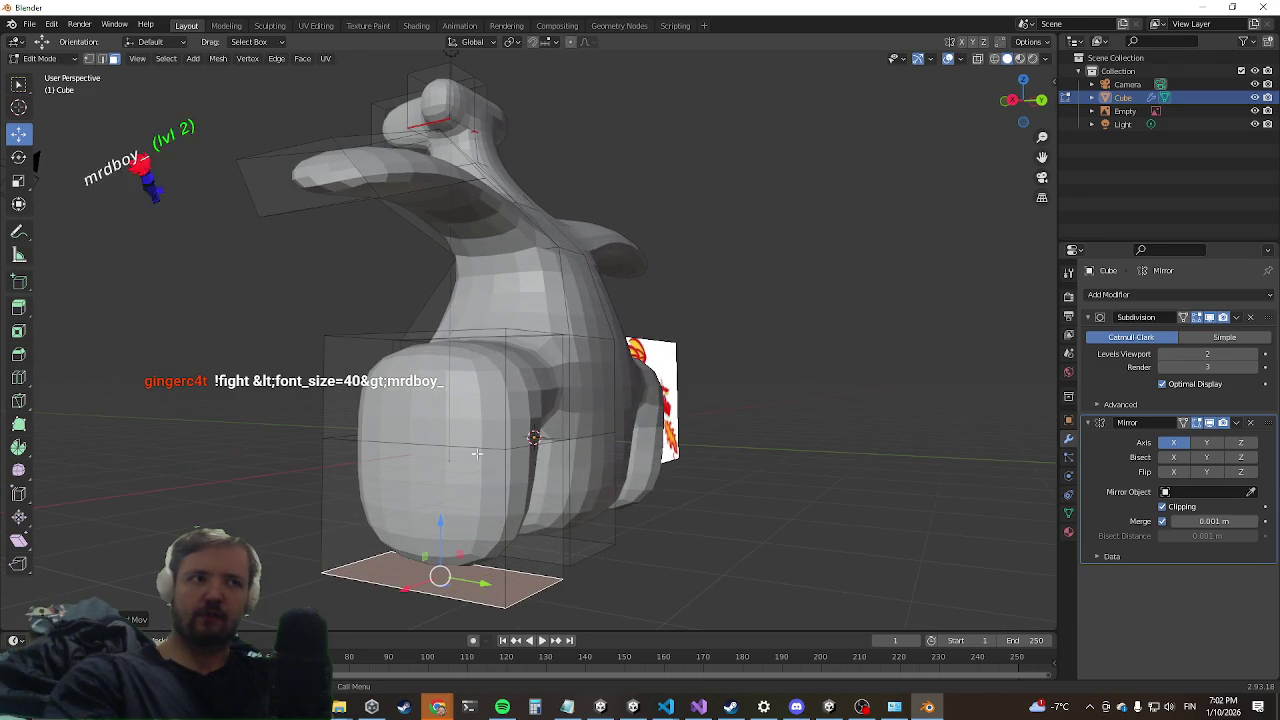
Step: Slide the left lower-body face along the Y axis, then minimize Blender to show Unity
click(531, 432)
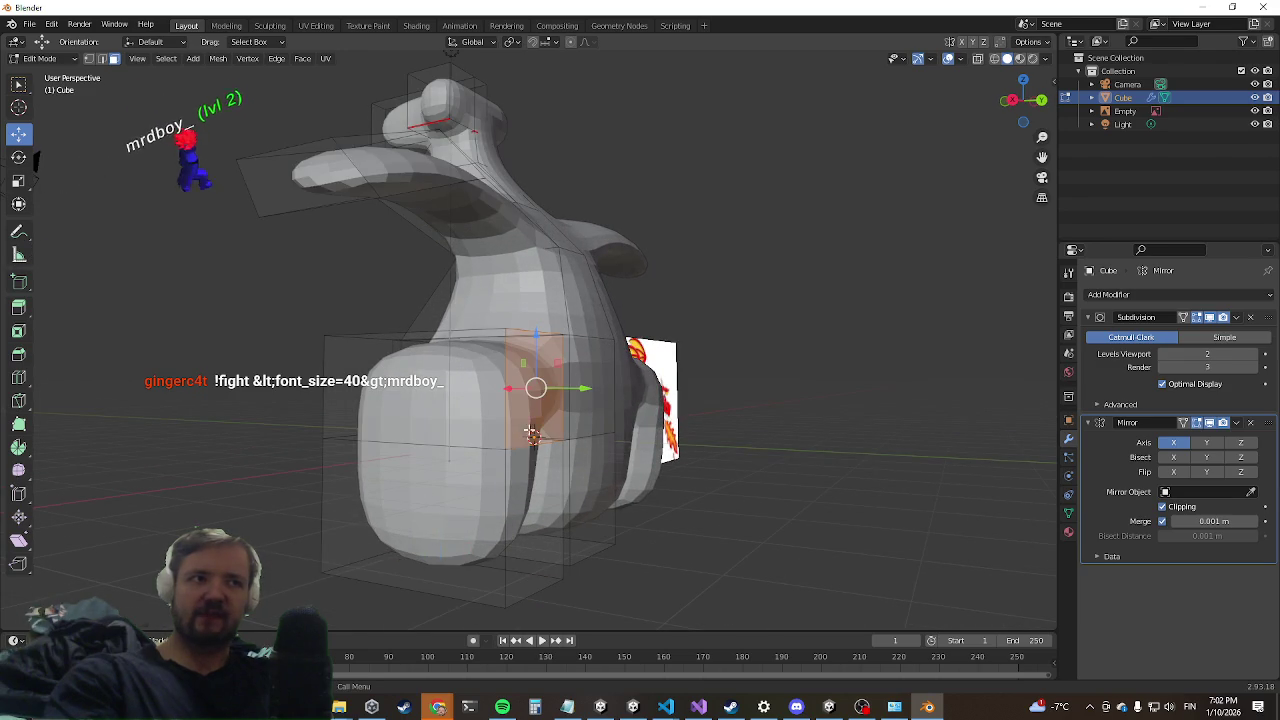
shift+click(566, 388)
shift+click(569, 399)
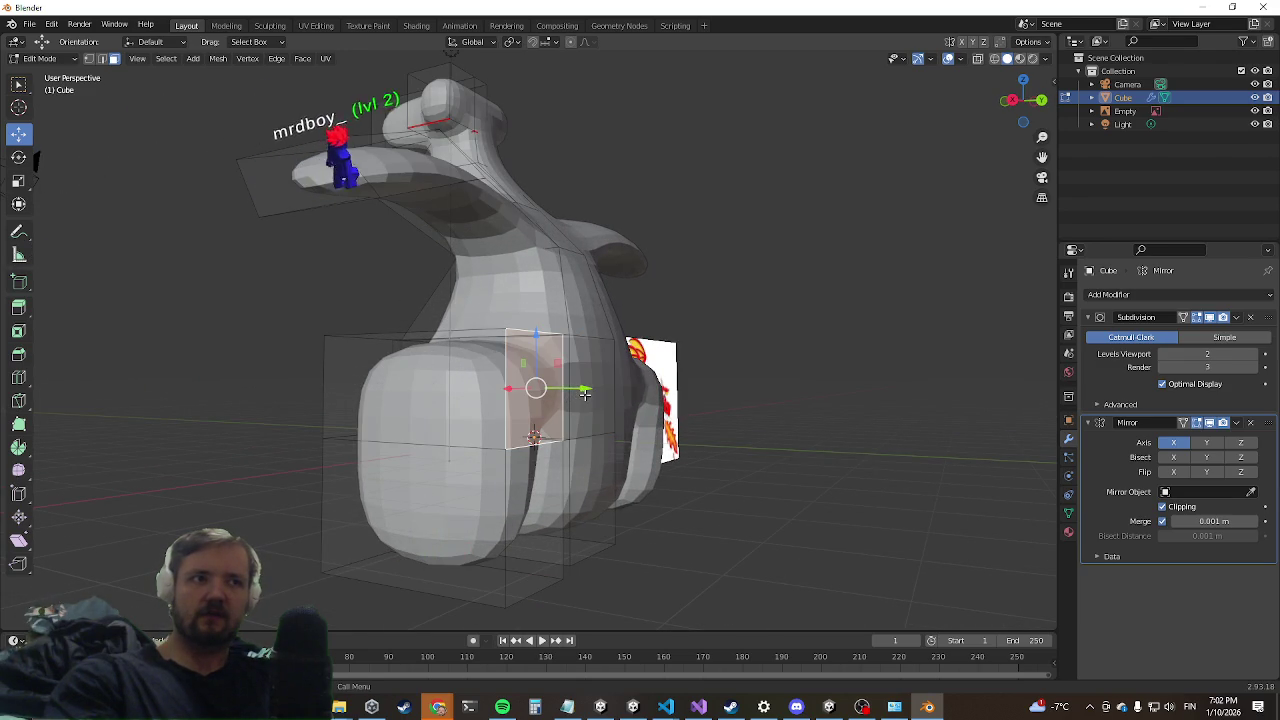
drag(585, 393, 504, 398)
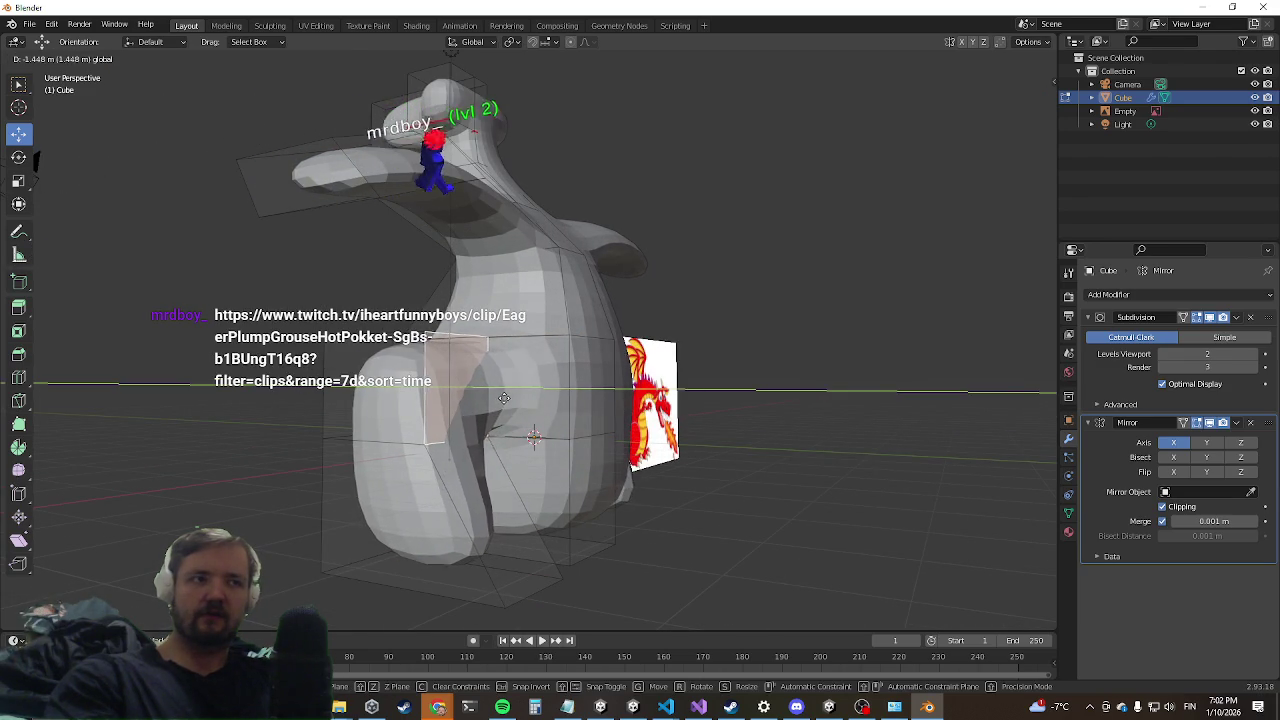
middle_drag(501, 398, 407, 441)
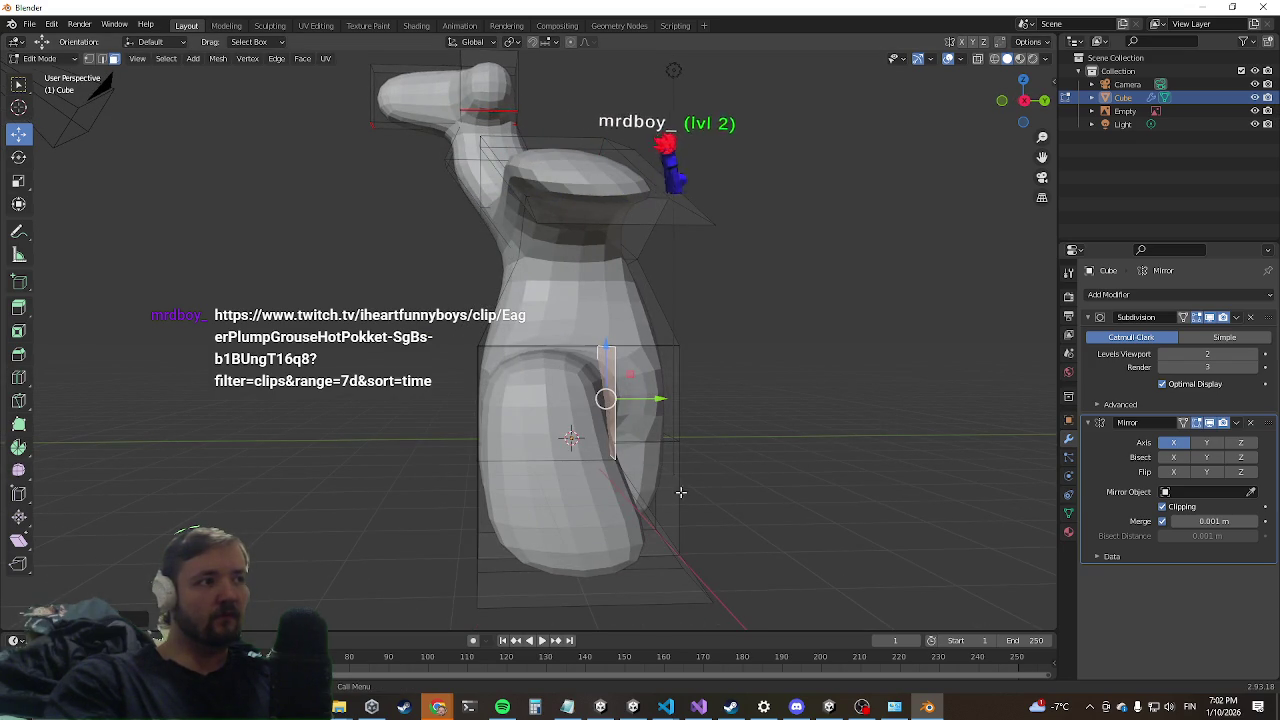
middle_drag(580, 450, 676, 425)
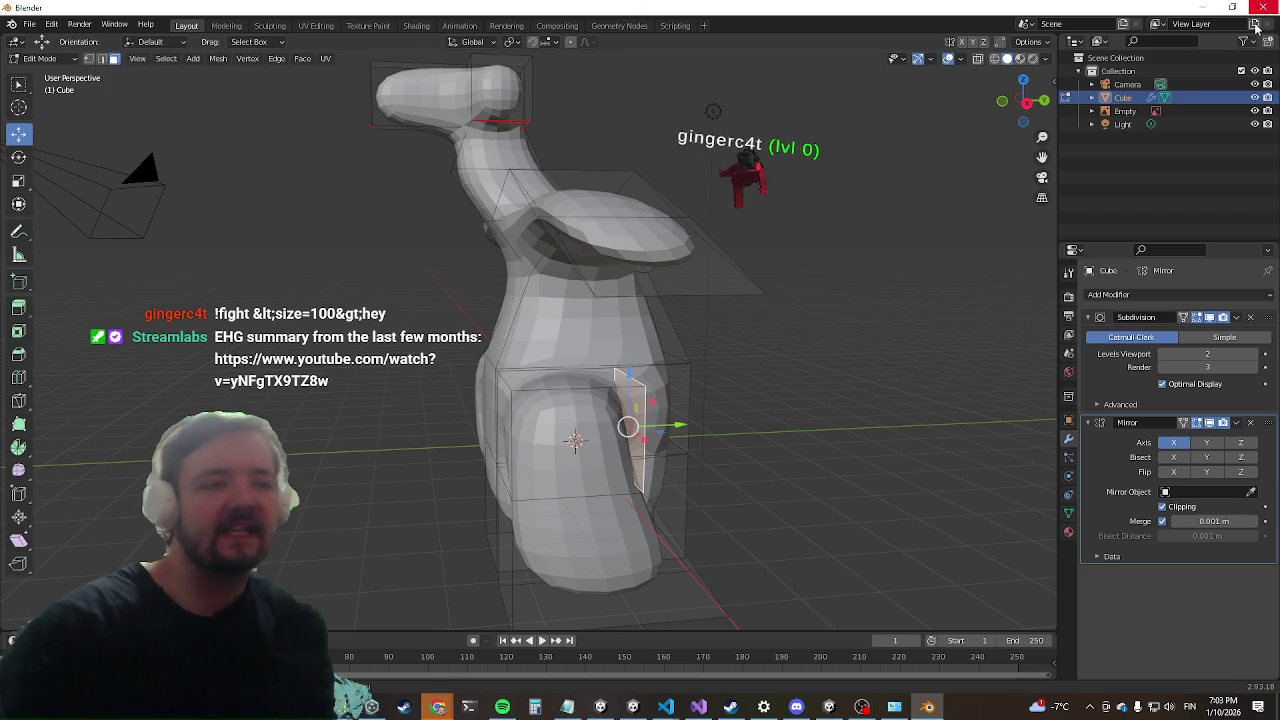
click(1200, 6)
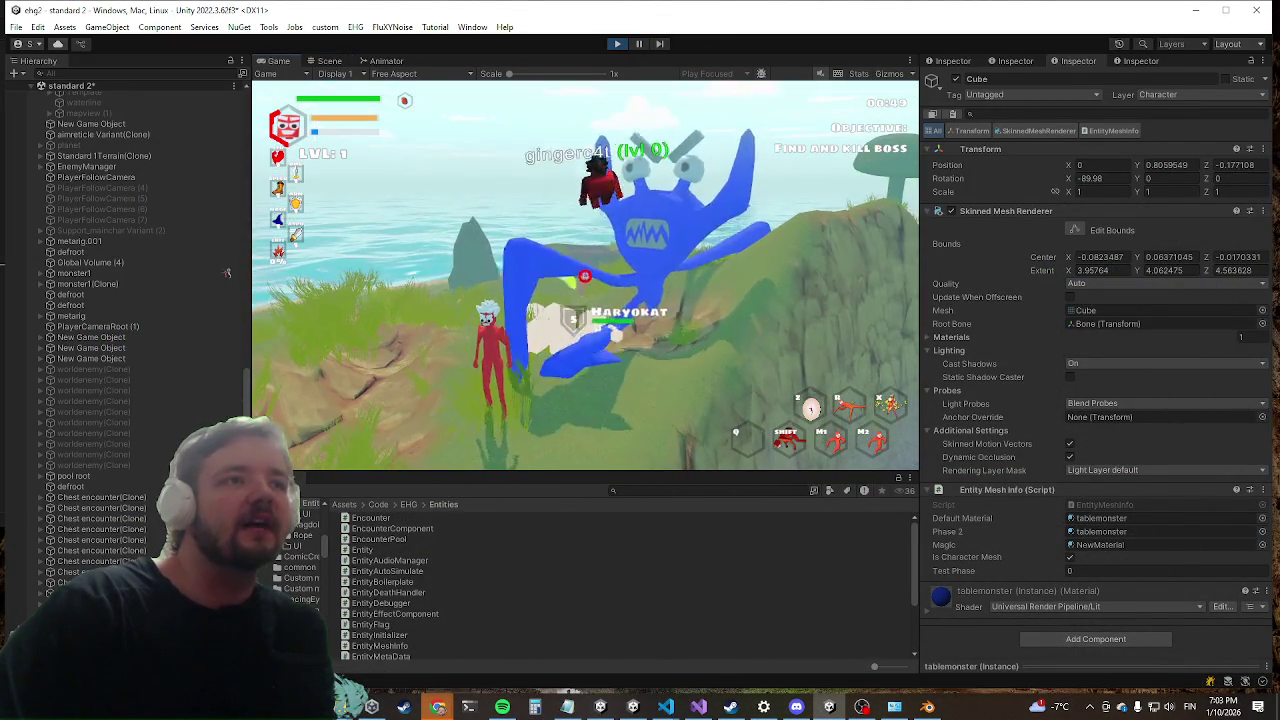
Step: Maximize Unity's game view, open the in-game Settings menu, then return to Blender
key(shift+space)
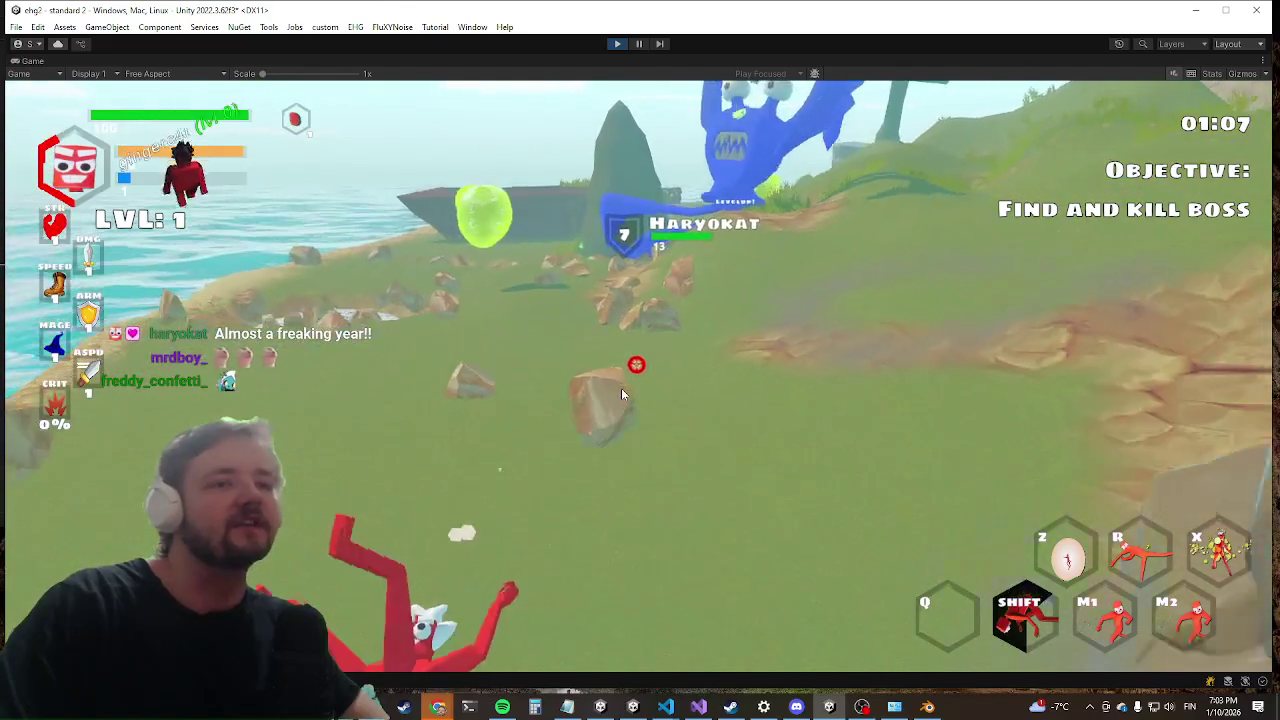
key(Escape)
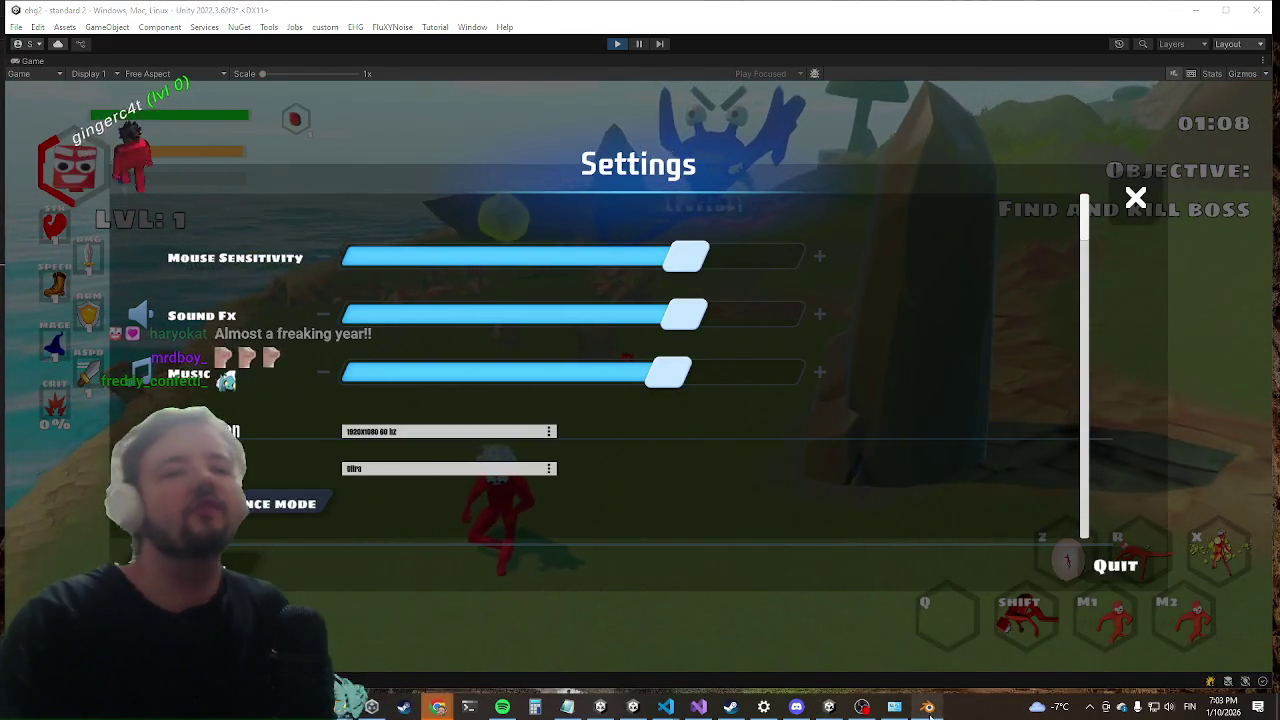
click(928, 707)
middle_drag(479, 346, 615, 283)
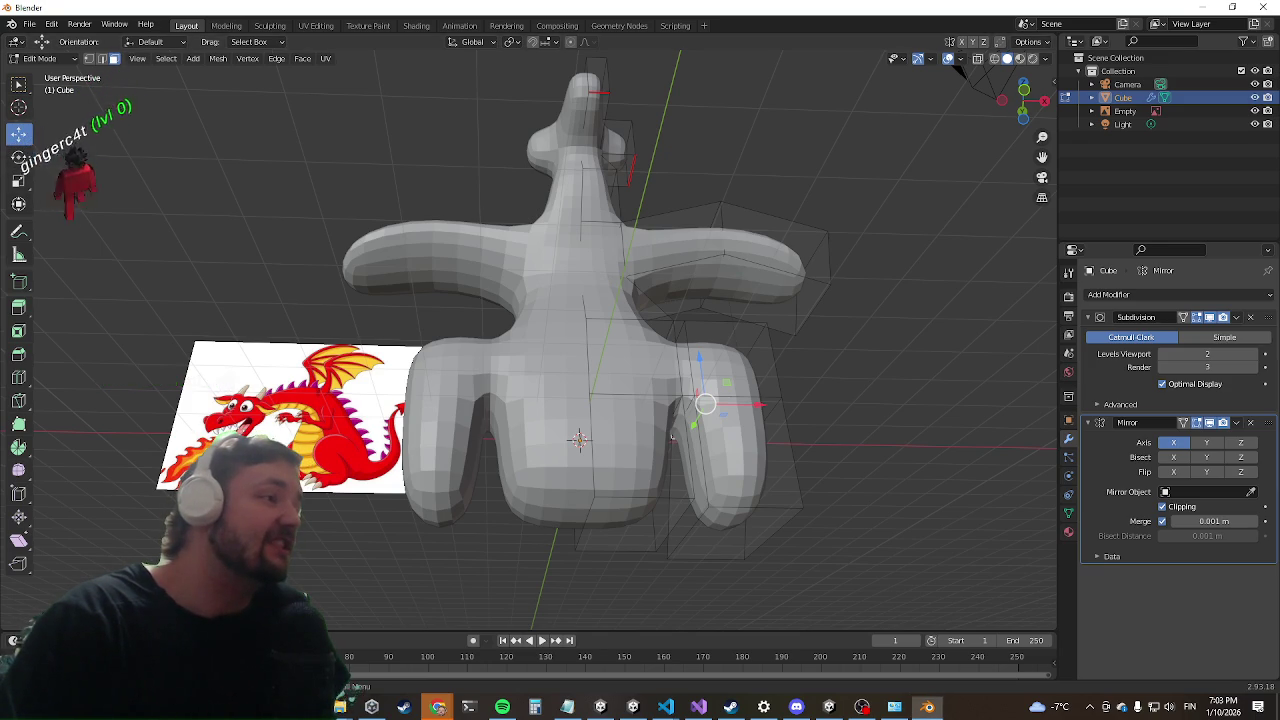
Step: Switch back to Unity's in-game Settings menu
key(alt+Tab)
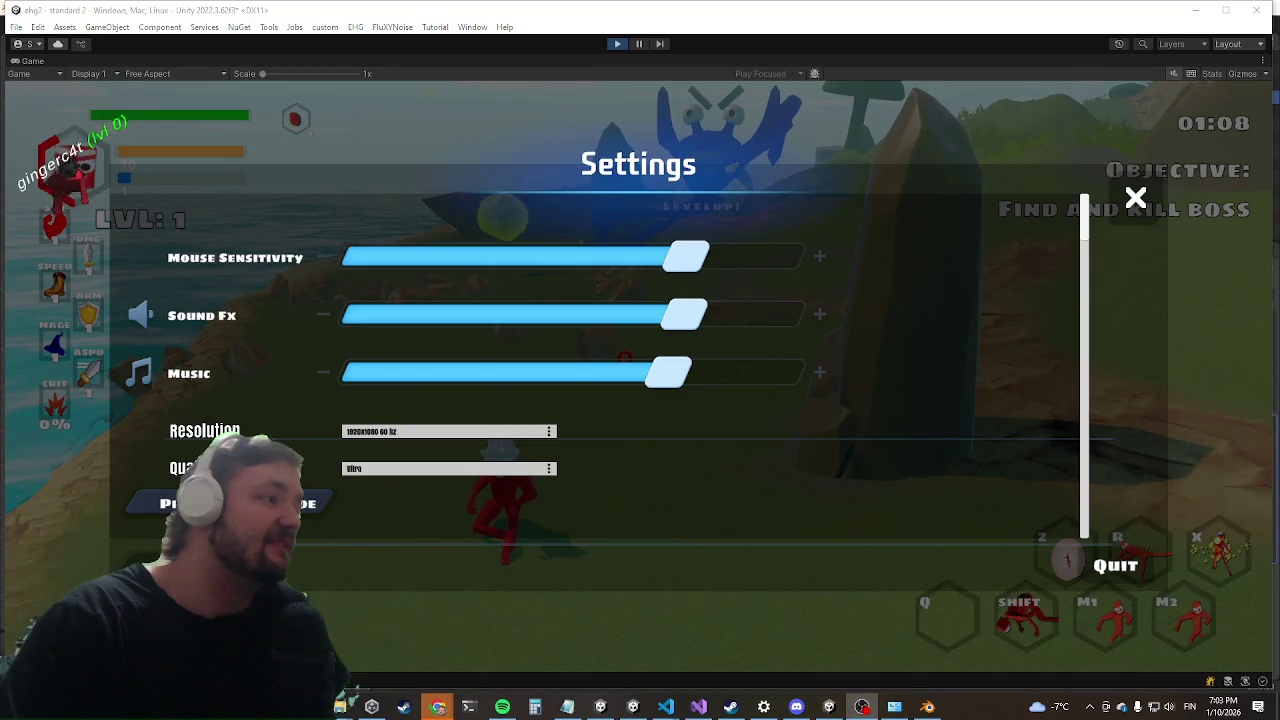
Step: Return from Unity to Blender's dragon mesh
key(alt+Tab)
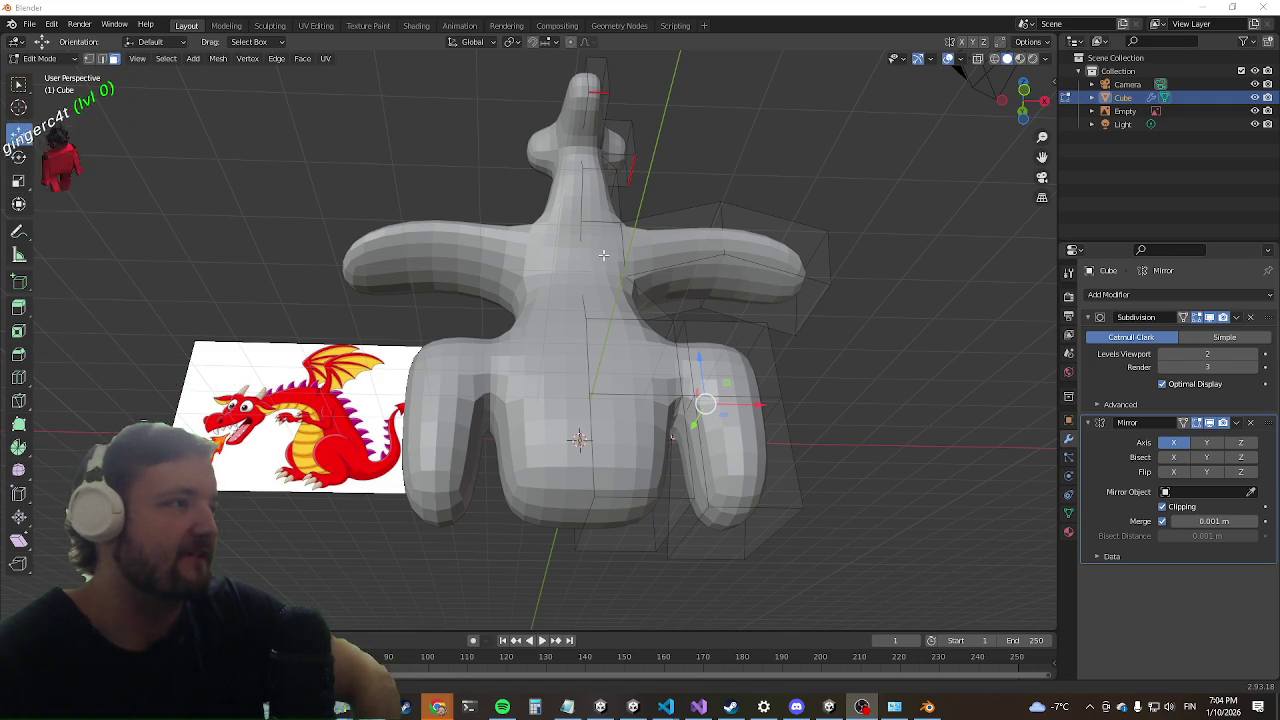
Step: Move the side of the dragon's lower hip about 0.73 m along the X axis
middle_drag(567, 222, 492, 315)
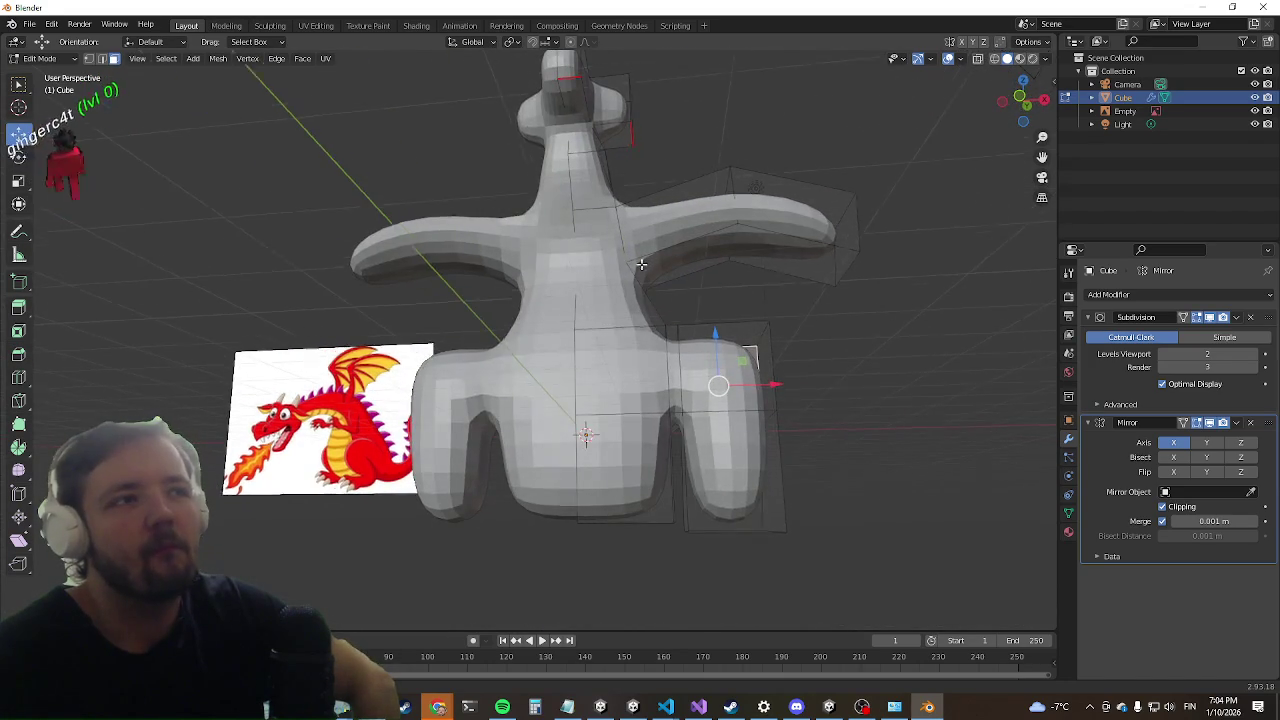
middle_drag(641, 264, 560, 300)
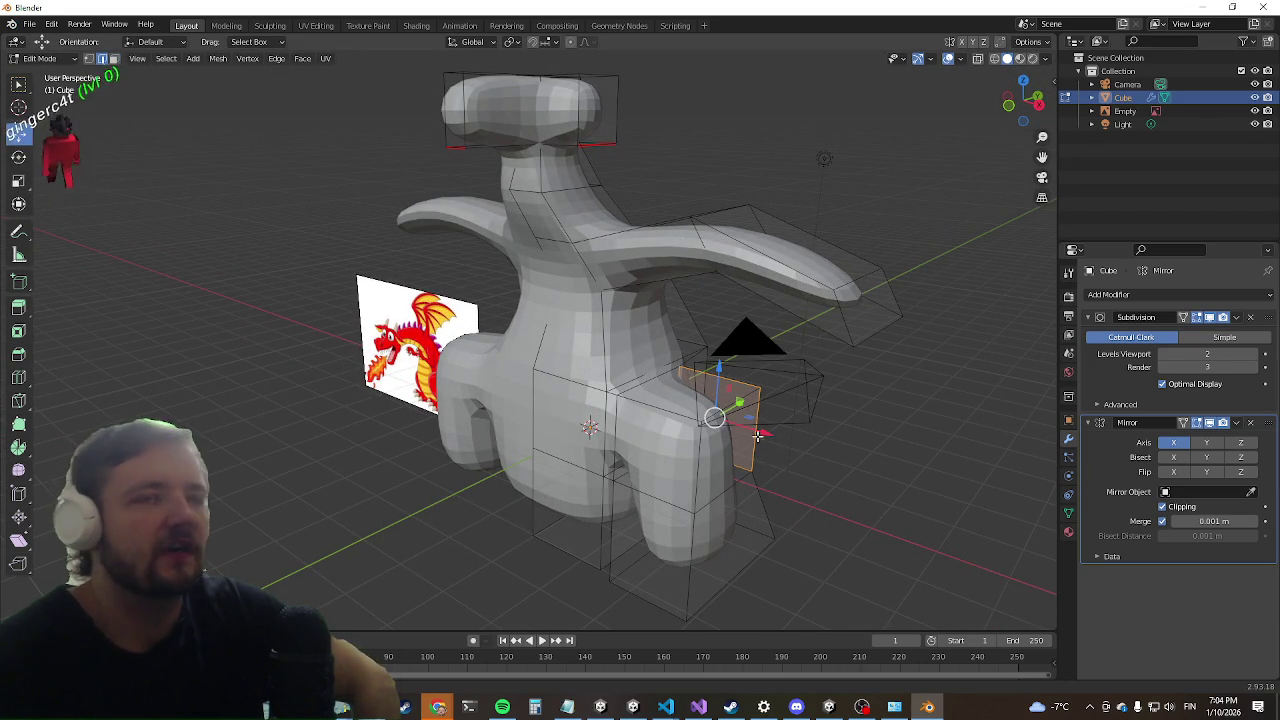
scroll(641, 402, up, 3)
scroll(797, 572, up, 2)
mouse_move(784, 587)
middle_down()
mouse_move(820, 537)
mouse_move(1029, 361)
middle_up()
drag(951, 428, 850, 428)
mouse_move(850, 428)
middle_down()
mouse_move(737, 354)
mouse_move(700, 351)
mouse_move(786, 397)
mouse_move(829, 402)
mouse_move(839, 369)
middle_up()
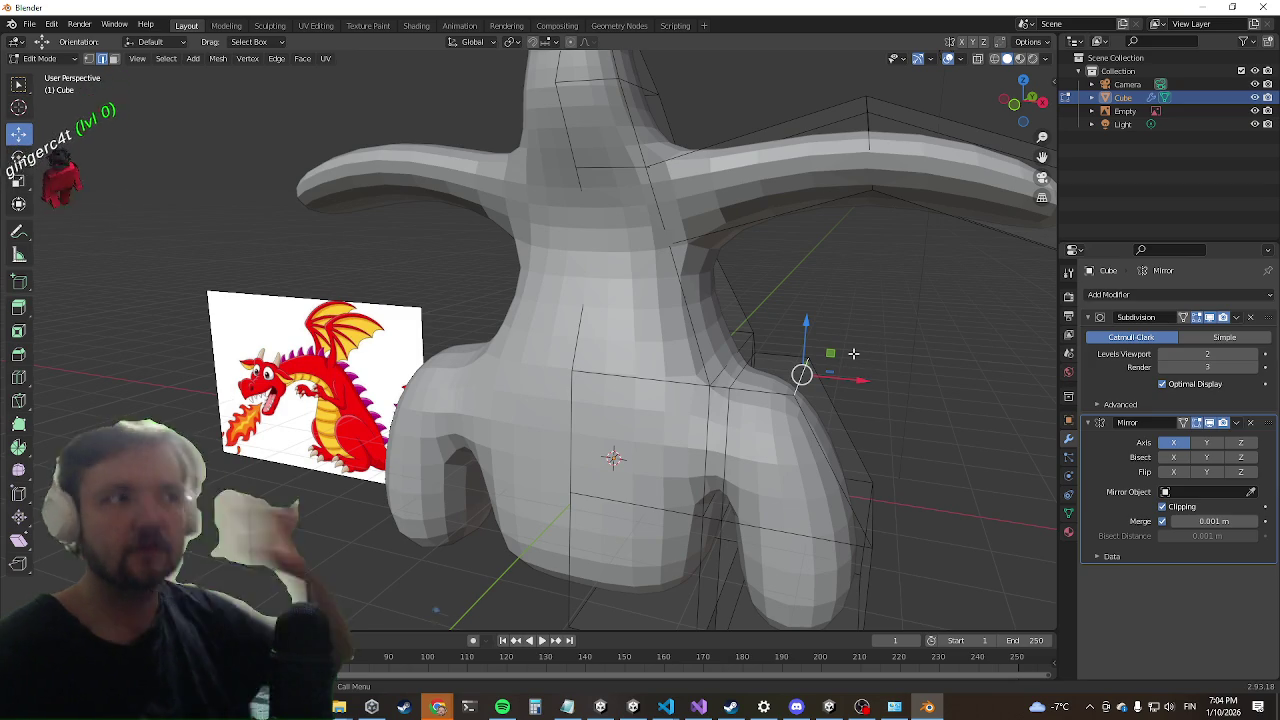
ctrl+right_click(886, 380)
Step: Undo the leg extrusions and place a vertical edge loop around the lower body
key(3)
ctrl+right_click(862, 344)
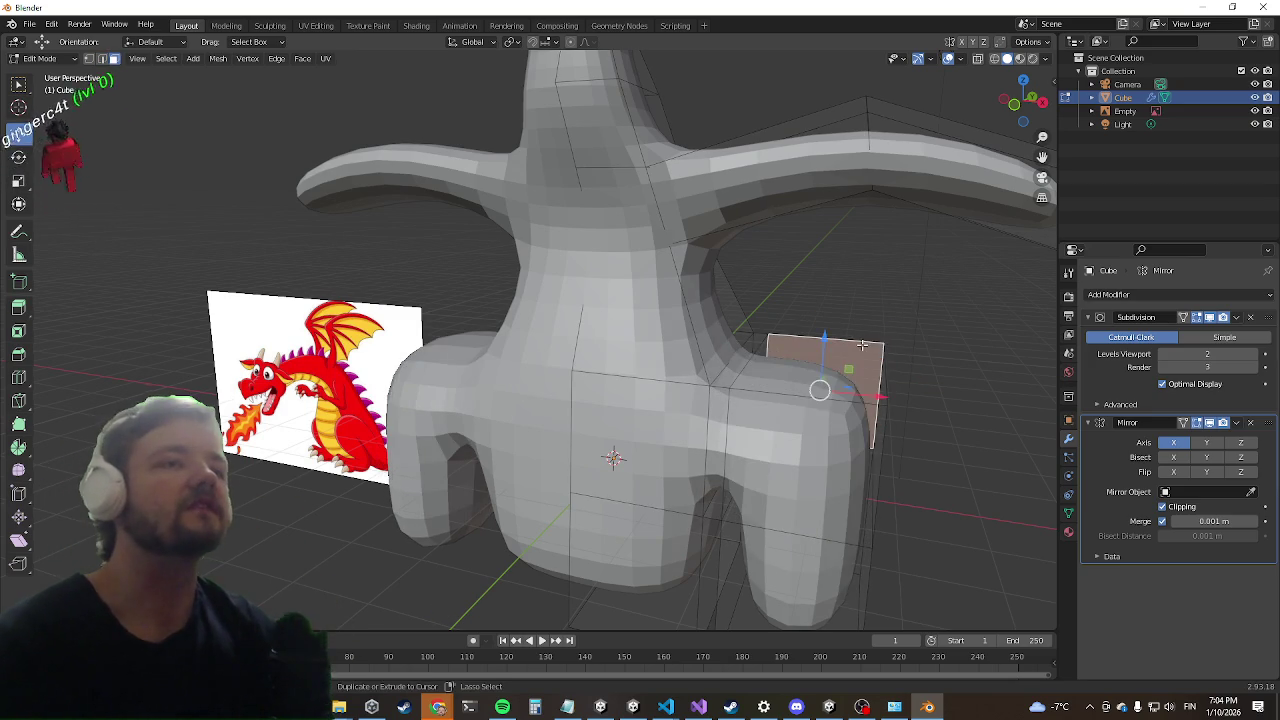
key(ctrl+z)
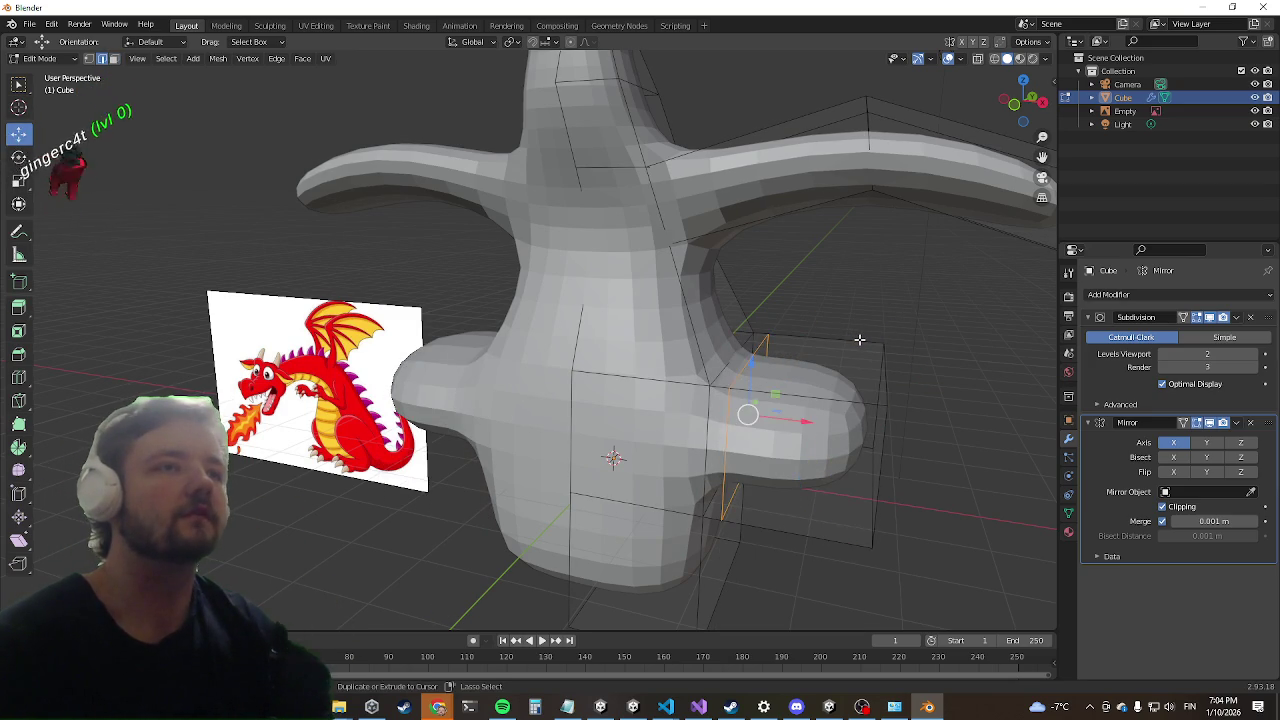
key(ctrl+z)
key(ctrl+z)
middle_drag(866, 338, 786, 309)
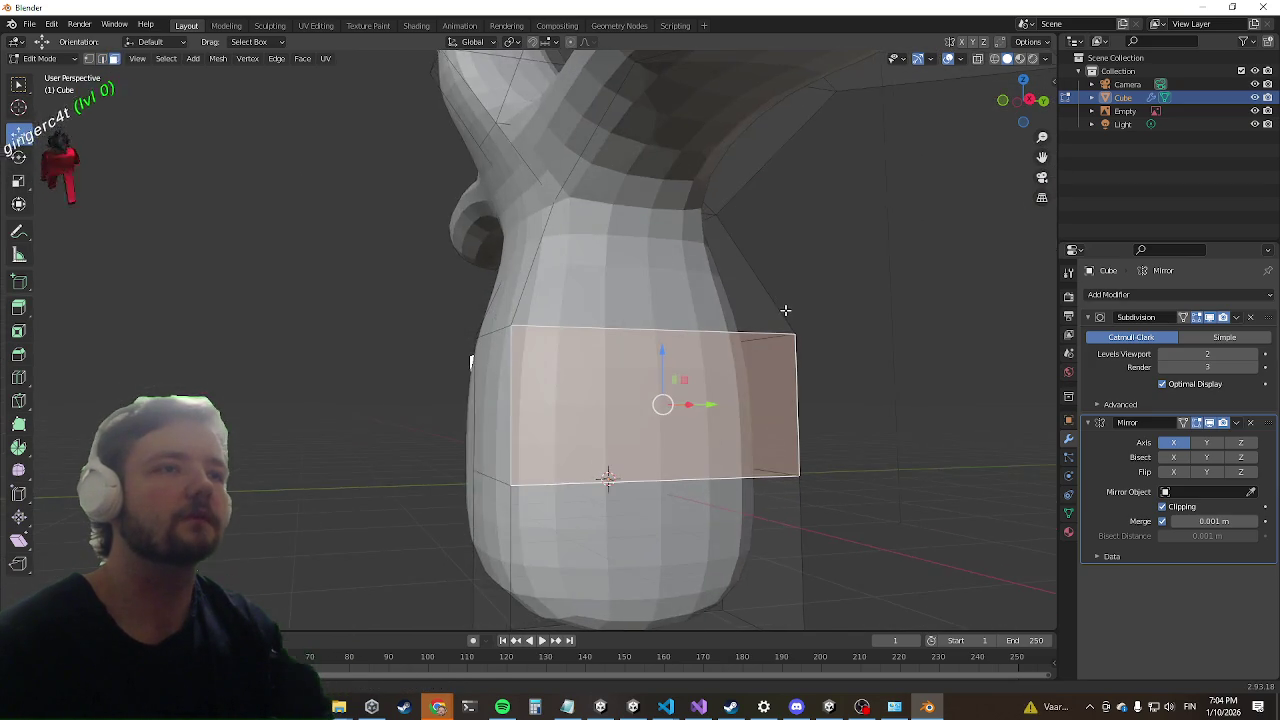
scroll(700, 380, down, 4)
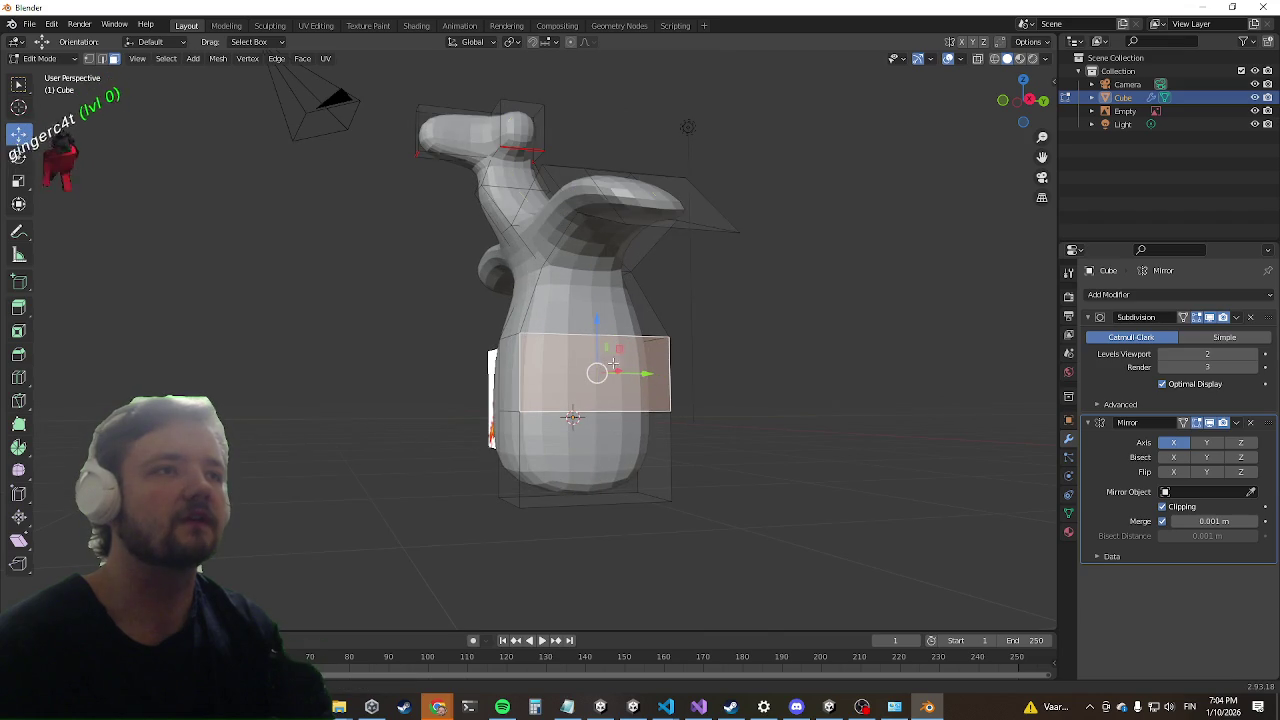
click(632, 351)
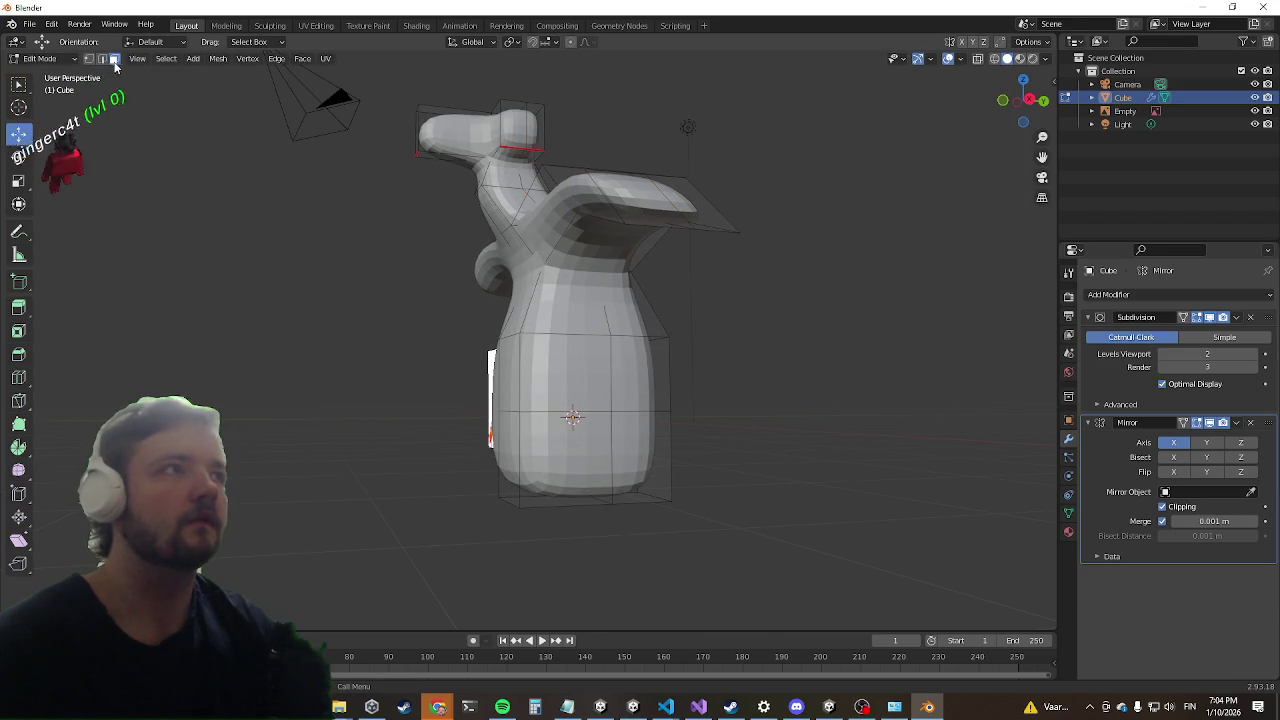
middle_drag(645, 391, 654, 374)
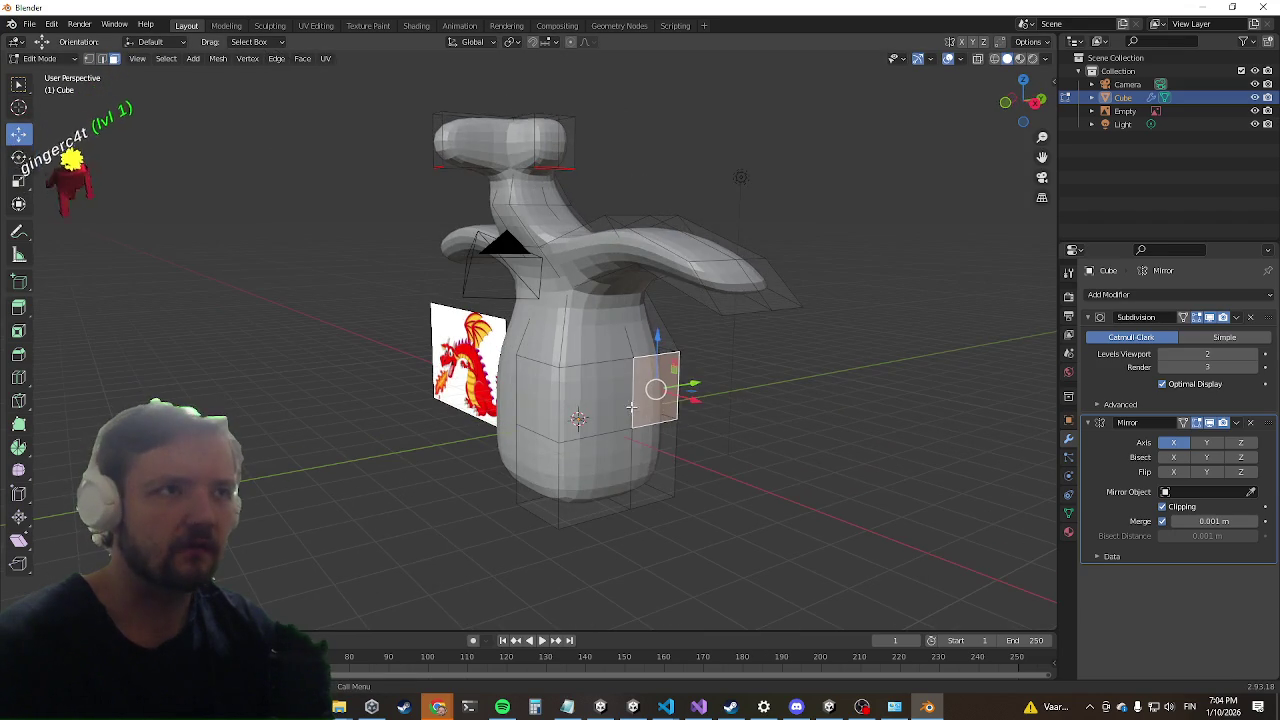
Step: Extrude the lower-body side face outward into a mirrored stub and slide its end face into place
key(e)
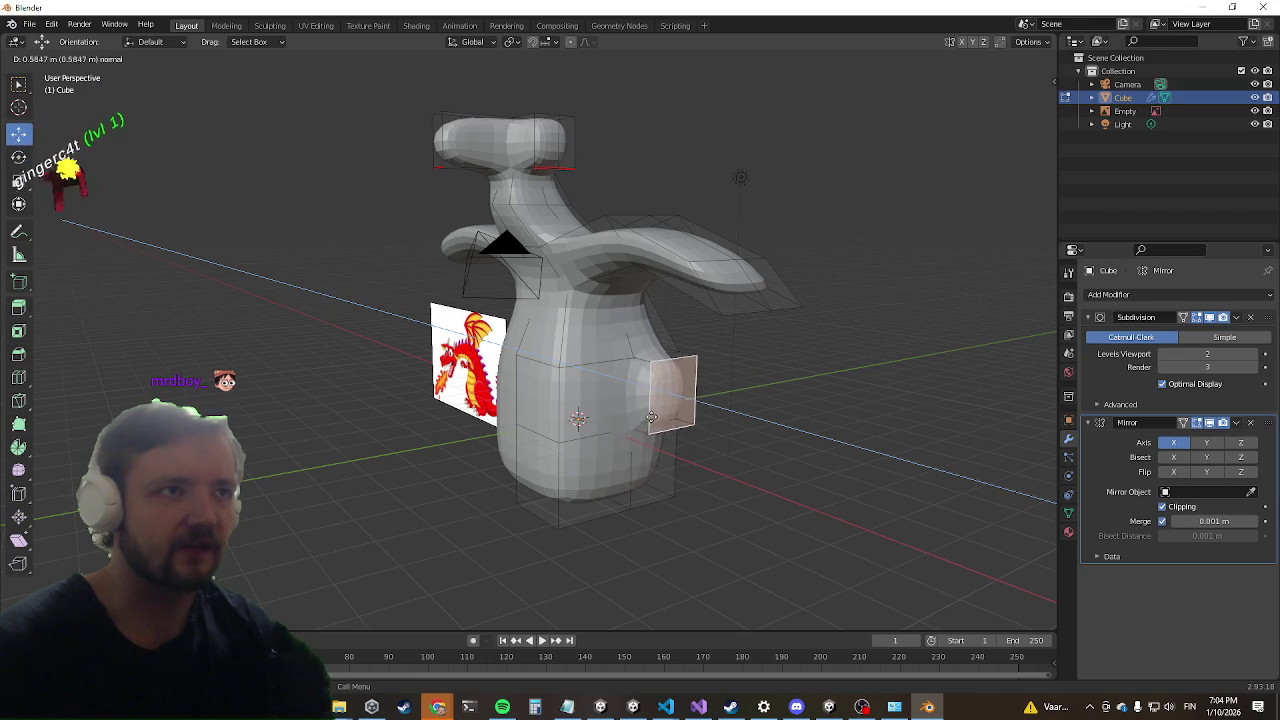
key(e)
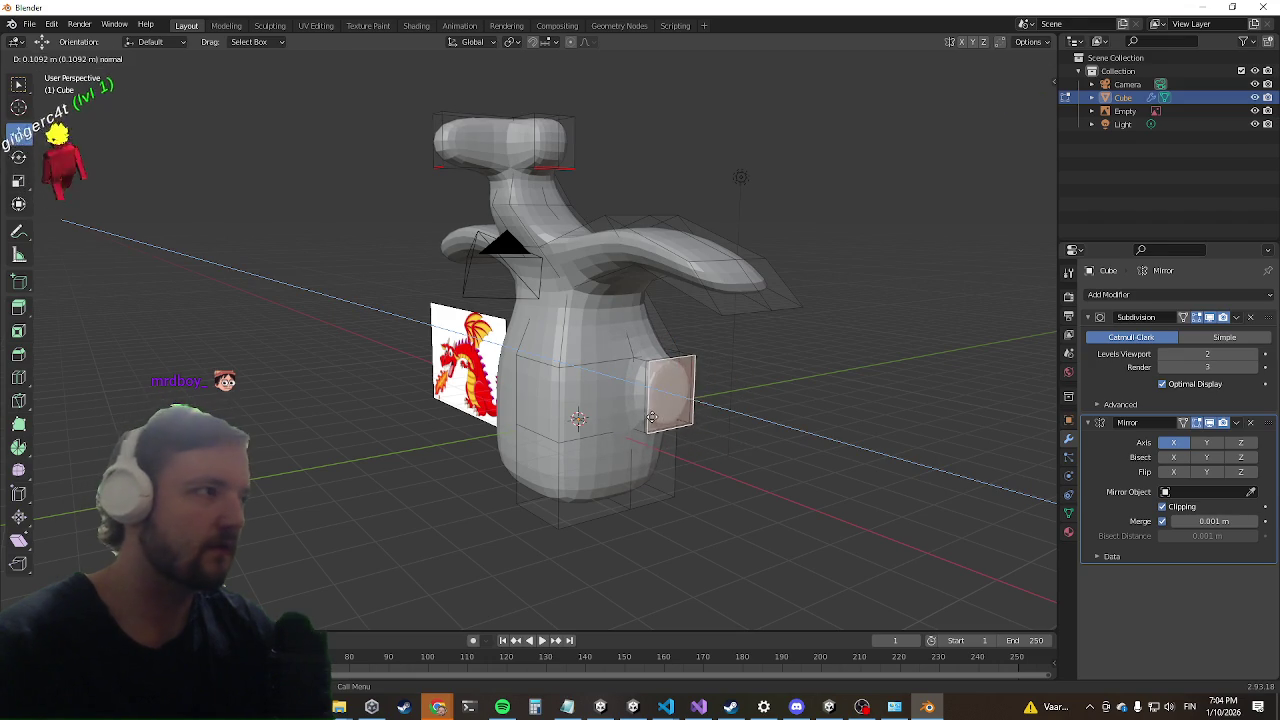
click(690, 424)
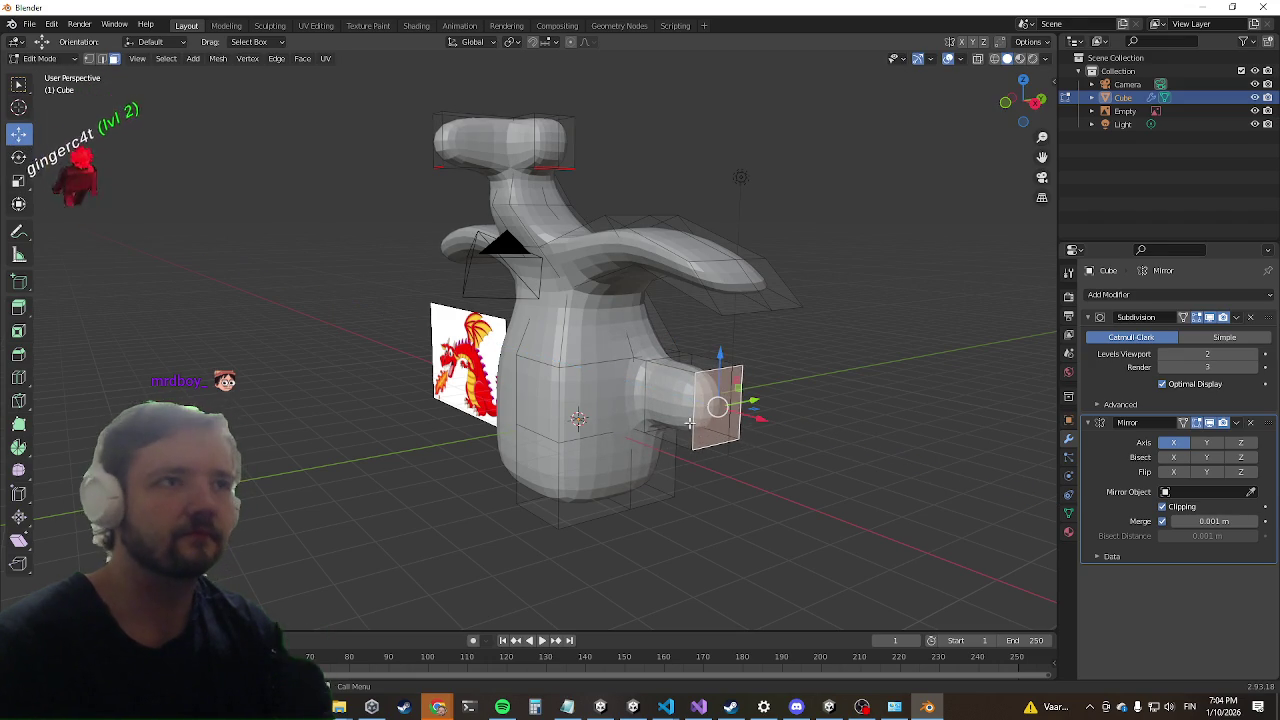
key(e)
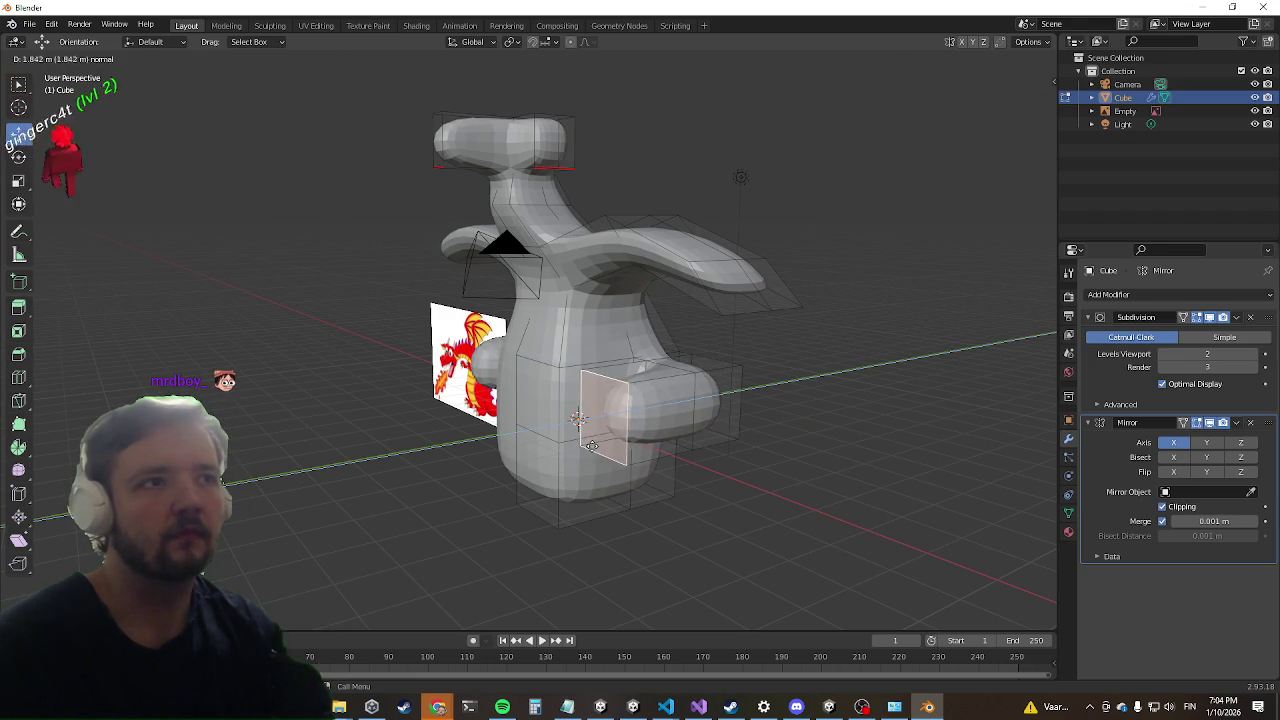
middle_drag(659, 423, 653, 389)
middle_drag(580, 412, 608, 538)
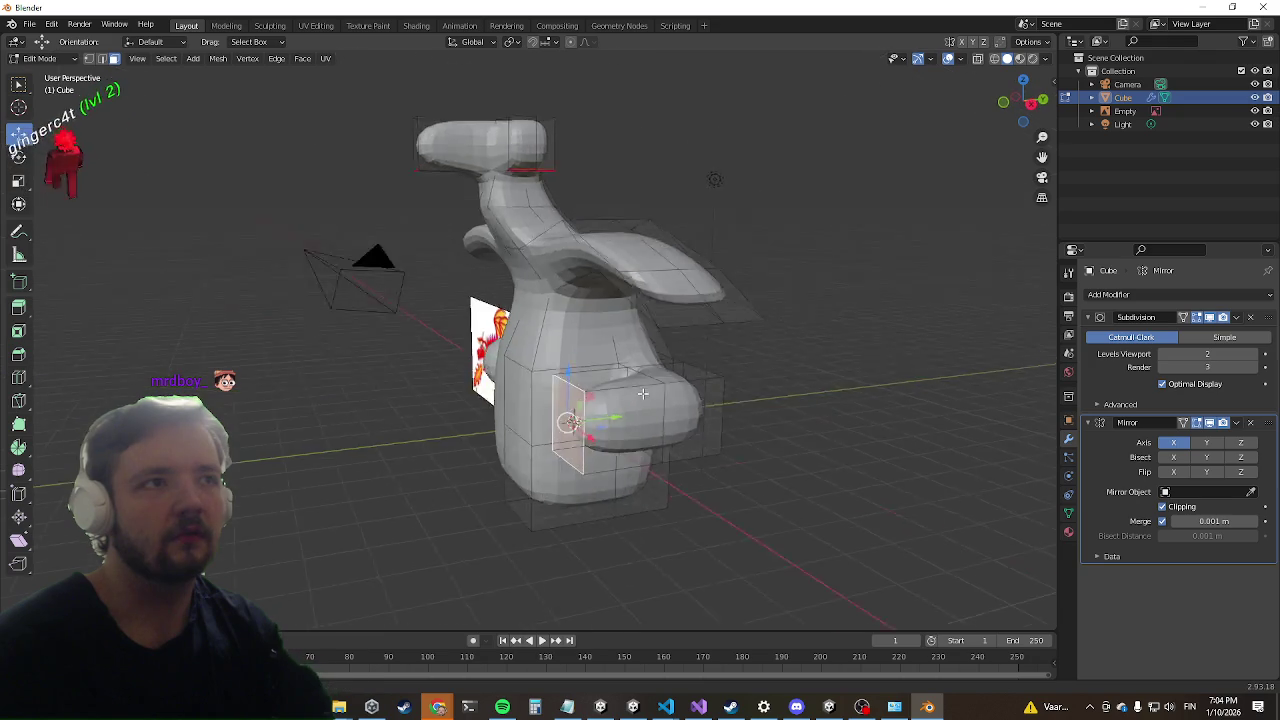
scroll(608, 538, up, 2)
mouse_move(624, 504)
mouse_down()
mouse_move(587, 492)
mouse_move(605, 490)
mouse_up()
key(z)
key(z)
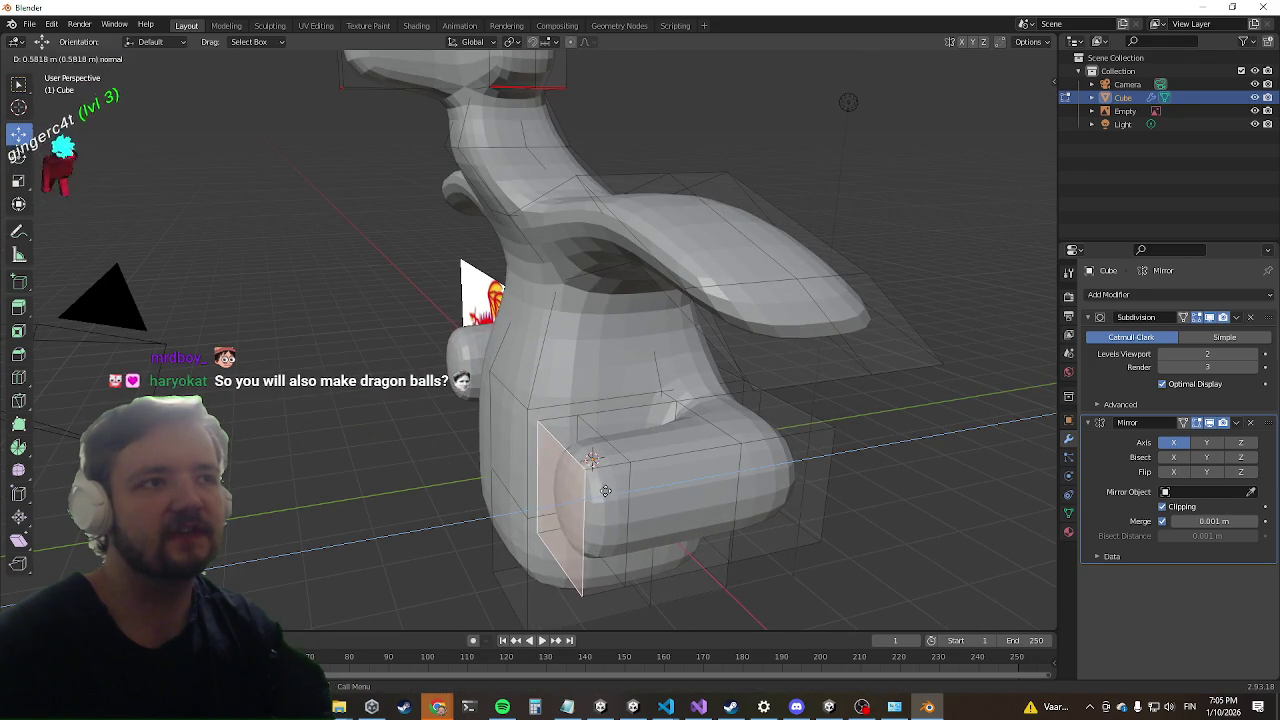
middle_drag(597, 568, 601, 443)
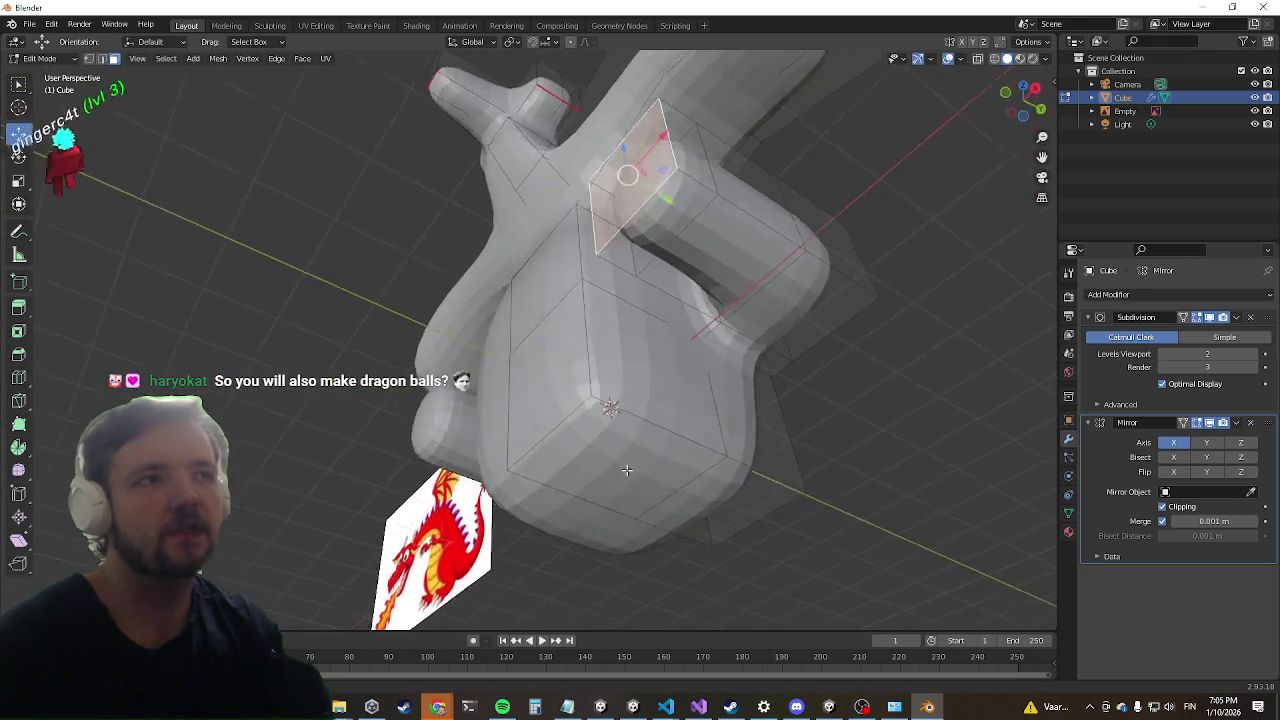
middle_drag(607, 263, 650, 341)
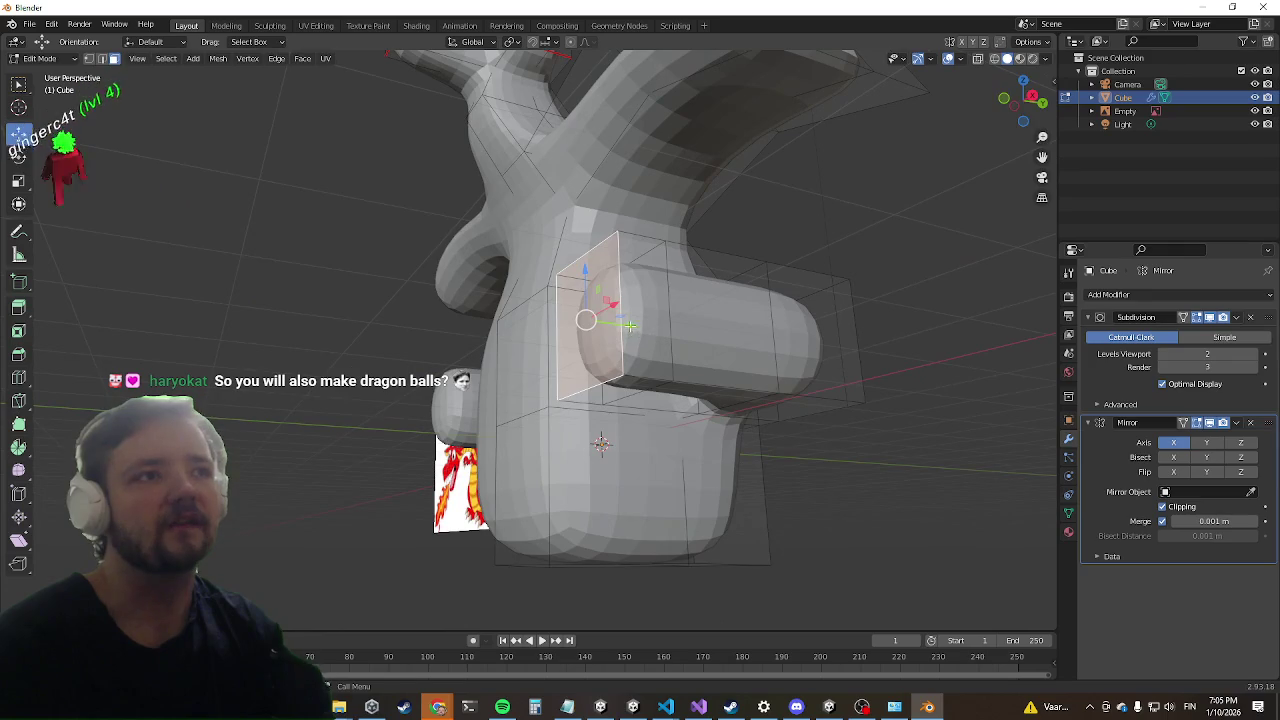
drag(629, 325, 648, 329)
click(666, 332)
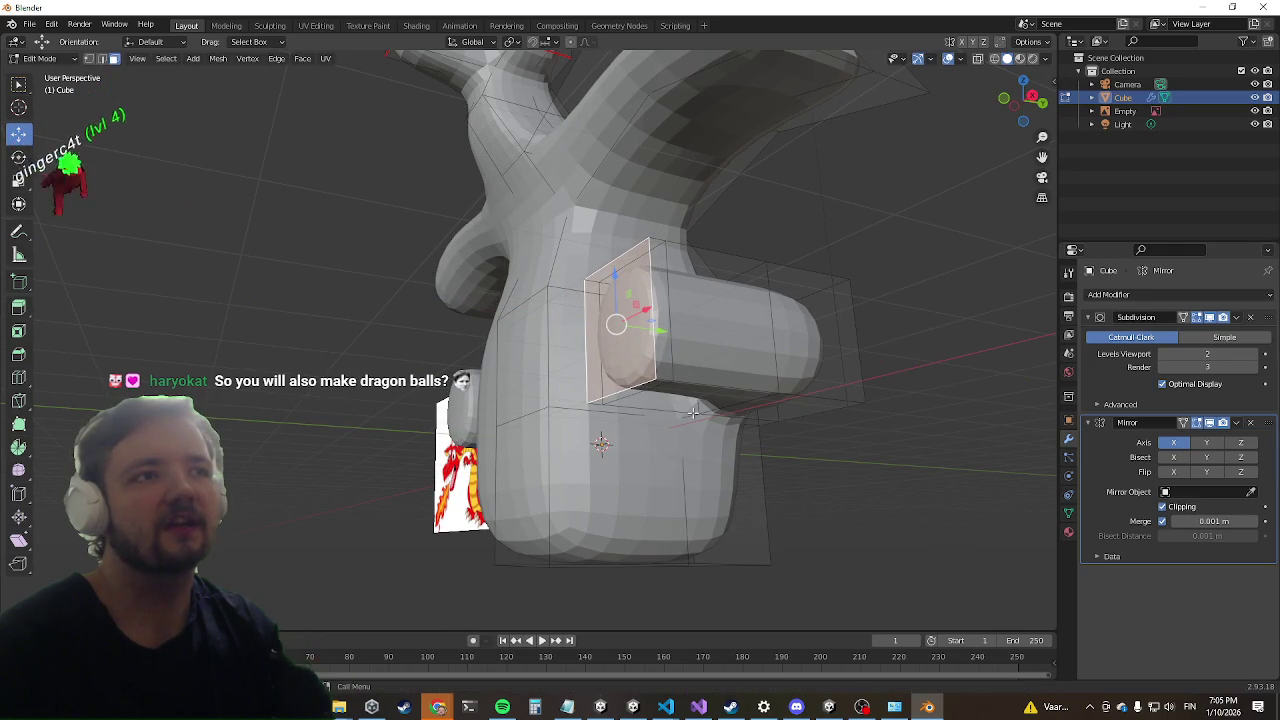
Step: Extrude the stub's bottom face downward, then undo back to the outward end face
click(704, 396)
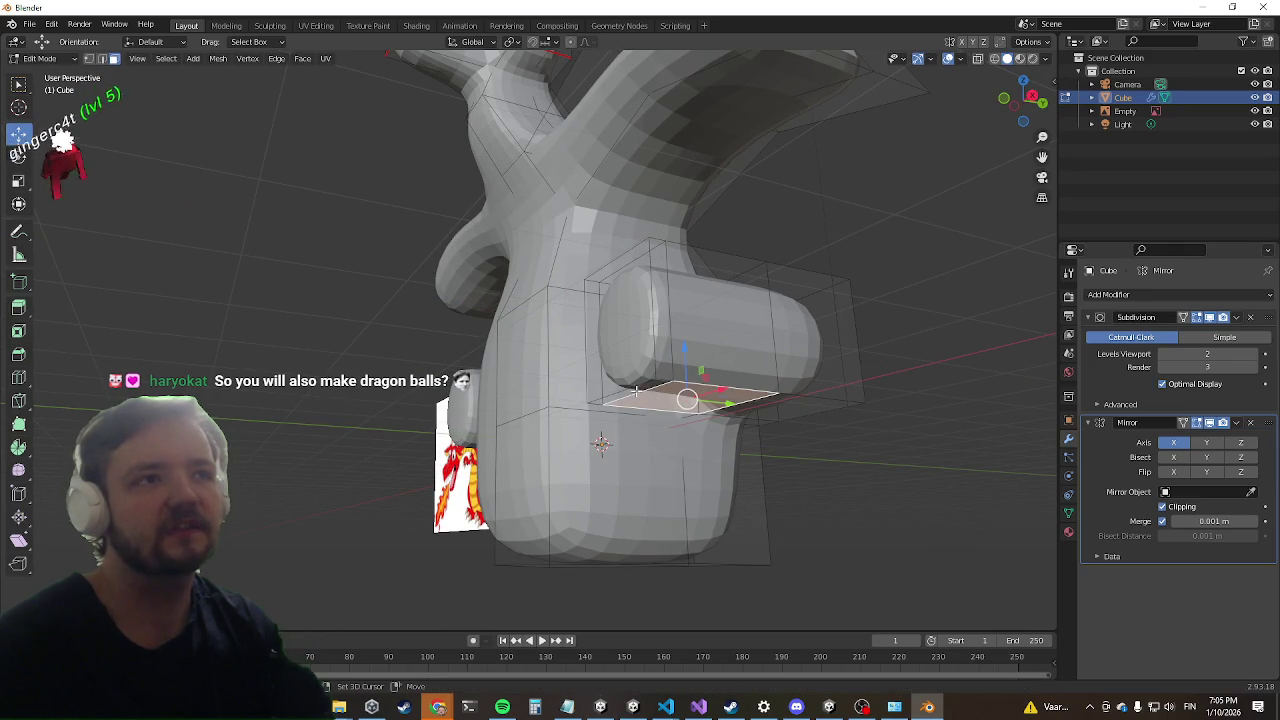
key(e)
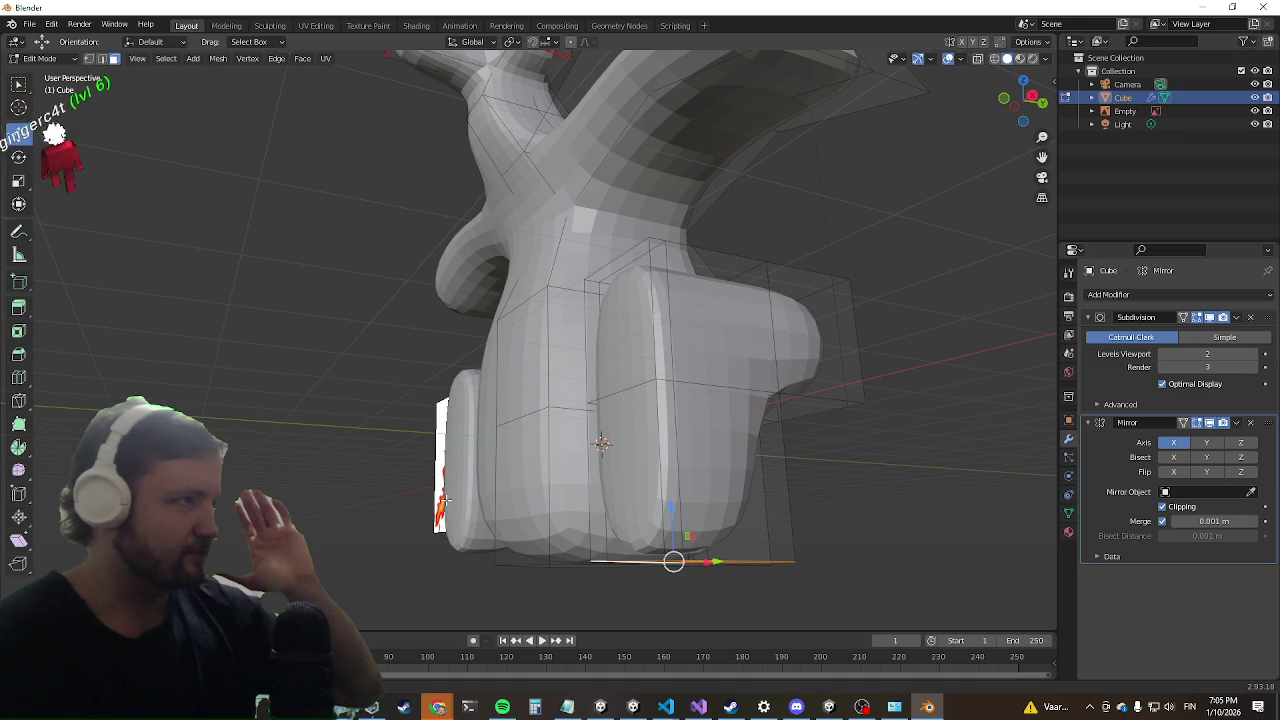
mouse_move(447, 500)
middle_down()
mouse_move(575, 413)
mouse_move(741, 408)
middle_up()
scroll(640, 410, down, 3)
key(ctrl+z)
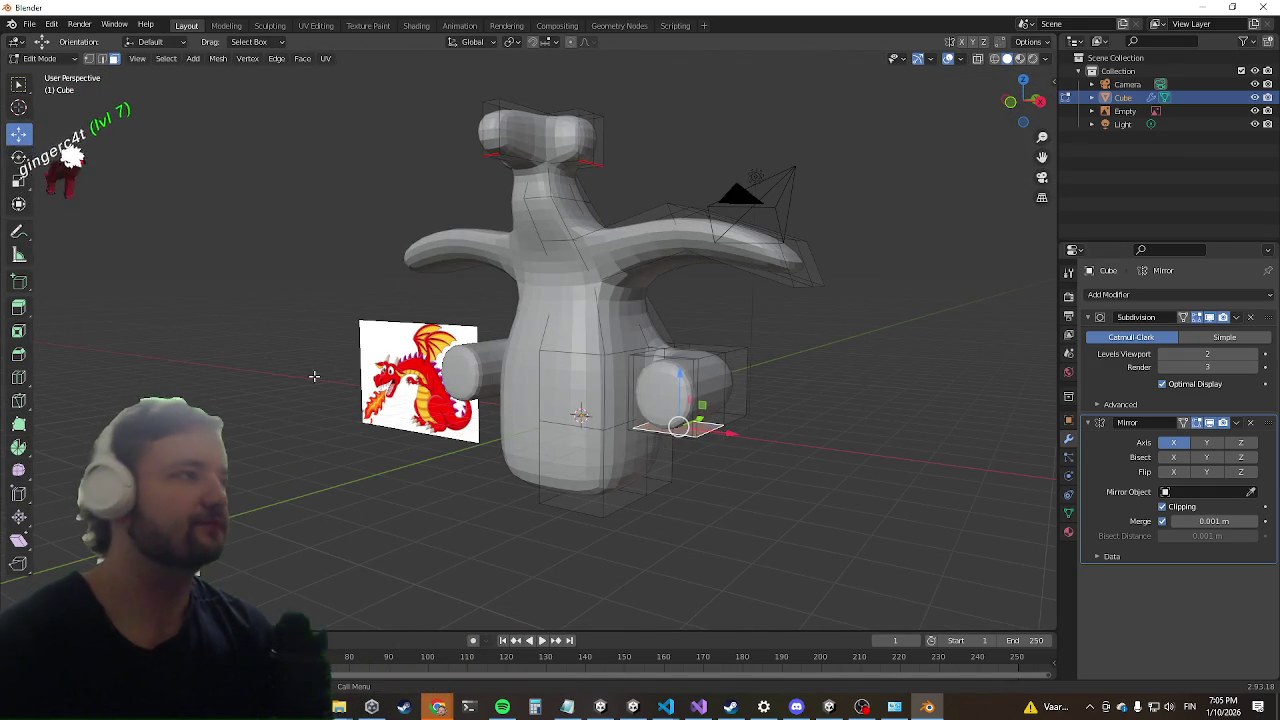
key(ctrl+z)
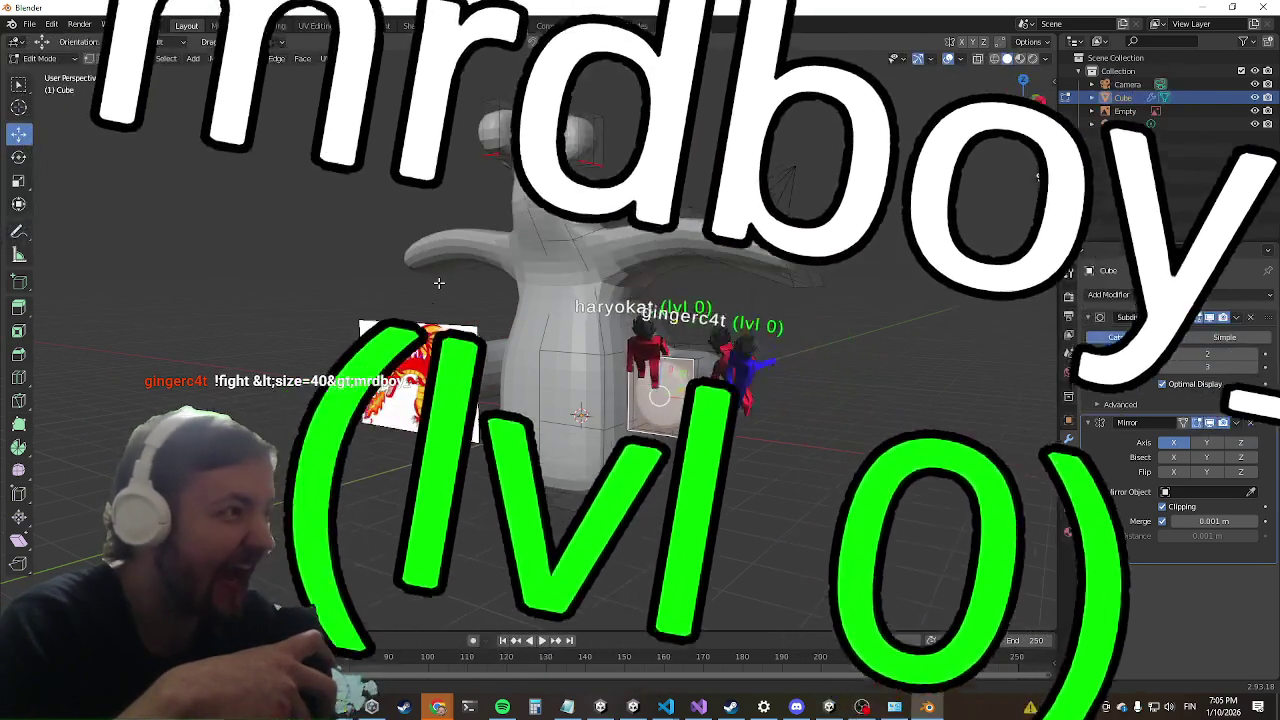
Step: Select the lower side face of the body as the base for a leg, checking it from several angles
mouse_move(438, 283)
middle_down()
mouse_move(948, 150)
mouse_move(539, 337)
middle_up()
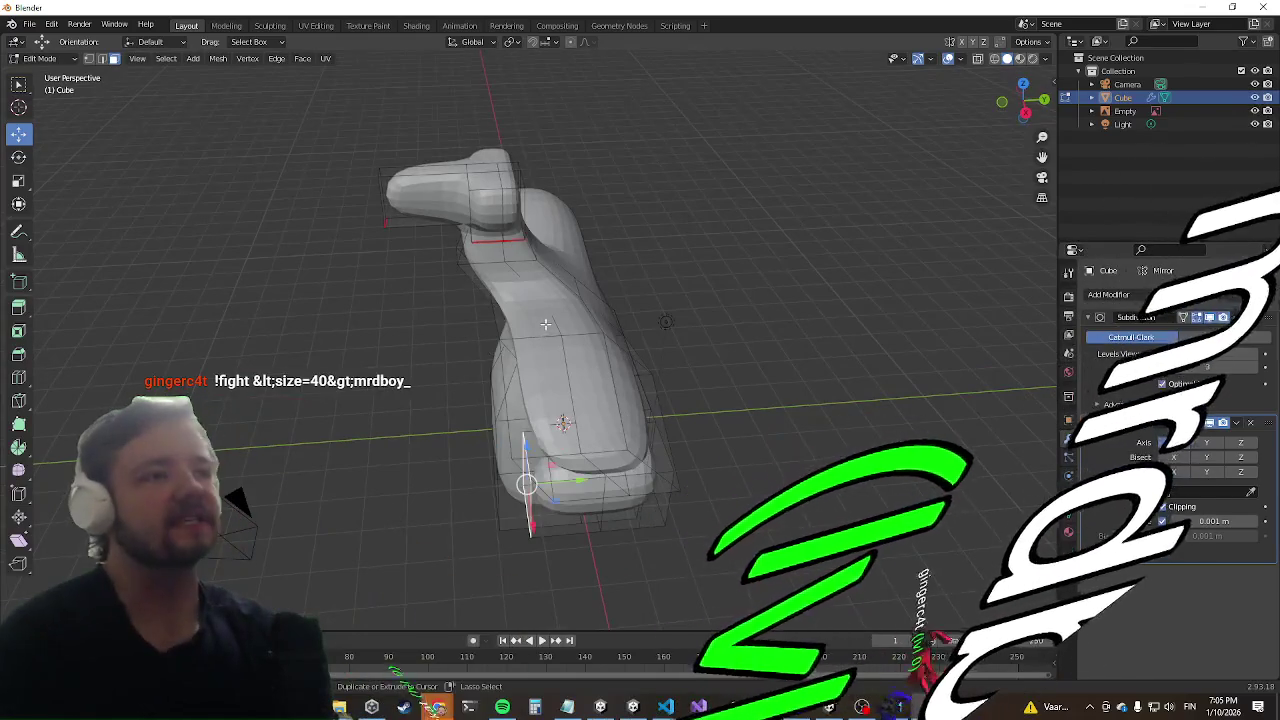
mouse_move(494, 370)
middle_down()
mouse_move(677, 324)
mouse_move(565, 425)
middle_up()
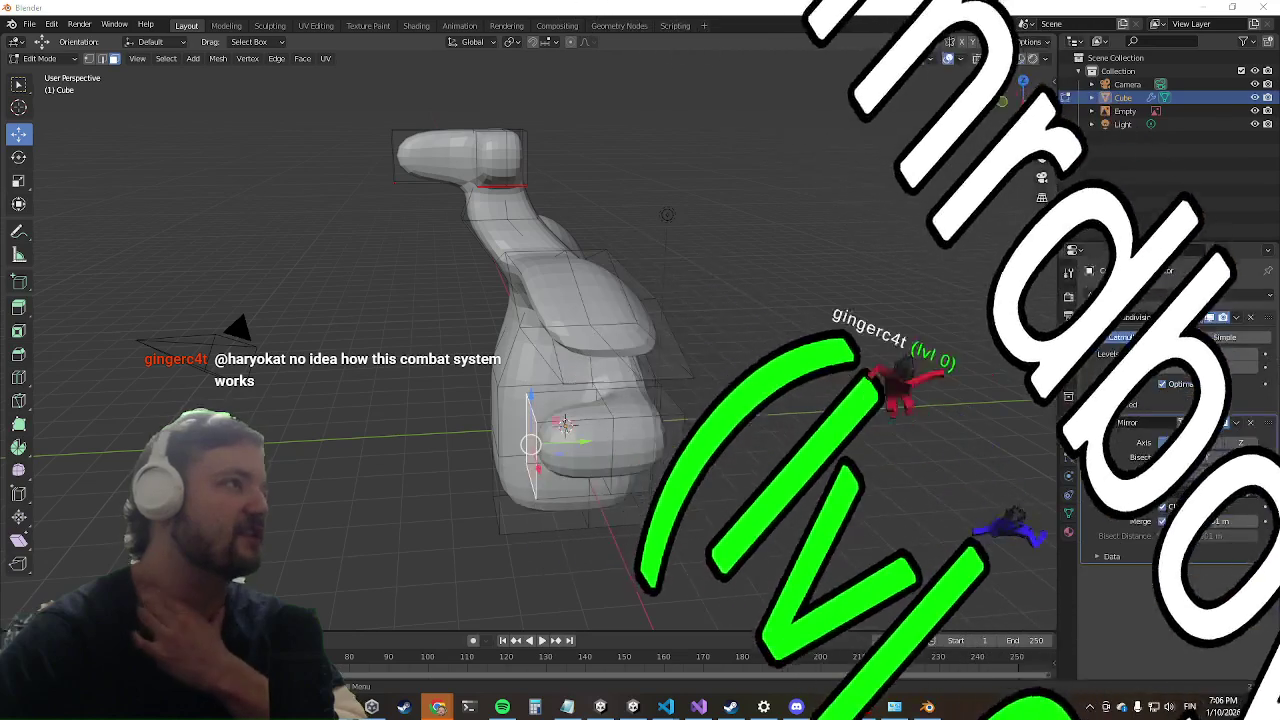
click(531, 445)
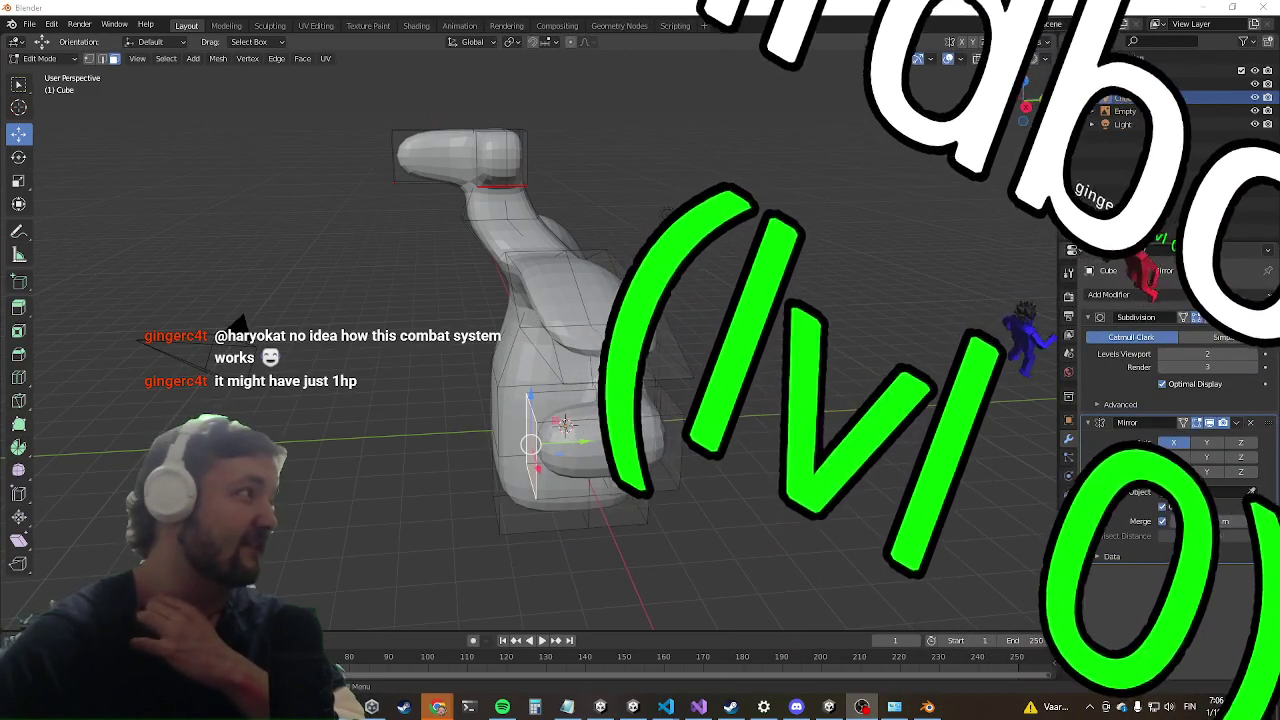
middle_drag(240, 318, 645, 343)
mouse_move(283, 485)
middle_down()
mouse_move(618, 212)
mouse_move(318, 362)
mouse_move(334, 343)
mouse_move(460, 334)
mouse_move(385, 347)
mouse_move(481, 257)
middle_up()
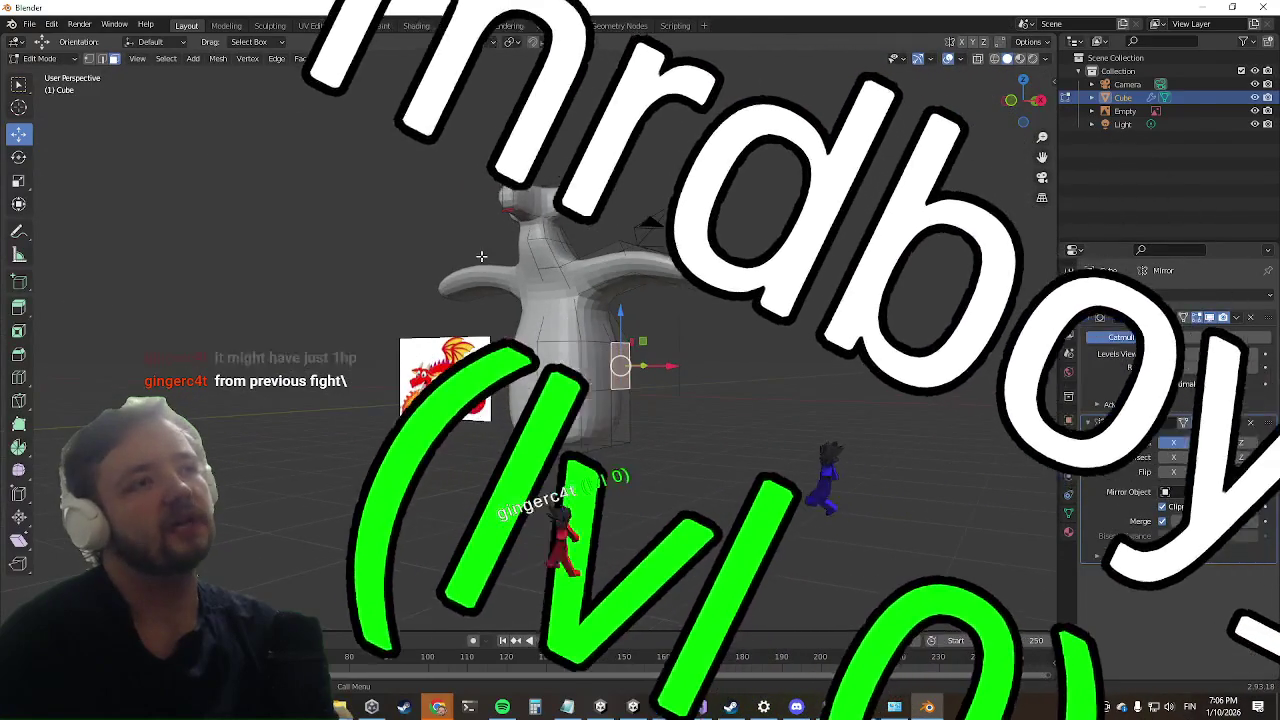
scroll(481, 257, up, 2)
scroll(493, 240, up, 2)
scroll(505, 222, up, 2)
scroll(529, 188, up, 2)
middle_drag(529, 188, 548, 143)
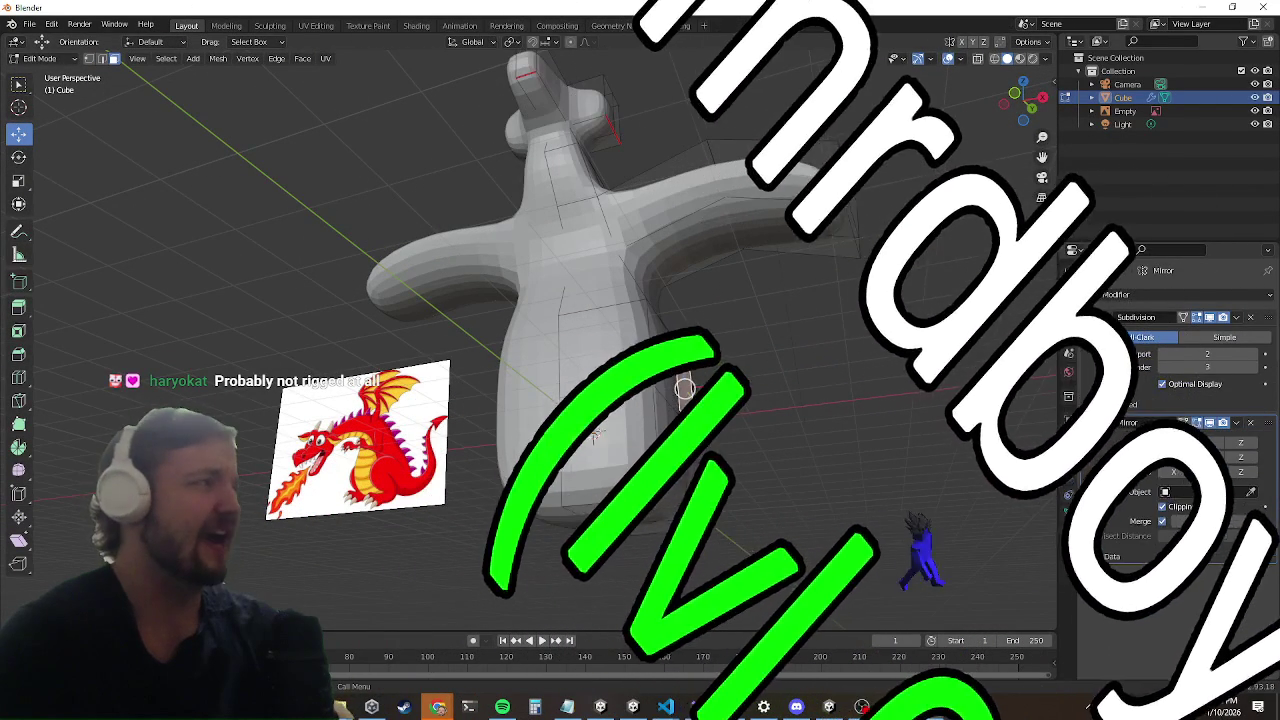
mouse_move(728, 409)
middle_down()
mouse_move(700, 420)
mouse_move(677, 480)
middle_up()
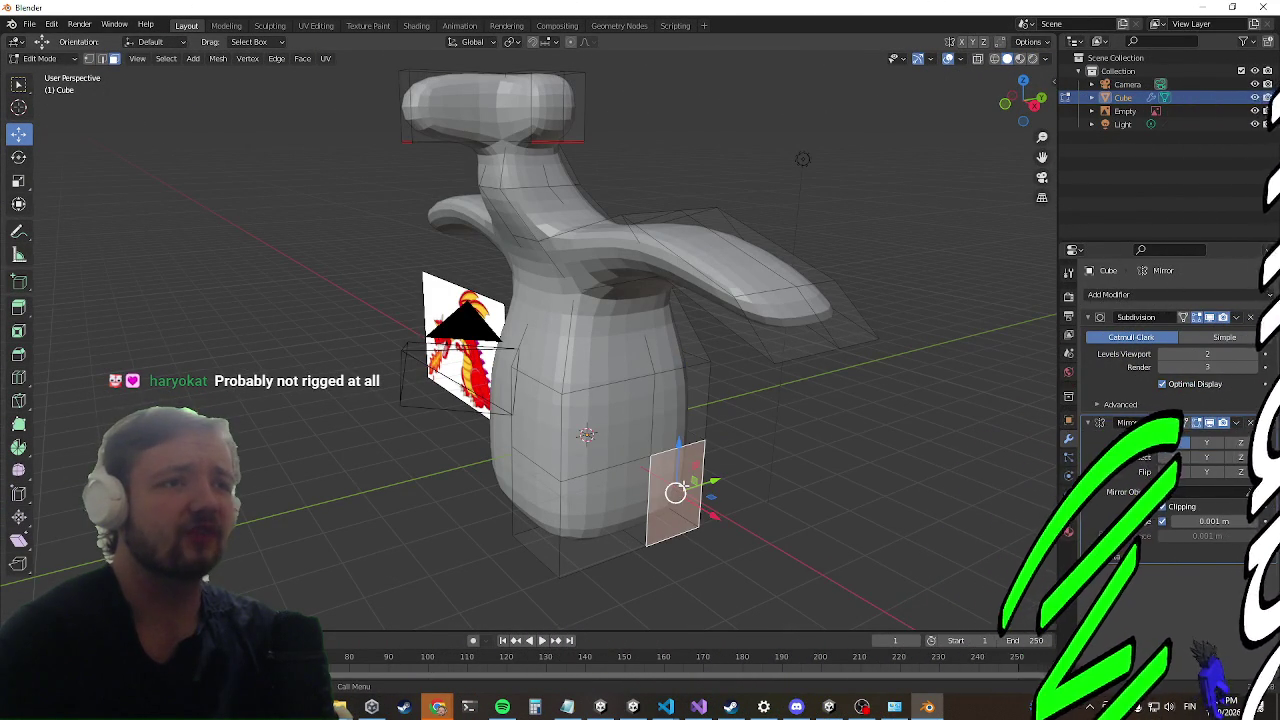
Step: Slide the selected hip face along X and push it outward into a short leg stub
middle_drag(677, 487, 751, 417)
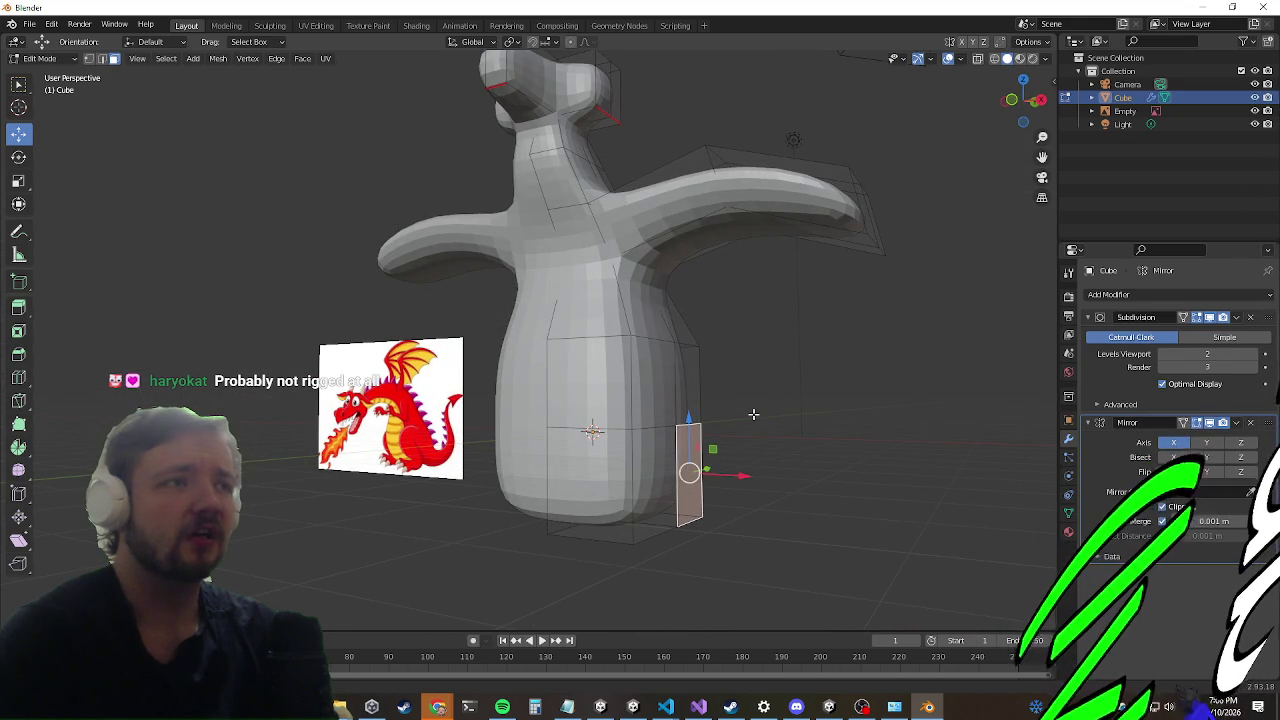
middle_drag(753, 414, 700, 478)
drag(731, 497, 700, 488)
mouse_move(700, 488)
middle_down()
mouse_move(737, 477)
mouse_move(680, 486)
mouse_move(665, 470)
middle_up()
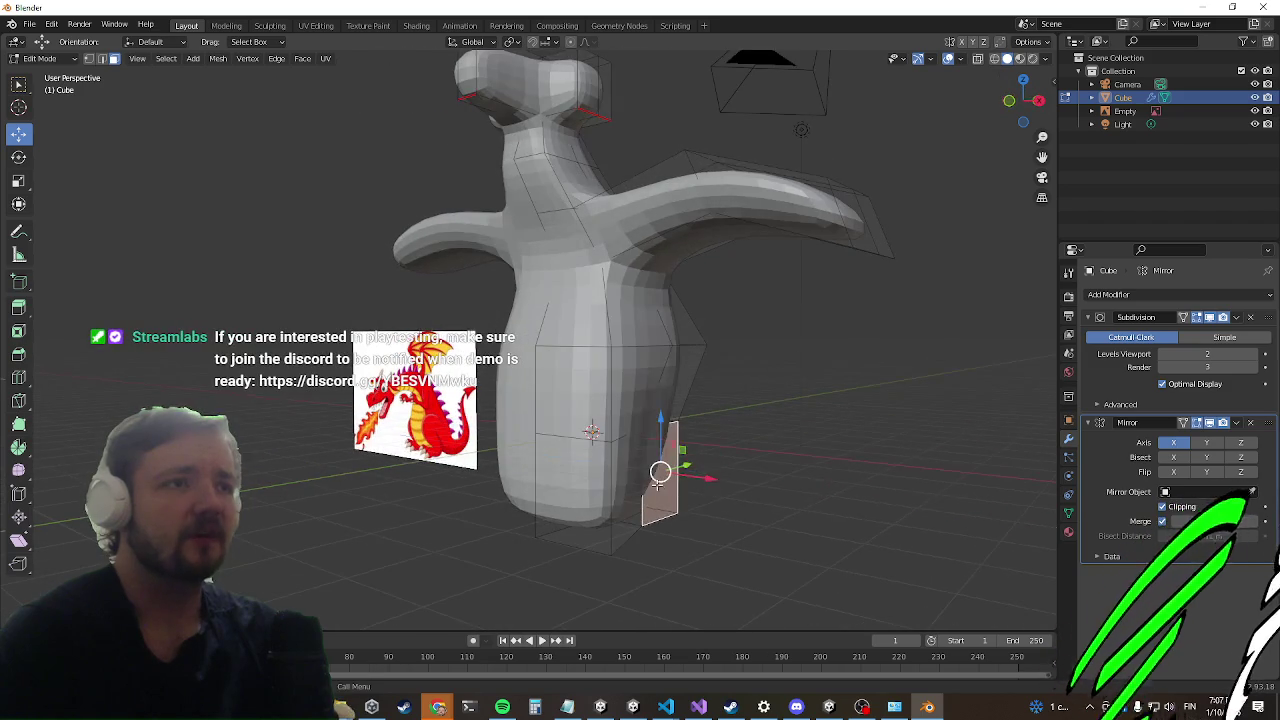
drag(668, 472, 698, 489)
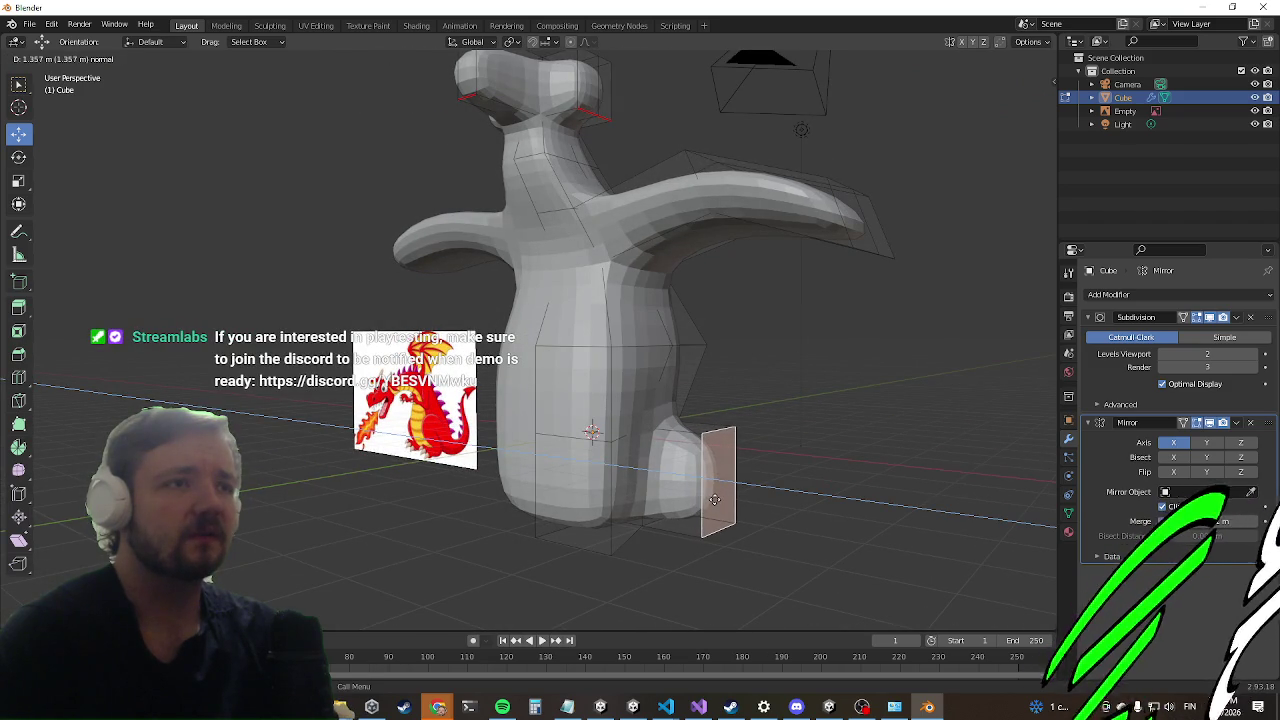
middle_drag(697, 398, 611, 435)
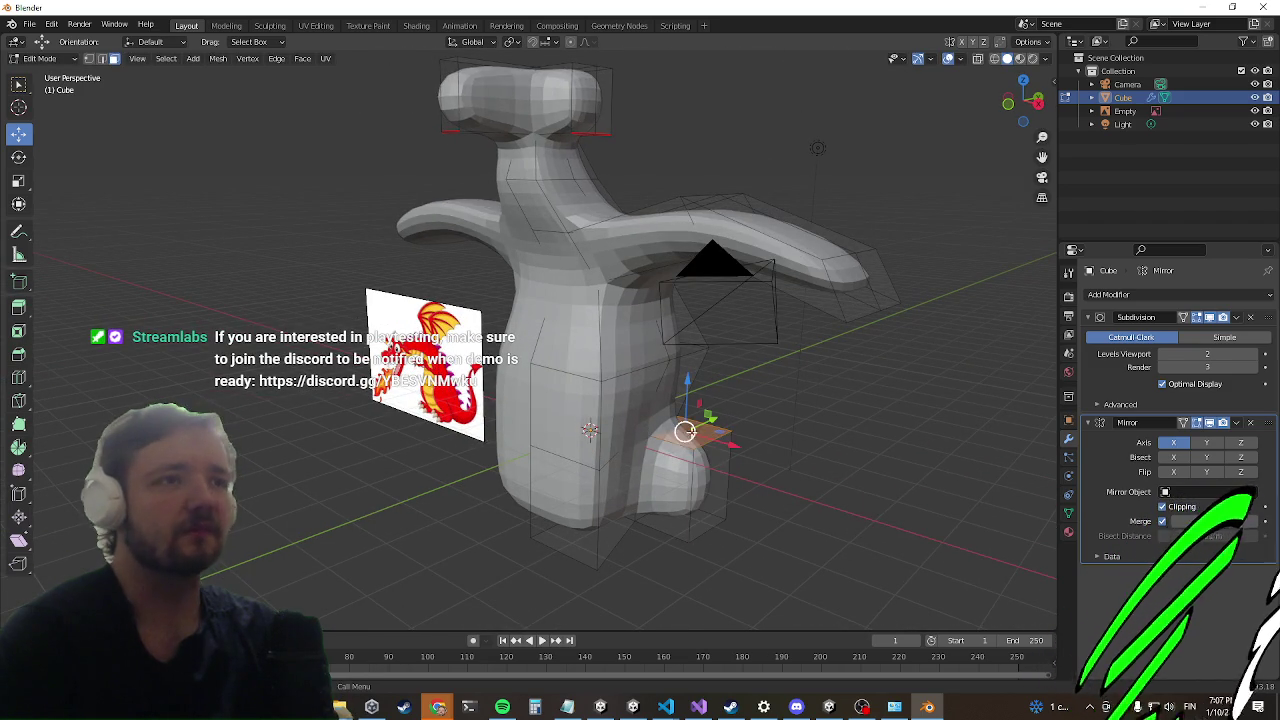
drag(684, 431, 695, 410)
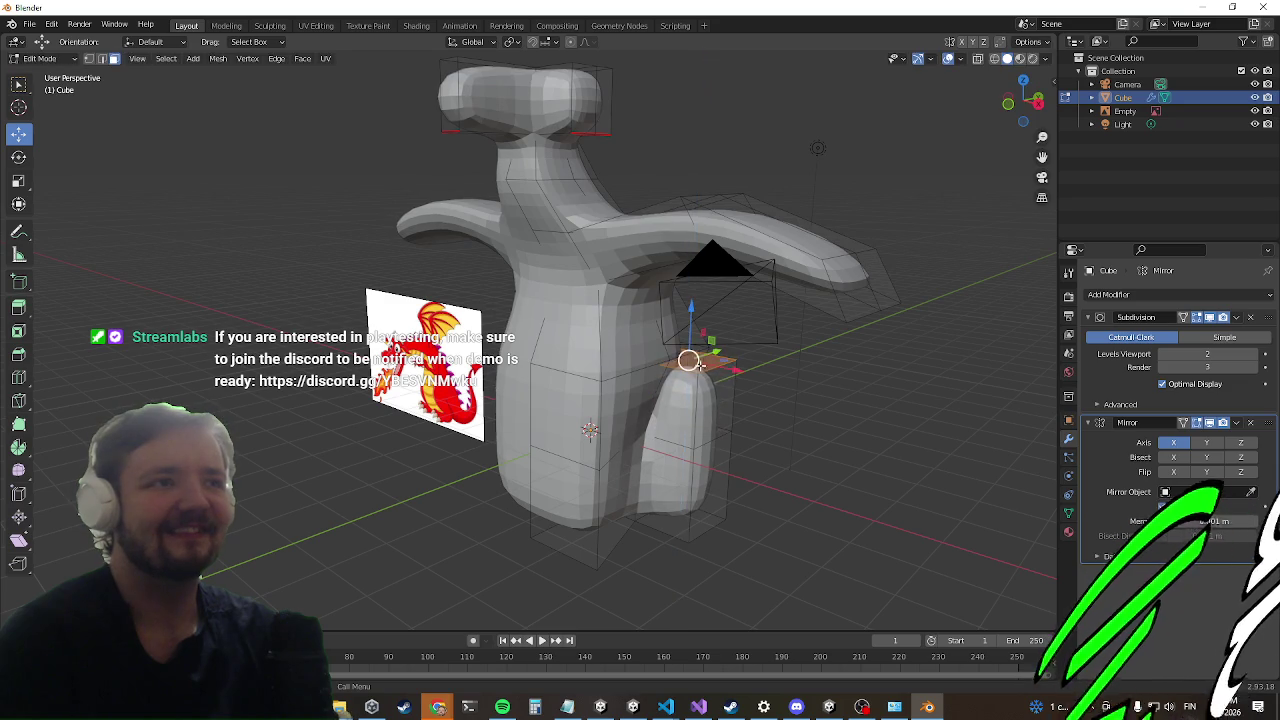
middle_drag(748, 357, 715, 339)
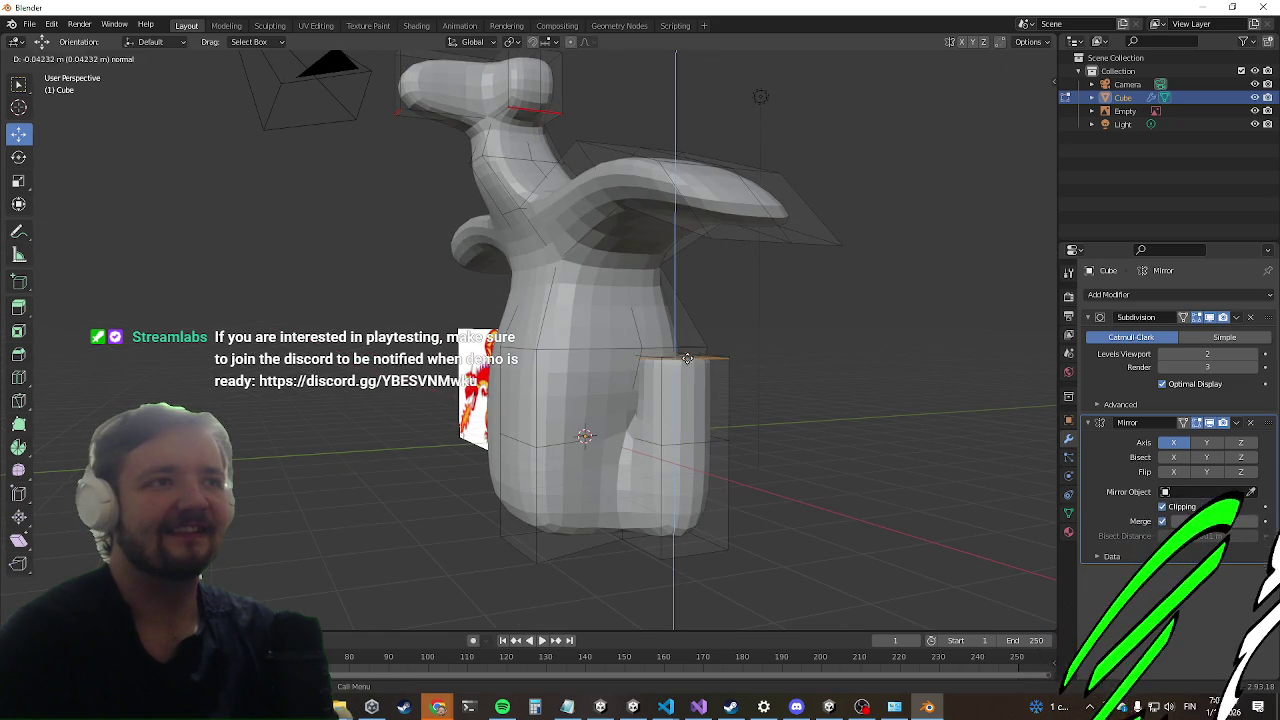
Step: Extrude the stub face out along its normal, then extrude it downward into a long leg
key(e)
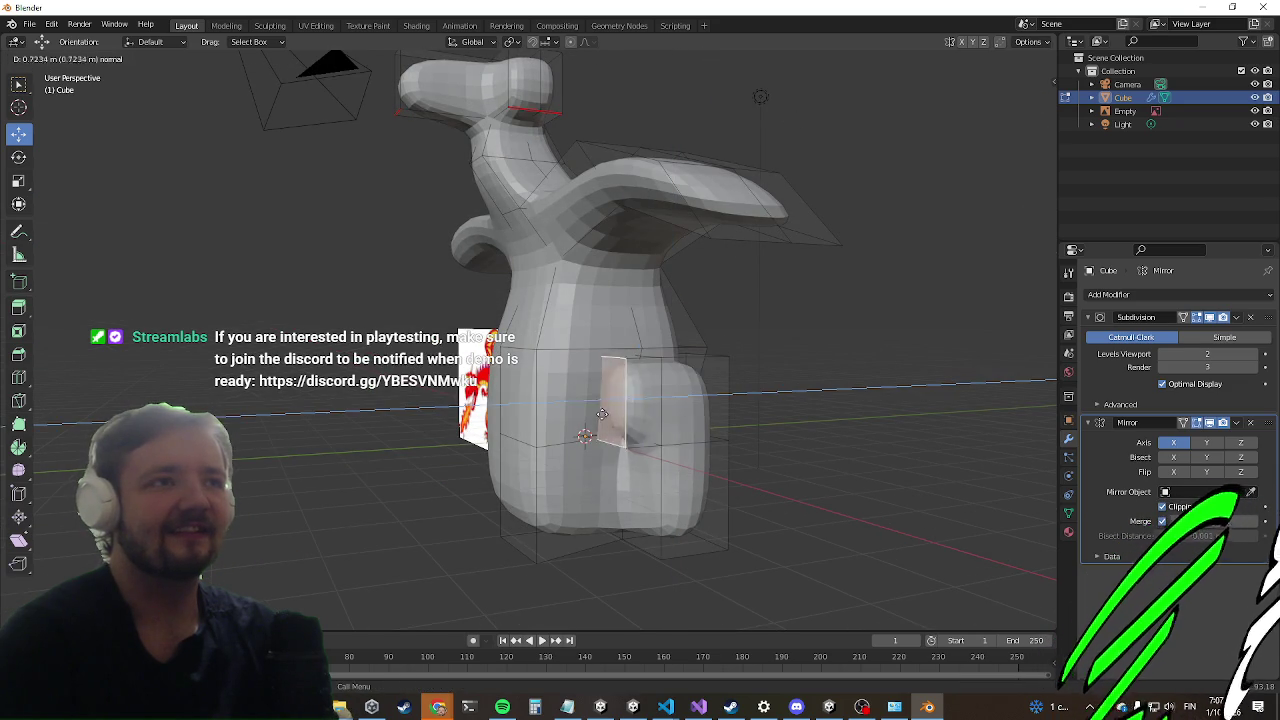
mouse_move(548, 401)
middle_down()
mouse_move(595, 367)
mouse_move(610, 429)
middle_up()
mouse_move(615, 413)
mouse_down()
mouse_move(652, 409)
mouse_move(632, 410)
mouse_up()
key(y)
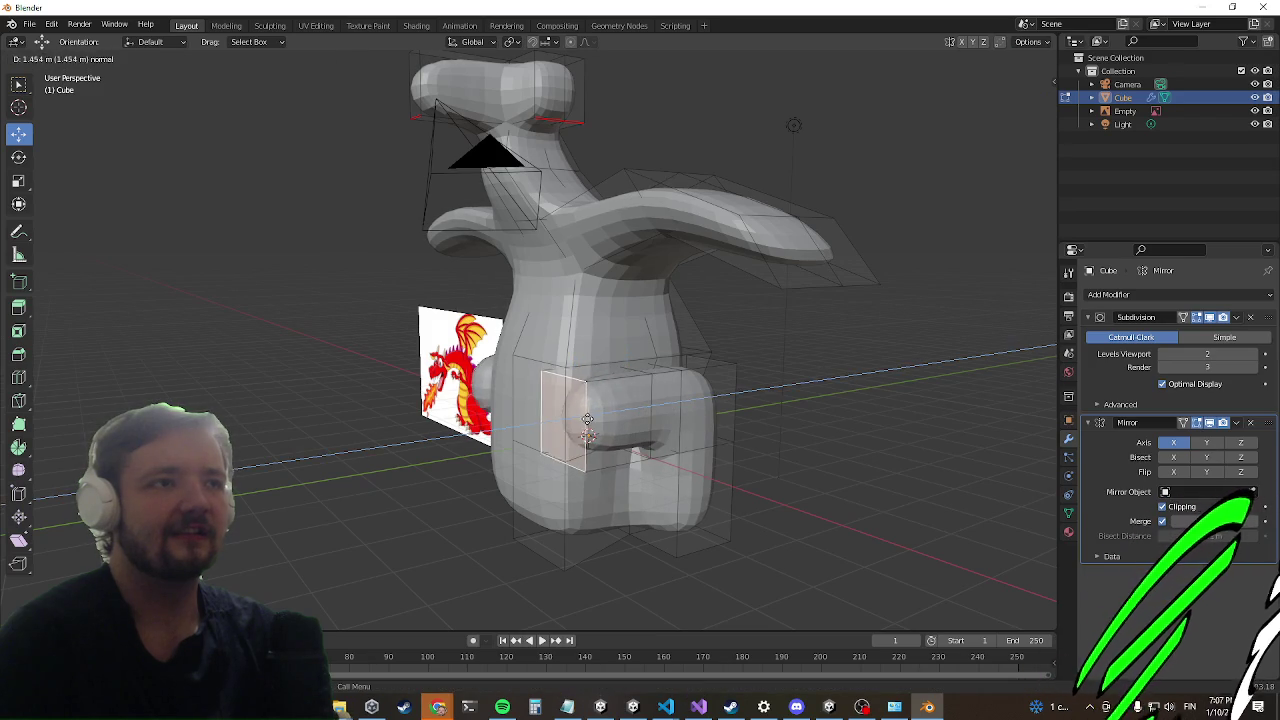
middle_drag(588, 434, 642, 363)
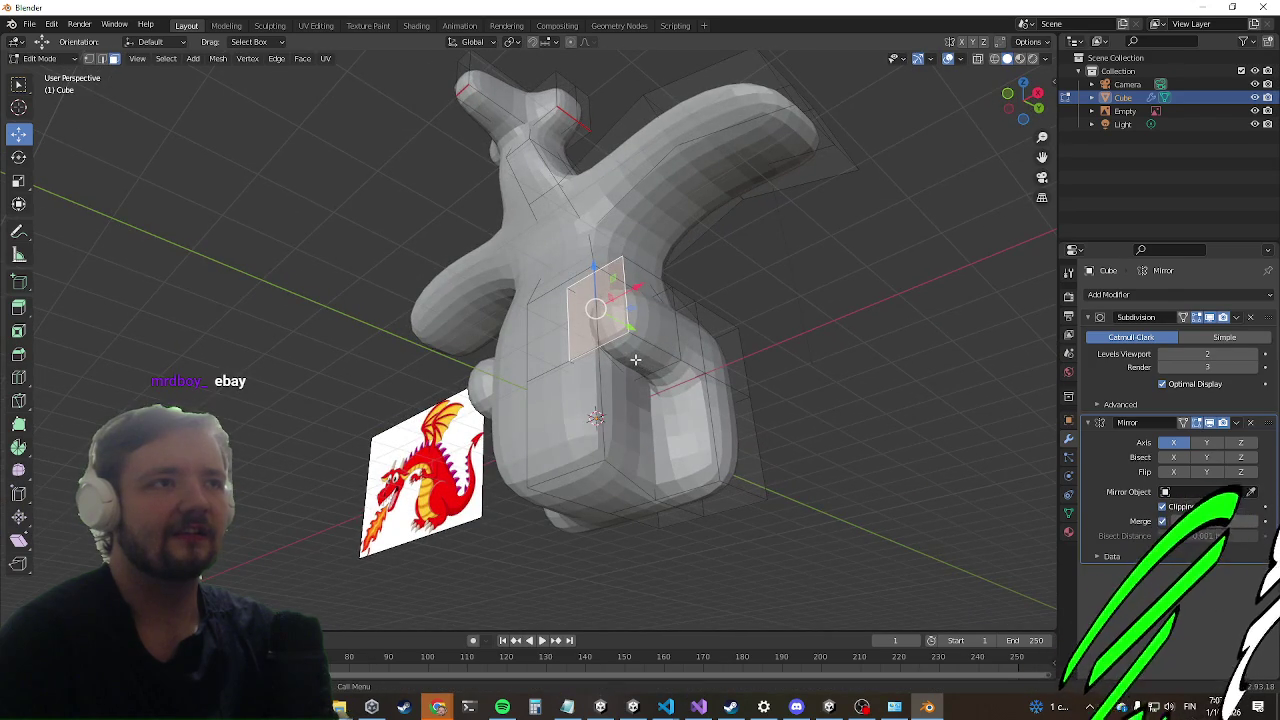
key(e)
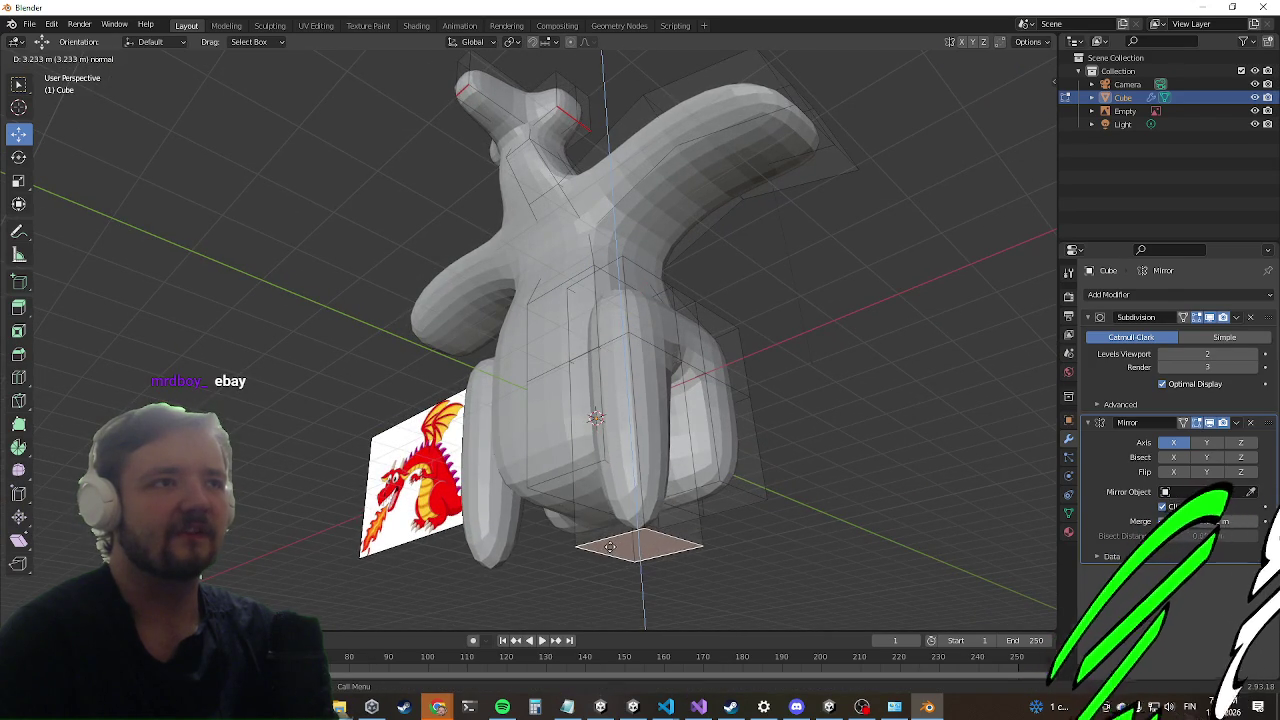
click(608, 545)
mouse_move(608, 545)
middle_down()
mouse_move(571, 586)
mouse_move(637, 561)
mouse_move(654, 503)
middle_up()
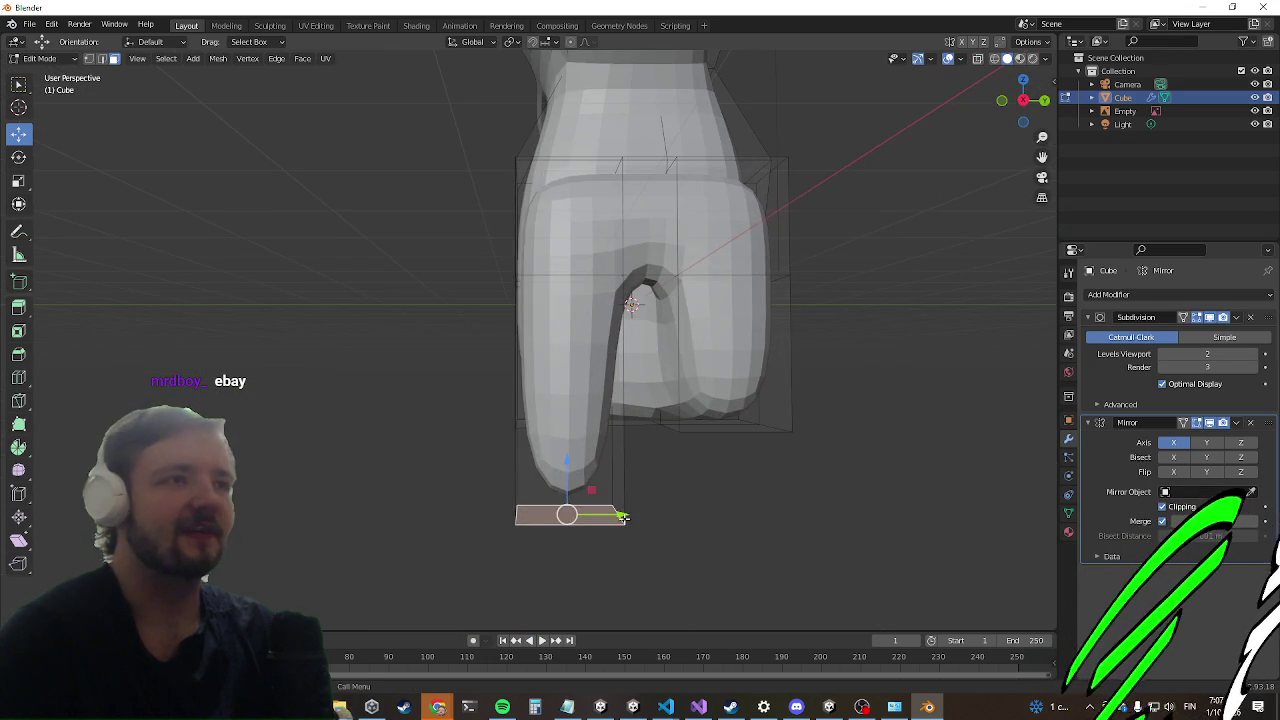
Step: Reposition the leg's bottom face and extrude it forward into a foot
key(g)
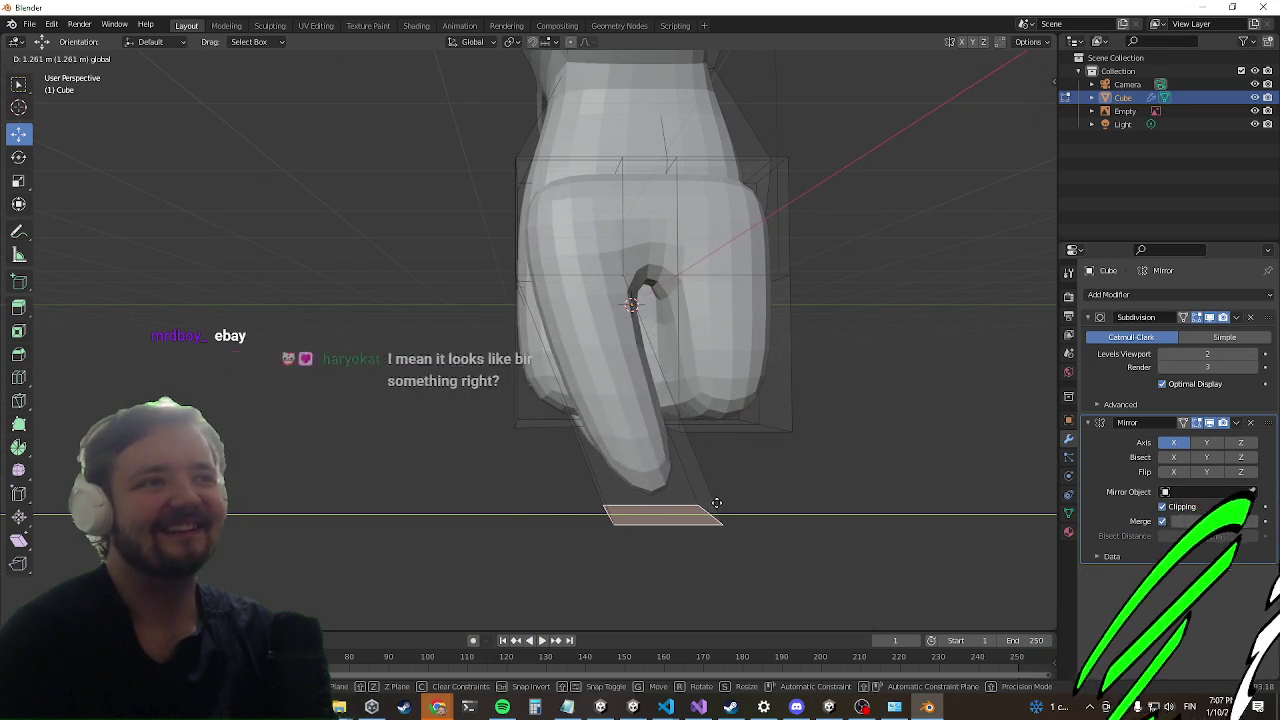
click(723, 508)
mouse_move(723, 508)
middle_down()
mouse_move(730, 342)
mouse_move(886, 371)
mouse_move(870, 351)
mouse_move(655, 382)
mouse_move(697, 289)
middle_up()
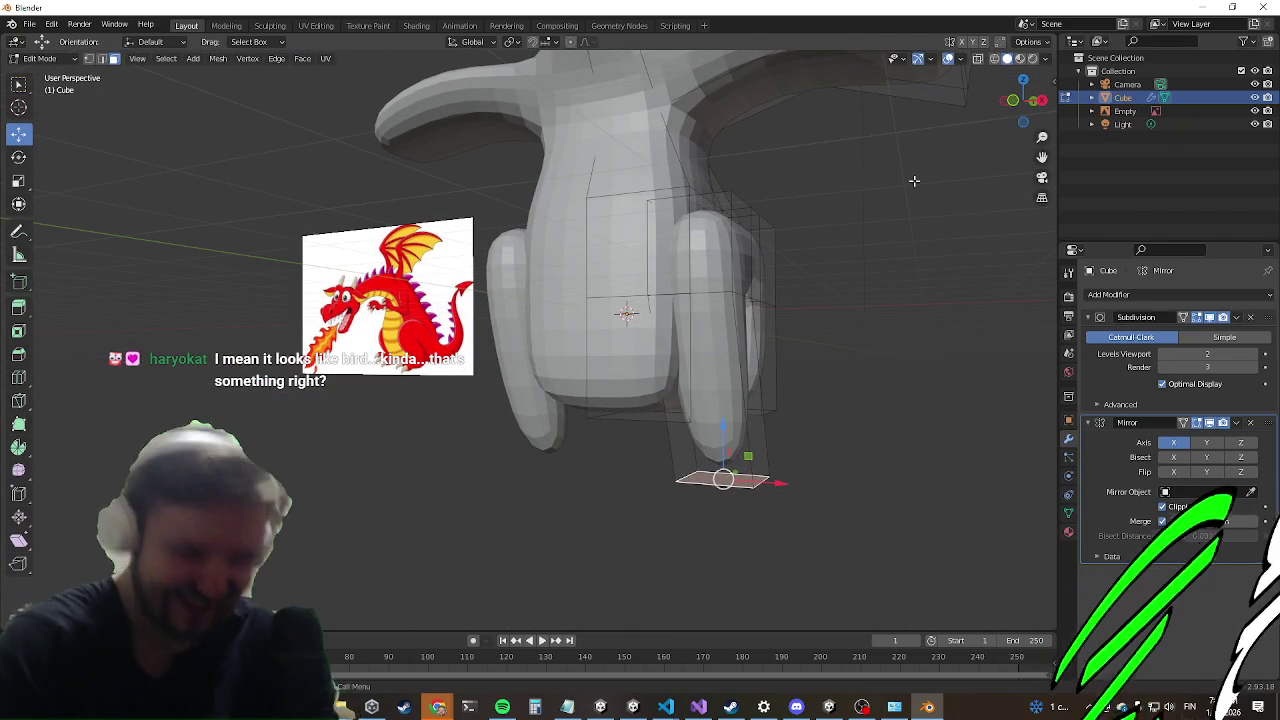
middle_drag(697, 289, 735, 443)
key(e)
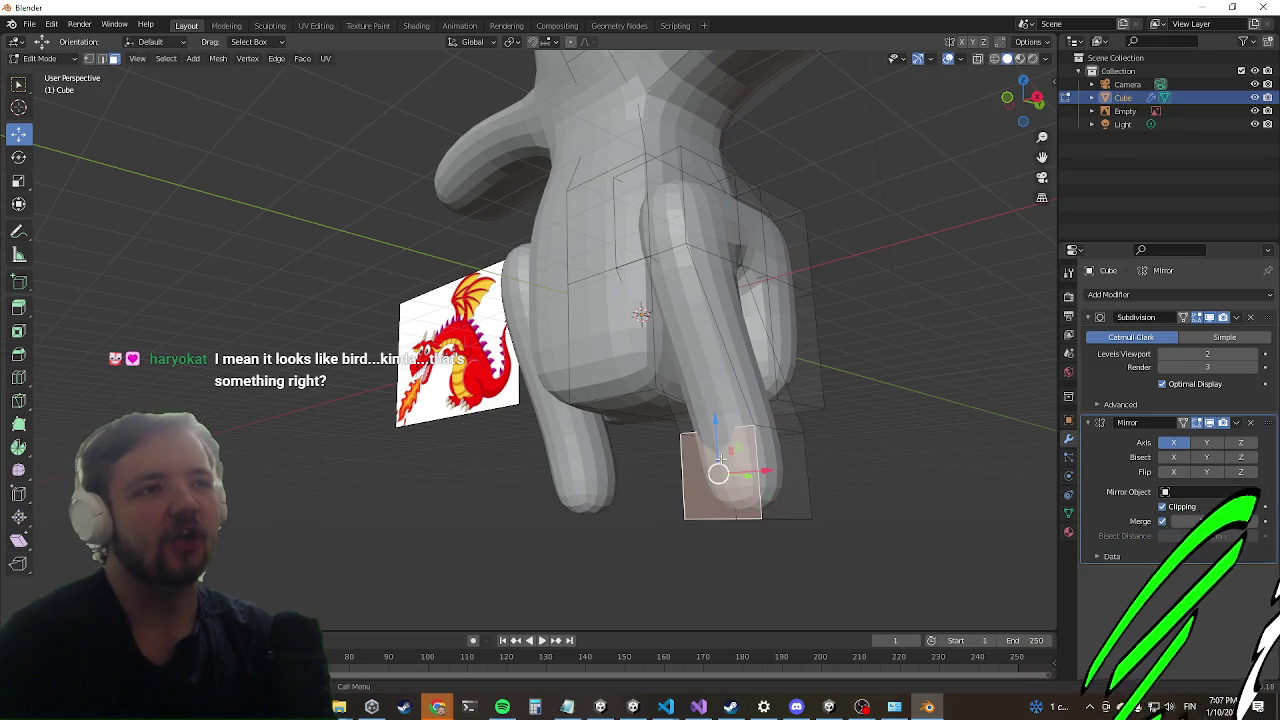
click(542, 441)
mouse_move(543, 457)
middle_down()
mouse_move(647, 414)
mouse_move(584, 419)
mouse_move(620, 494)
mouse_move(754, 371)
mouse_move(846, 386)
mouse_move(943, 449)
mouse_move(484, 453)
mouse_move(471, 360)
mouse_move(679, 409)
mouse_move(85, 52)
middle_up()
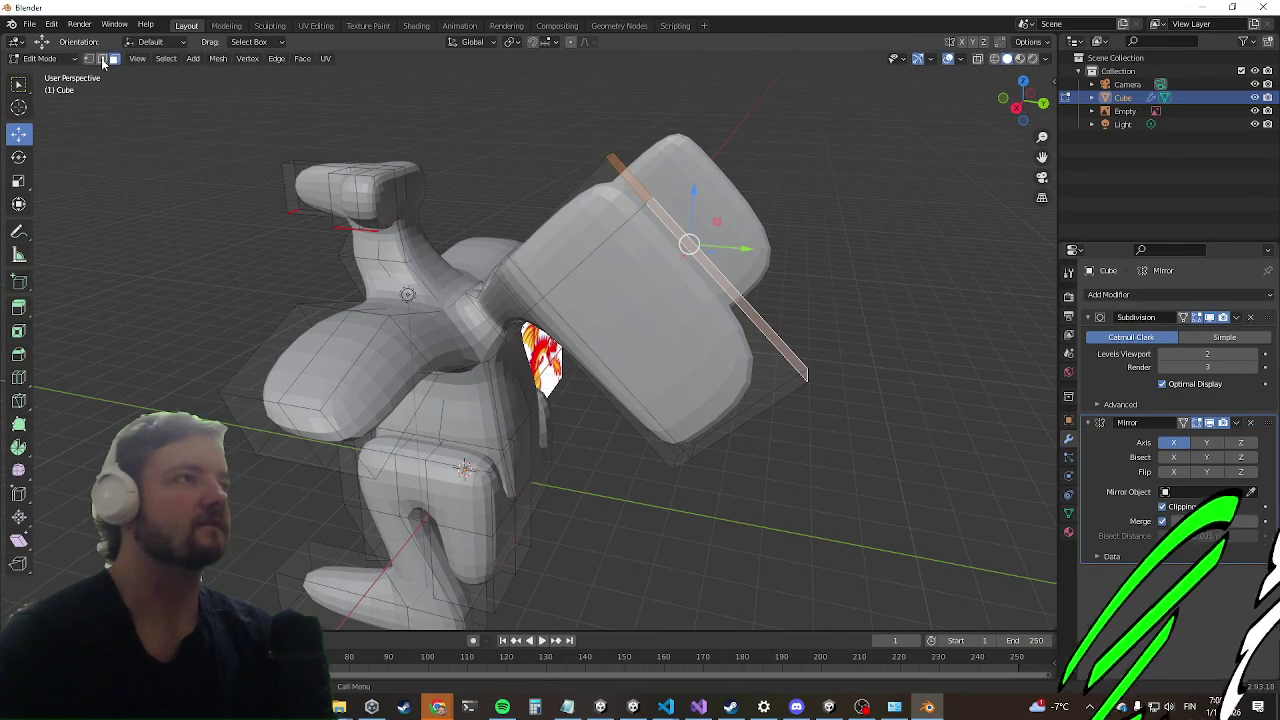
Step: Shift the wing geometry along Y, then raise the wing part along Z into tall pointed fins
middle_drag(596, 419, 690, 357)
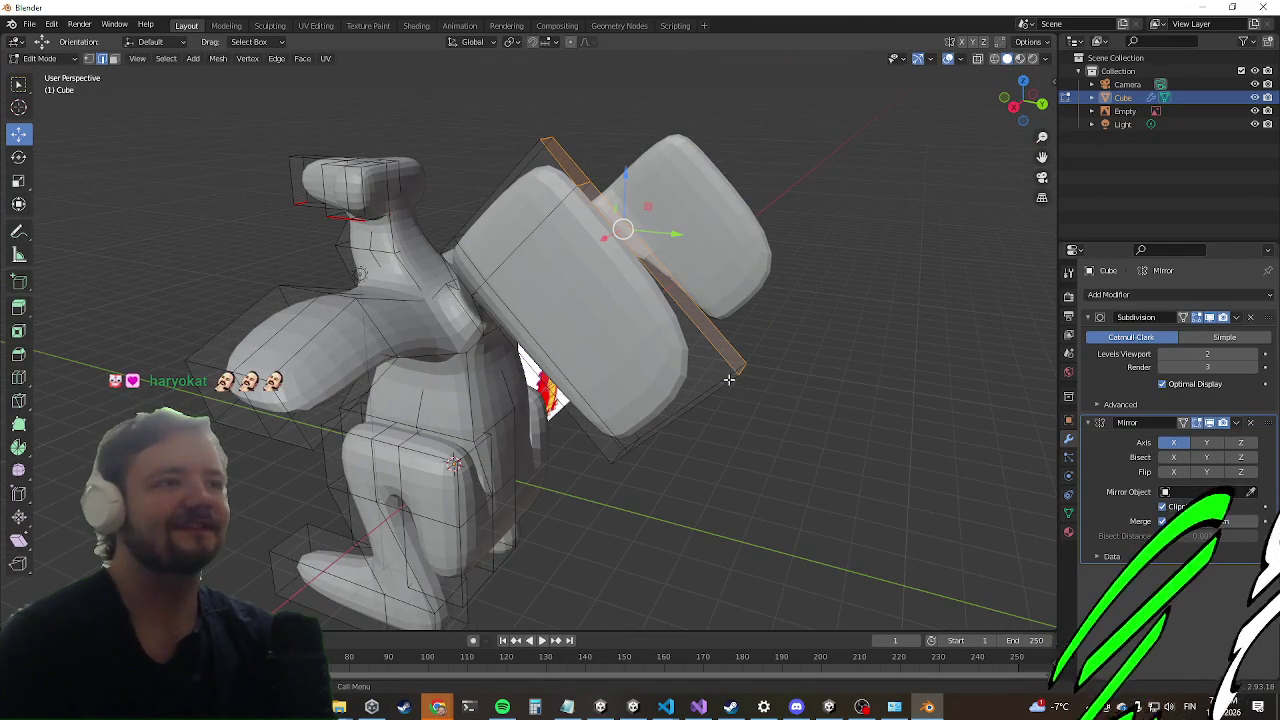
drag(801, 374, 691, 366)
mouse_move(691, 366)
middle_down()
mouse_move(570, 423)
mouse_move(73, 185)
middle_up()
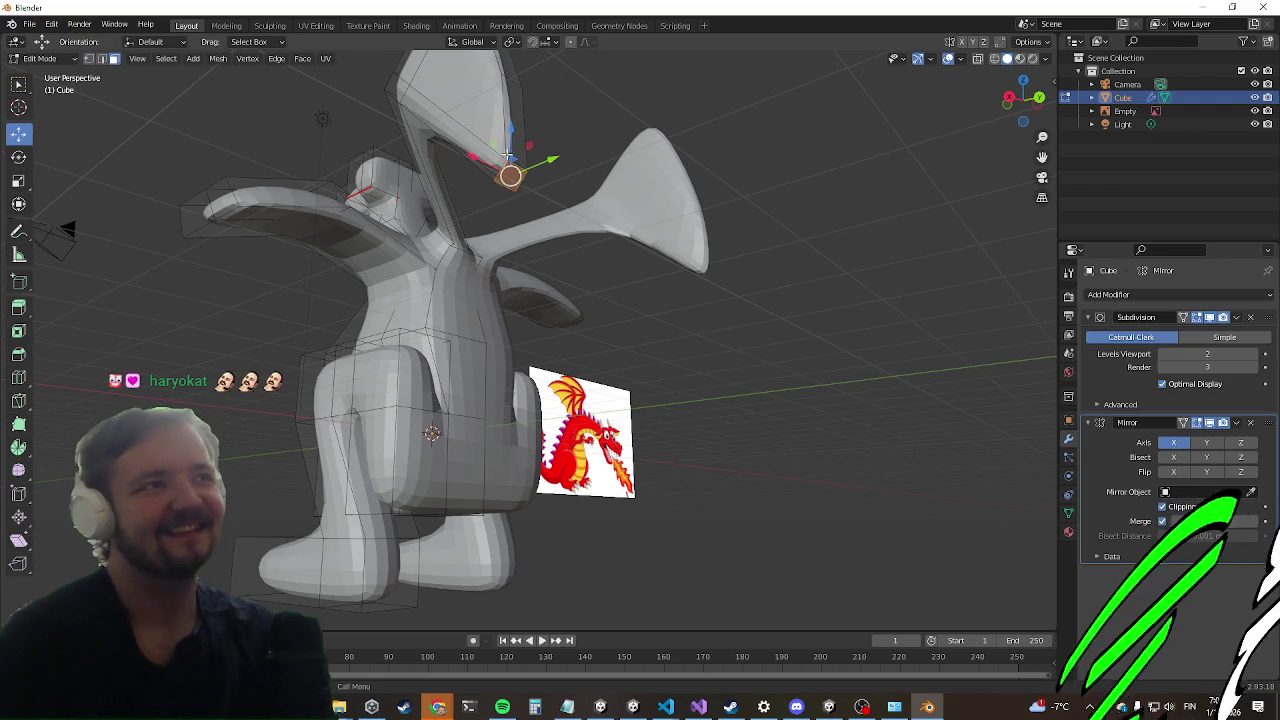
middle_drag(508, 154, 483, 224)
drag(514, 170, 608, 372)
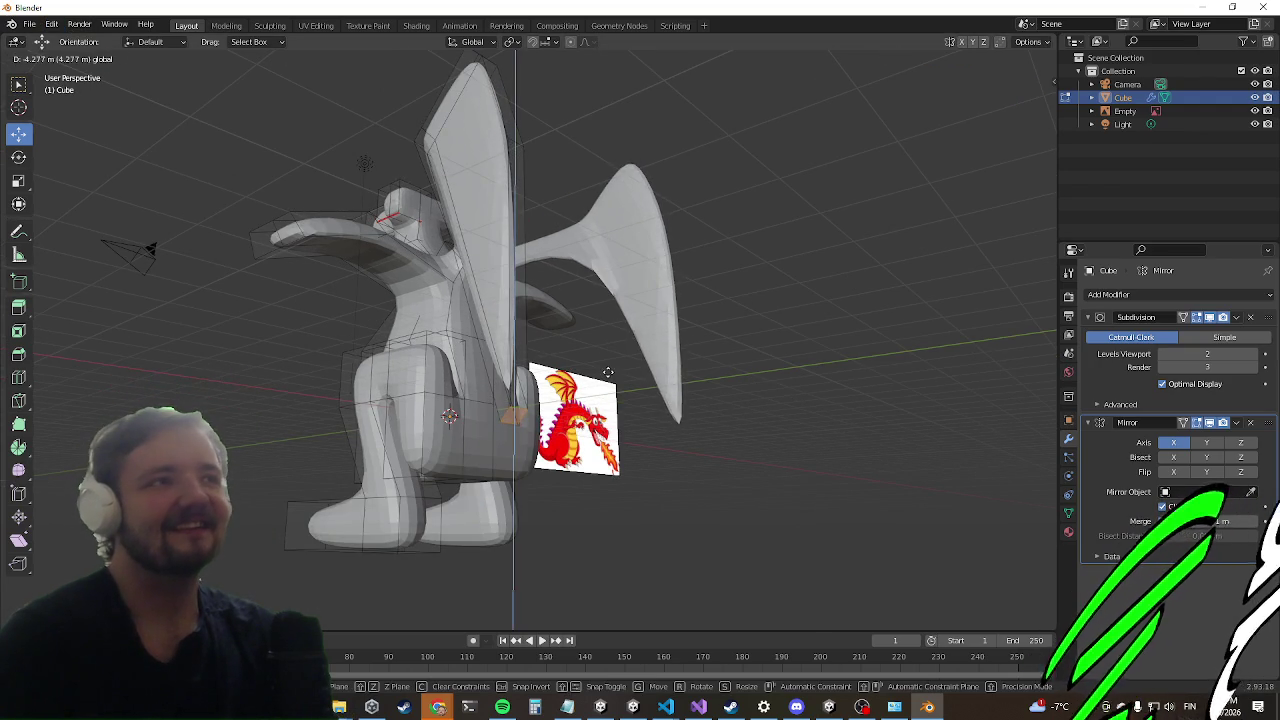
mouse_move(612, 363)
middle_down()
mouse_move(168, 353)
mouse_move(770, 347)
mouse_move(705, 265)
middle_up()
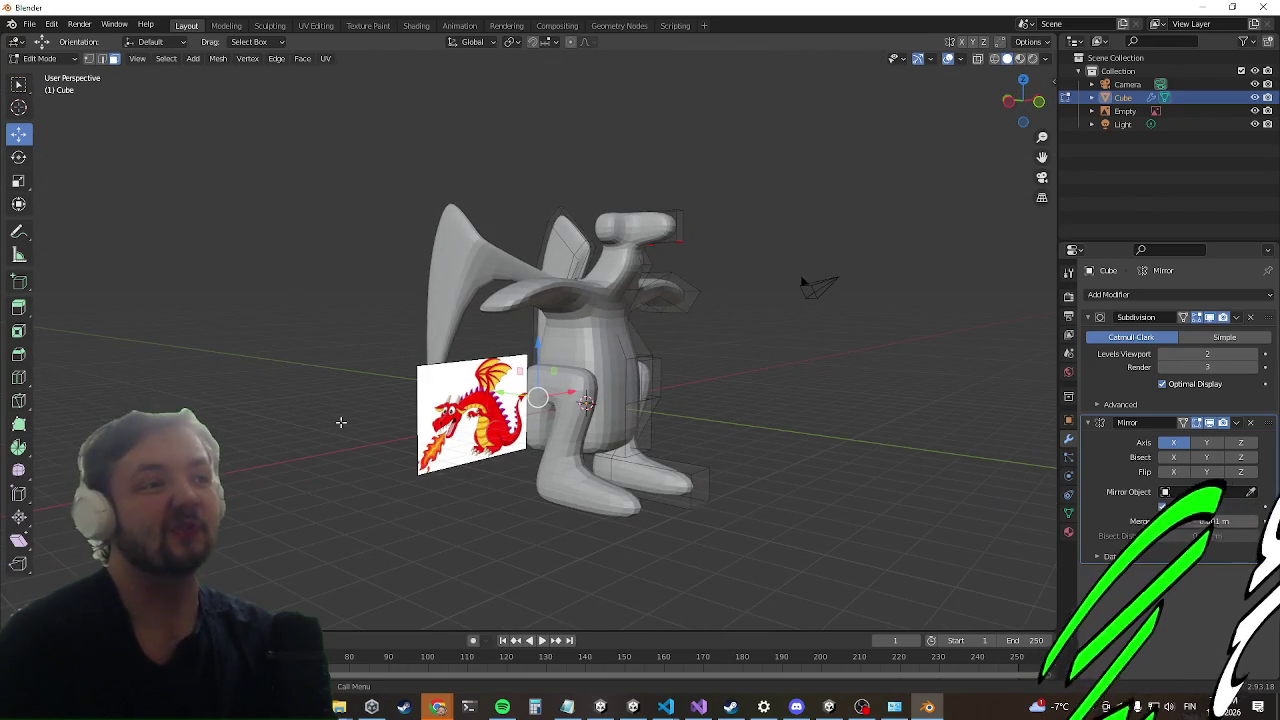
scroll(461, 292, up, 3)
middle_drag(570, 201, 635, 179)
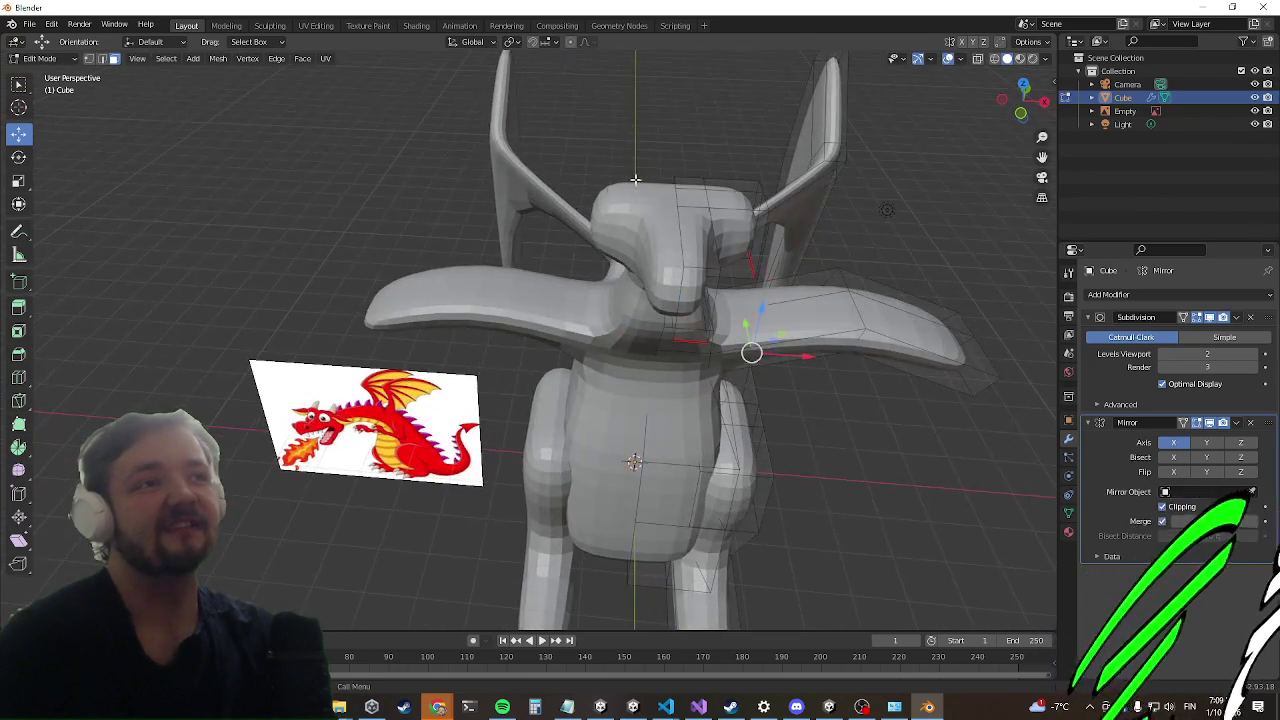
mouse_move(712, 193)
middle_down()
mouse_move(690, 329)
mouse_move(647, 349)
middle_up()
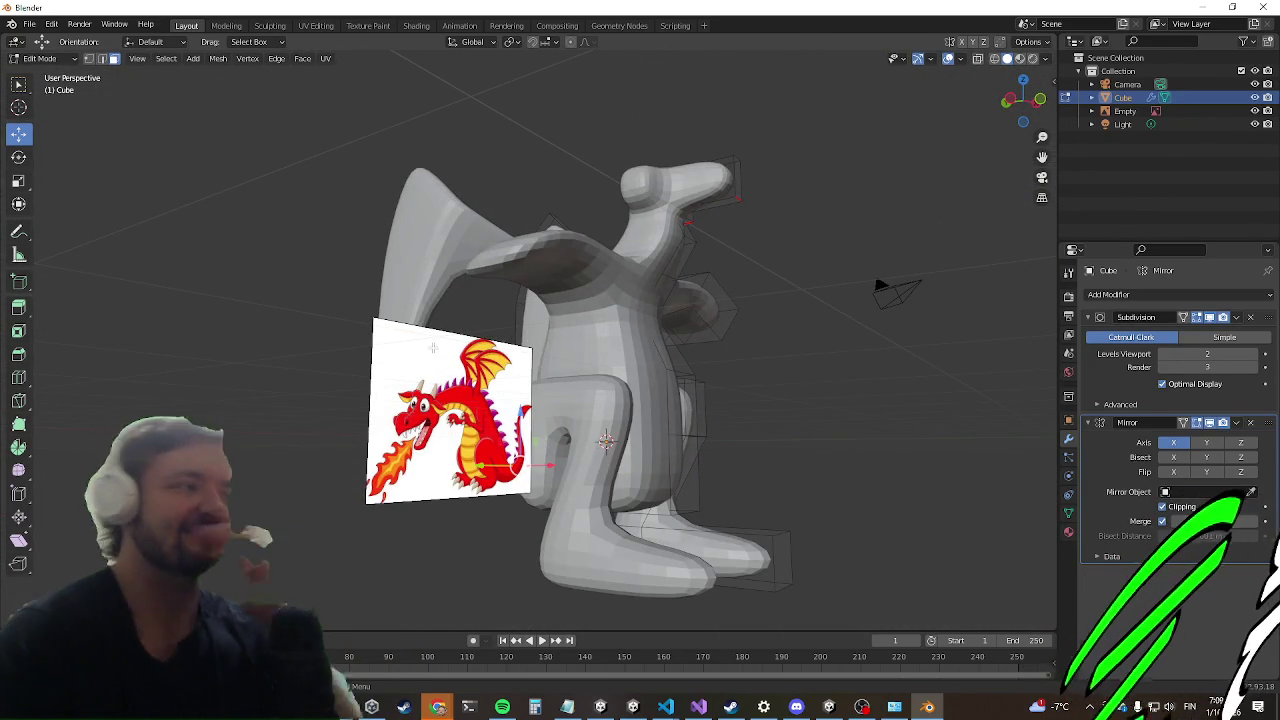
mouse_move(486, 349)
middle_down()
mouse_move(561, 314)
mouse_move(540, 311)
mouse_move(555, 370)
mouse_move(520, 385)
middle_up()
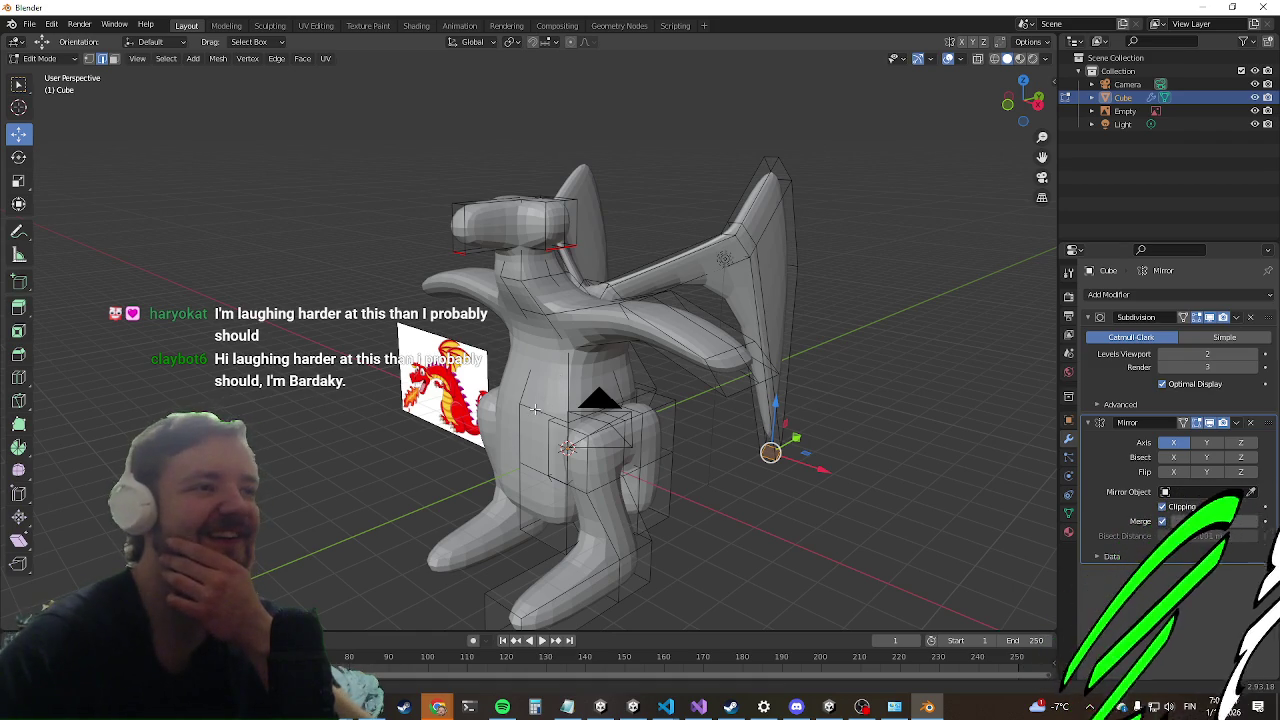
Step: Move the selected mesh part, then shift it sideways along the X axis
key(g)
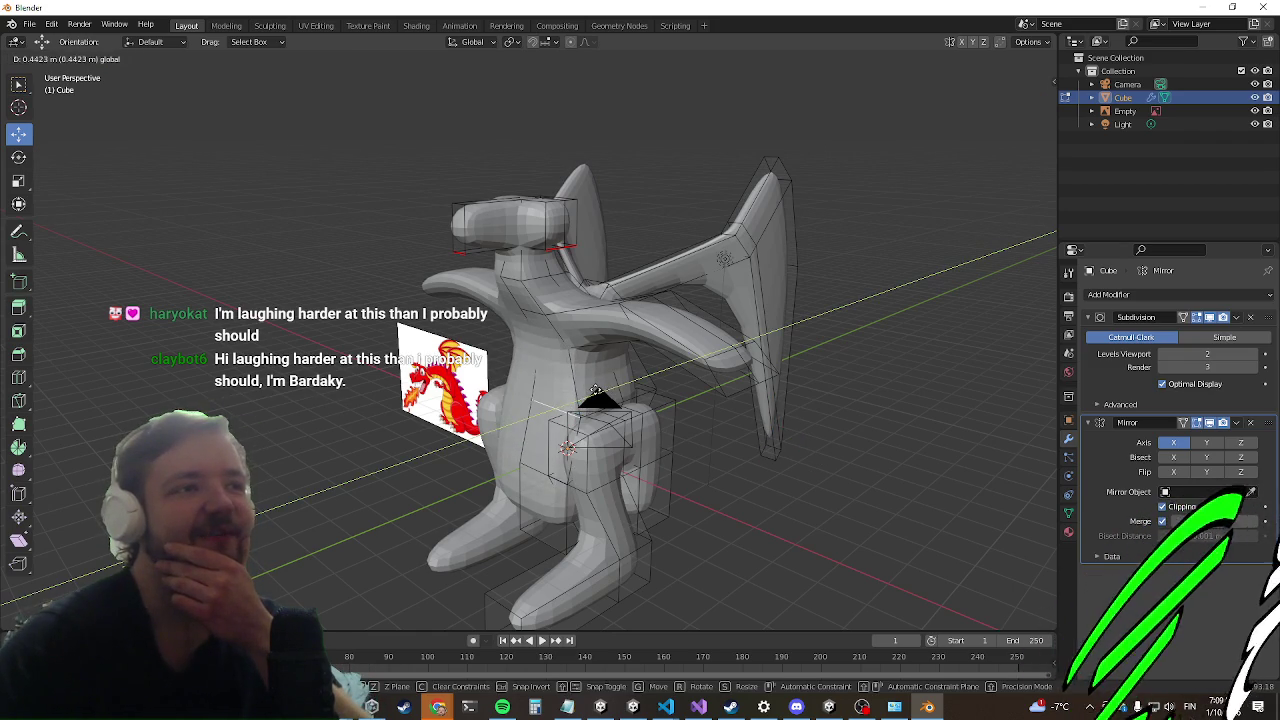
click(596, 390)
key(g)
key(x)
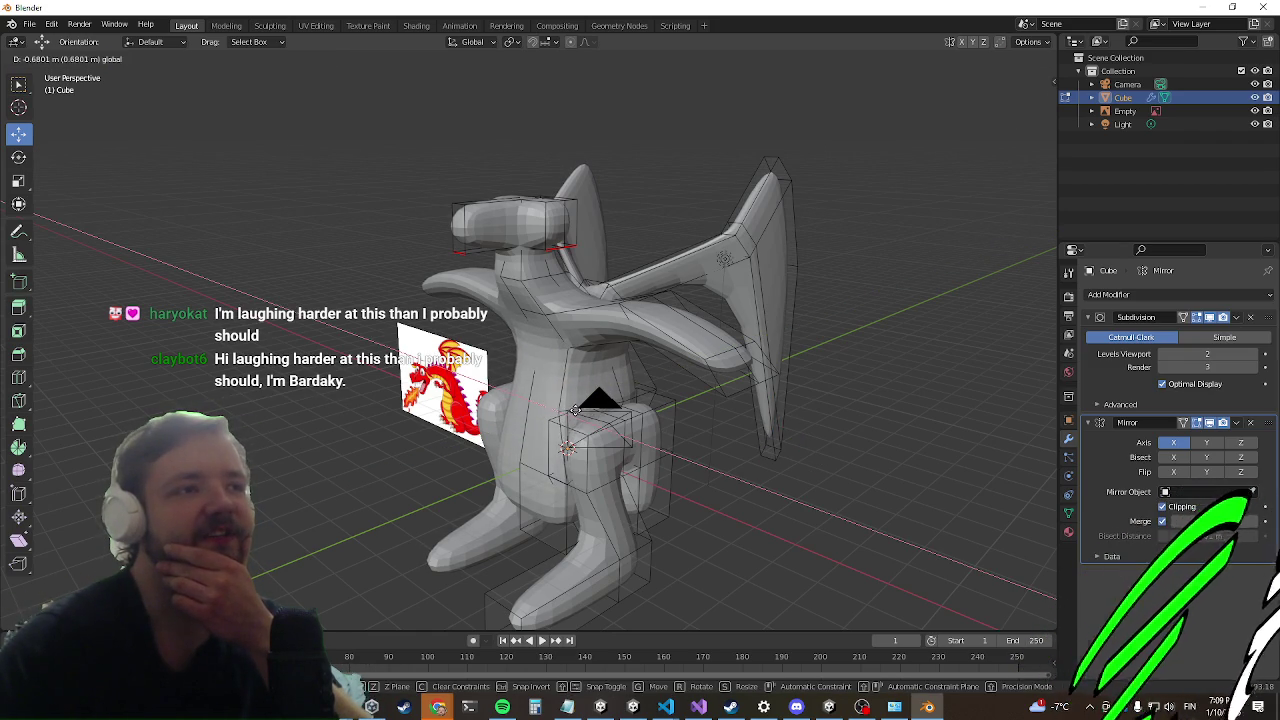
click(575, 410)
mouse_move(575, 410)
middle_down()
mouse_move(650, 521)
mouse_move(700, 530)
middle_up()
scroll(650, 521, up, 3)
scroll(700, 530, down, 2)
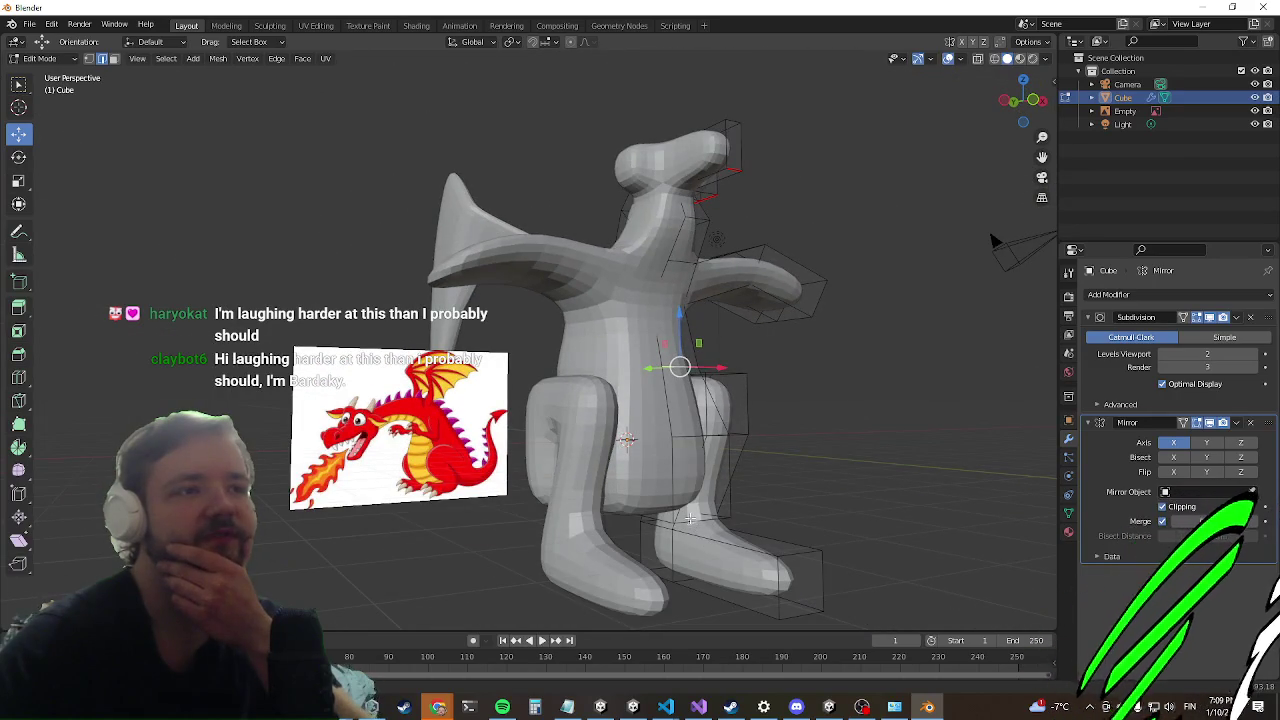
Step: Shift the selected faces about 0.92 m along Y to reshape the hip area
key(g)
key(y)
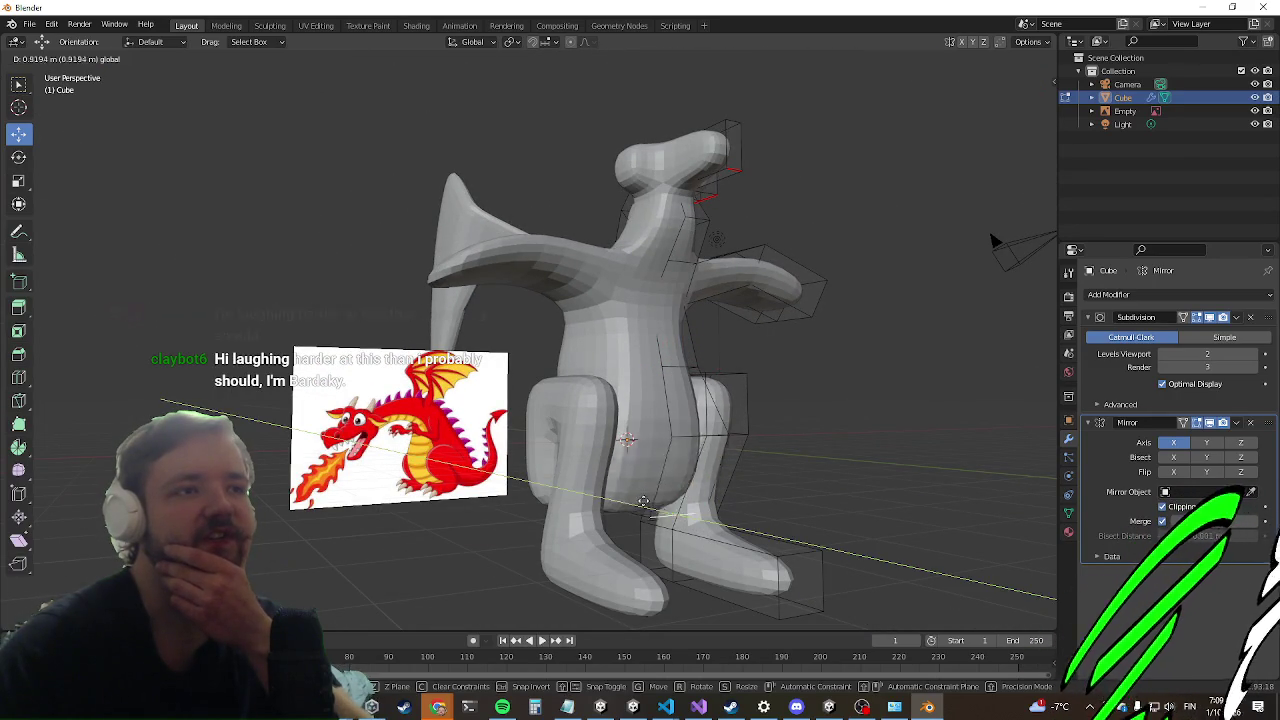
click(635, 487)
mouse_move(666, 509)
middle_down()
mouse_move(671, 520)
mouse_move(730, 502)
mouse_move(704, 532)
mouse_move(472, 490)
middle_up()
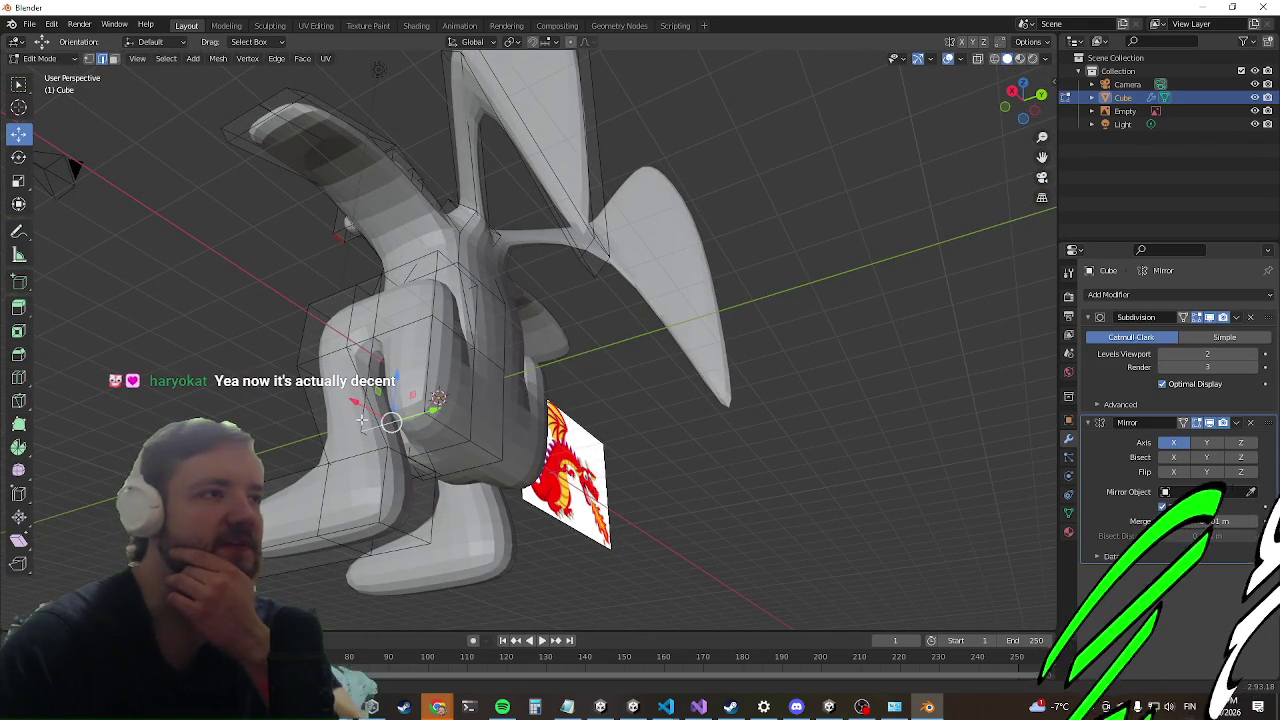
Step: Shift the faces at the back of the leg along X, then along Y
drag(355, 402, 382, 416)
middle_drag(382, 416, 519, 460)
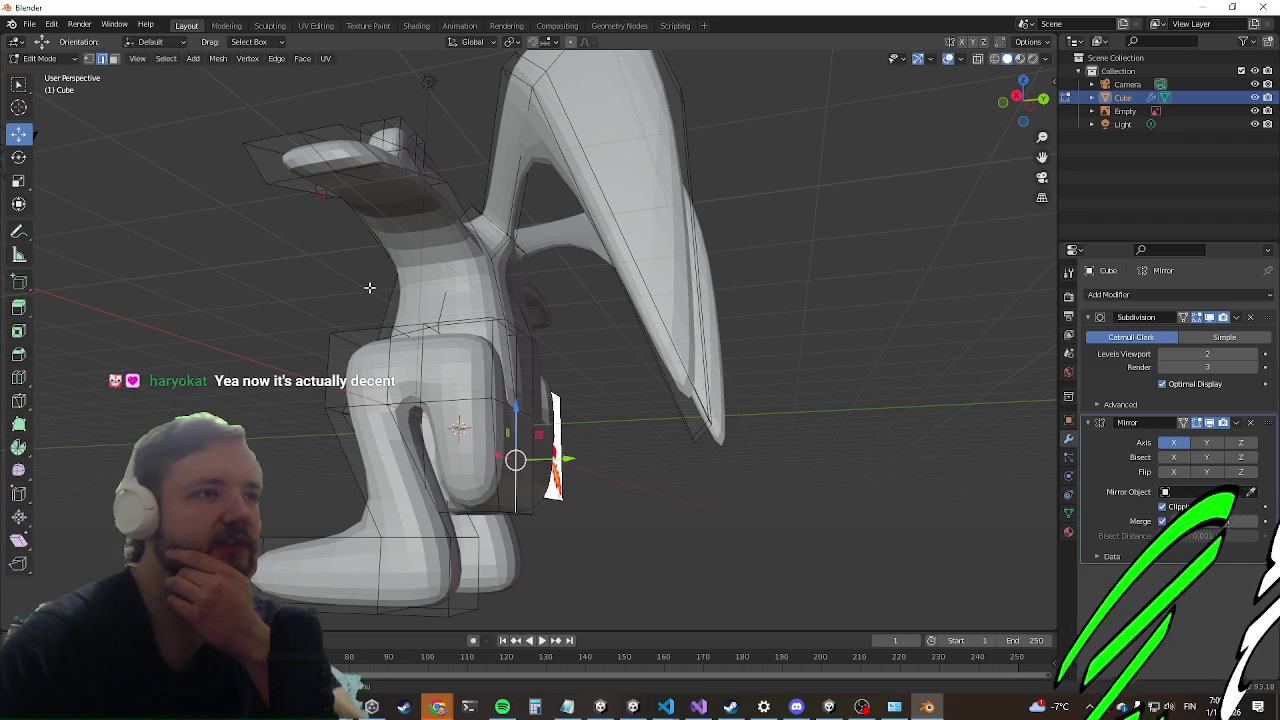
middle_drag(300, 420, 390, 517)
drag(491, 427, 494, 419)
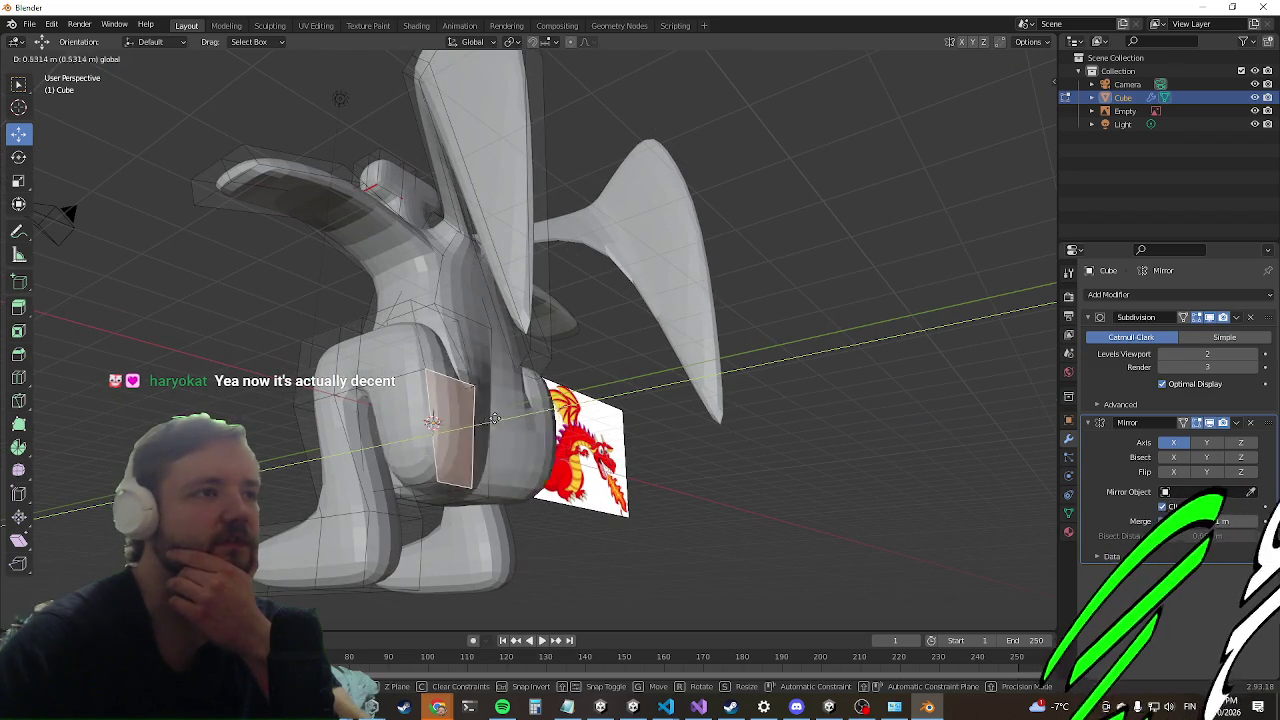
click(543, 390)
Step: Select the narrow face beside the leg from a low rear view
mouse_move(543, 390)
middle_down()
mouse_move(484, 436)
mouse_move(667, 380)
mouse_move(800, 300)
mouse_move(986, 251)
mouse_move(986, 186)
mouse_move(505, 440)
mouse_move(563, 394)
mouse_move(640, 410)
middle_up()
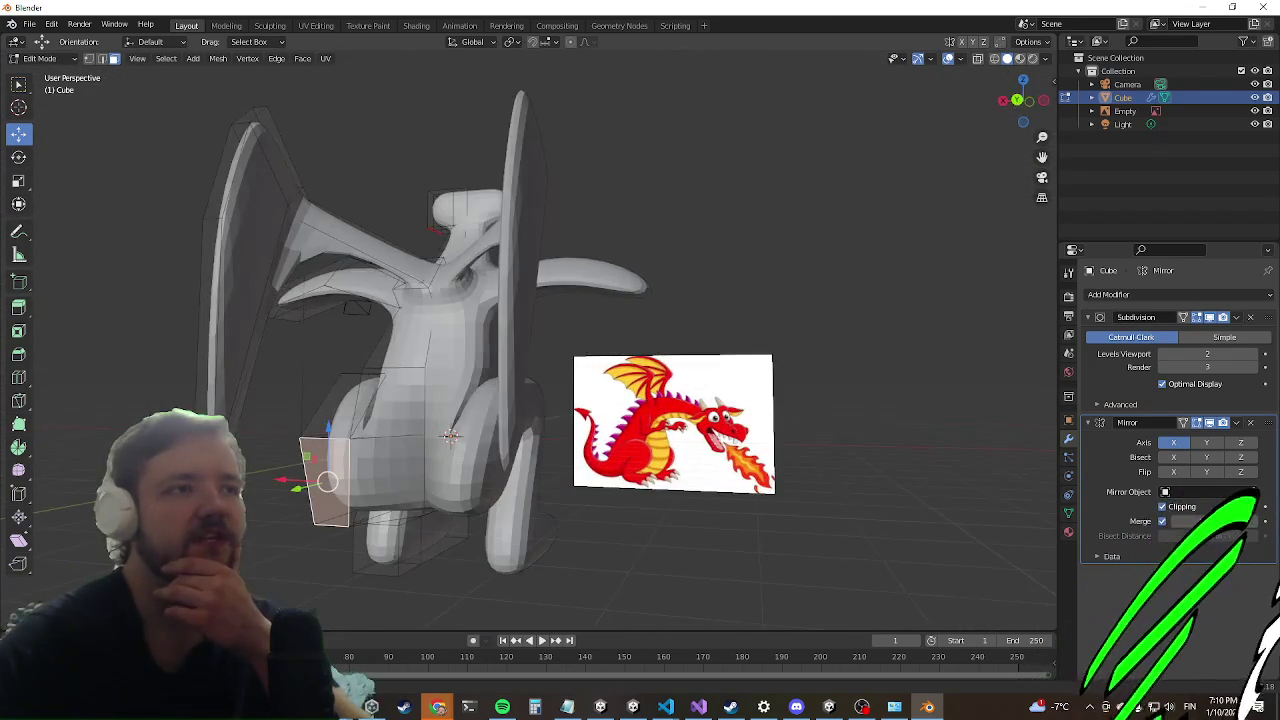
mouse_move(451, 437)
middle_down()
mouse_move(329, 478)
mouse_move(399, 487)
middle_up()
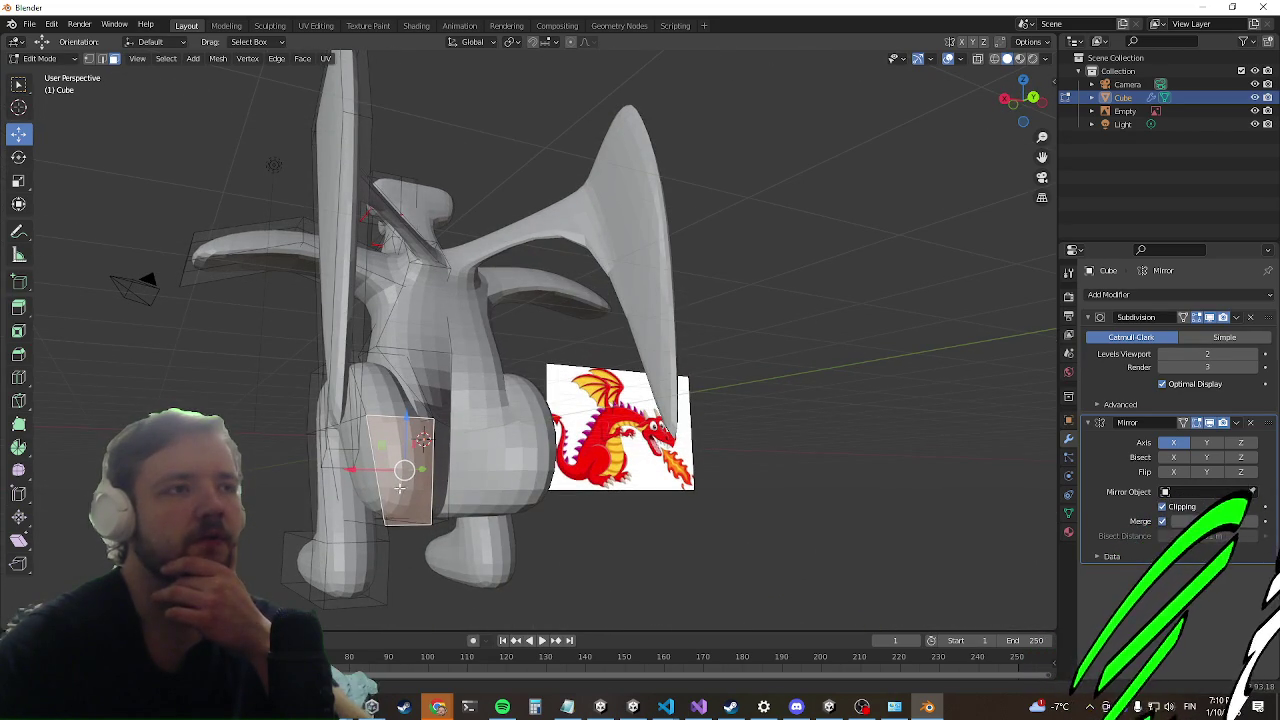
click(446, 452)
mouse_move(466, 500)
middle_down()
mouse_move(400, 580)
mouse_move(400, 551)
mouse_move(501, 447)
middle_up()
Step: Extrude the rear face out along its normal and rotate the end face around Z to angle it outward
key(e)
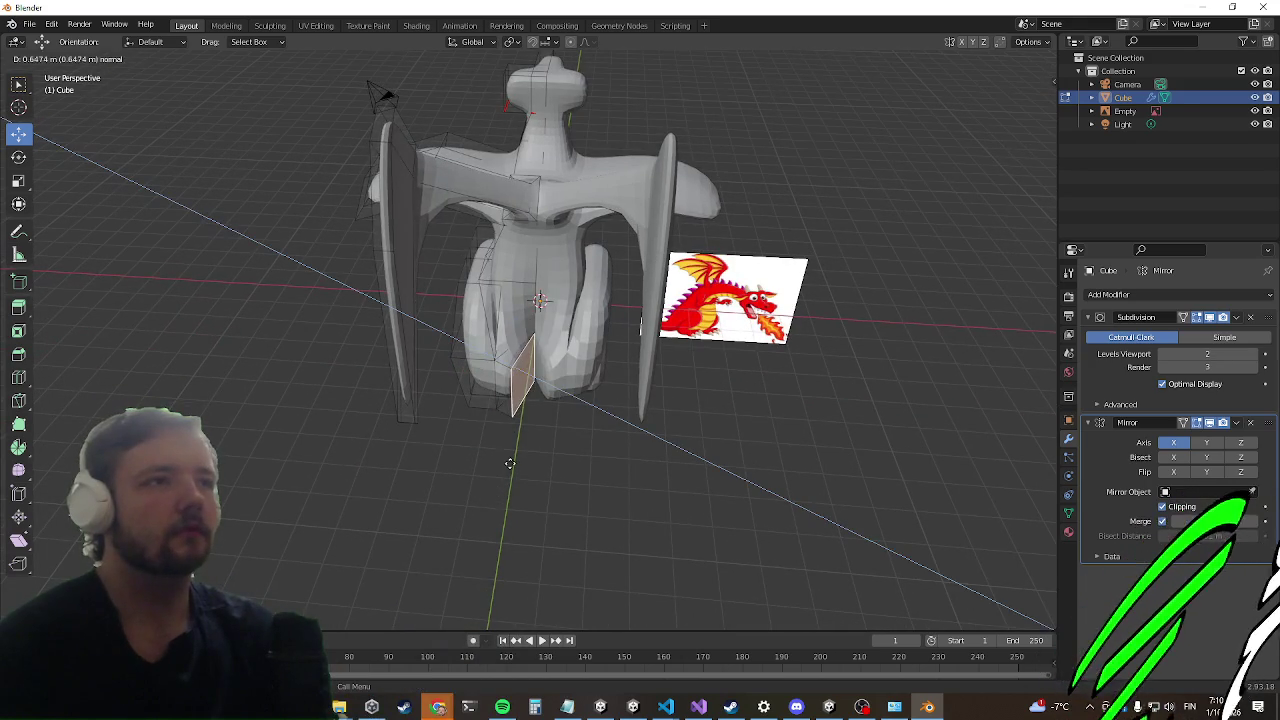
click(510, 463)
key(e)
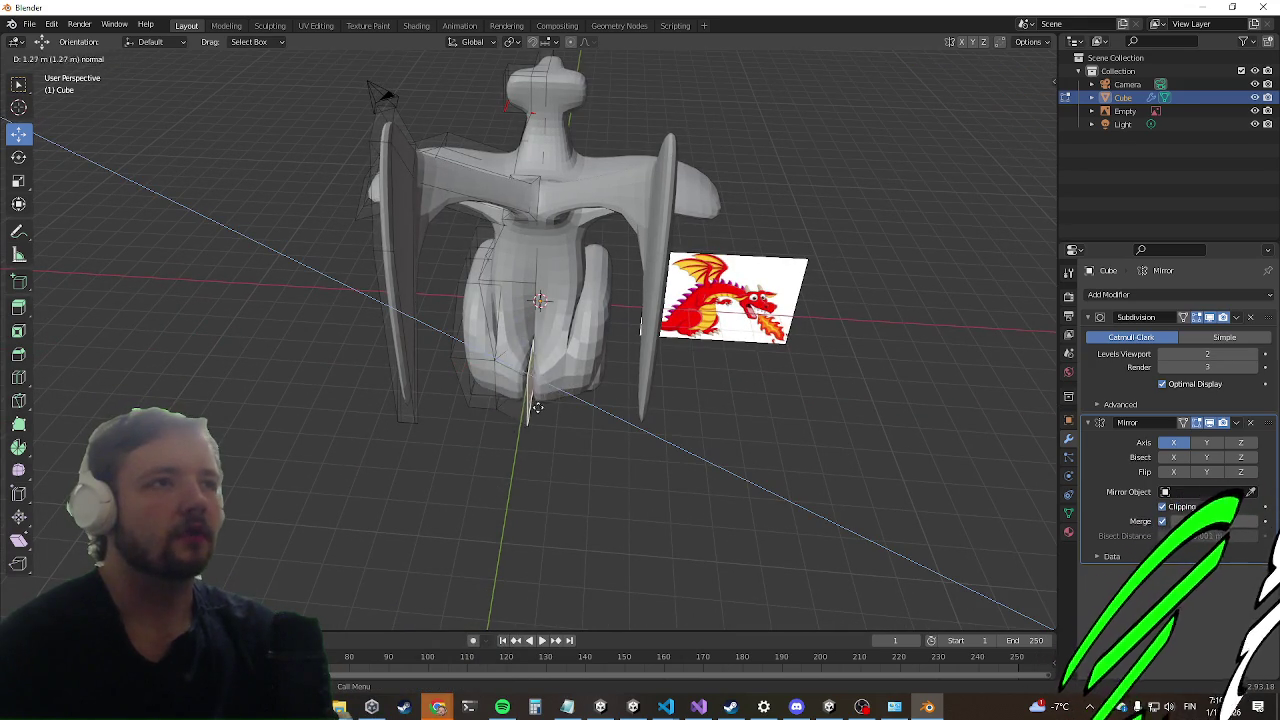
right_click(525, 550)
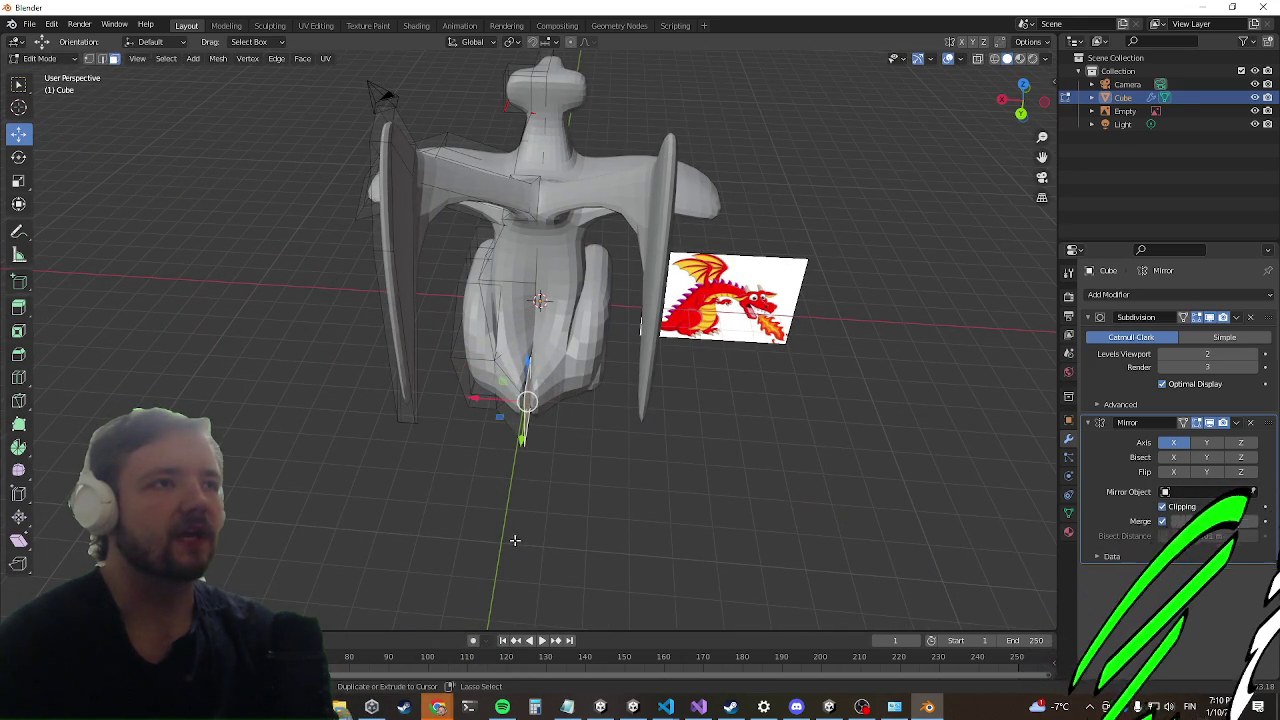
middle_drag(474, 529, 491, 483)
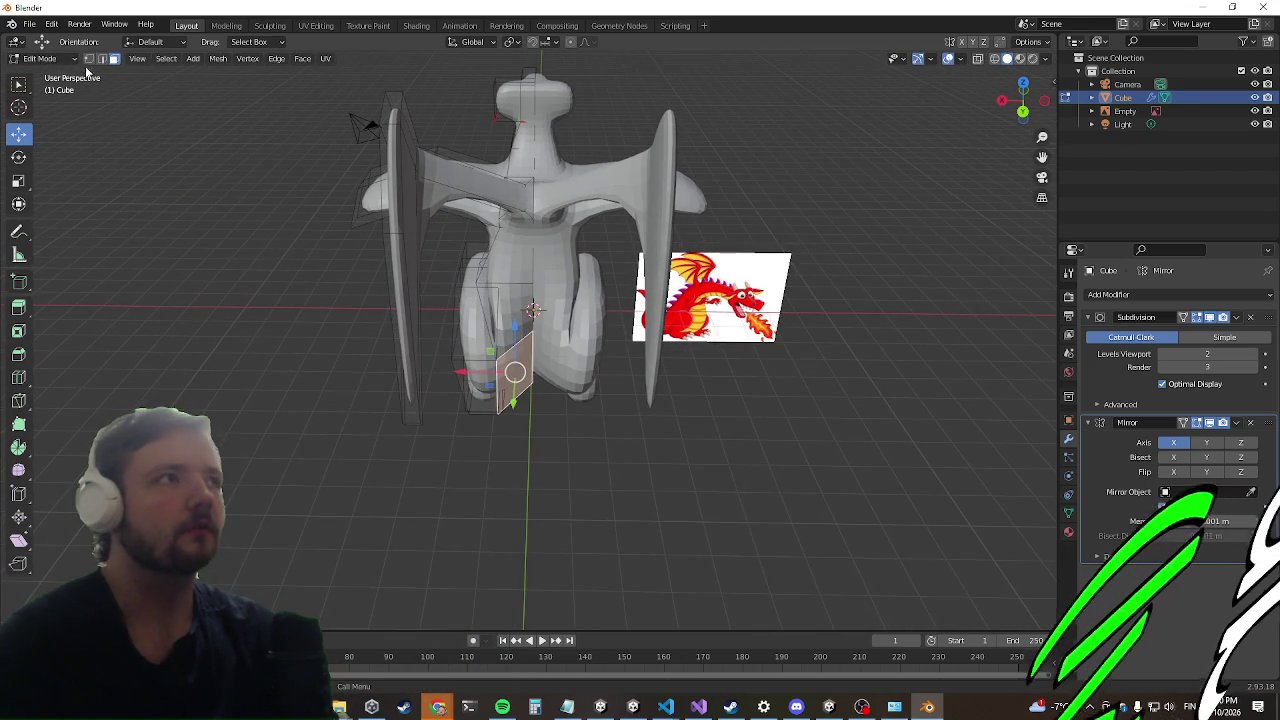
mouse_move(545, 393)
mouse_down()
mouse_move(517, 430)
mouse_move(484, 424)
mouse_up()
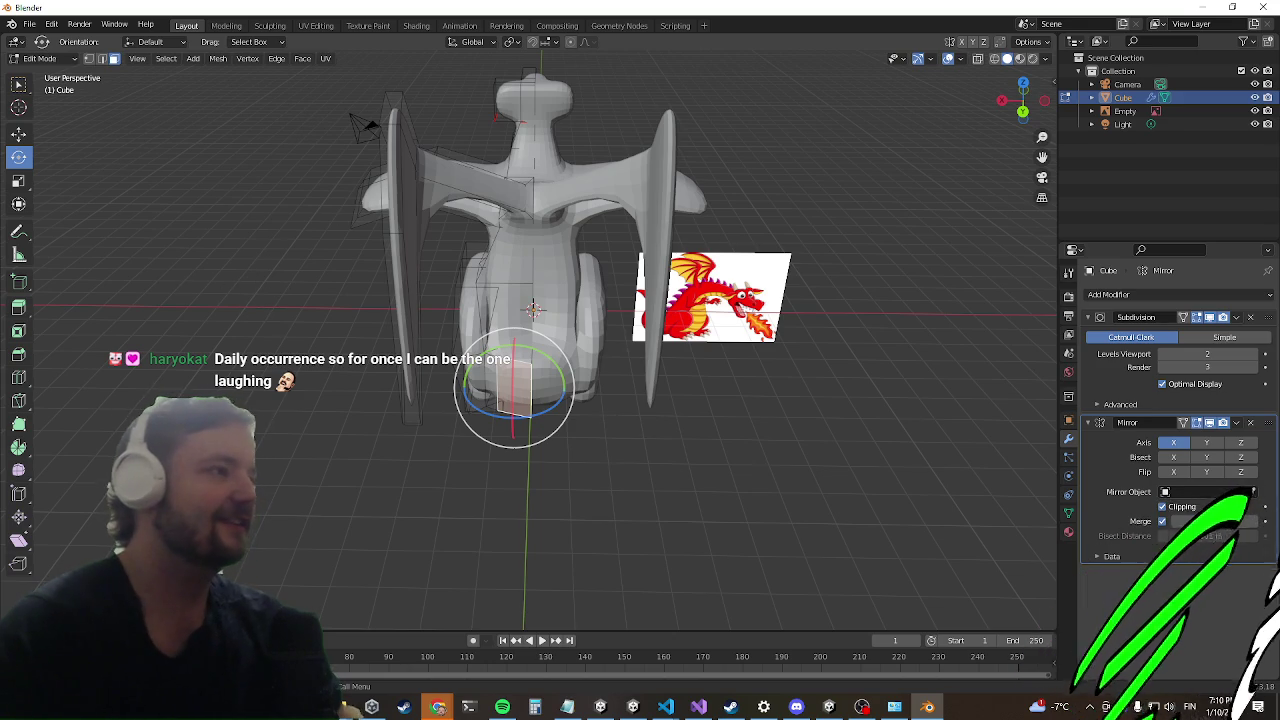
mouse_move(484, 424)
middle_down()
mouse_move(530, 440)
mouse_move(699, 416)
mouse_move(570, 428)
middle_up()
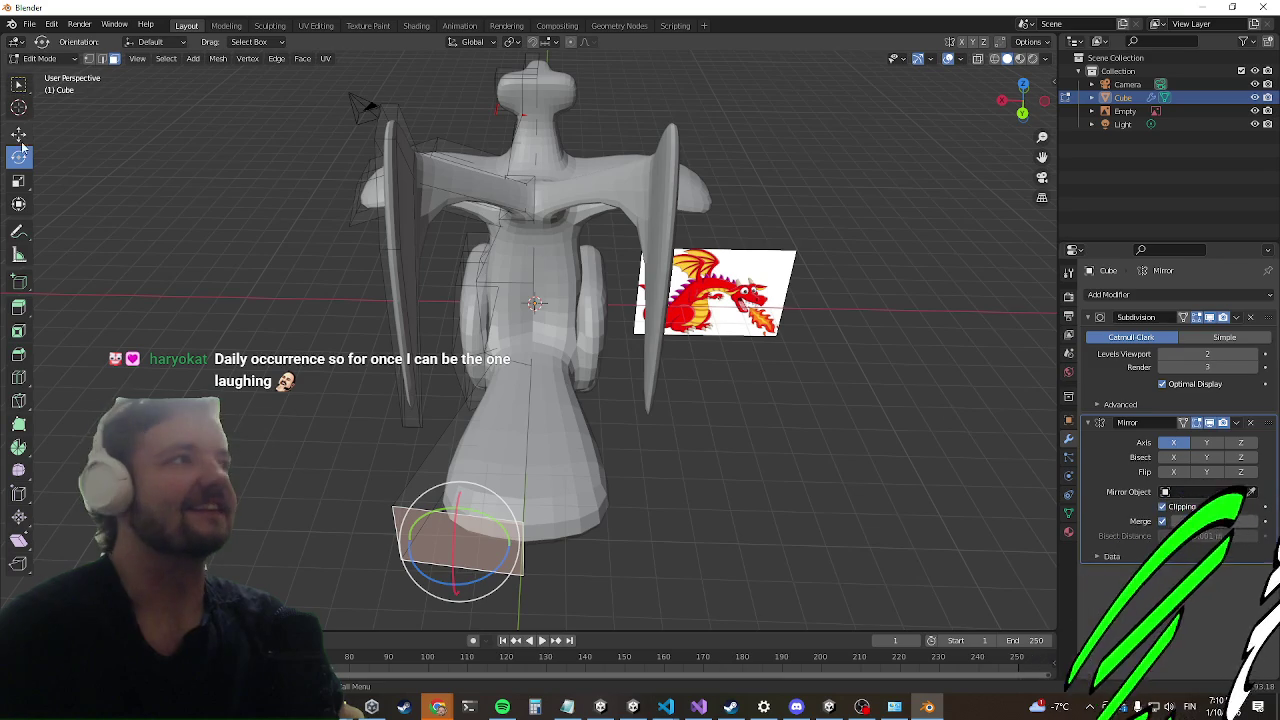
Step: In Edge select mode, pick the bottom face's left edge and shift it right along X
click(101, 59)
click(412, 541)
mouse_move(346, 535)
mouse_down()
mouse_move(420, 531)
mouse_move(463, 546)
mouse_move(443, 540)
mouse_move(446, 528)
mouse_up()
mouse_move(446, 528)
middle_down()
mouse_move(523, 491)
mouse_move(518, 461)
middle_up()
Step: Edge-slide two loops along the tail and scale them down, shrinking the tail end to about 0.24
key(g)
key(g)
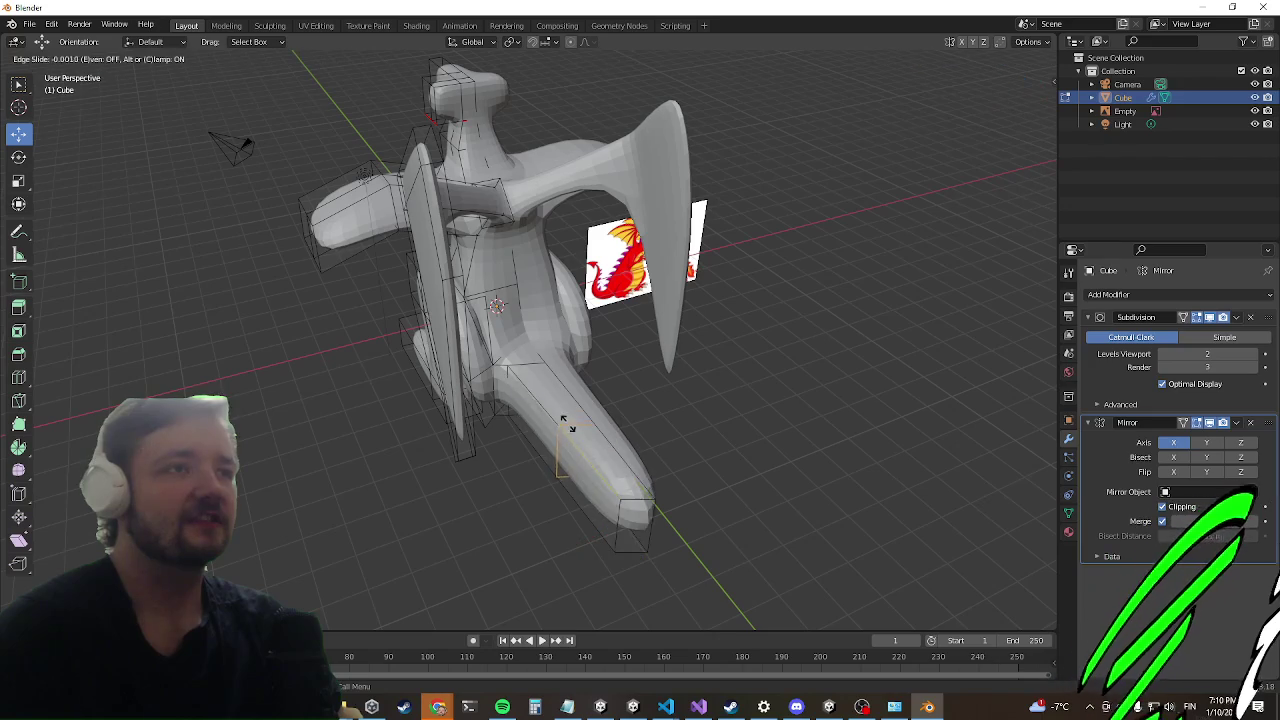
click(540, 397)
key(s)
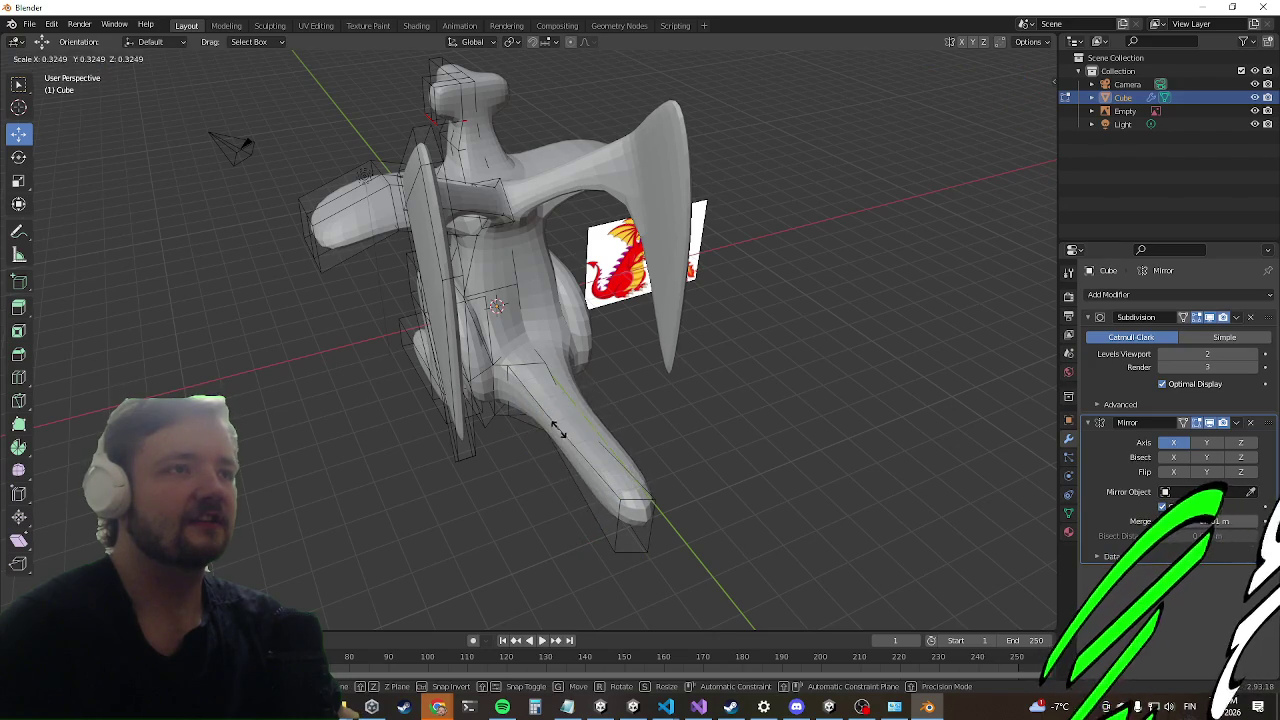
click(542, 441)
mouse_move(729, 580)
middle_down()
mouse_move(803, 469)
mouse_move(859, 434)
mouse_move(751, 448)
mouse_move(900, 440)
mouse_move(877, 427)
mouse_move(694, 466)
mouse_move(660, 440)
middle_up()
key(g)
key(g)
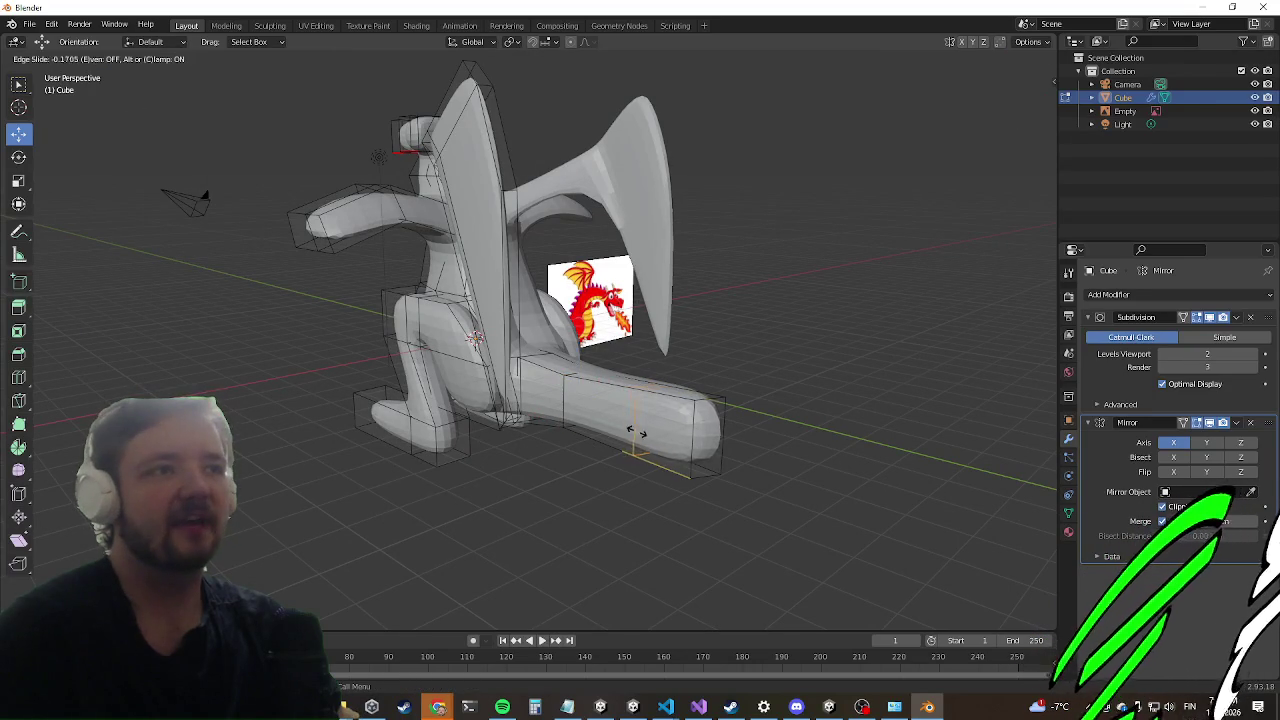
click(651, 424)
key(s)
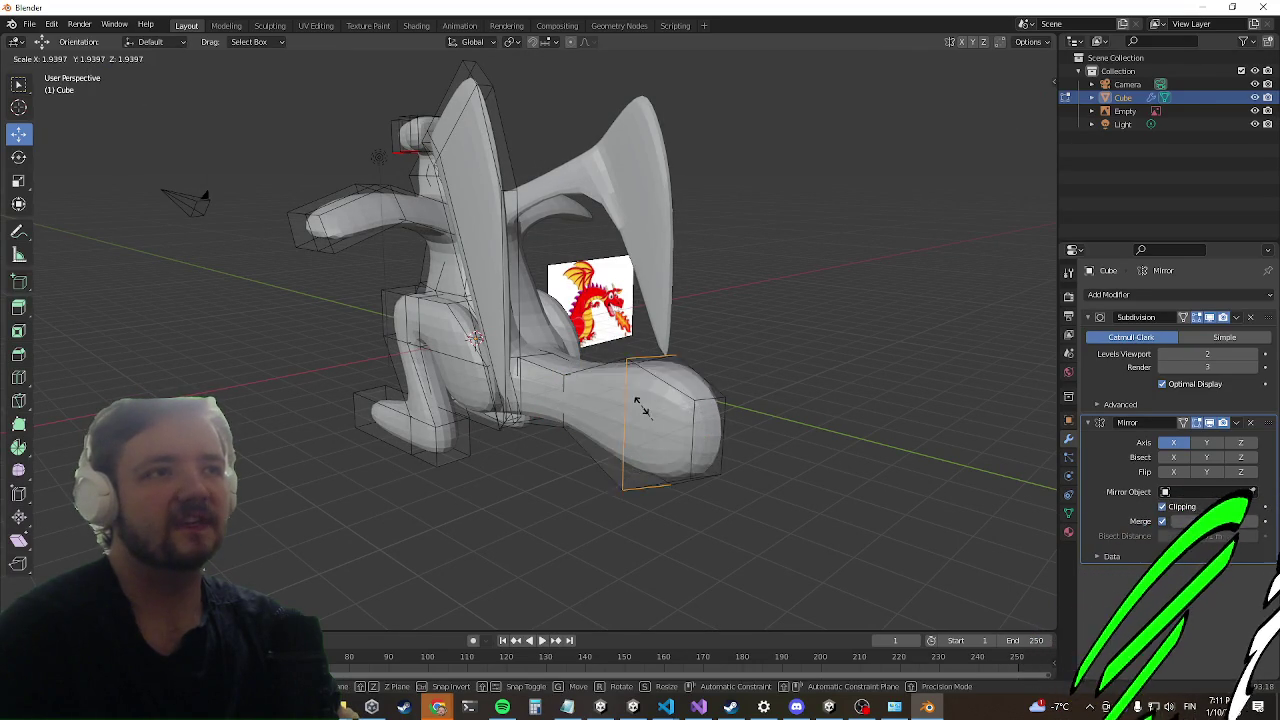
click(641, 427)
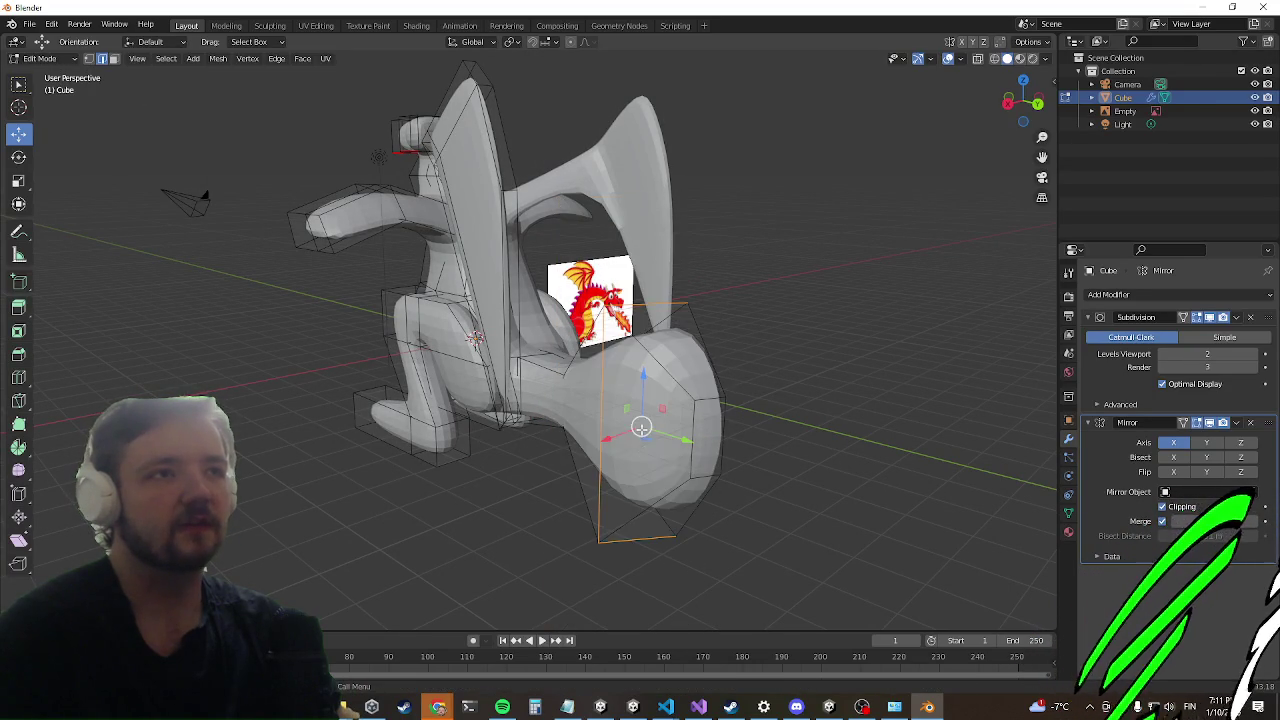
key(ctrl+z)
key(s)
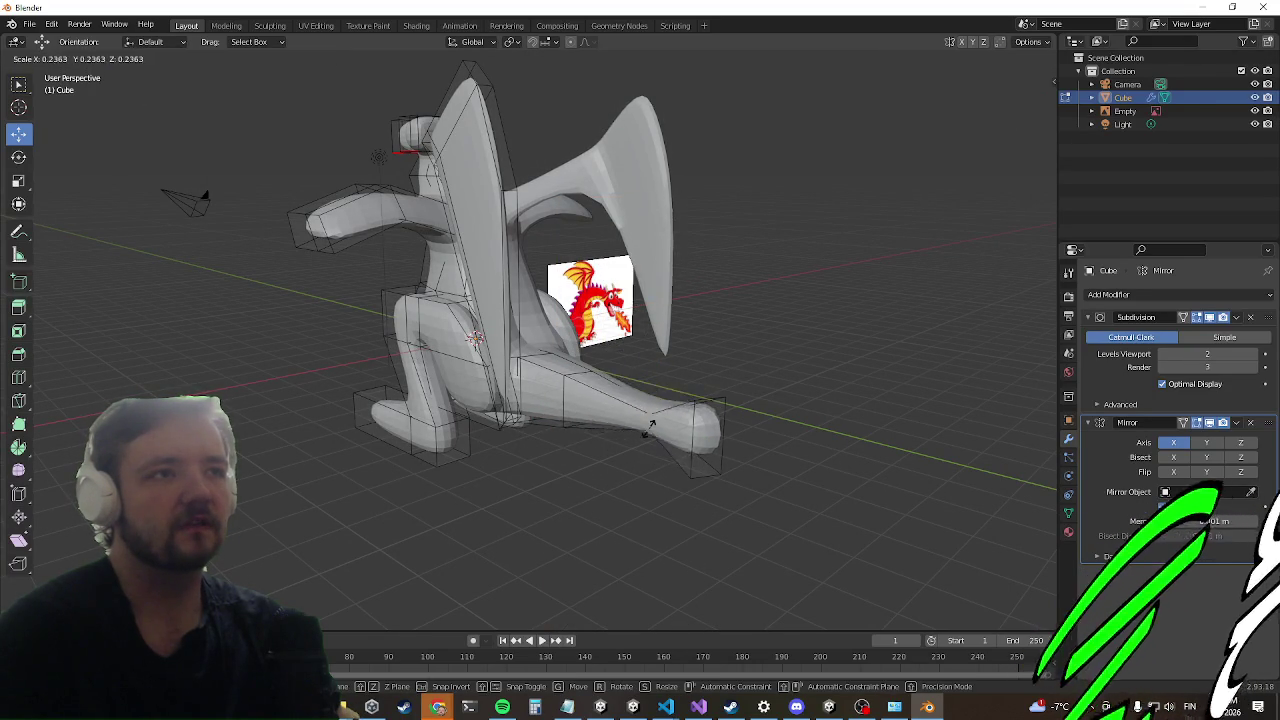
click(651, 430)
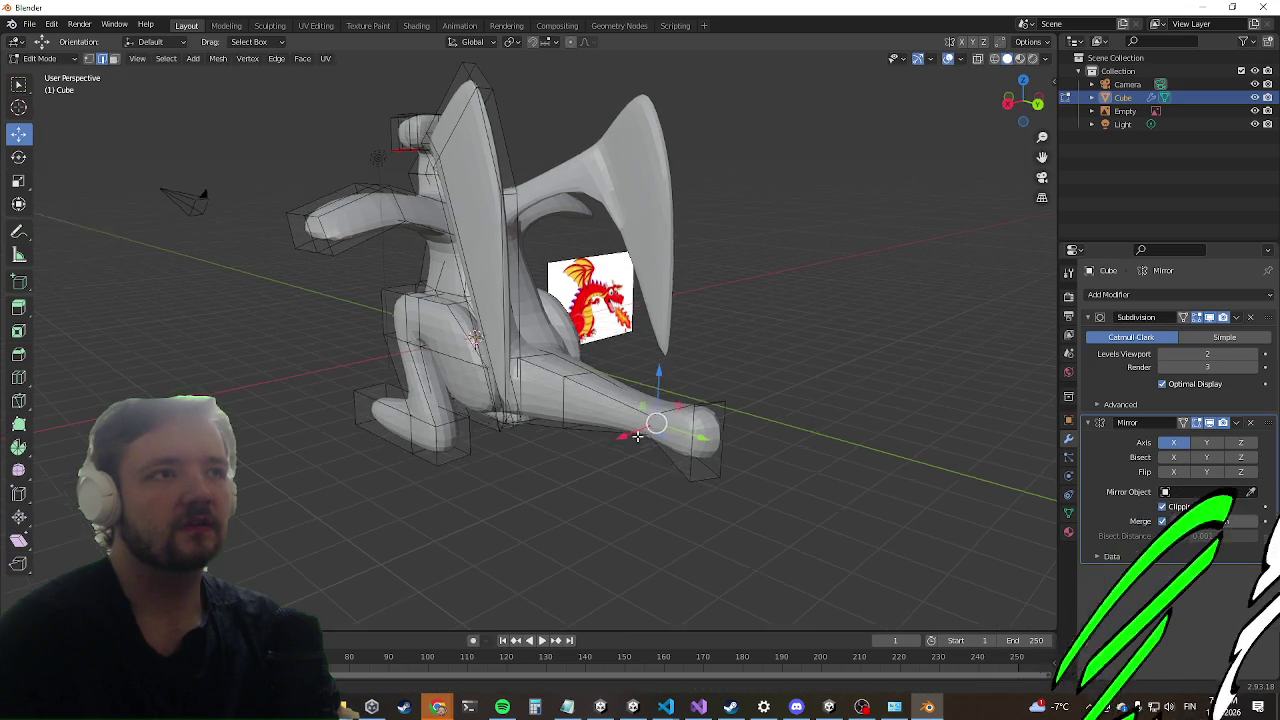
Step: Pull the tail tip roughly 3.09 m further out along Y for a long tapered tail
middle_drag(651, 430, 330, 277)
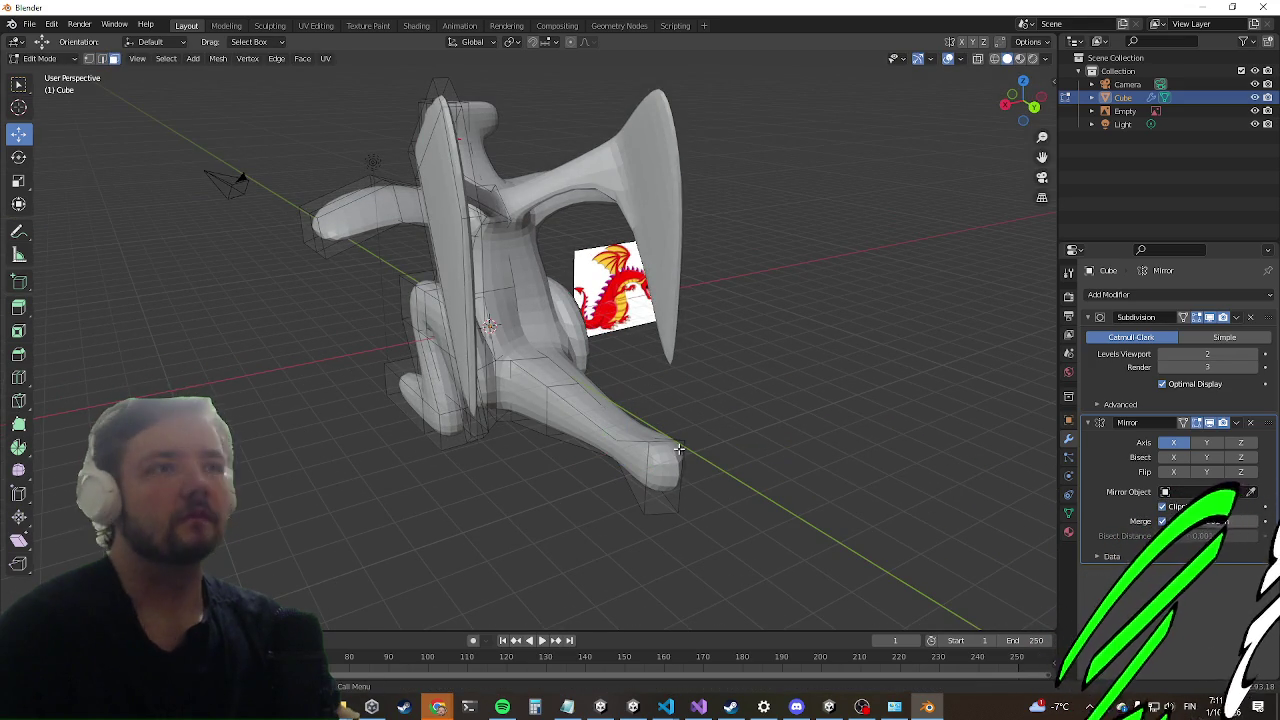
scroll(643, 464, down, 2)
drag(651, 452, 709, 493)
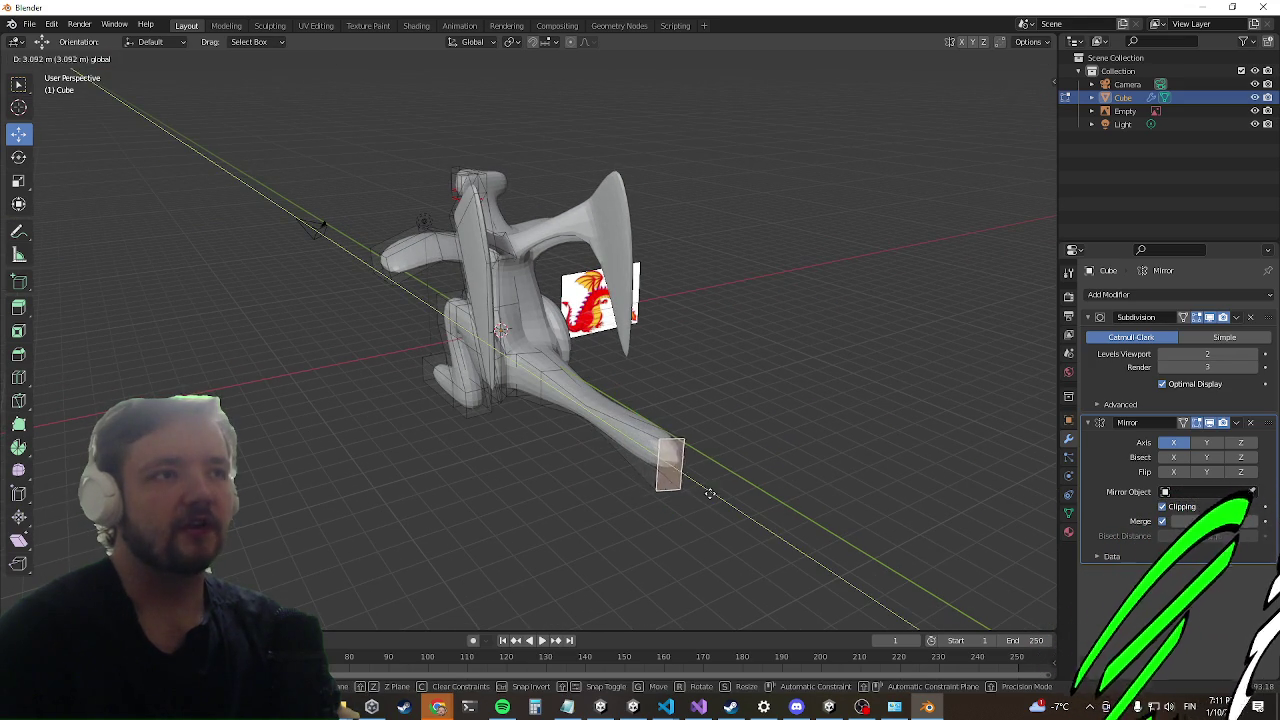
mouse_move(709, 494)
middle_down()
mouse_move(435, 342)
mouse_move(527, 416)
mouse_move(522, 322)
middle_up()
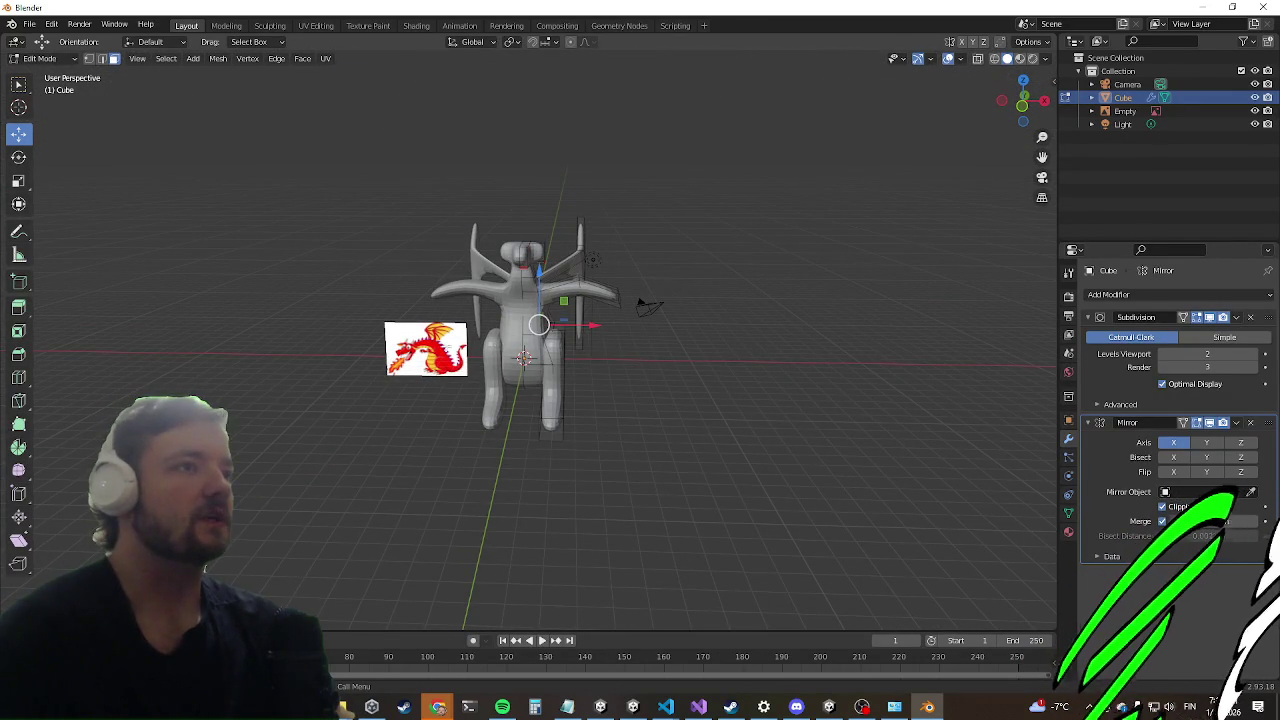
Step: Return the dragon to Object Mode and bring up the Add > Mesh primitives list
scroll(502, 316, up, 4)
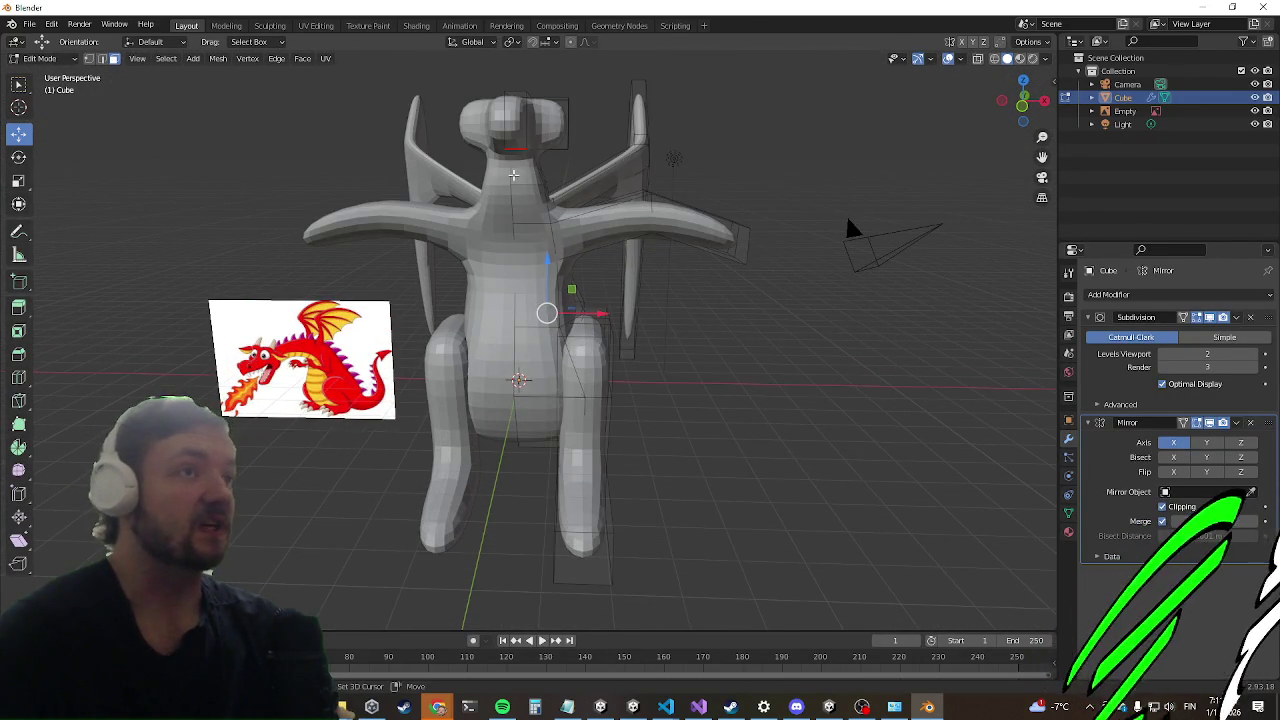
scroll(533, 147, up, 1)
scroll(533, 200, up, 1)
scroll(533, 257, up, 2)
scroll(533, 257, down, 4)
mouse_move(533, 257)
middle_down()
mouse_move(596, 305)
mouse_move(142, 83)
middle_up()
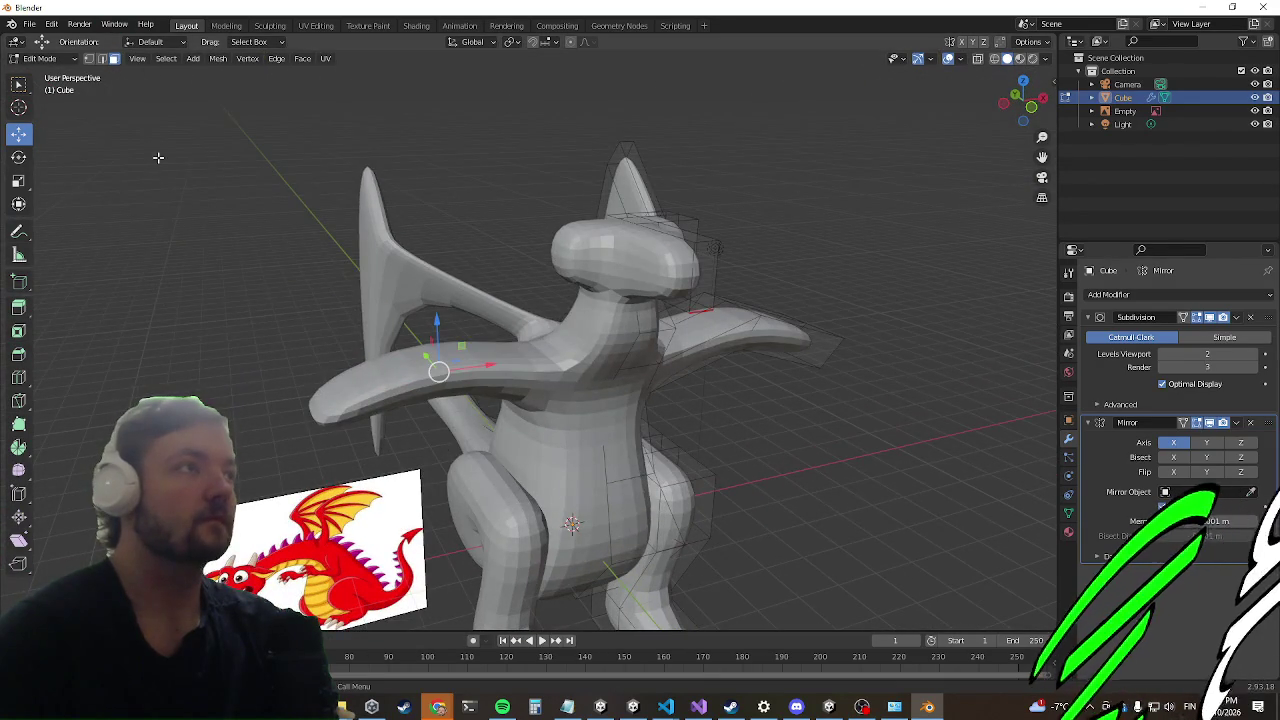
middle_drag(157, 157, 131, 126)
key(Tab)
click(150, 58)
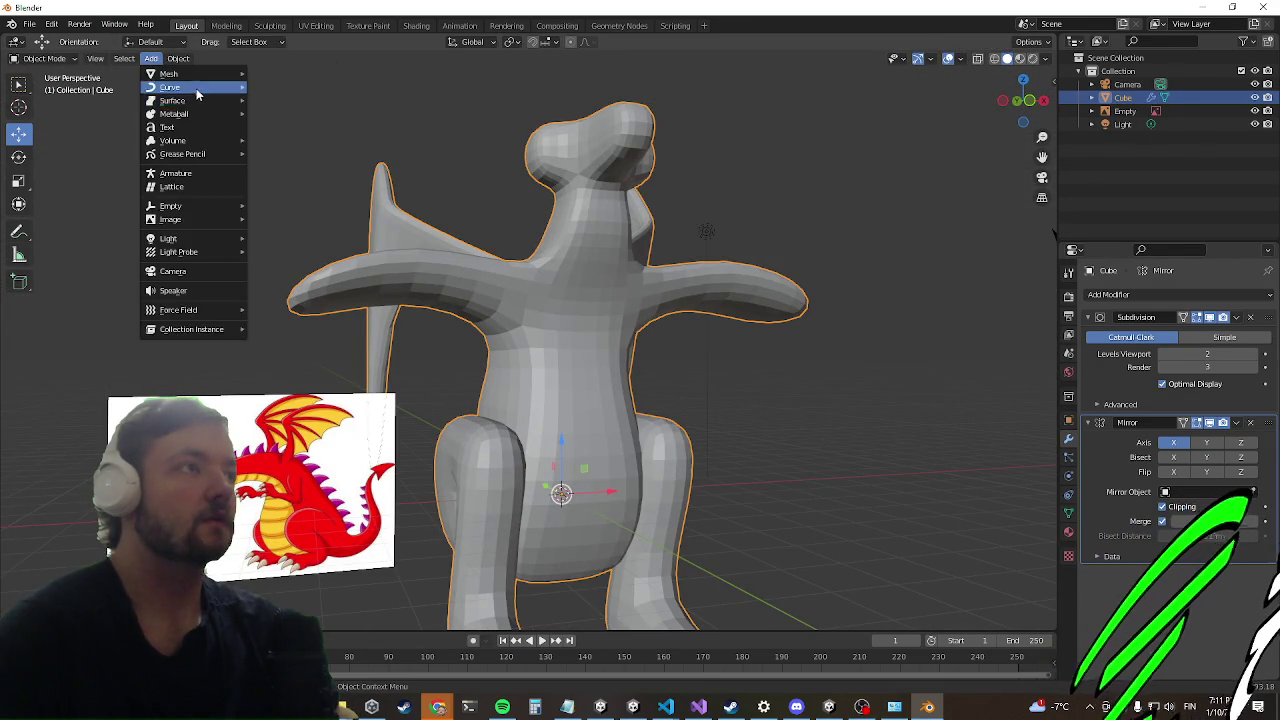
mouse_move(190, 74)
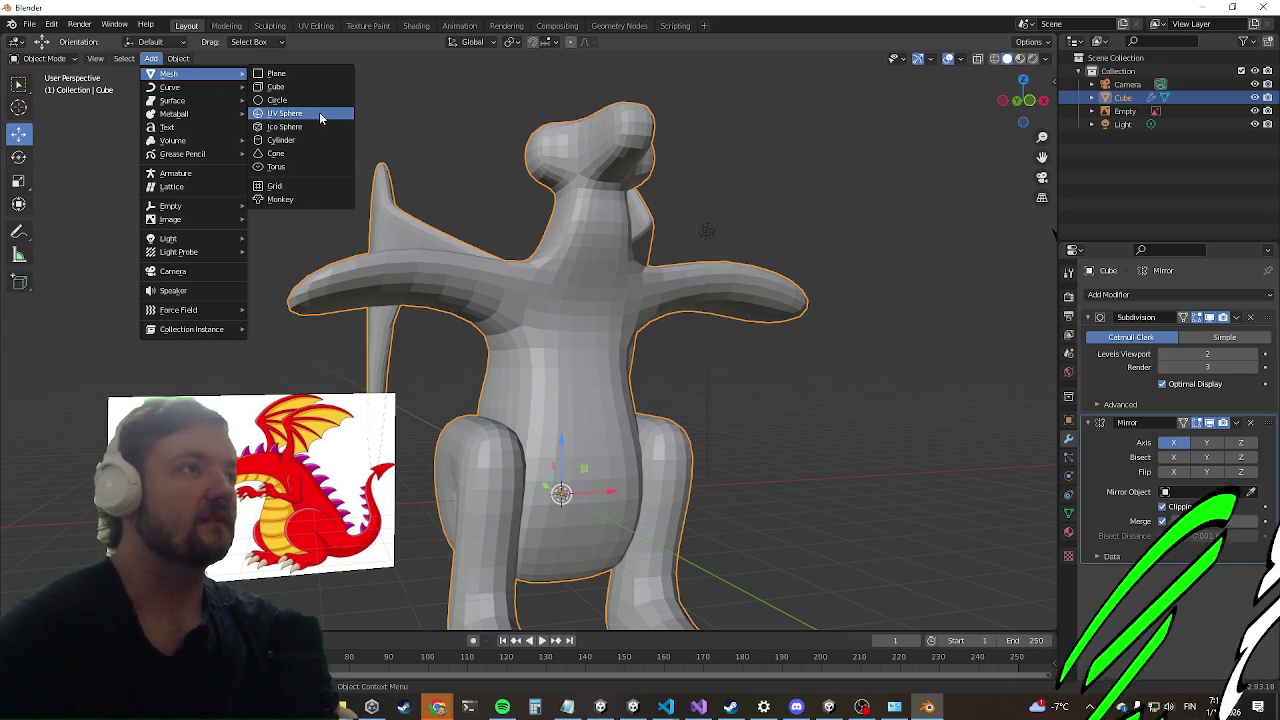
Step: Add a UV Sphere and give it a Mirror modifier
click(319, 112)
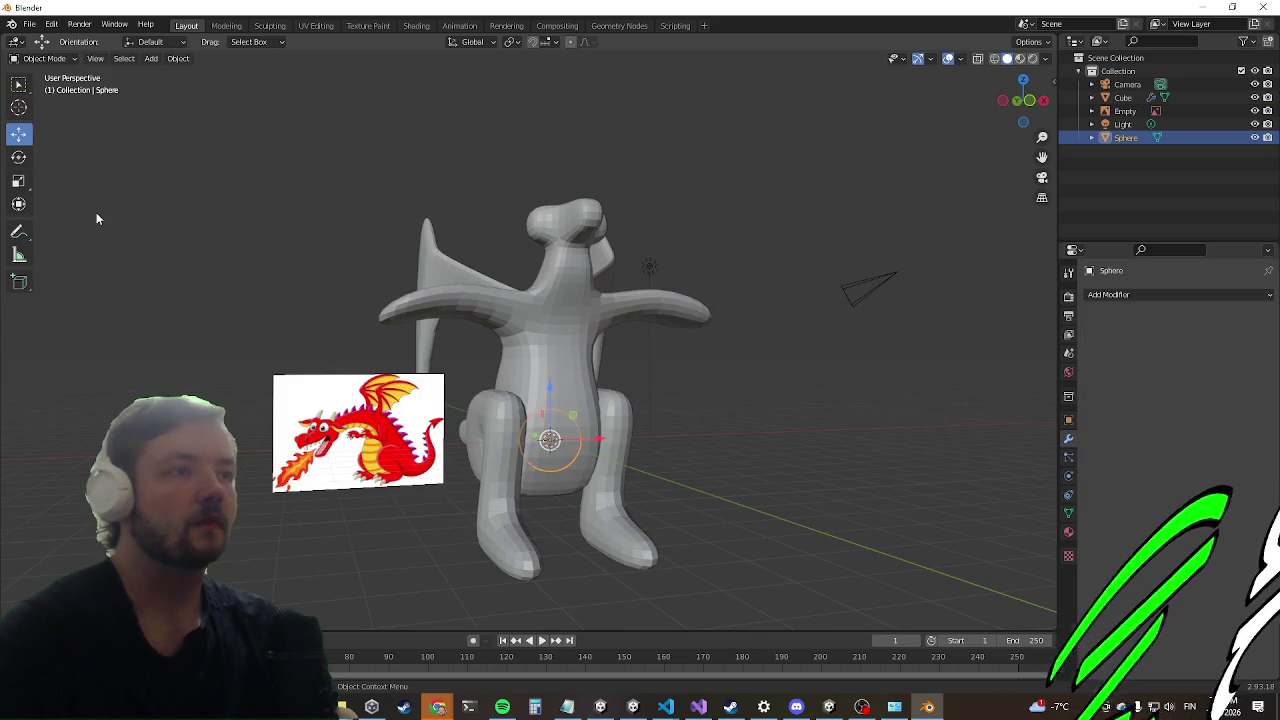
click(1143, 292)
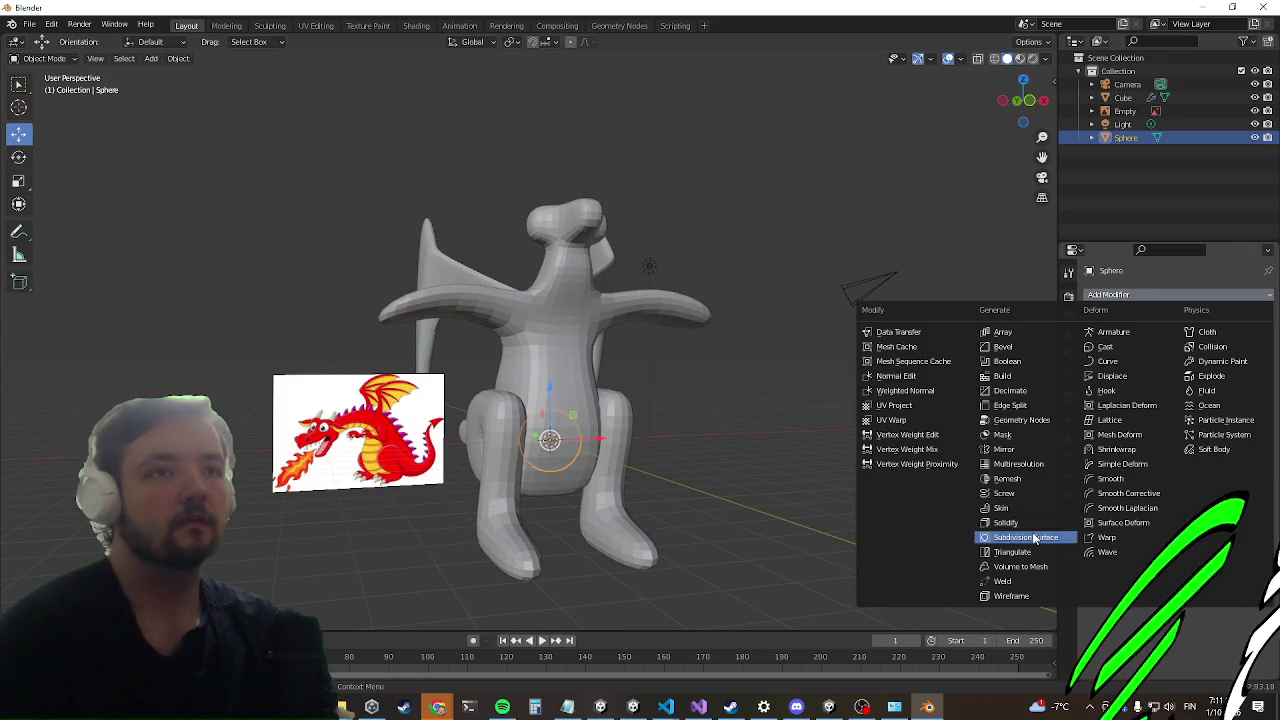
click(1005, 452)
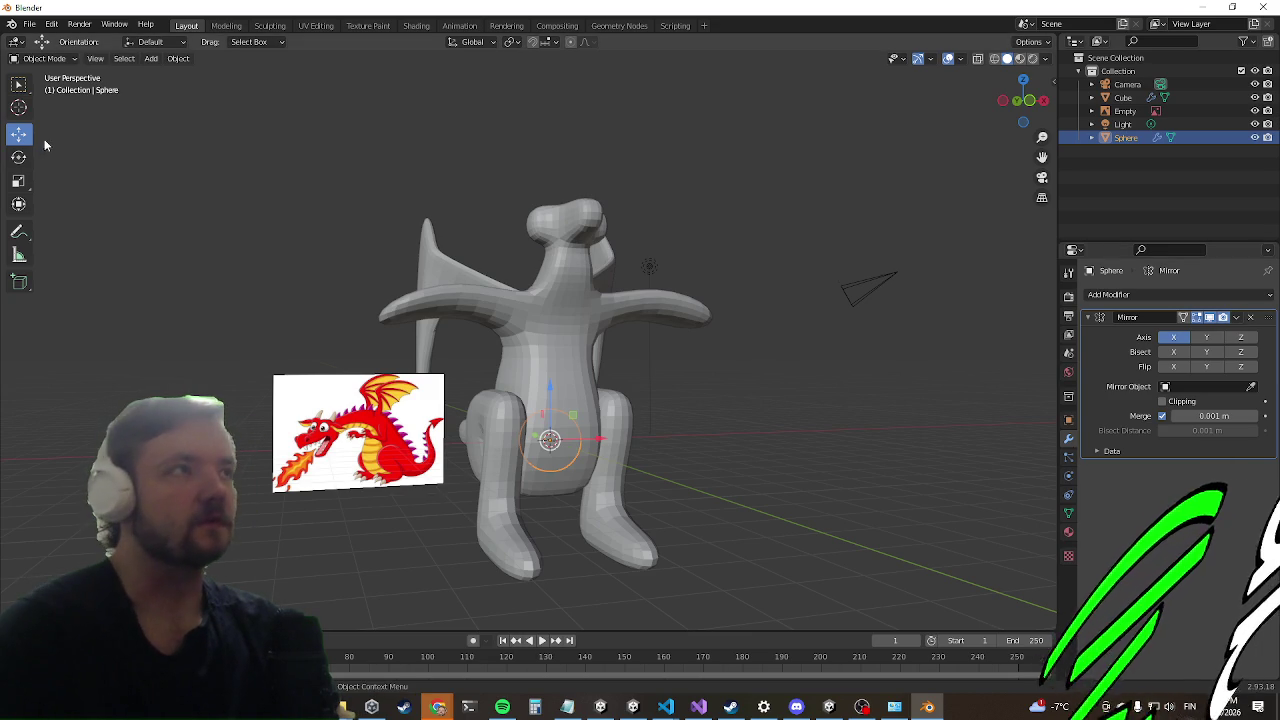
Step: Raise the eye sphere along Z so it sits on the dragon's head
key(Tab)
middle_drag(687, 452, 675, 462)
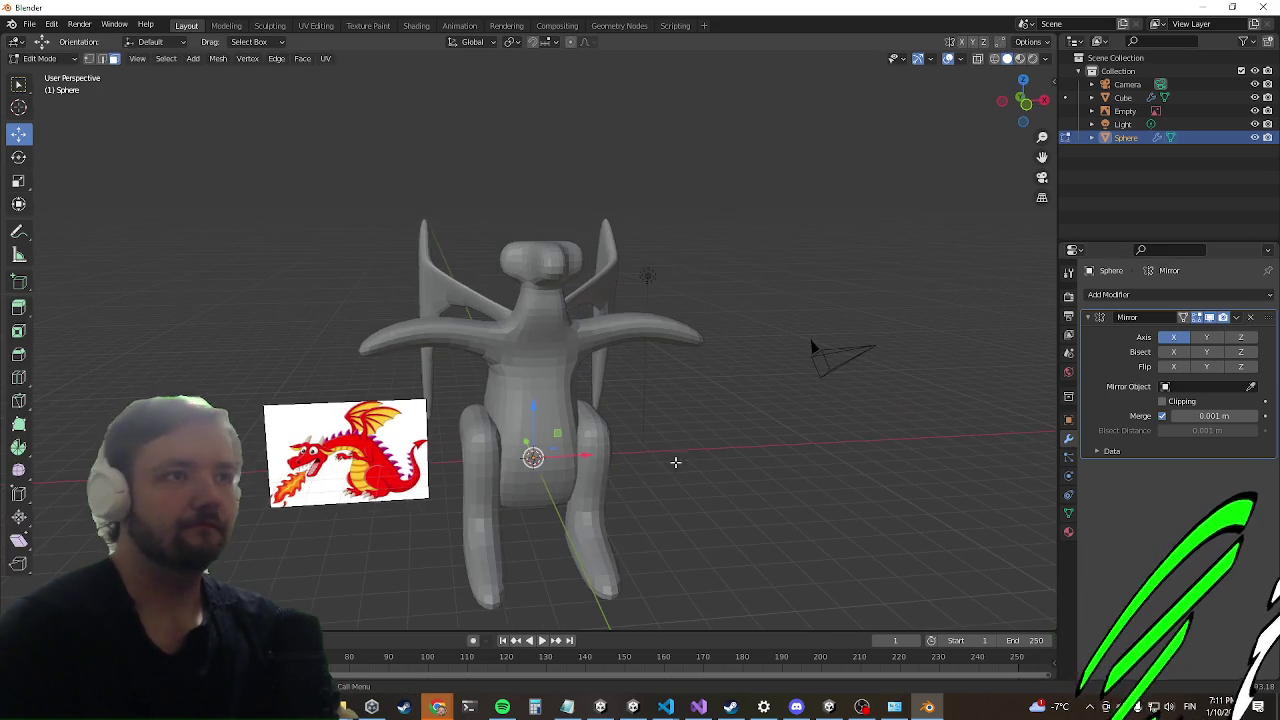
key(Tab)
key(Tab)
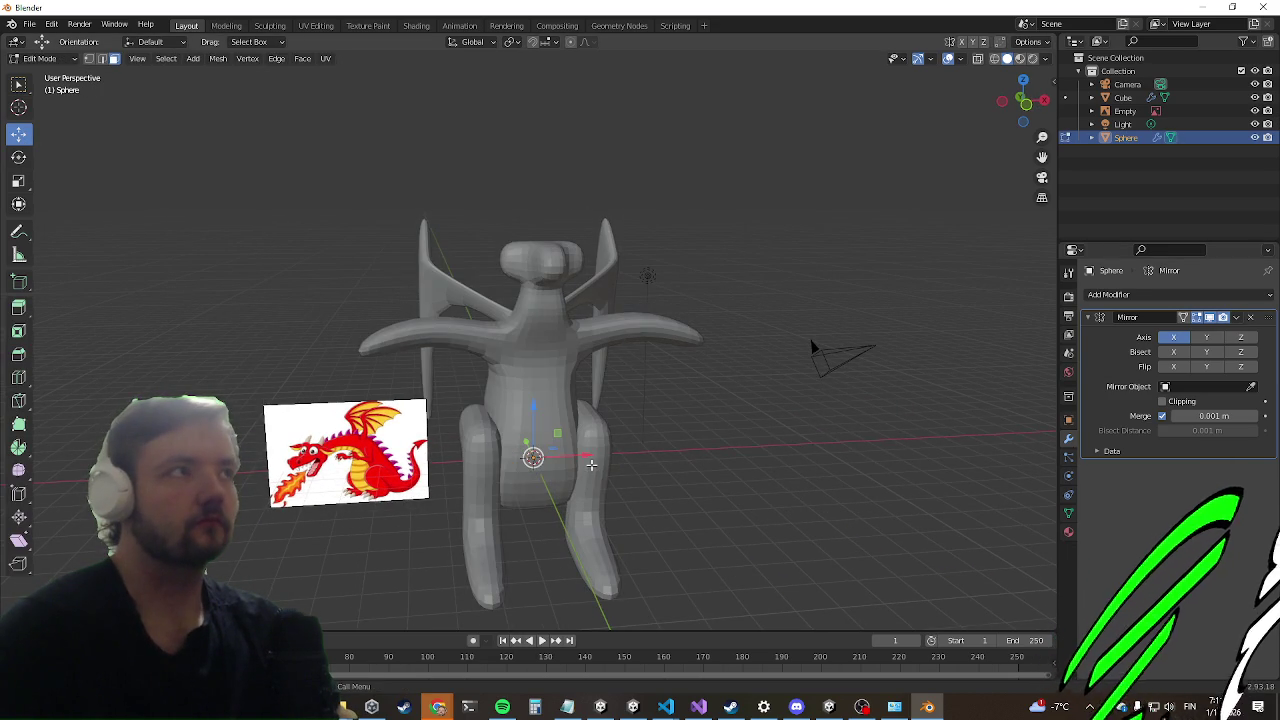
mouse_move(577, 457)
mouse_down()
mouse_move(641, 351)
mouse_move(663, 180)
mouse_move(656, 252)
mouse_move(676, 256)
mouse_move(626, 234)
mouse_up()
key(z)
click(19, 157)
click(19, 133)
Step: Check the eye placement from several angles and leave the sphere's Edit Mode
middle_drag(626, 234, 576, 290)
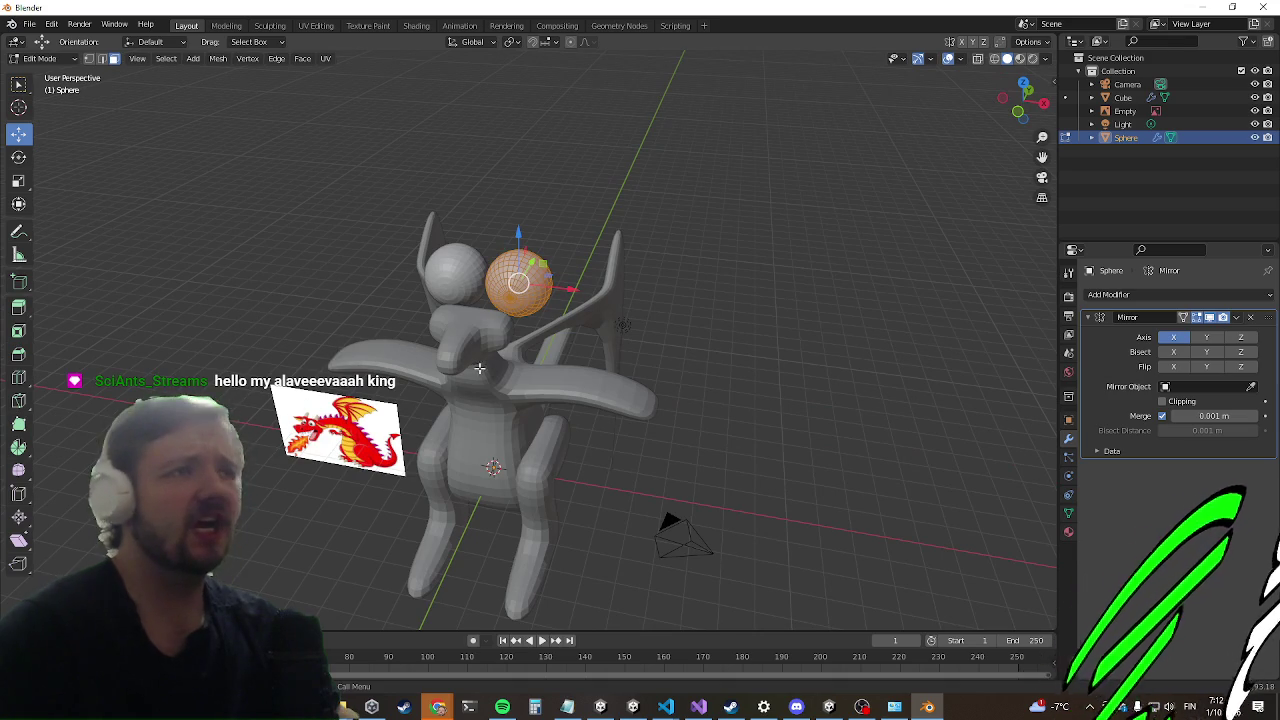
mouse_move(500, 323)
middle_down()
mouse_move(809, 309)
mouse_move(491, 320)
mouse_move(471, 349)
middle_up()
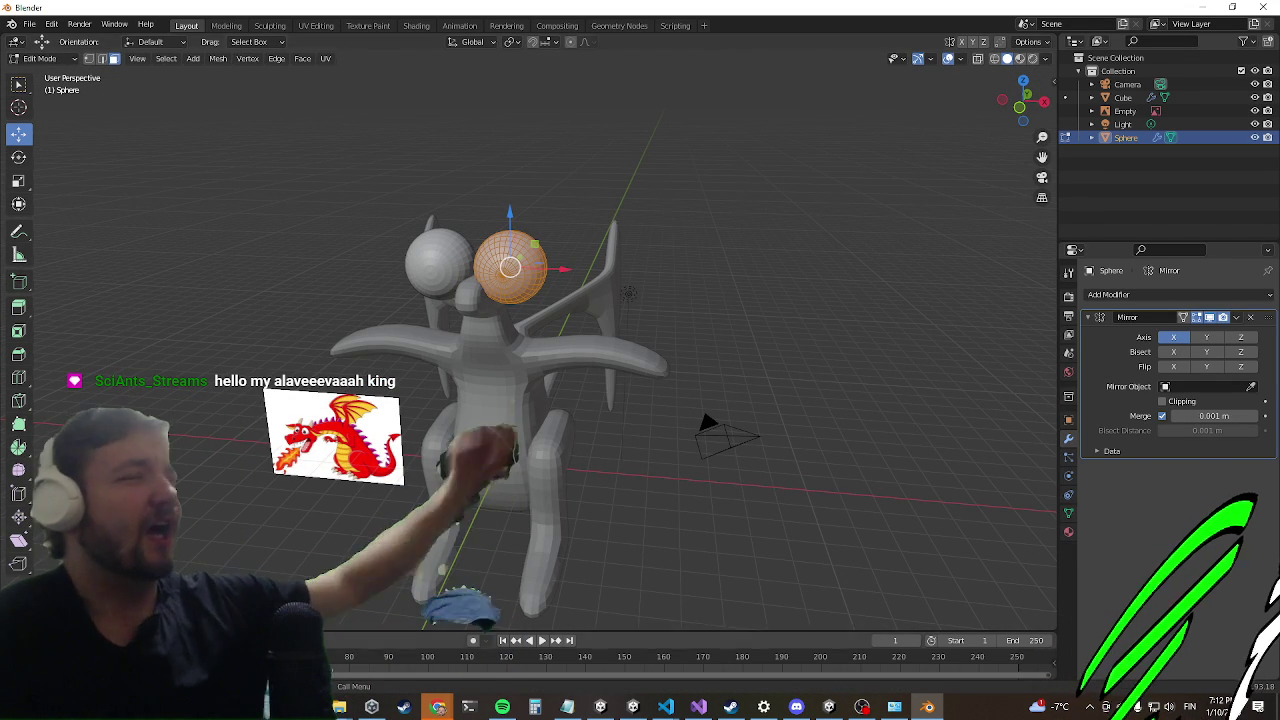
mouse_move(258, 382)
middle_down()
mouse_move(266, 337)
mouse_move(286, 344)
mouse_move(286, 329)
mouse_move(200, 349)
middle_up()
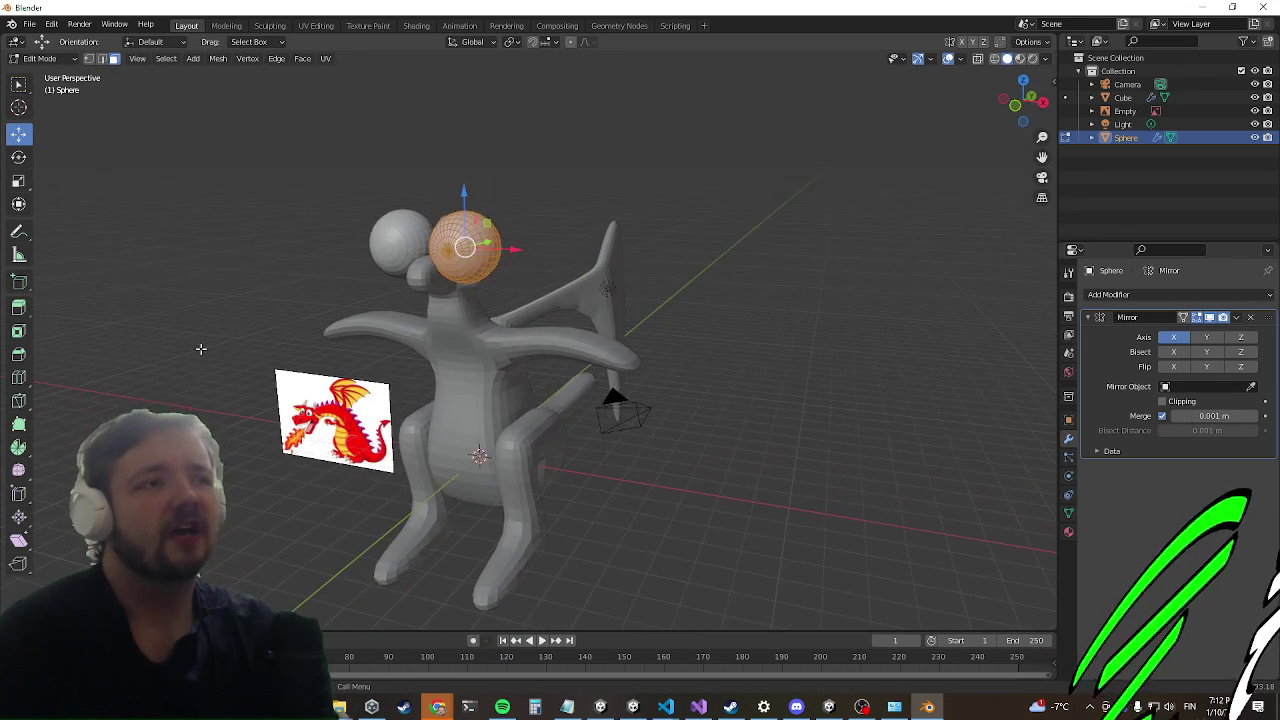
mouse_move(351, 228)
middle_down()
mouse_move(400, 378)
mouse_move(475, 387)
middle_up()
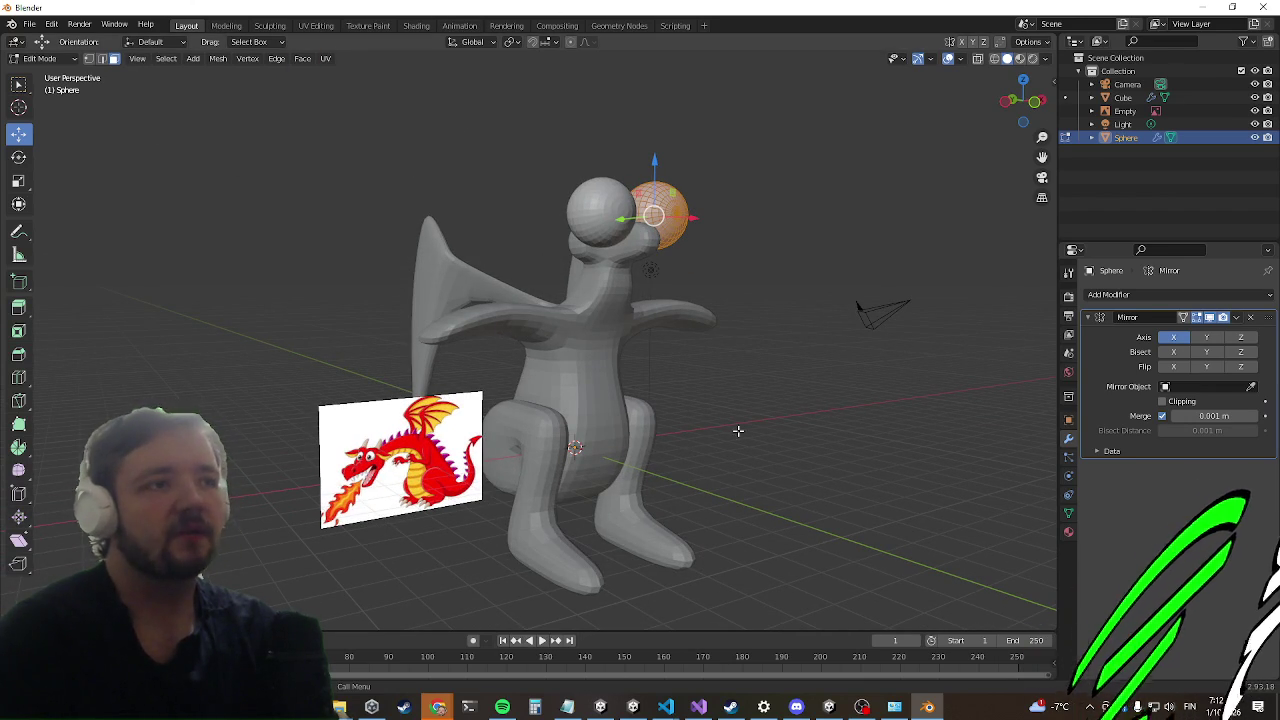
middle_drag(738, 430, 703, 409)
key(Tab)
Step: Select the dragon body, nudge one of its faces, and return to Object Mode
click(594, 422)
key(Tab)
mouse_move(594, 422)
middle_down()
mouse_move(680, 437)
mouse_move(603, 433)
middle_up()
mouse_move(560, 545)
middle_down()
mouse_move(608, 451)
mouse_move(711, 331)
mouse_move(634, 362)
middle_up()
scroll(481, 435, up, 2)
key(ctrl+z)
scroll(711, 331, down, 3)
key(Tab)
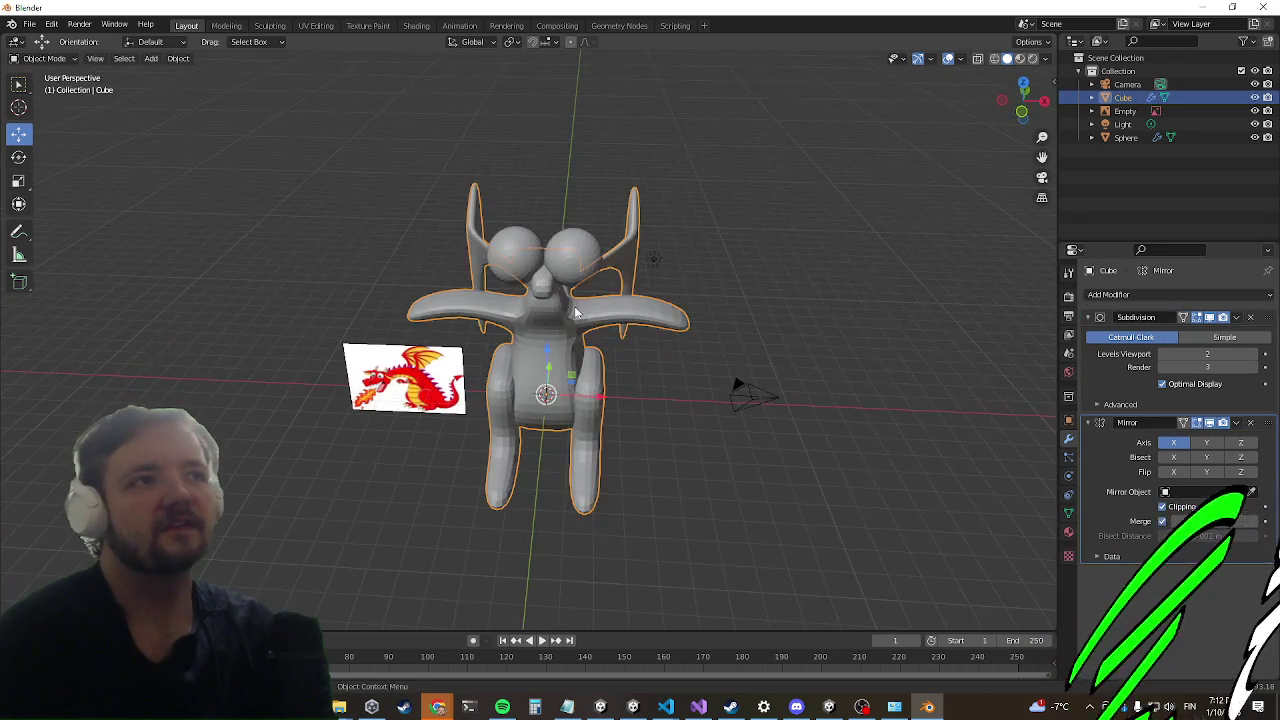
Step: Slide the eye sphere along X so the mirrored eyes sit closer together
click(577, 247)
mouse_move(664, 279)
middle_down()
mouse_move(669, 257)
mouse_move(612, 383)
mouse_move(645, 365)
mouse_move(600, 320)
mouse_move(515, 431)
middle_up()
key(Tab)
scroll(555, 413, up, 5)
key(g)
key(x)
click(560, 289)
key(Tab)
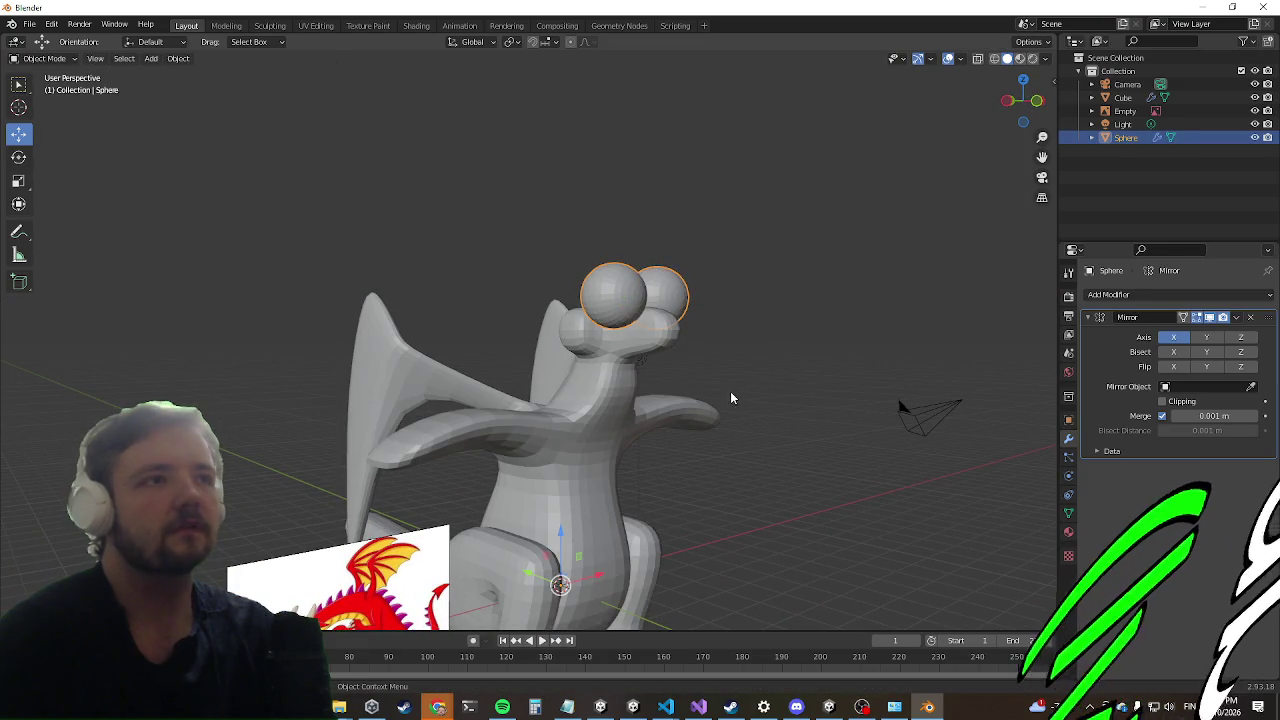
Step: Deselect the eye, select the dragon body and enter its Edit Mode
click(730, 391)
scroll(742, 420, down, 4)
mouse_move(742, 420)
middle_down()
mouse_move(791, 350)
mouse_move(712, 457)
mouse_move(642, 441)
mouse_move(731, 431)
mouse_move(740, 395)
middle_up()
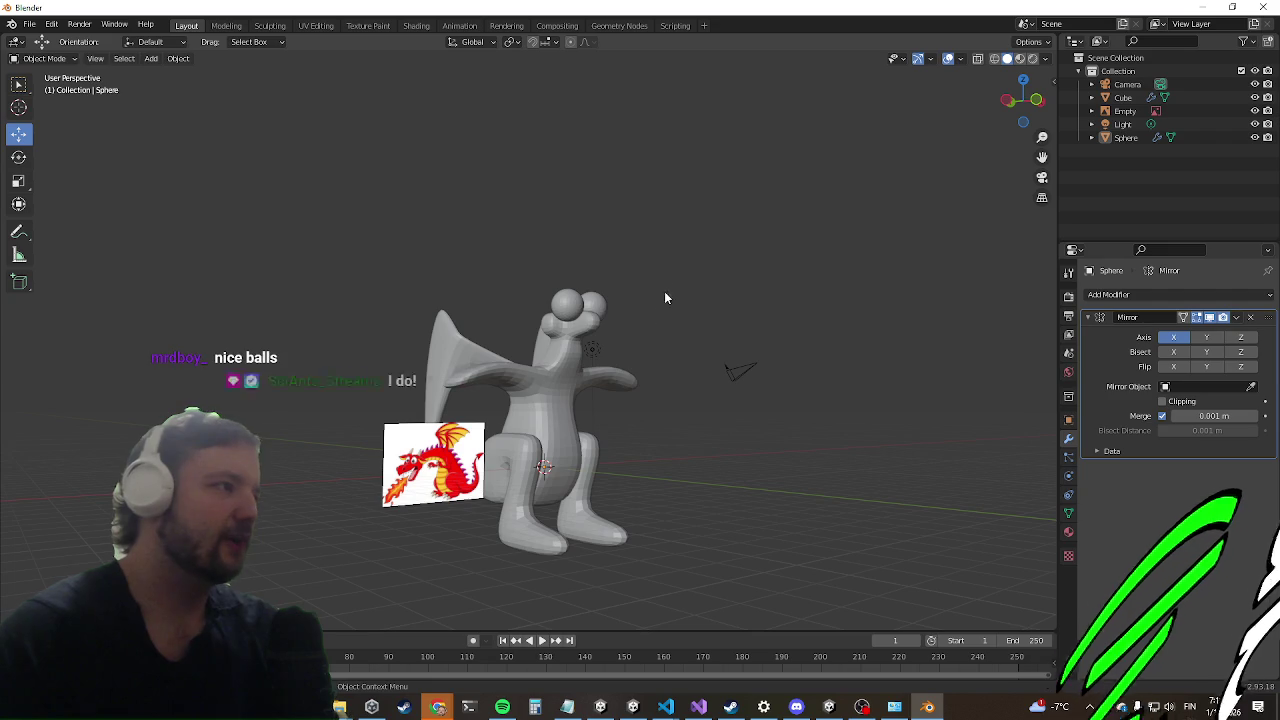
mouse_move(388, 394)
middle_down()
mouse_move(303, 373)
mouse_move(262, 395)
mouse_move(420, 410)
middle_up()
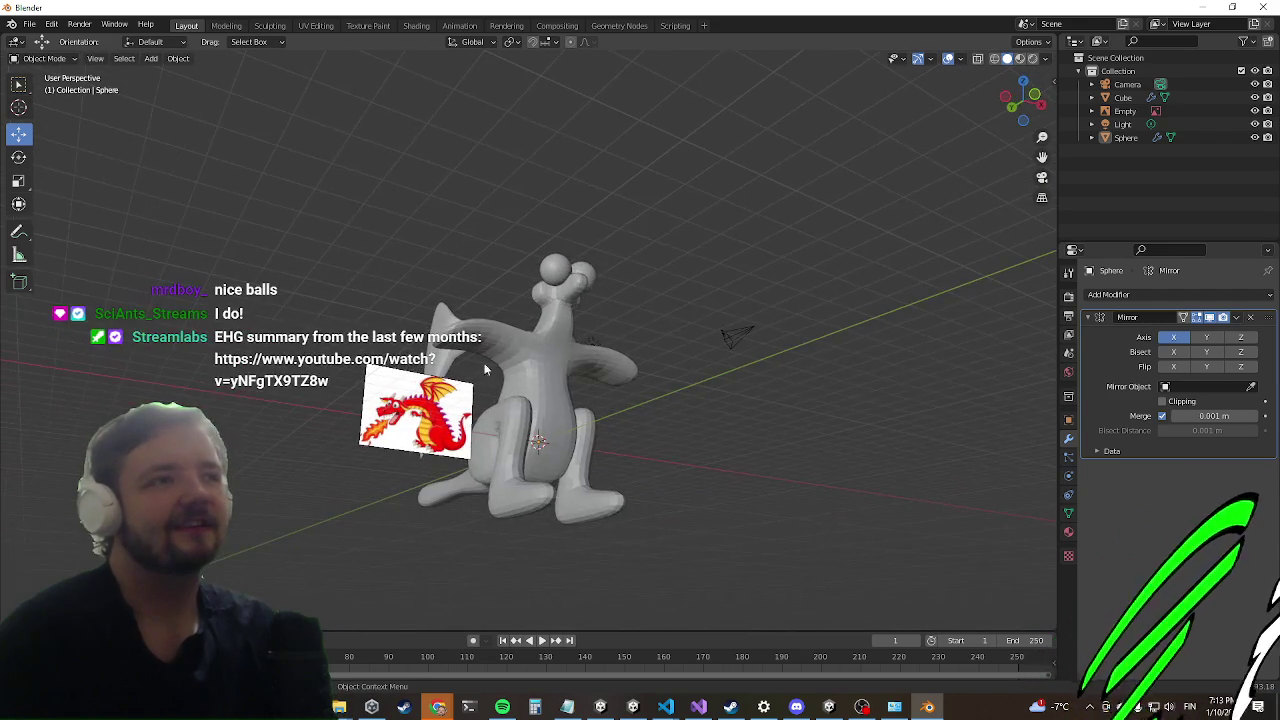
click(537, 425)
key(Tab)
middle_drag(563, 378, 514, 489)
scroll(514, 489, up, 3)
mouse_move(530, 533)
middle_down()
mouse_move(578, 300)
mouse_move(522, 345)
mouse_move(534, 294)
mouse_move(580, 289)
mouse_move(497, 288)
middle_up()
scroll(545, 470, up, 3)
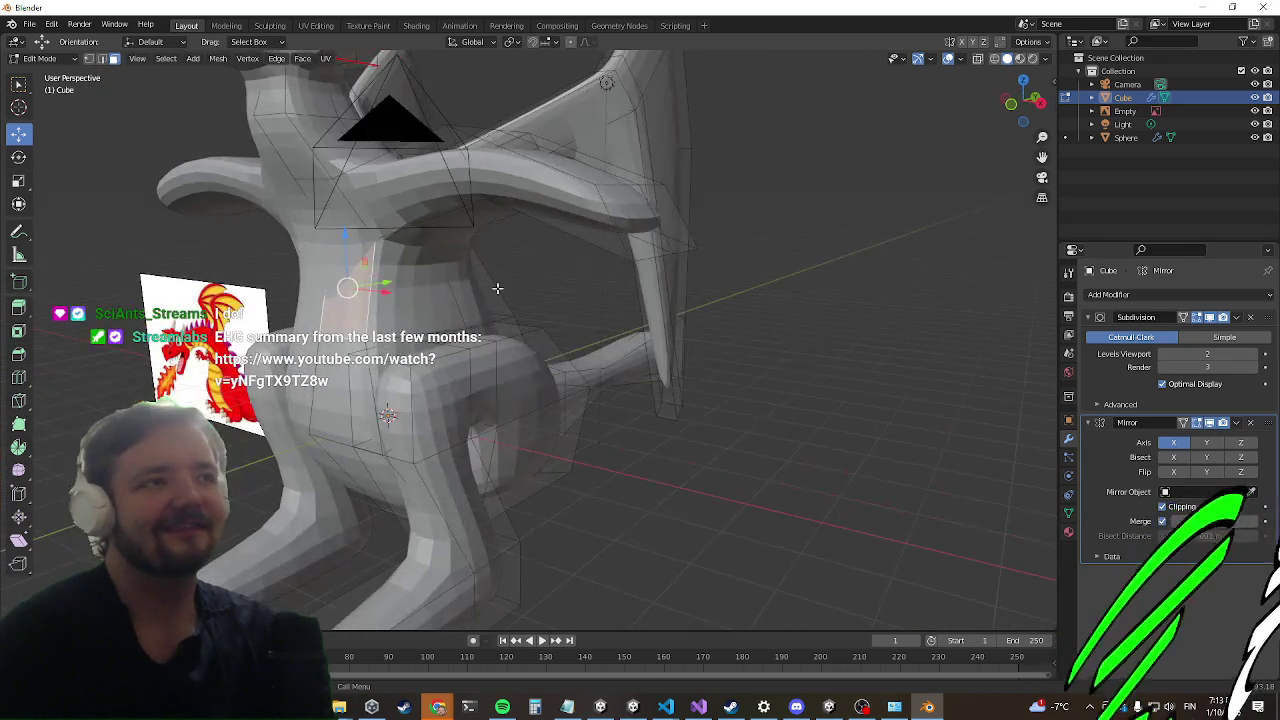
mouse_move(124, 143)
middle_down()
mouse_move(398, 251)
mouse_move(357, 295)
middle_up()
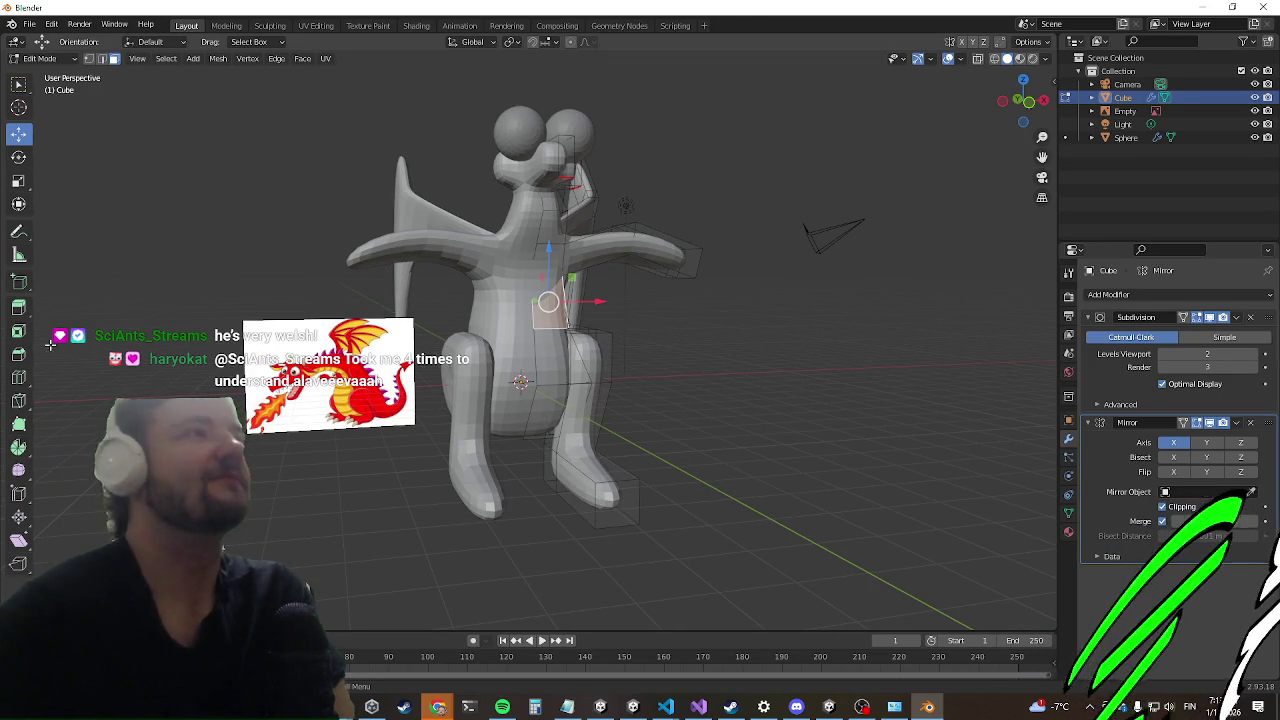
mouse_move(437, 238)
middle_down()
mouse_move(306, 237)
mouse_move(334, 235)
mouse_move(171, 257)
mouse_move(206, 286)
mouse_move(647, 147)
middle_up()
mouse_move(249, 253)
middle_down()
mouse_move(404, 262)
mouse_move(600, 300)
middle_up()
scroll(680, 340, up, 6)
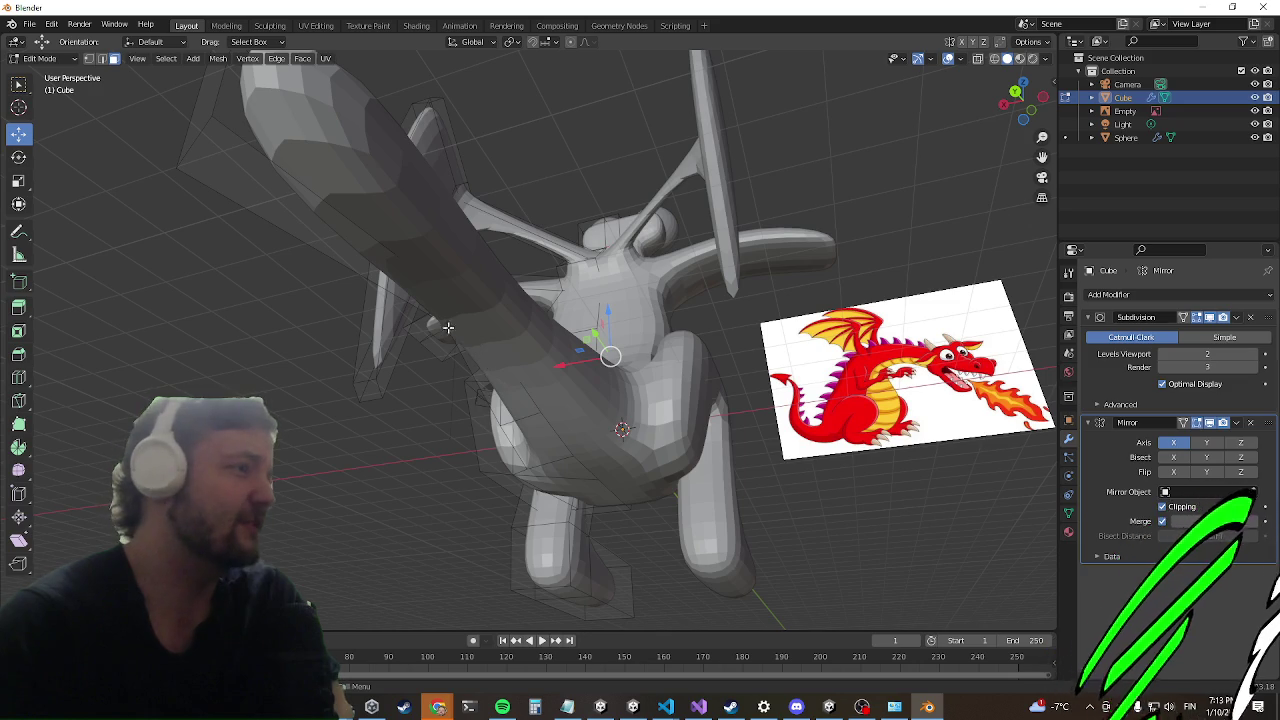
mouse_move(384, 286)
middle_down()
mouse_move(438, 466)
mouse_move(507, 361)
mouse_move(433, 507)
mouse_move(330, 514)
mouse_move(440, 500)
mouse_move(400, 502)
middle_up()
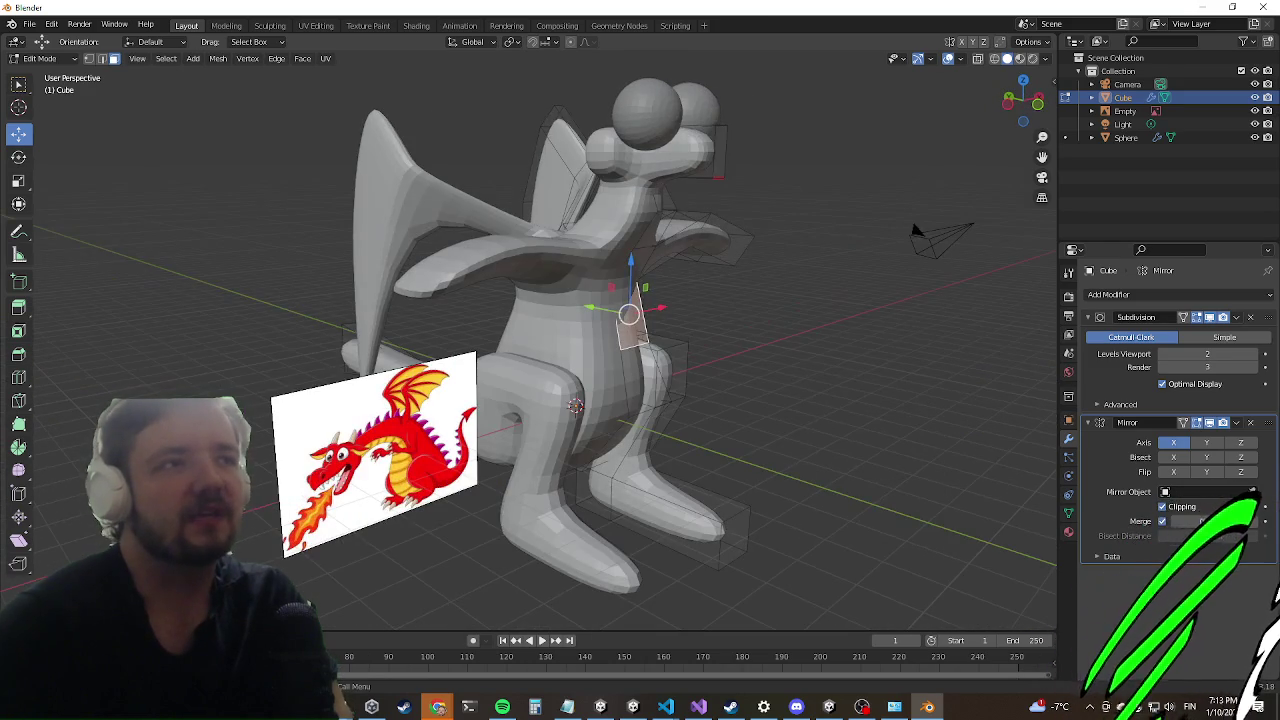
middle_drag(397, 292, 352, 321)
mouse_move(553, 205)
middle_down()
mouse_move(440, 362)
mouse_move(328, 368)
middle_up()
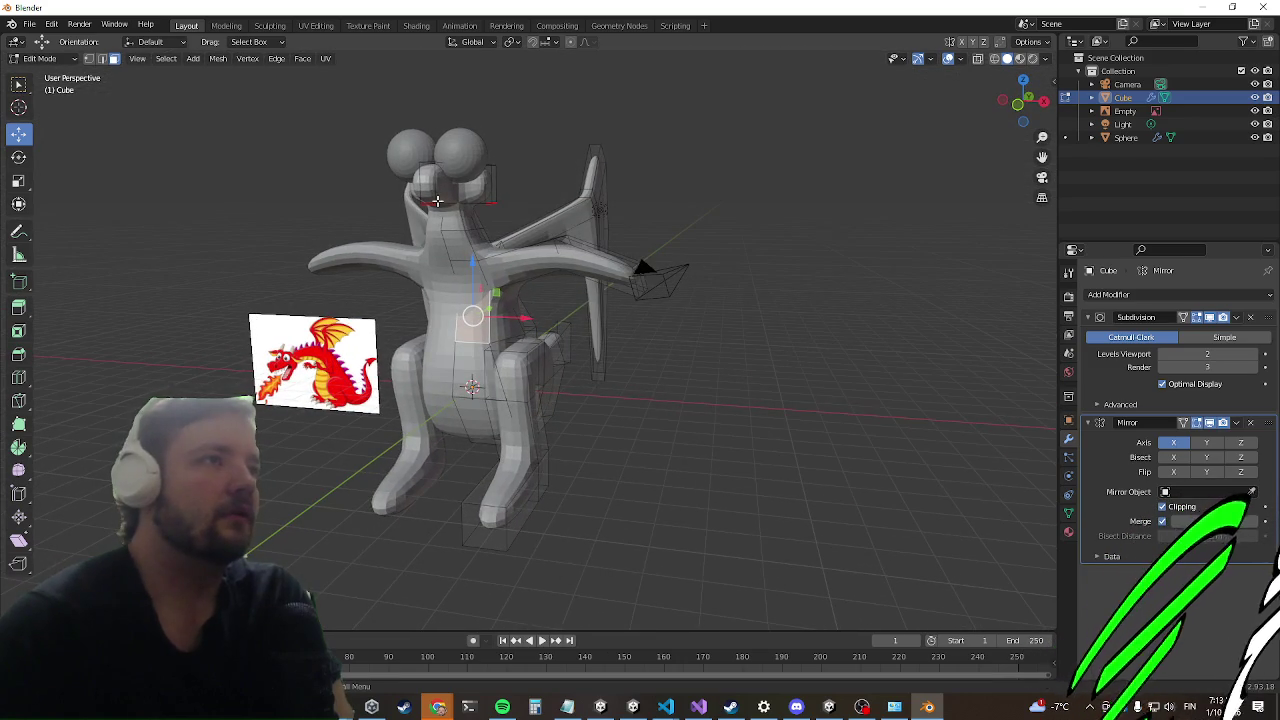
middle_drag(437, 201, 500, 200)
scroll(500, 200, up, 3)
middle_drag(310, 300, 289, 283)
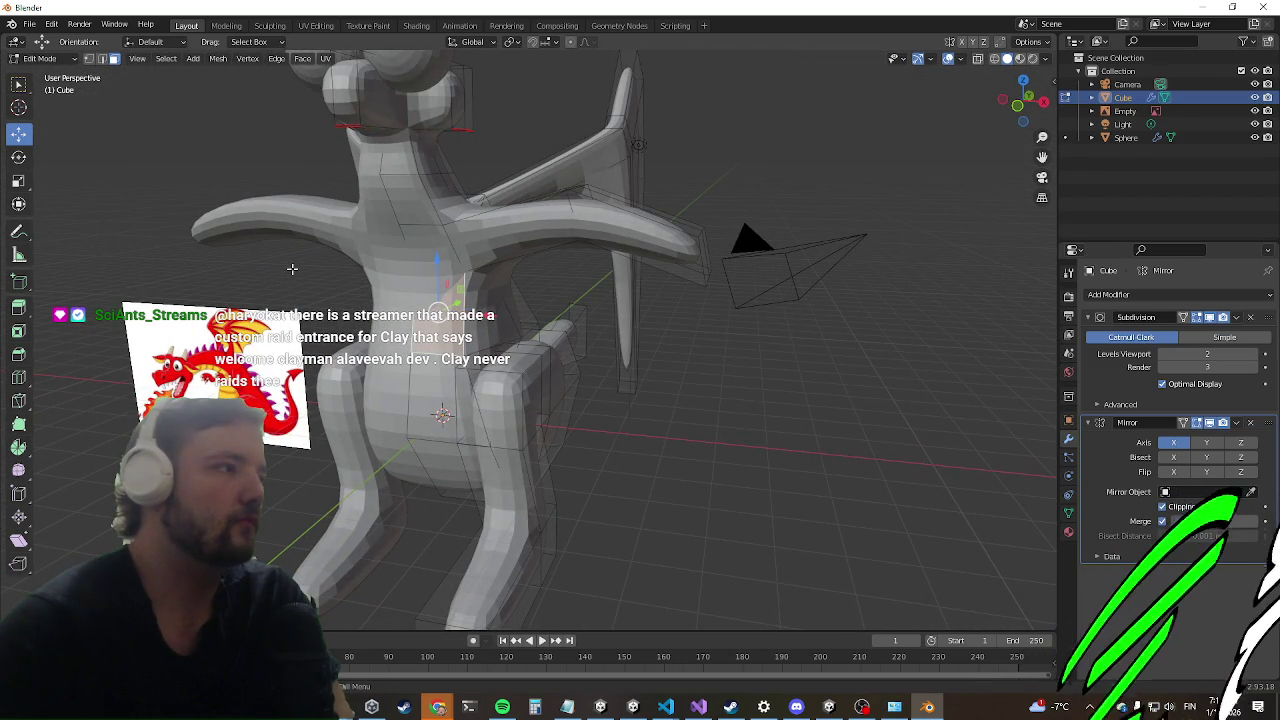
scroll(292, 256, down, 3)
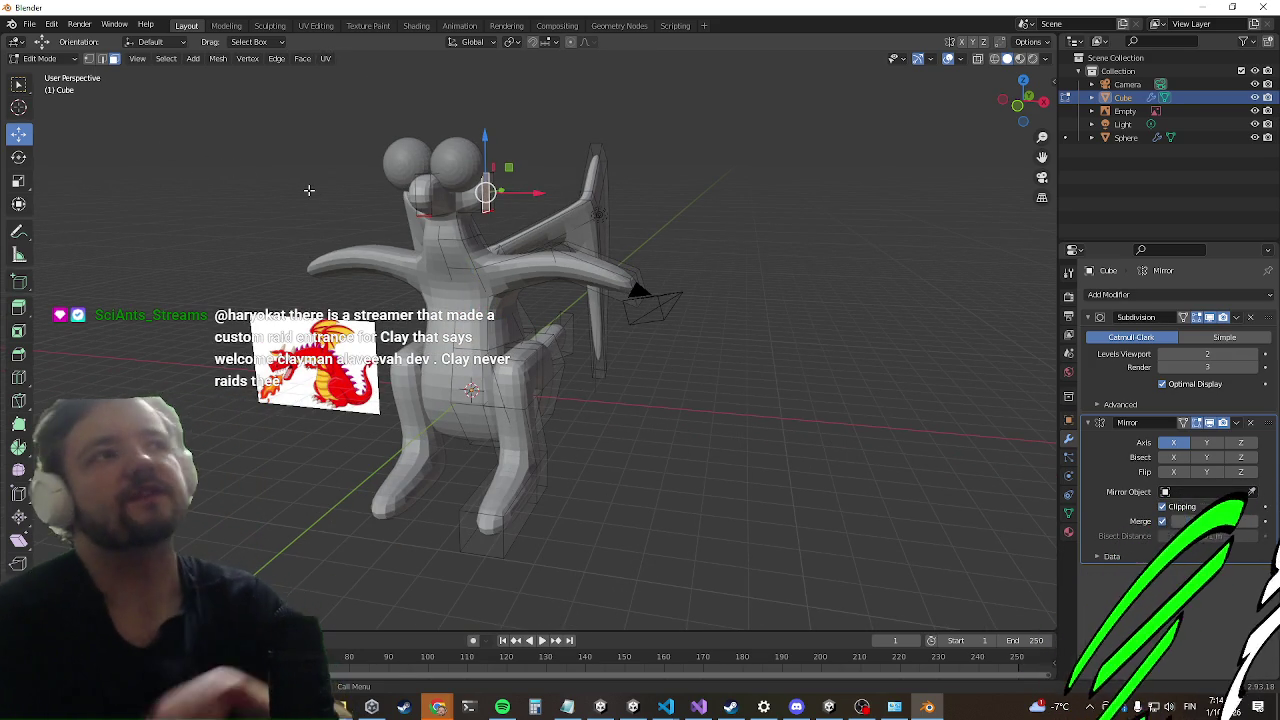
middle_drag(298, 192, 397, 283)
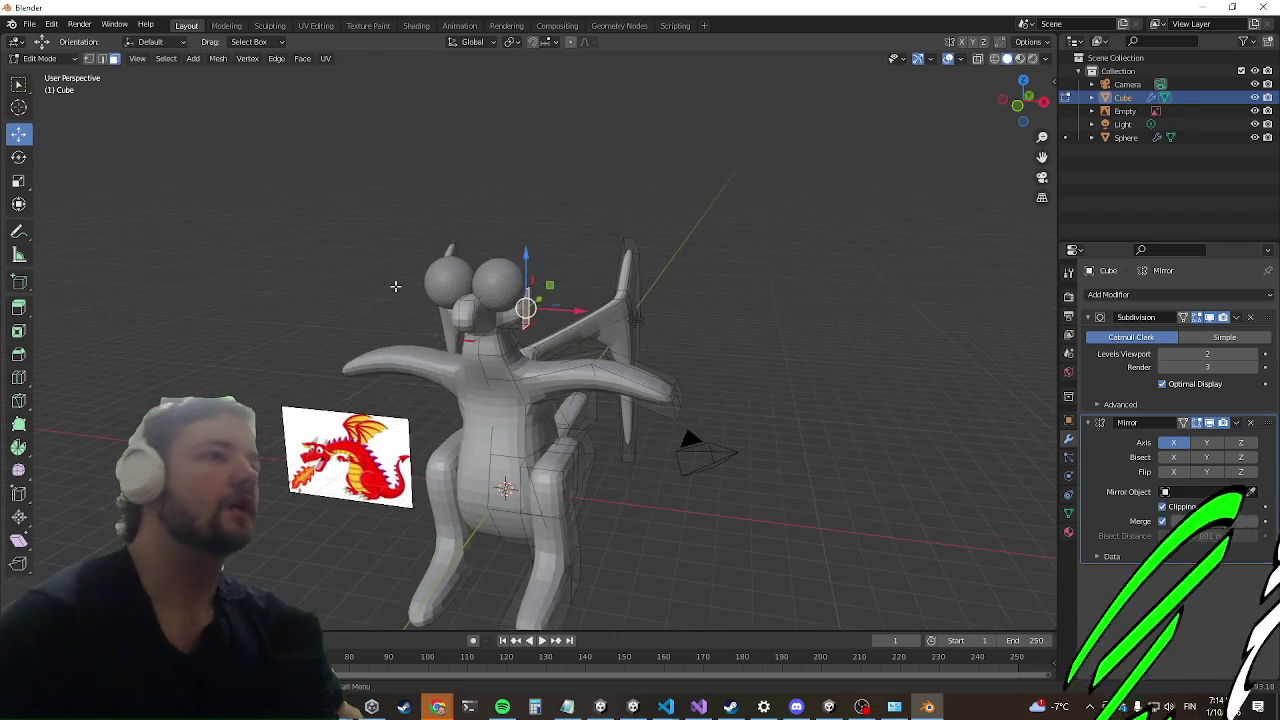
scroll(397, 283, up, 4)
scroll(397, 283, down, 1)
middle_drag(521, 287, 517, 270)
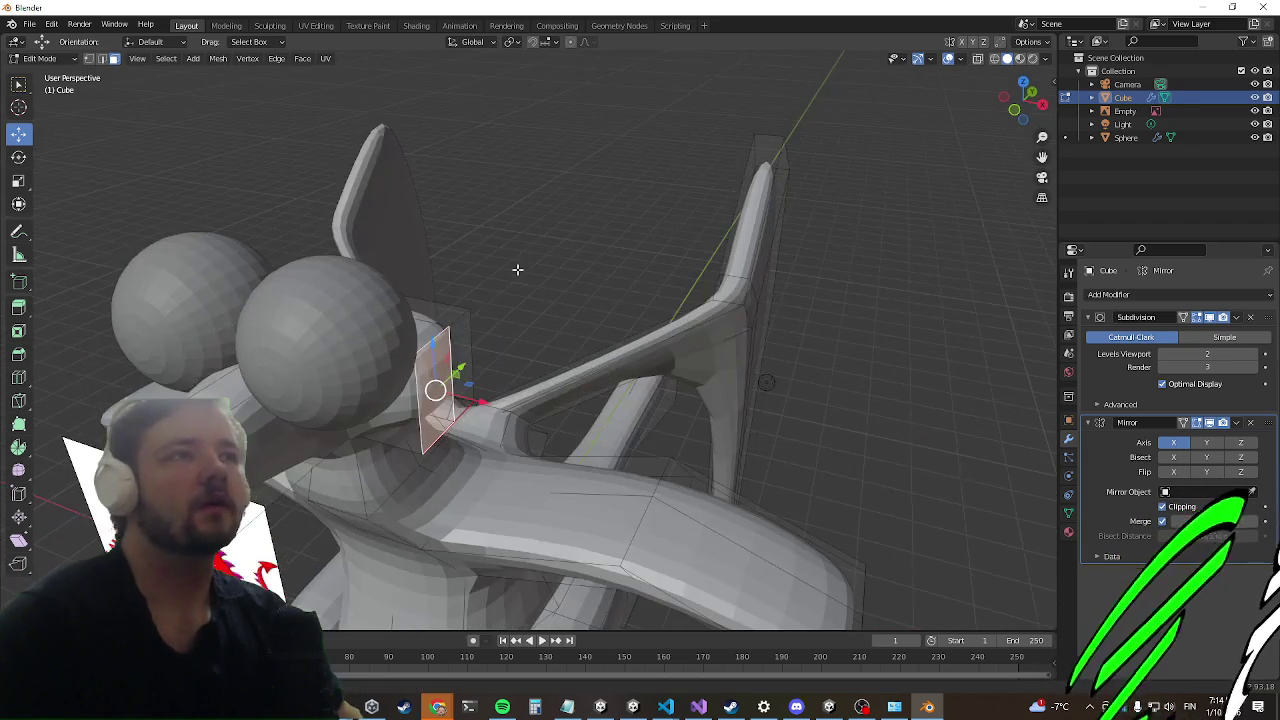
middle_drag(457, 375, 421, 410)
scroll(421, 410, down, 3)
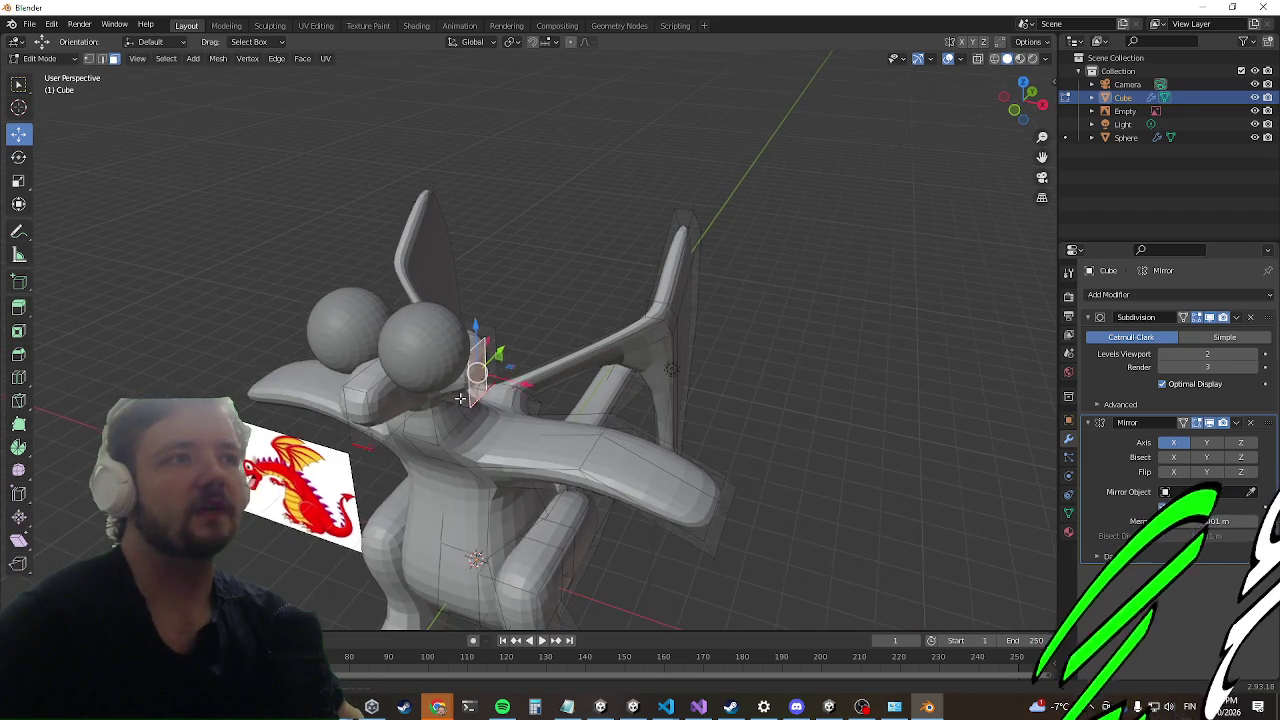
middle_drag(480, 352, 483, 404)
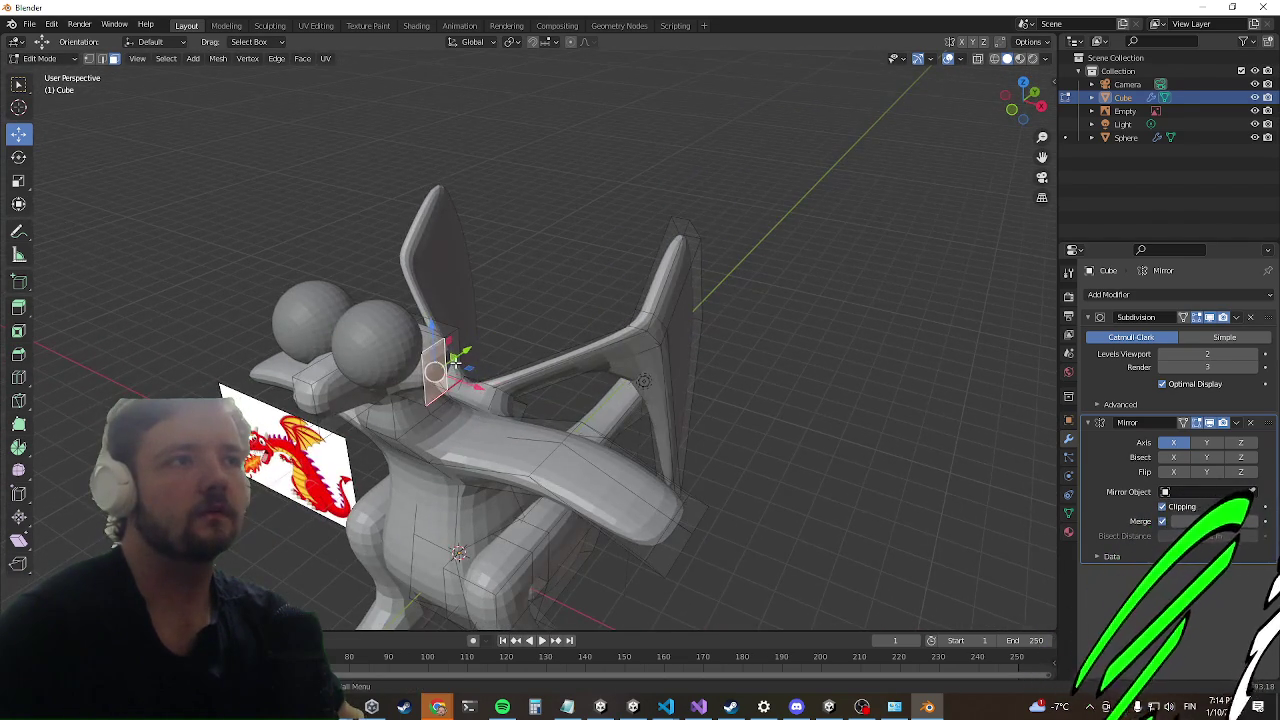
key(e)
Step: Confirm the extruded head face, raise it along Z into a spike, and slide it along X
click(498, 363)
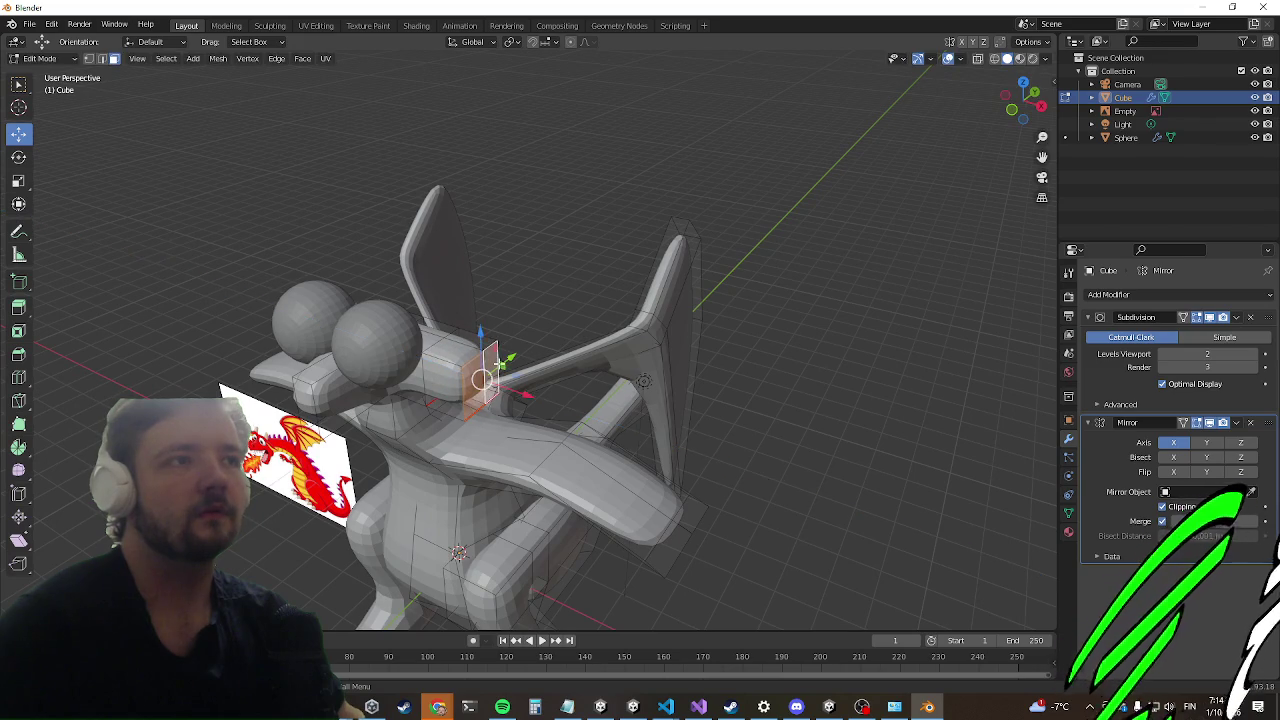
key(g)
key(z)
click(505, 225)
mouse_move(505, 225)
middle_down()
mouse_move(531, 193)
mouse_move(547, 197)
mouse_move(548, 179)
mouse_move(560, 245)
middle_up()
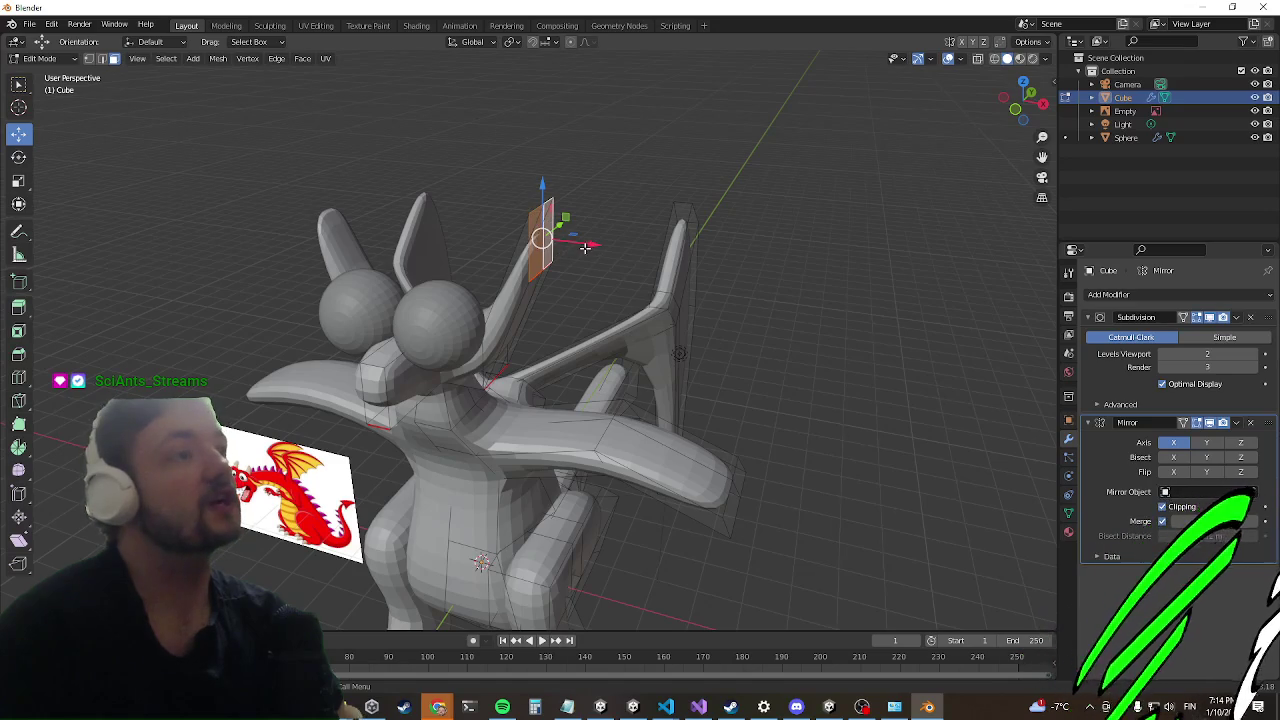
mouse_move(584, 250)
mouse_down()
mouse_move(676, 257)
mouse_move(606, 245)
mouse_up()
Step: Reframe on the lower body and begin extruding another selected face
middle_drag(606, 245, 567, 274)
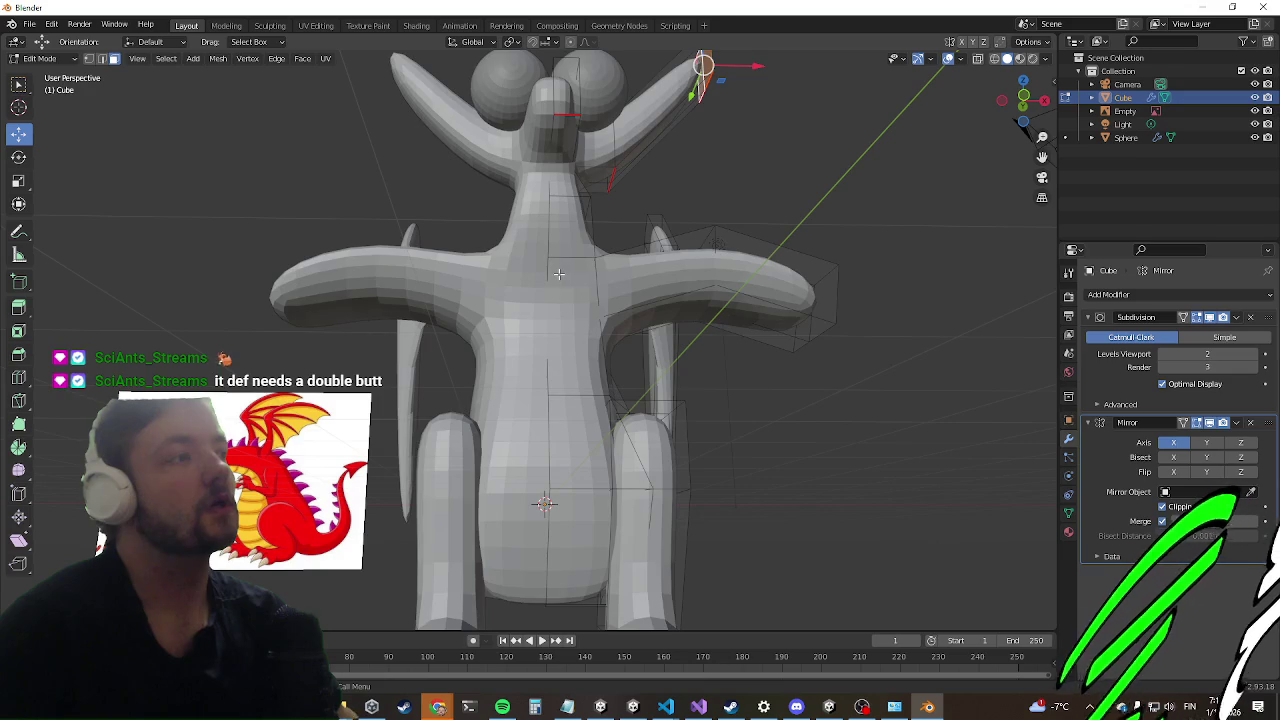
scroll(558, 273, down, 2)
middle_drag(817, 366, 550, 463)
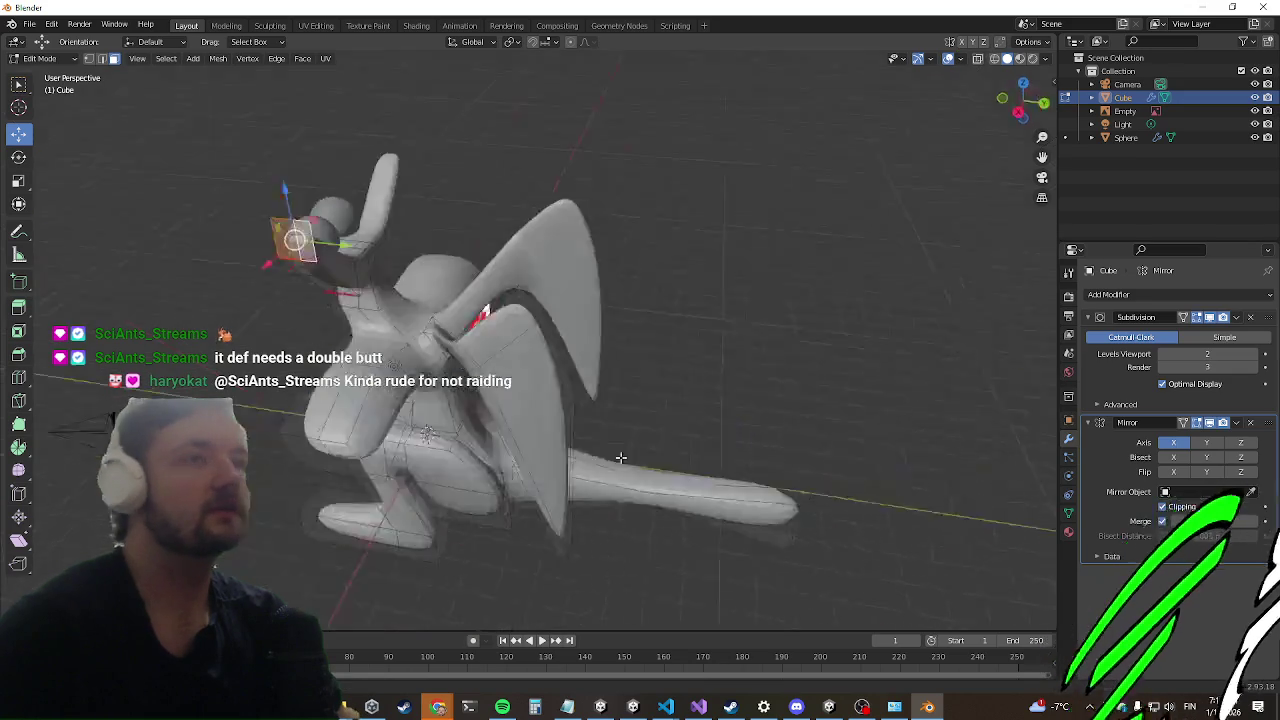
scroll(550, 463, up, 2)
scroll(548, 440, up, 2)
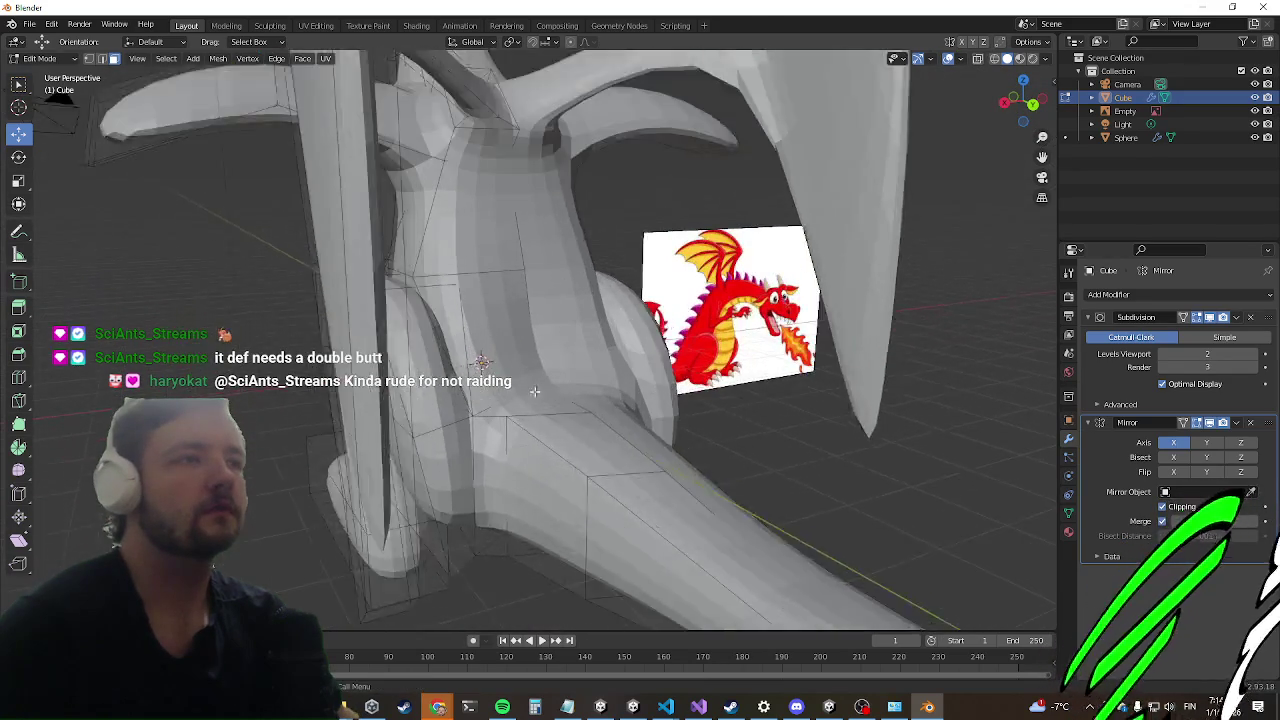
scroll(545, 414, up, 2)
key(e)
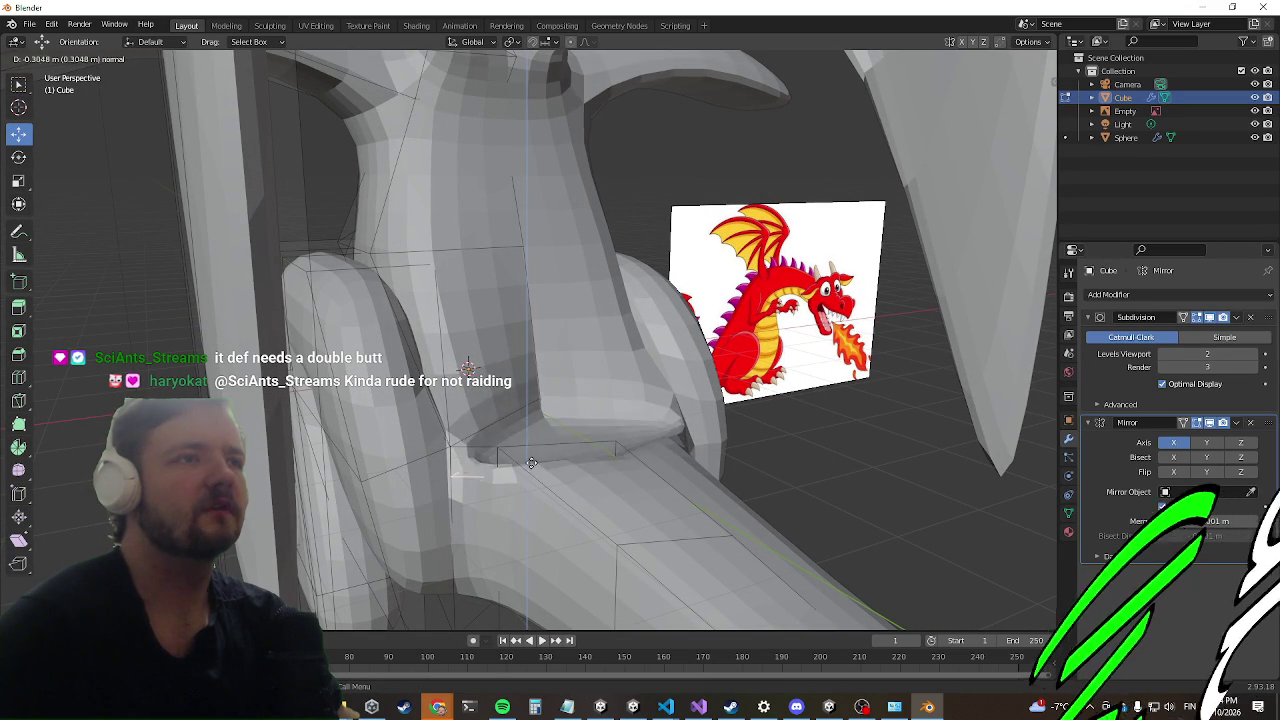
Step: Cancel the extrusion and inset the selected face near the tail
key(Escape)
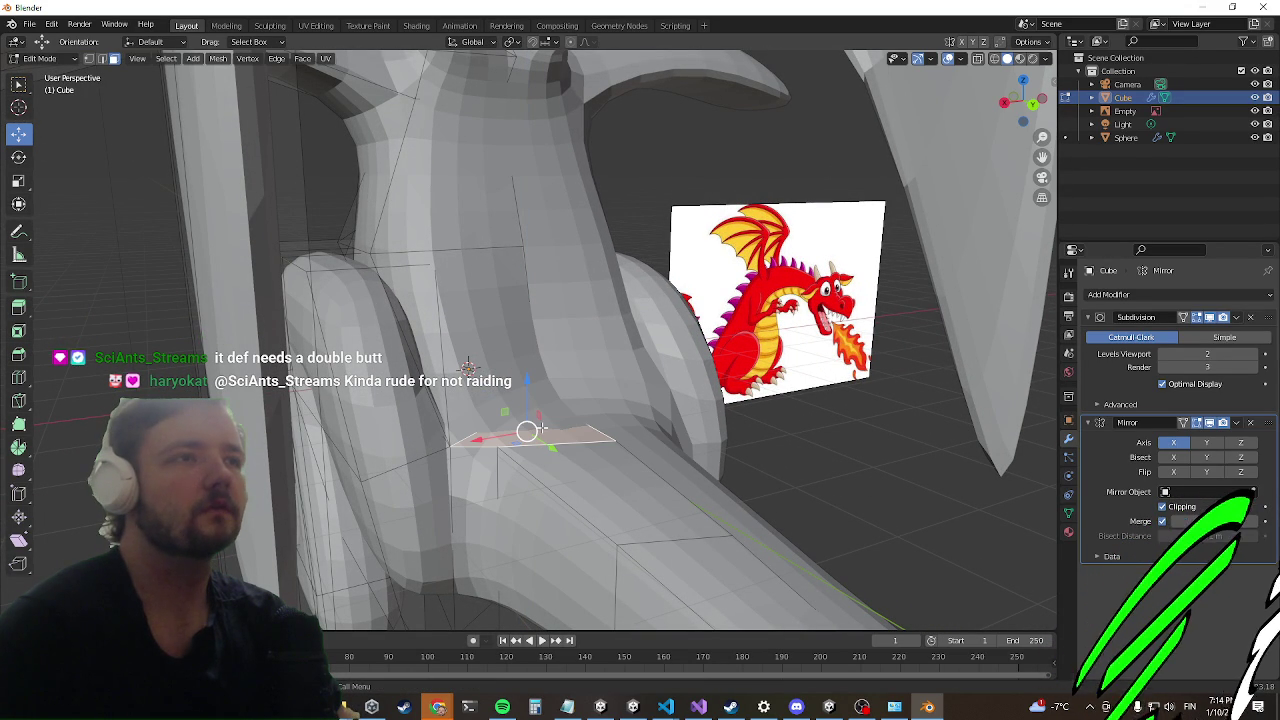
click(18, 331)
drag(547, 380, 533, 374)
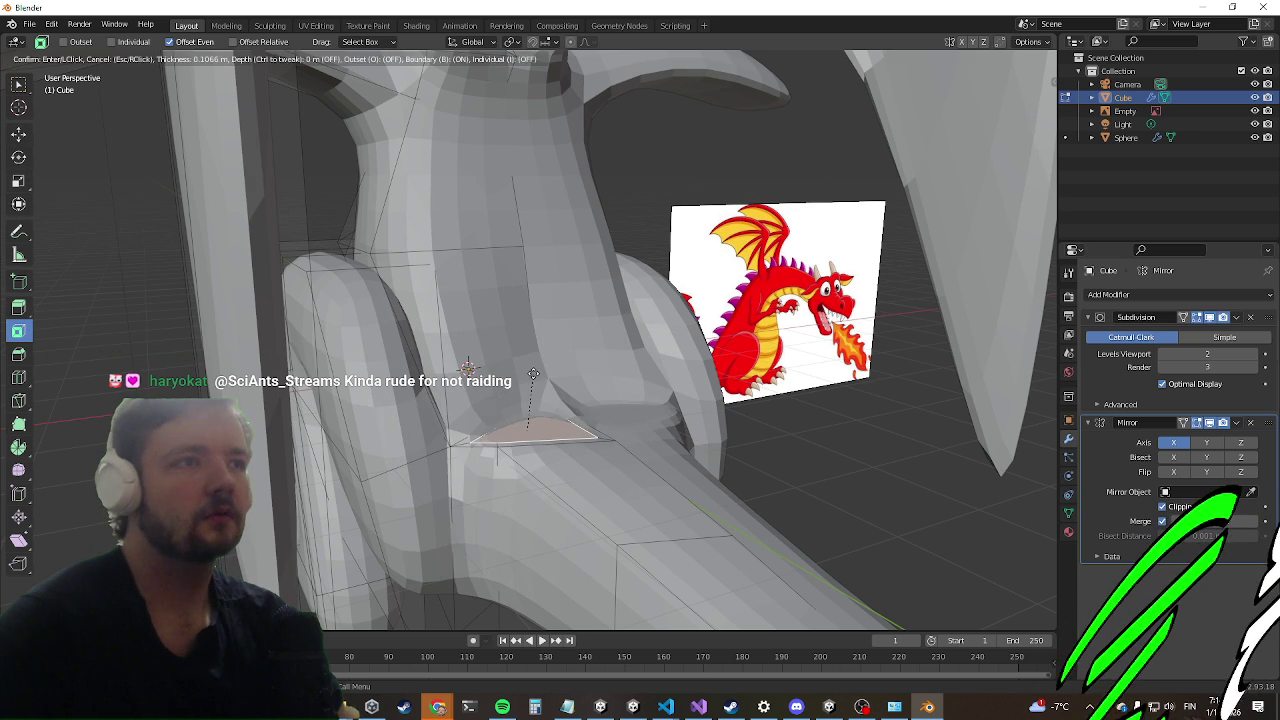
click(533, 374)
Step: Tilt the inset face about X and raise it along Z
click(18, 157)
mouse_move(544, 405)
mouse_down()
mouse_move(548, 427)
mouse_move(491, 397)
mouse_up()
key(ctrl+z)
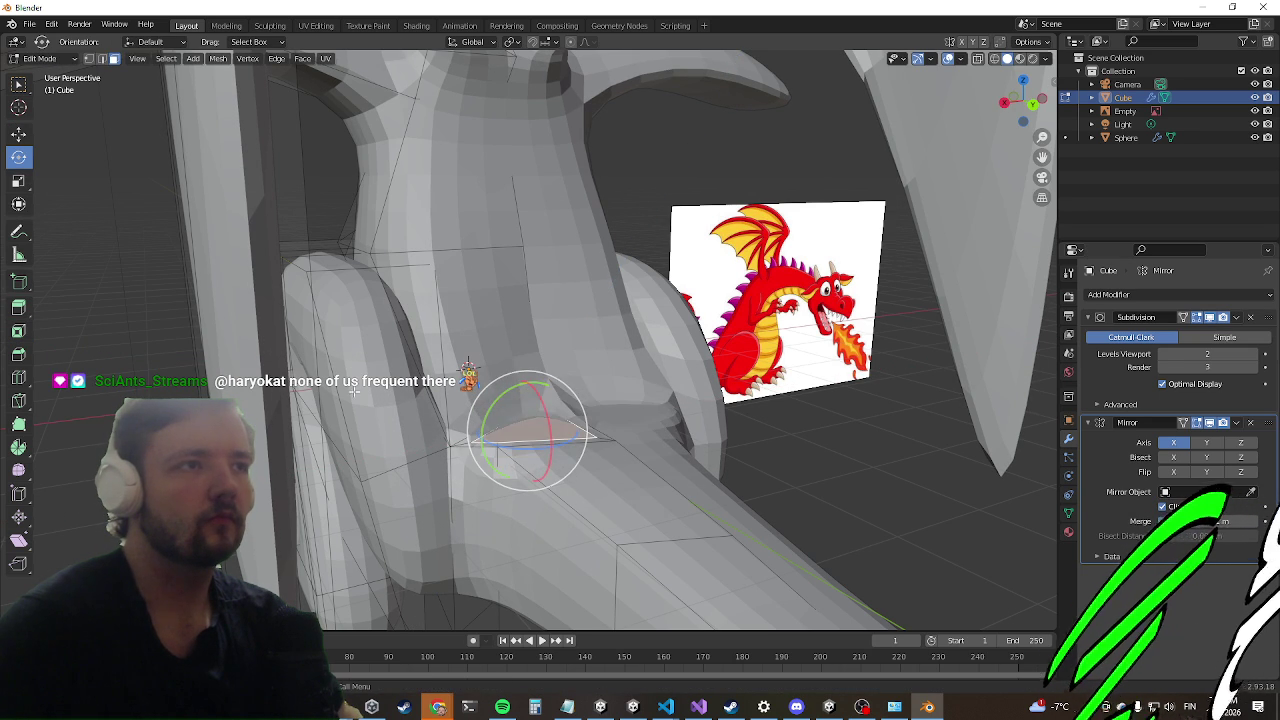
mouse_move(529, 459)
middle_down()
mouse_move(508, 463)
mouse_move(641, 337)
mouse_move(529, 352)
middle_up()
right_click(508, 463)
key(Escape)
drag(527, 349, 533, 362)
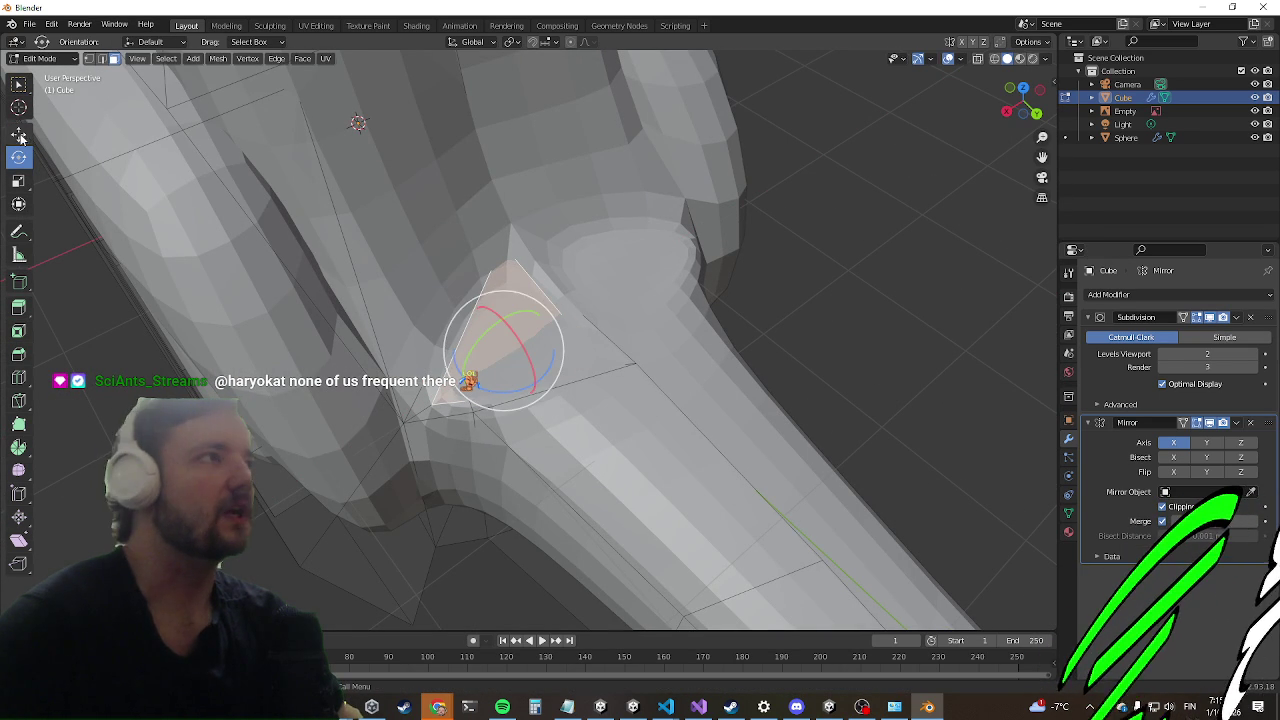
drag(505, 318, 514, 288)
Step: Nudge the triangular face slightly upward, checking it from several angles
middle_drag(514, 288, 535, 265)
scroll(531, 253, up, 5)
scroll(531, 253, down, 3)
scroll(532, 258, down, 3)
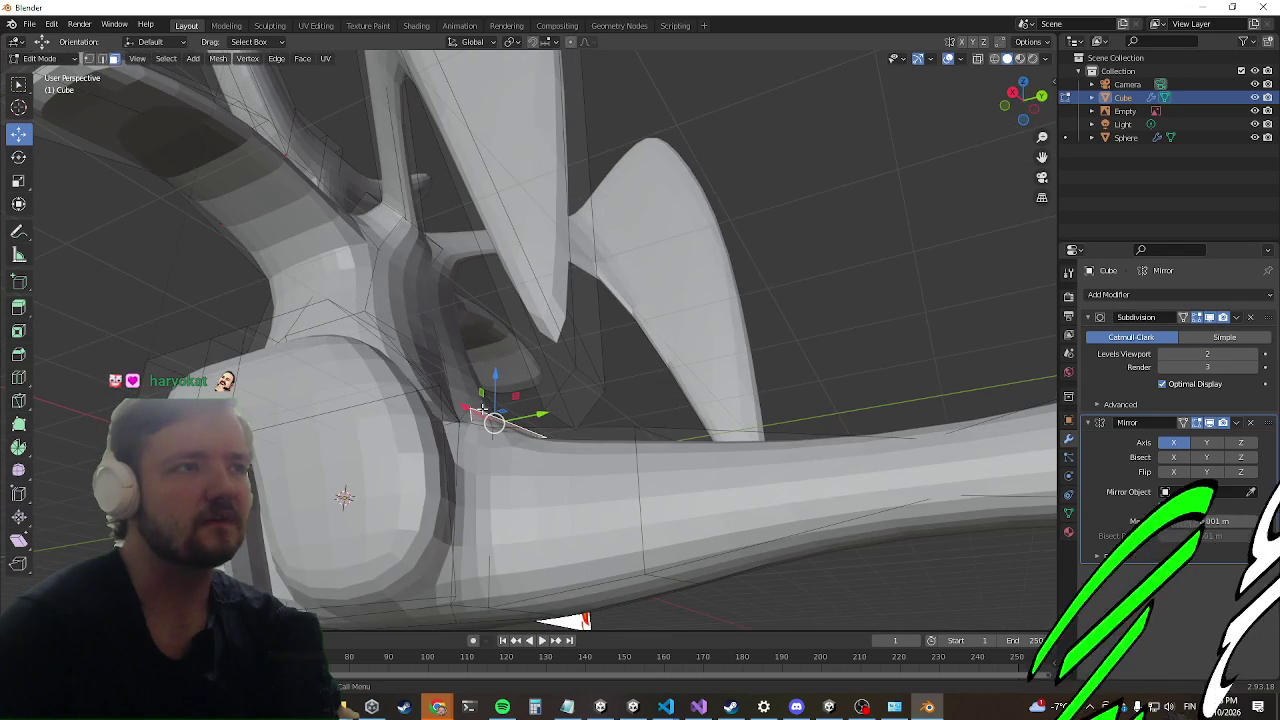
middle_drag(433, 491, 521, 485)
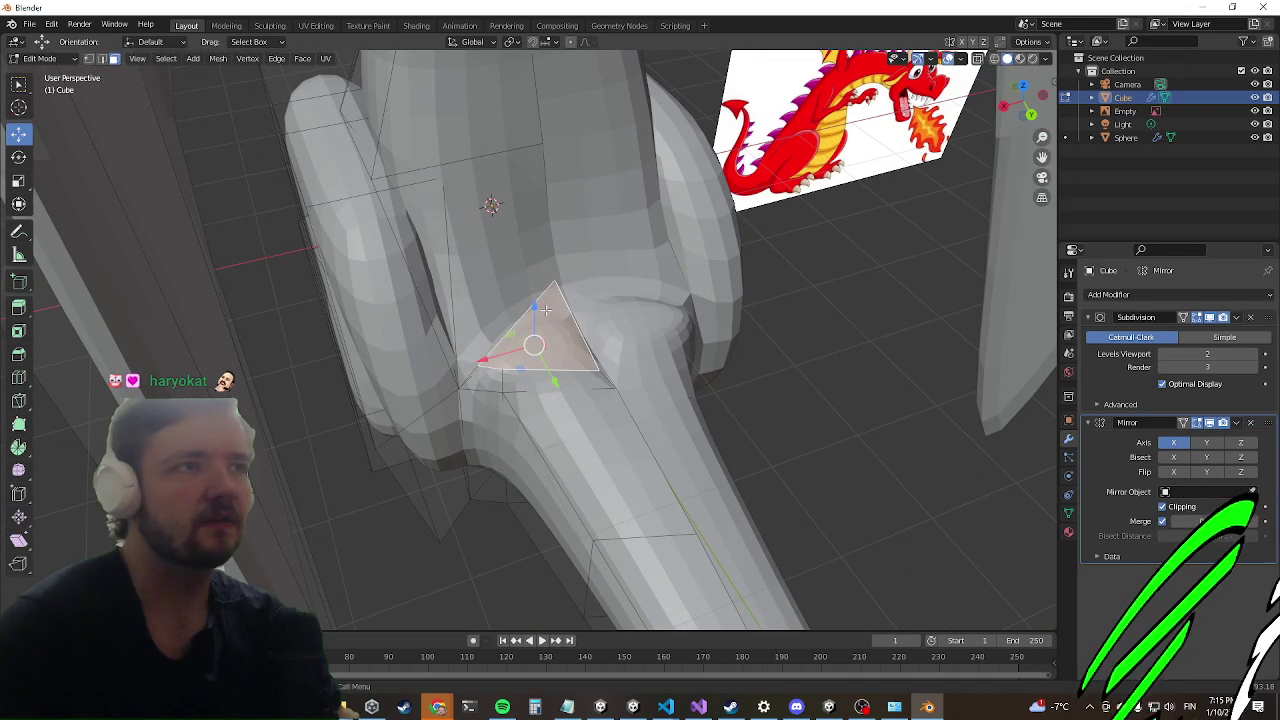
drag(537, 299, 545, 300)
middle_drag(545, 300, 792, 406)
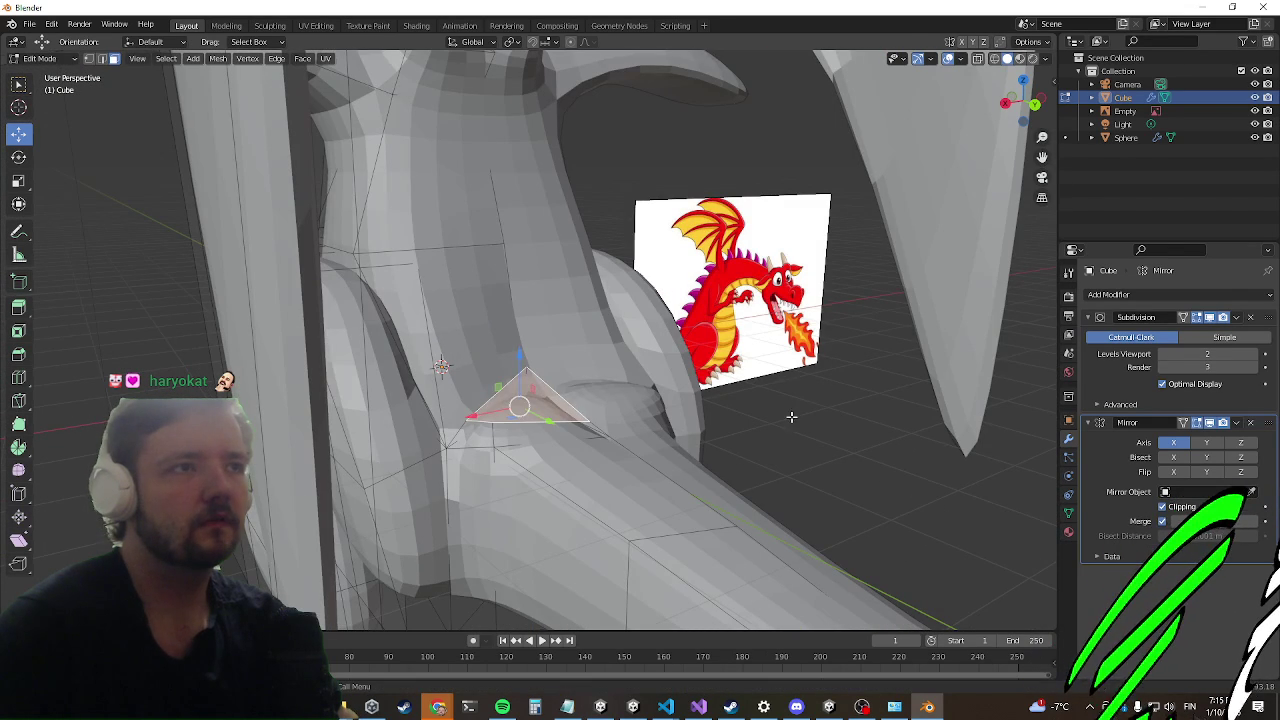
mouse_move(784, 417)
middle_down()
mouse_move(645, 386)
mouse_move(720, 408)
mouse_move(580, 329)
mouse_move(644, 424)
mouse_move(500, 380)
mouse_move(374, 403)
middle_up()
scroll(644, 424, down, 3)
scroll(500, 380, down, 3)
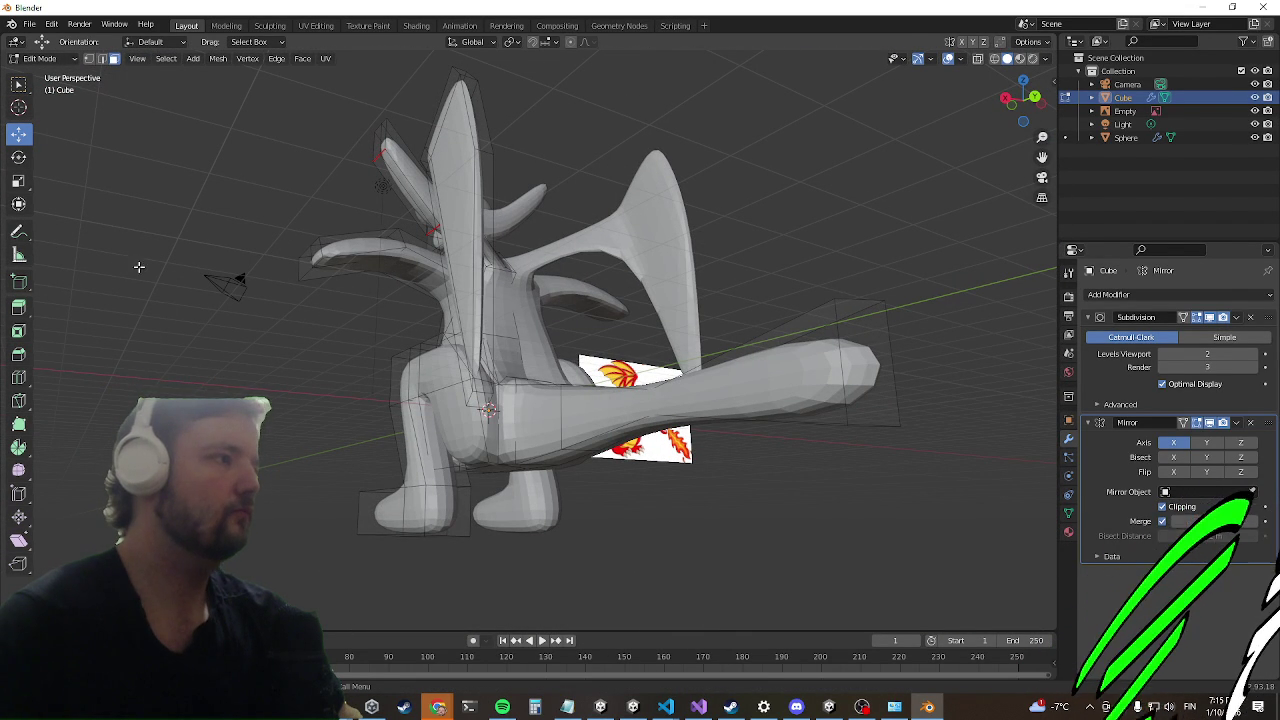
Step: Switch to face select and pick the edge ring on the dragon's arm
mouse_move(68, 302)
middle_down()
mouse_move(106, 345)
mouse_move(250, 380)
mouse_move(326, 372)
mouse_move(313, 352)
middle_up()
scroll(330, 274, down, 3)
middle_drag(330, 274, 429, 325)
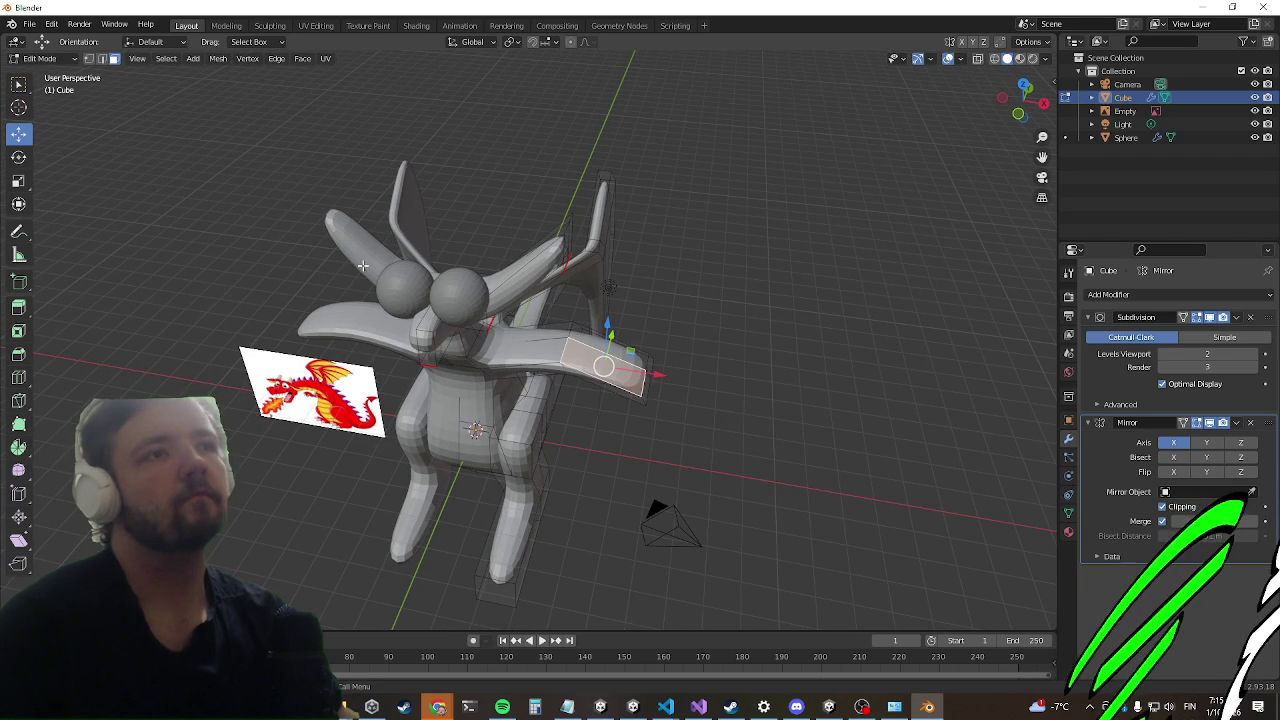
scroll(232, 305, up, 4)
mouse_move(232, 305)
middle_down()
mouse_move(697, 309)
mouse_move(701, 287)
mouse_move(633, 114)
mouse_move(612, 168)
middle_up()
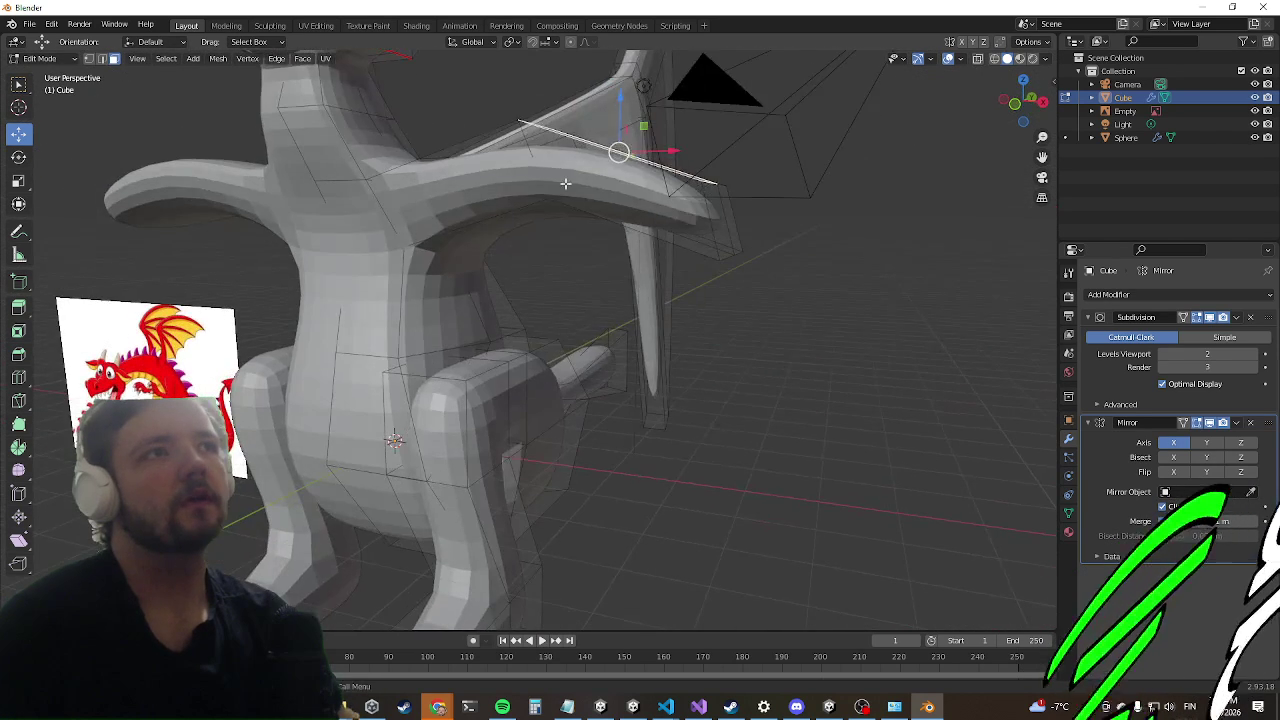
key(3)
click(104, 60)
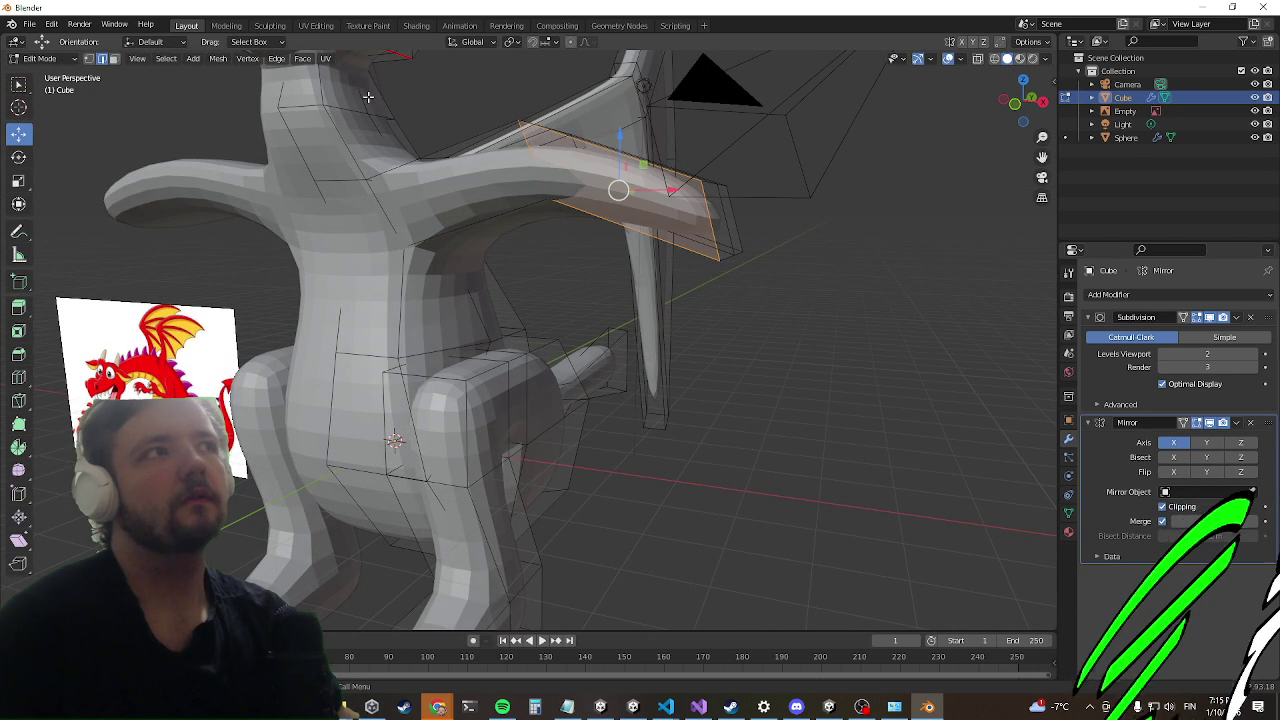
key(alt+a)
middle_drag(531, 157, 447, 418)
click(482, 377)
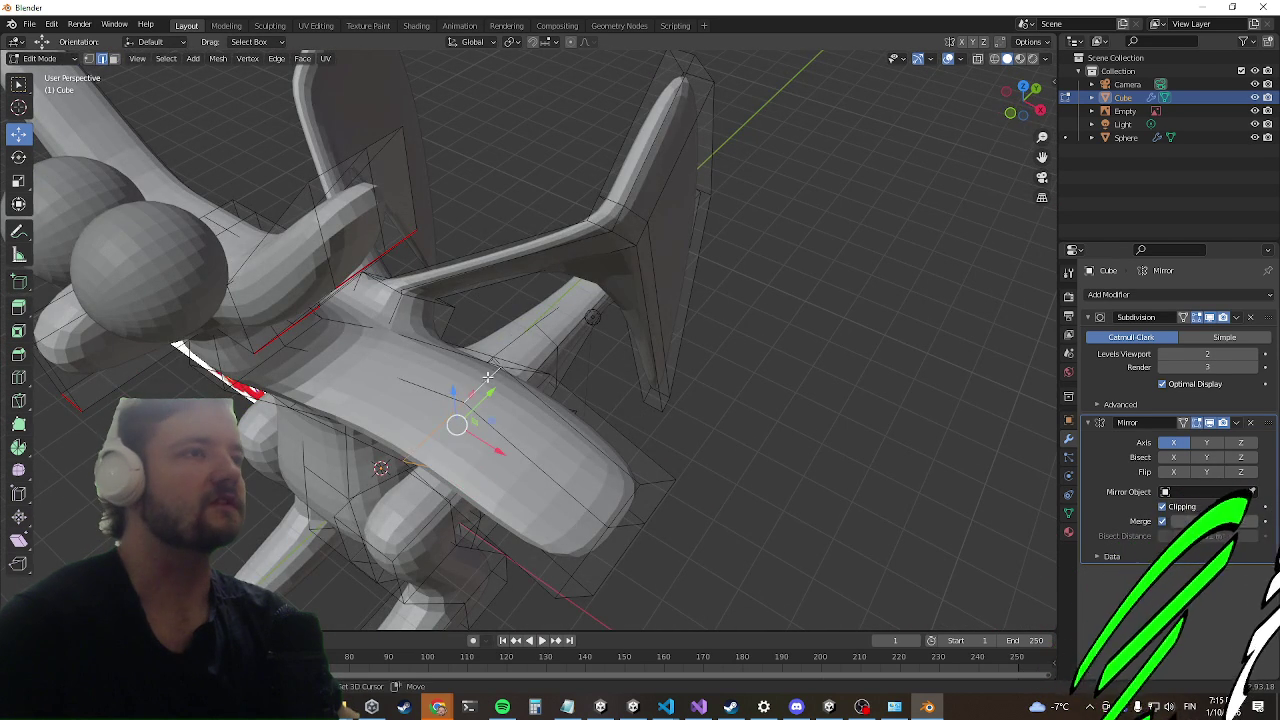
Step: Scale the arm's edge ring down to about 0.44 to taper the arm
mouse_move(572, 360)
middle_down()
mouse_move(474, 352)
mouse_move(470, 270)
mouse_move(450, 230)
mouse_move(406, 277)
mouse_move(410, 306)
middle_up()
scroll(457, 187, up, 3)
scroll(464, 207, down, 2)
key(s)
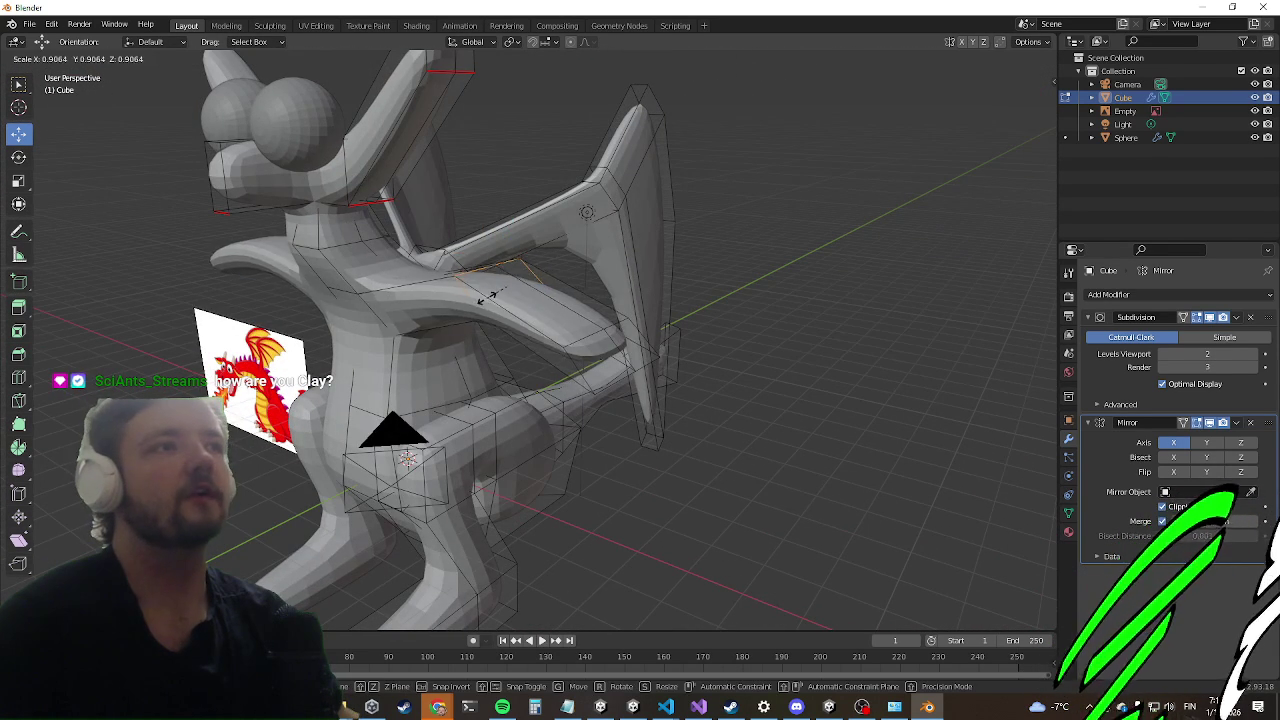
click(497, 290)
mouse_move(497, 290)
middle_down()
mouse_move(397, 332)
mouse_move(471, 329)
middle_up()
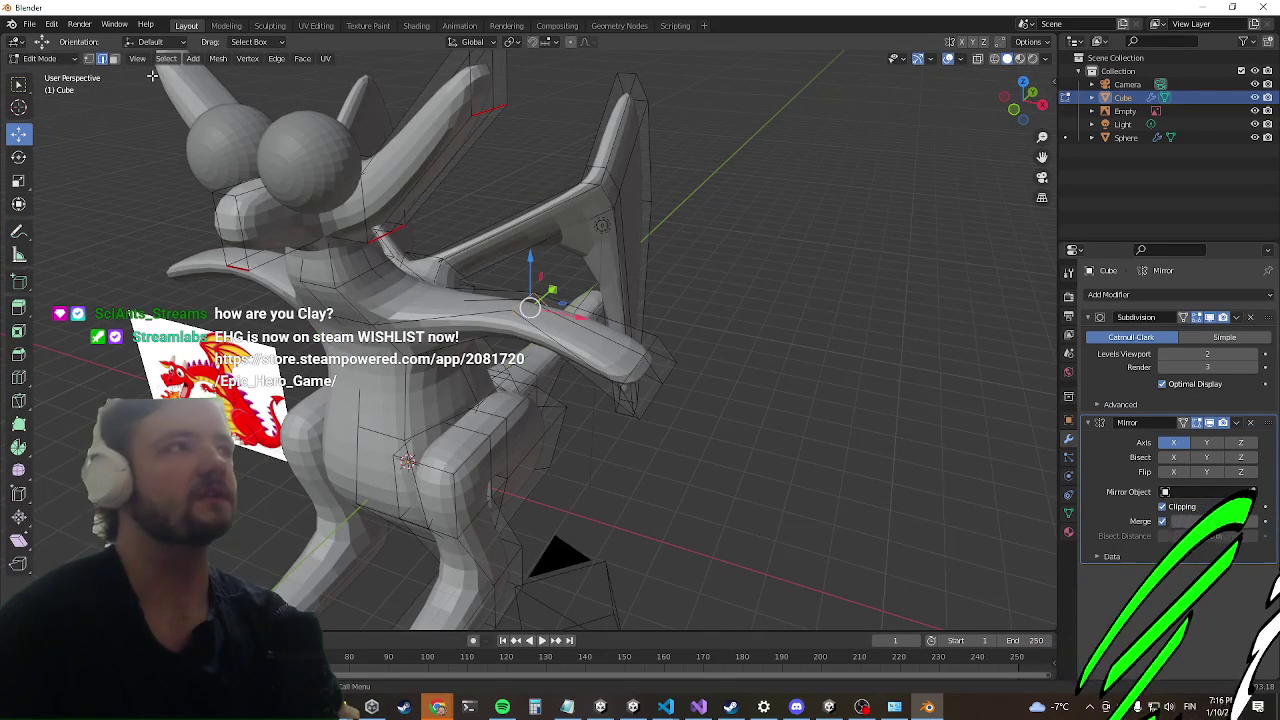
click(113, 60)
middle_drag(730, 410, 595, 393)
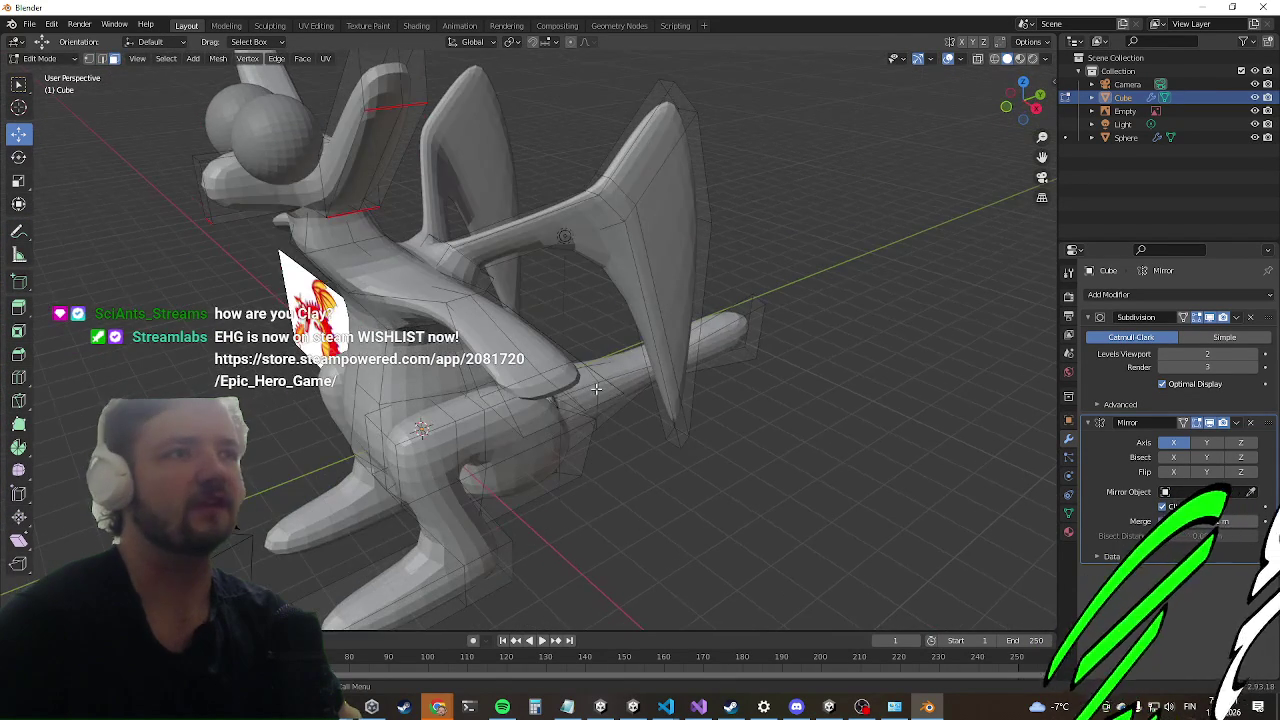
mouse_move(318, 420)
middle_down()
mouse_move(612, 296)
mouse_move(660, 317)
mouse_move(580, 444)
middle_up()
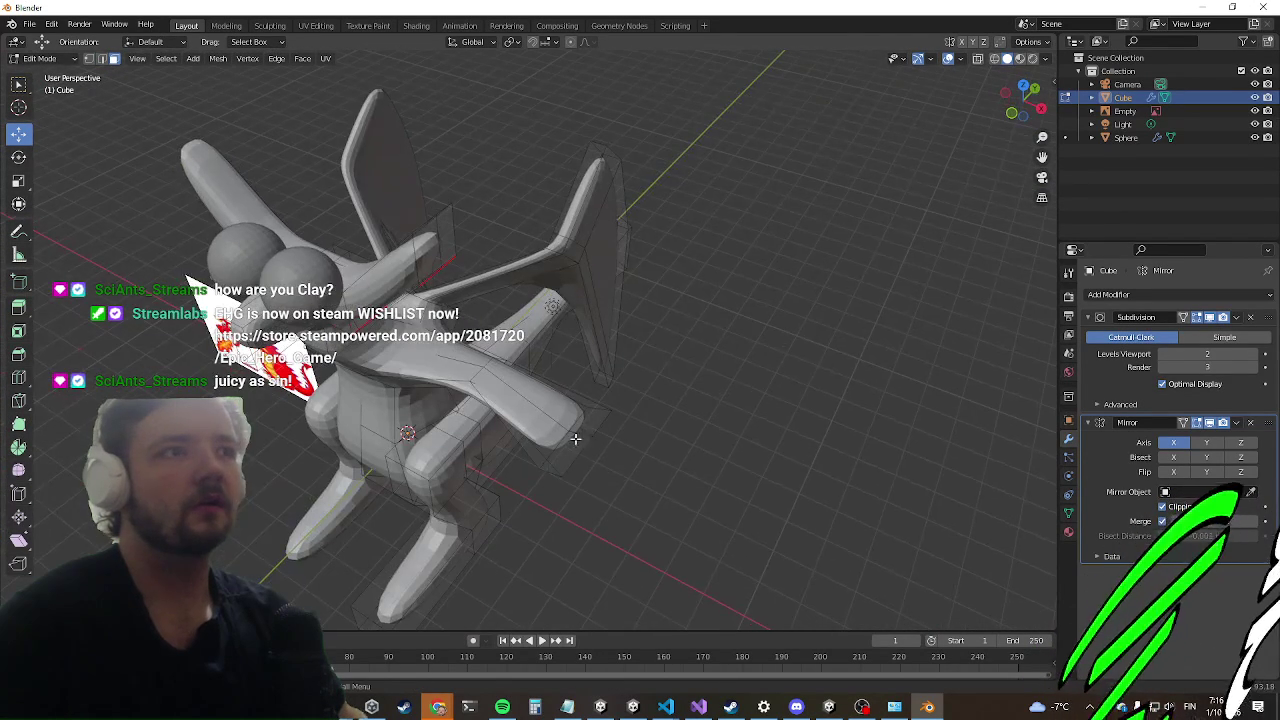
mouse_move(444, 498)
middle_down()
mouse_move(623, 371)
mouse_move(547, 376)
mouse_move(690, 347)
mouse_move(640, 470)
mouse_move(650, 420)
middle_up()
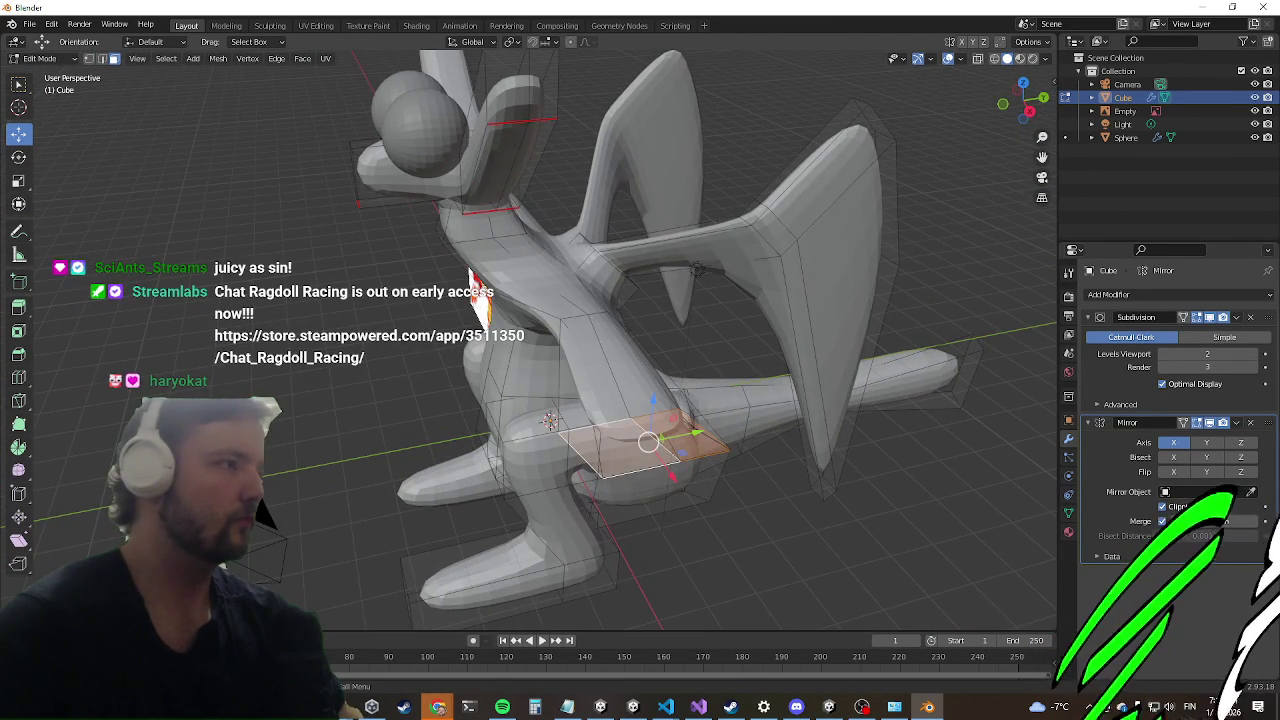
mouse_move(281, 488)
middle_down()
mouse_move(320, 450)
mouse_move(290, 470)
mouse_move(300, 462)
mouse_move(277, 460)
mouse_move(416, 400)
middle_up()
Step: Edge-slide the selected edge along the snout
middle_drag(517, 165, 667, 275)
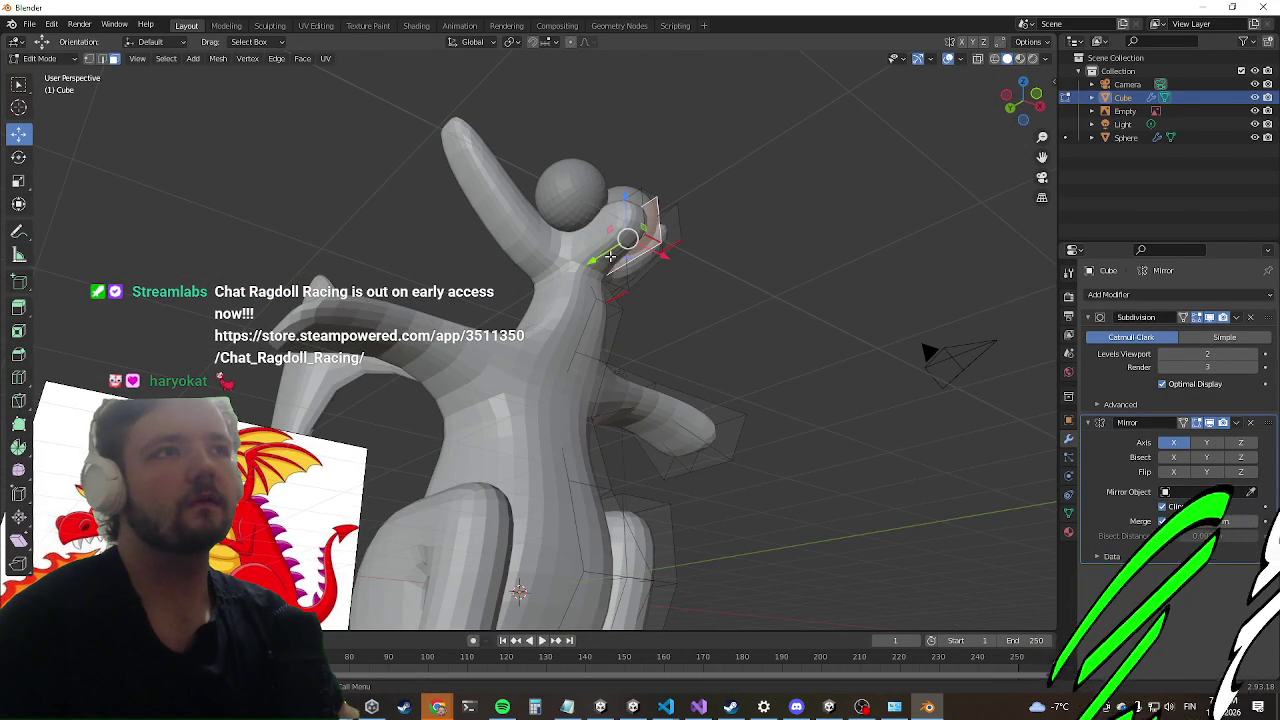
scroll(660, 219, up, 1)
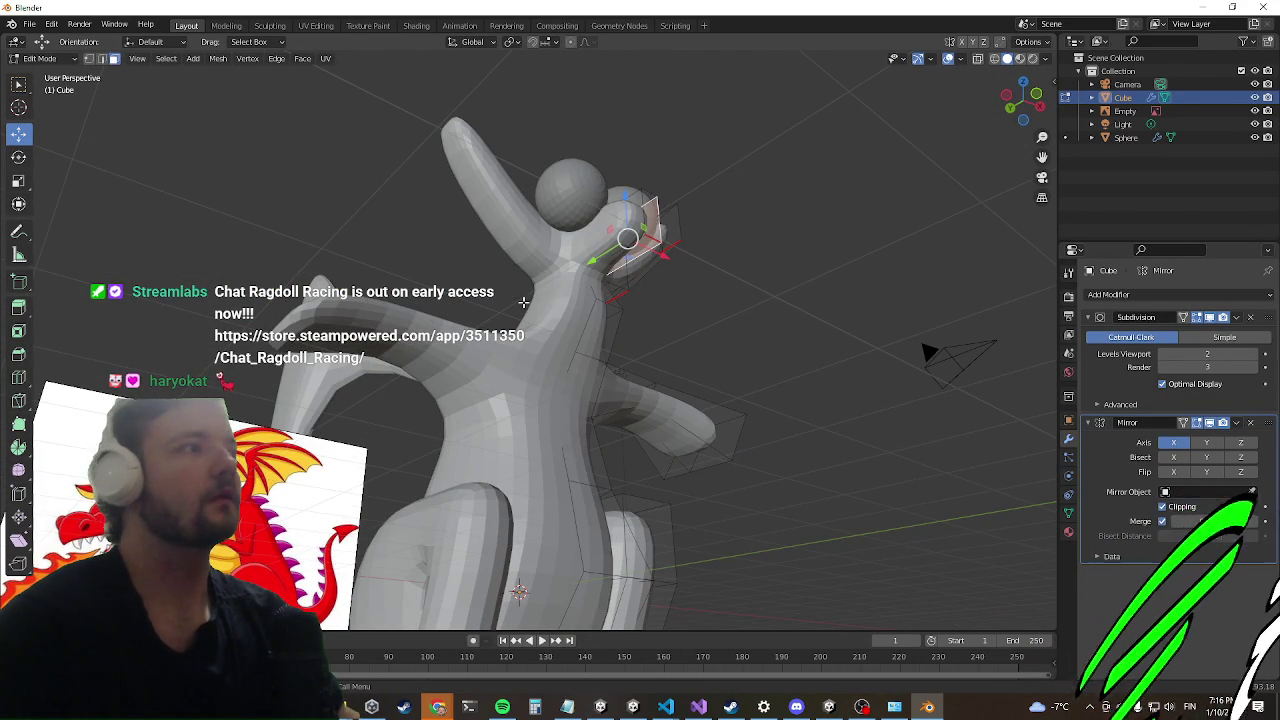
scroll(660, 219, up, 1)
scroll(660, 219, up, 1)
middle_drag(660, 219, 550, 286)
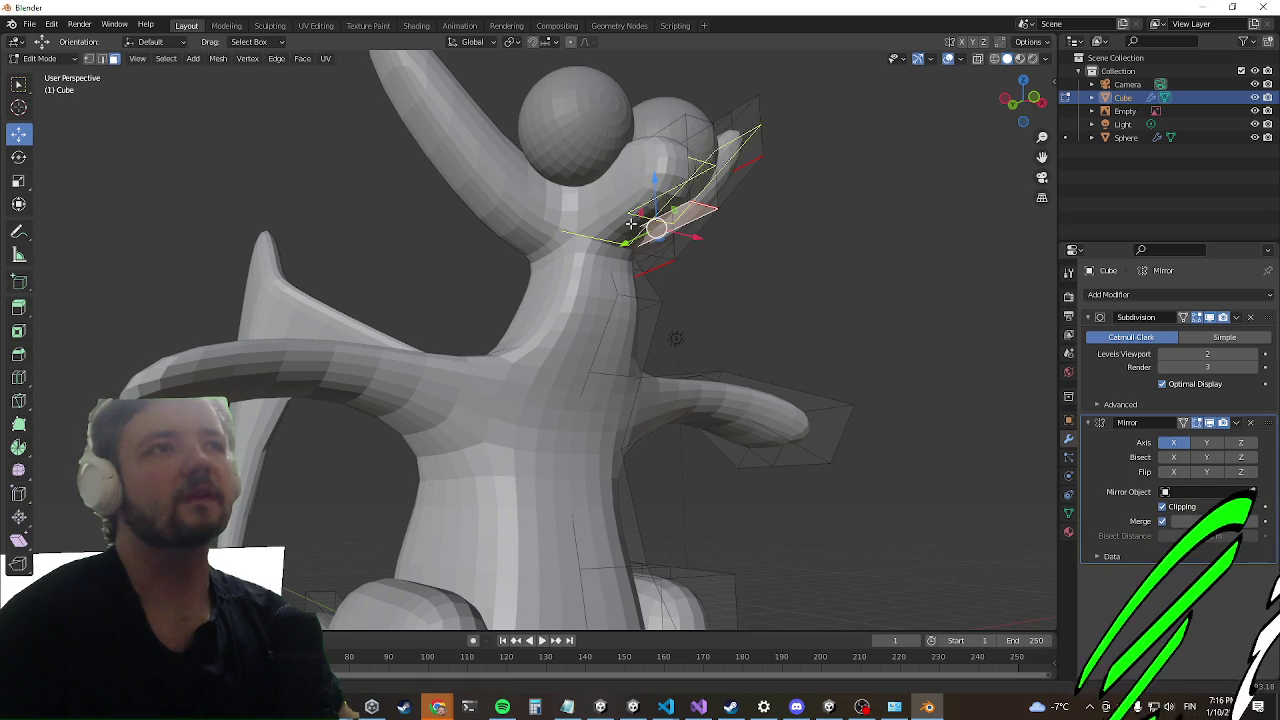
key(g)
key(g)
click(646, 214)
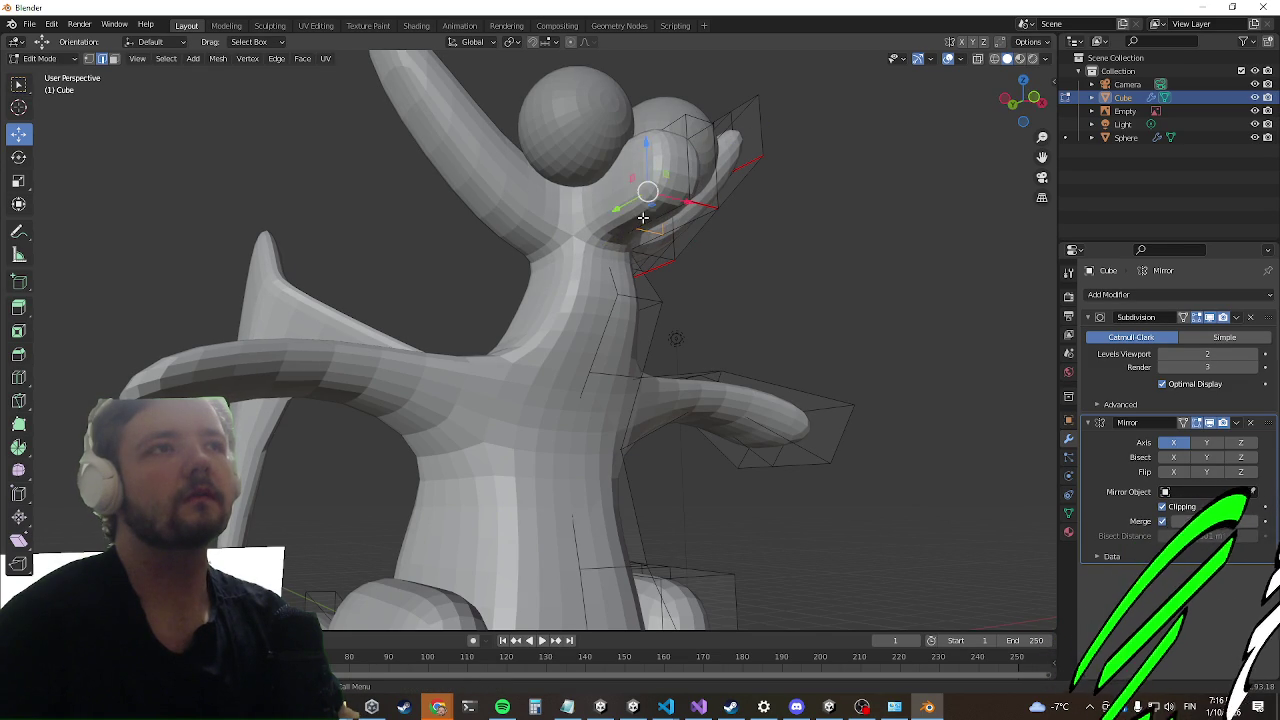
middle_drag(646, 214, 126, 125)
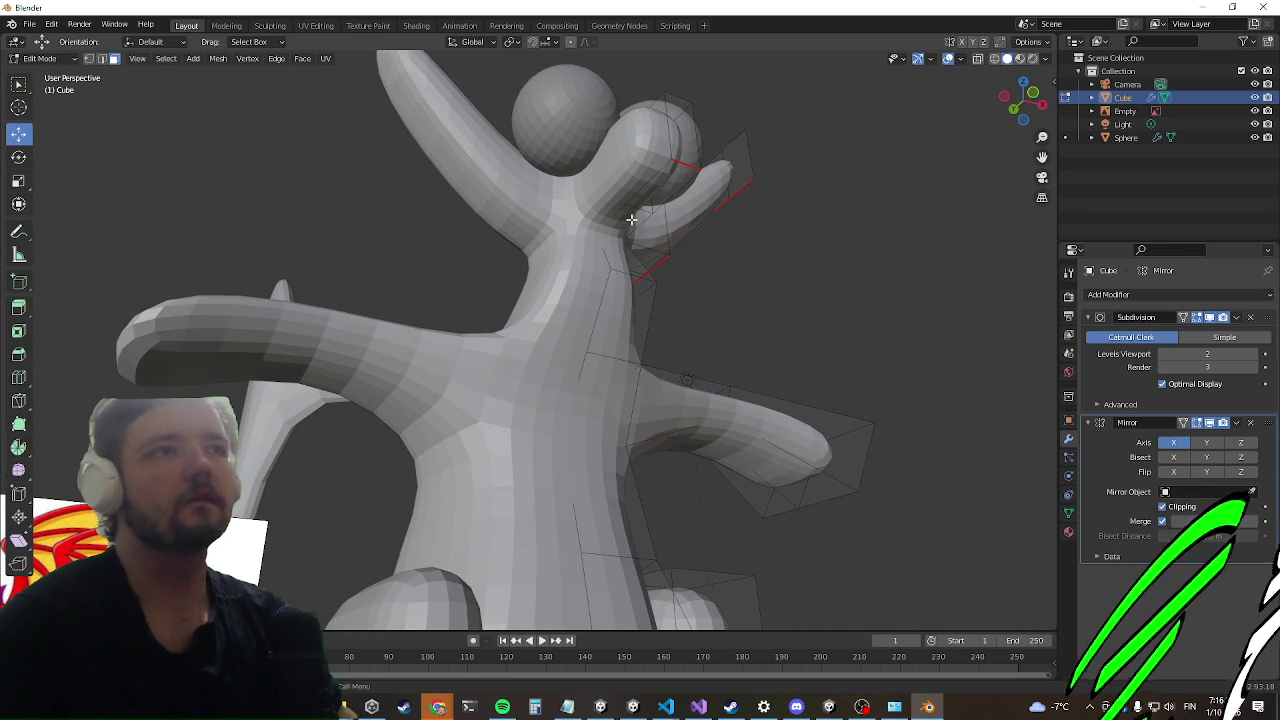
Step: Shift the neck vertices along Y and pull them down to lengthen the neck
mouse_move(629, 263)
middle_down()
mouse_move(726, 228)
mouse_move(665, 310)
middle_up()
drag(613, 319, 688, 306)
mouse_move(688, 306)
middle_down()
mouse_move(654, 277)
mouse_move(571, 271)
mouse_move(550, 255)
middle_up()
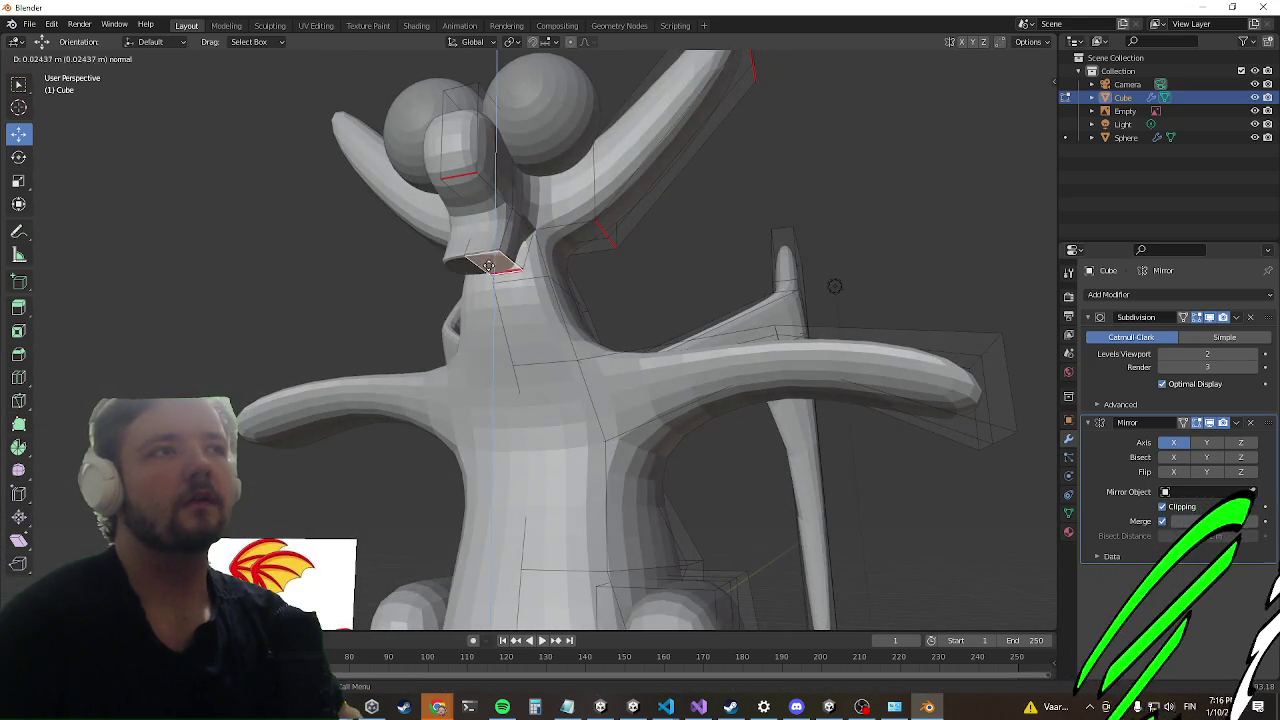
drag(550, 255, 548, 346)
Step: Move the snout-tip vertices along Y and vertically, pulling the tip back shorter
middle_drag(459, 360, 640, 385)
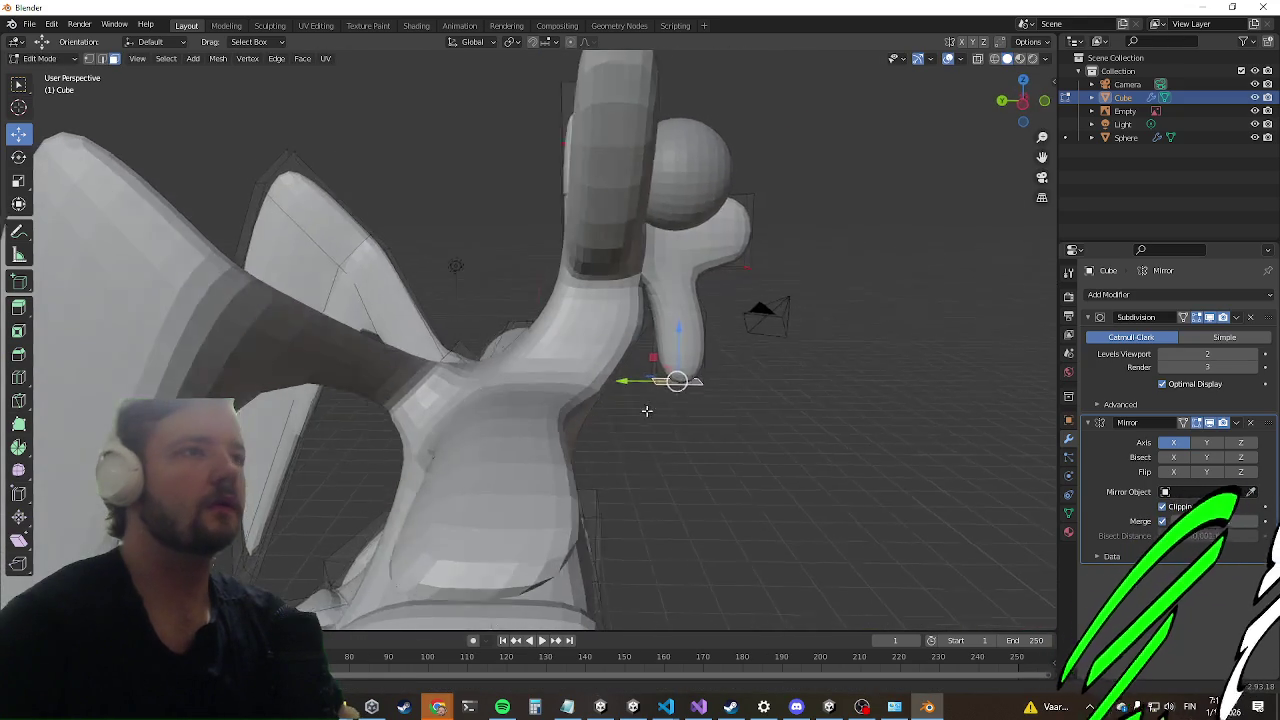
mouse_move(630, 383)
mouse_down()
mouse_move(725, 368)
mouse_move(771, 380)
mouse_up()
middle_drag(771, 380, 712, 424)
drag(719, 403, 721, 380)
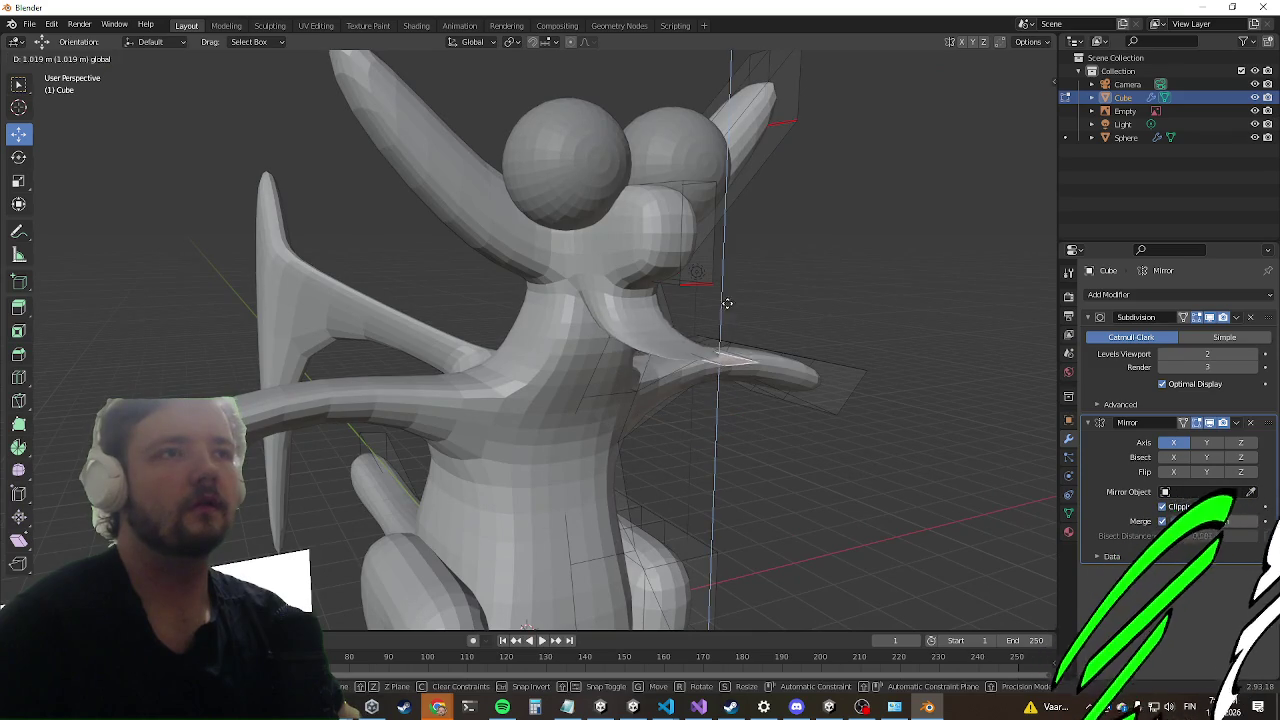
mouse_move(721, 380)
middle_down()
mouse_move(757, 325)
mouse_move(737, 337)
middle_up()
drag(737, 337, 573, 333)
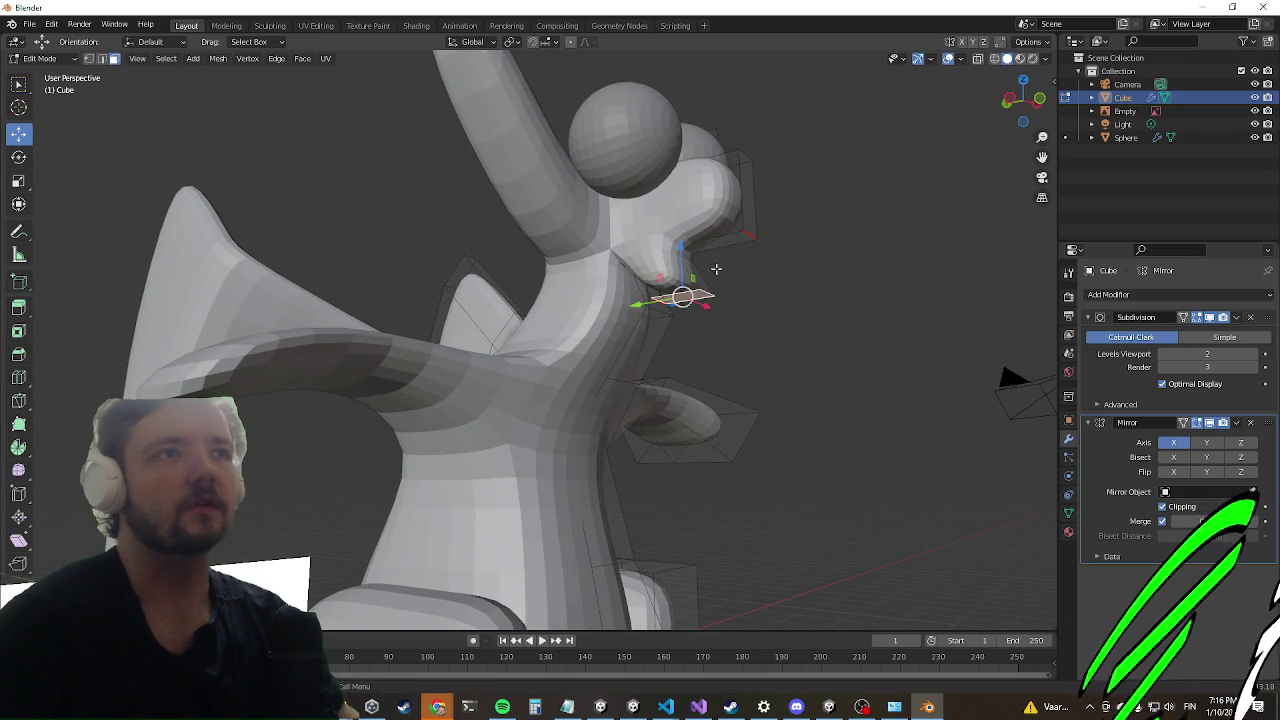
middle_drag(716, 269, 610, 300)
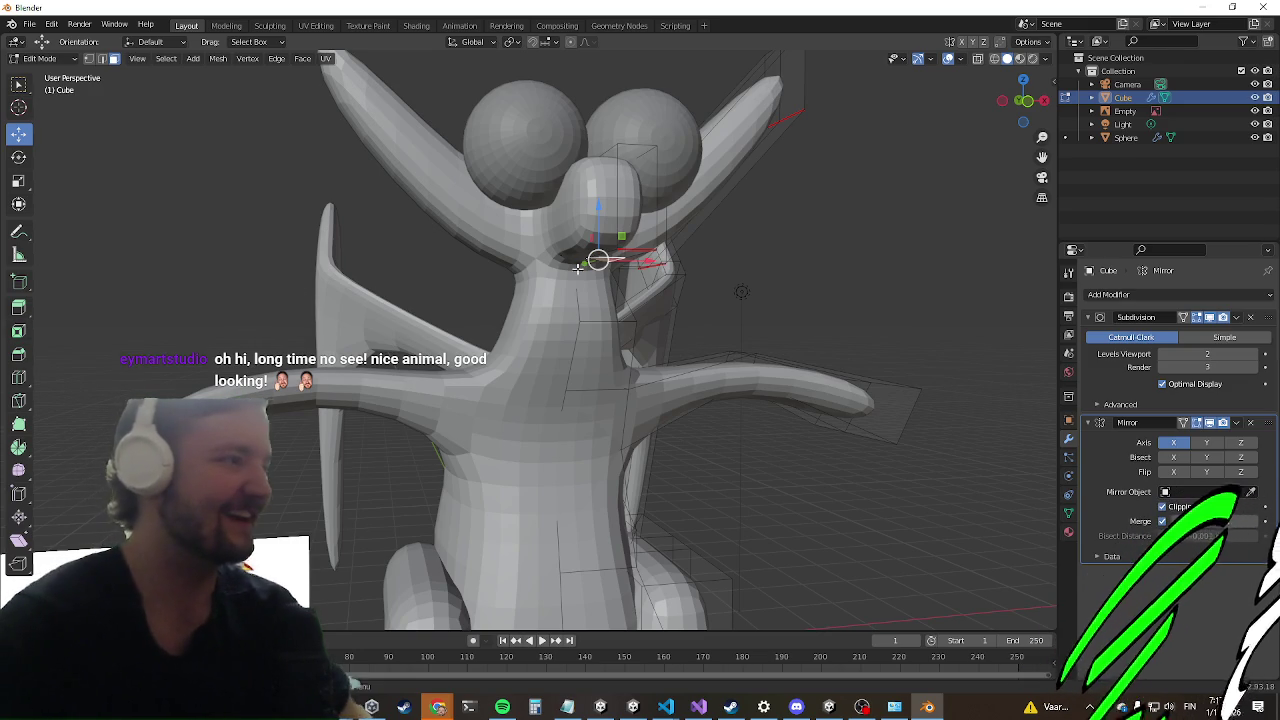
middle_drag(349, 388, 384, 355)
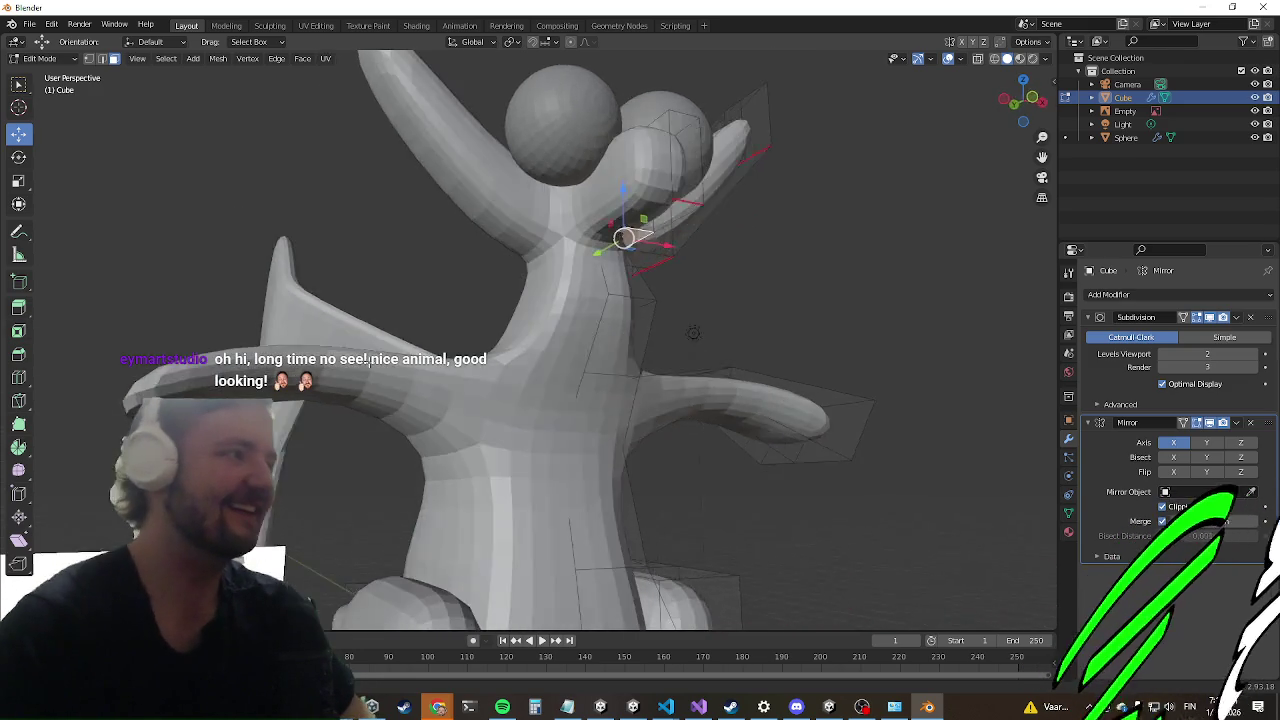
middle_drag(533, 381, 561, 258)
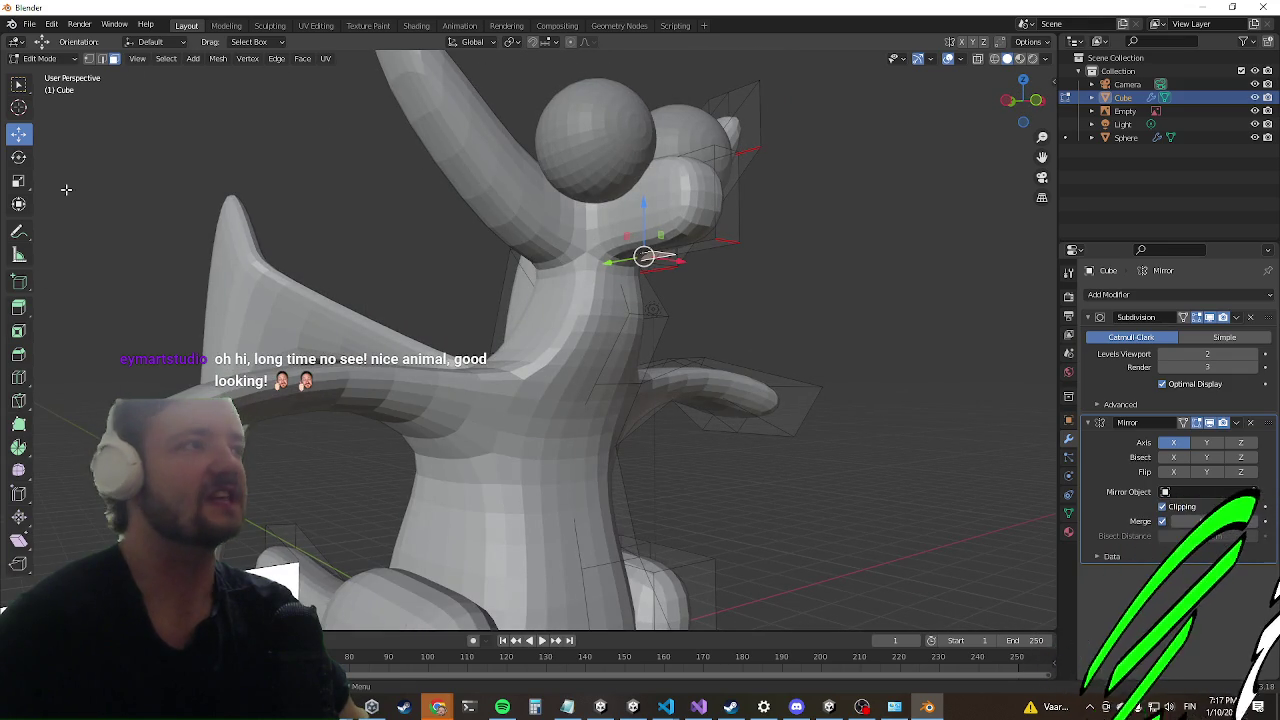
scroll(320, 335, down, 5)
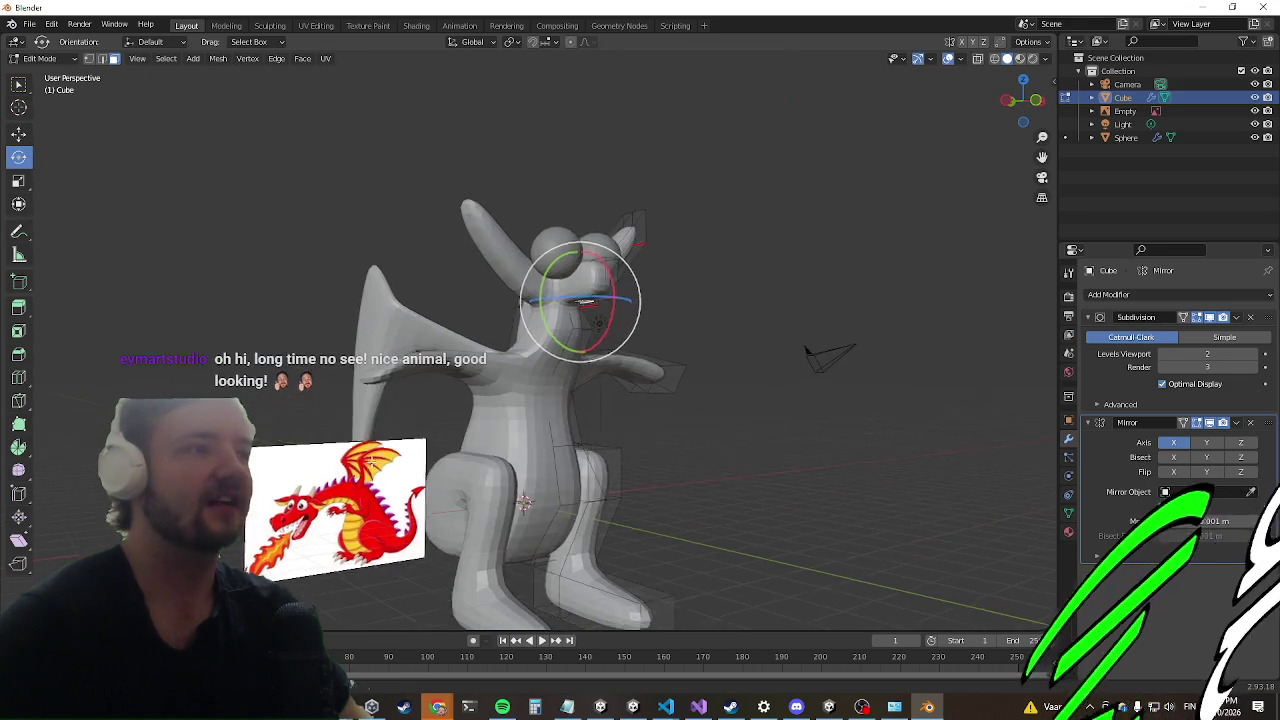
middle_drag(320, 335, 530, 510)
middle_drag(438, 206, 324, 370)
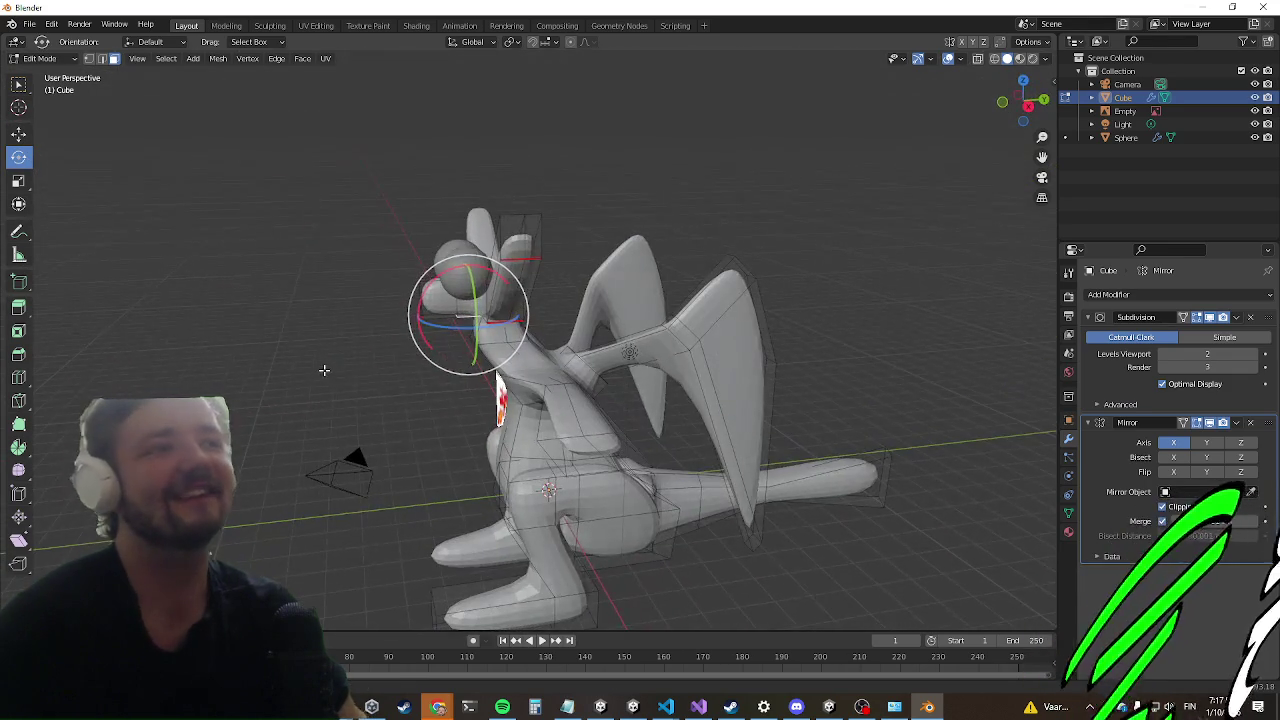
middle_drag(449, 406, 466, 380)
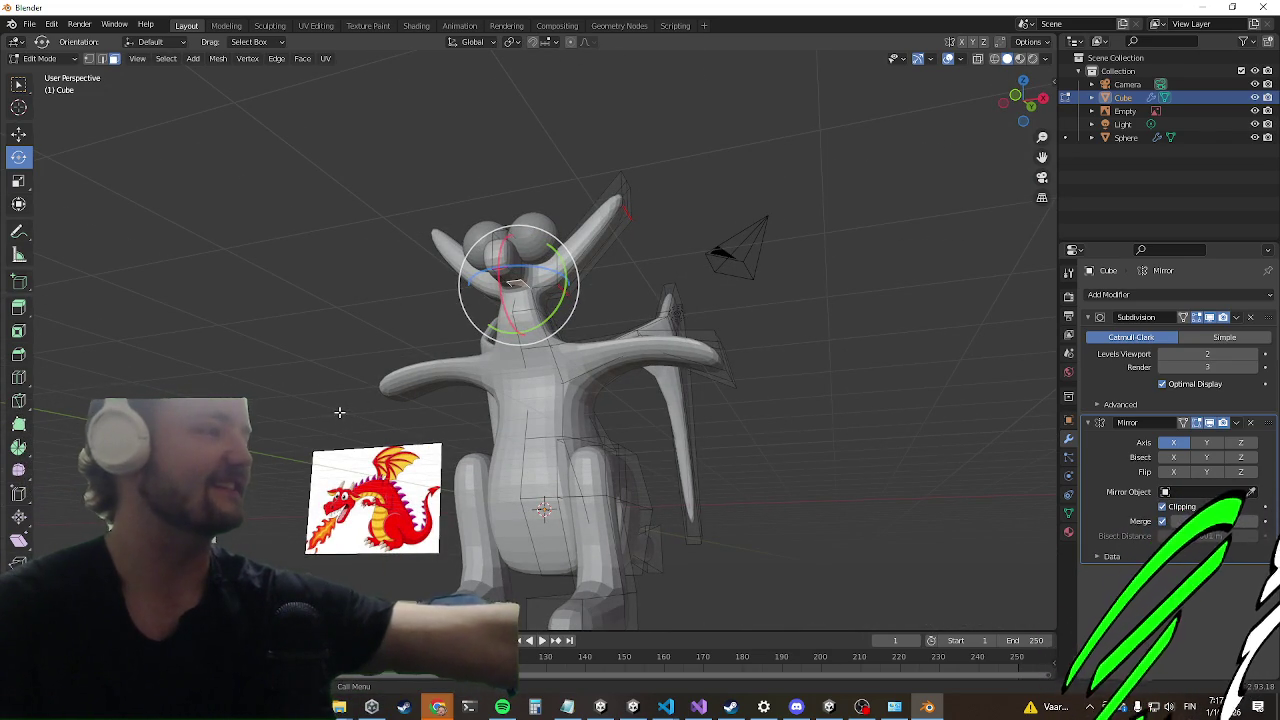
mouse_move(339, 411)
middle_down()
mouse_move(613, 416)
mouse_move(496, 524)
middle_up()
mouse_move(390, 555)
middle_down()
mouse_move(513, 566)
mouse_move(530, 558)
mouse_move(528, 511)
middle_up()
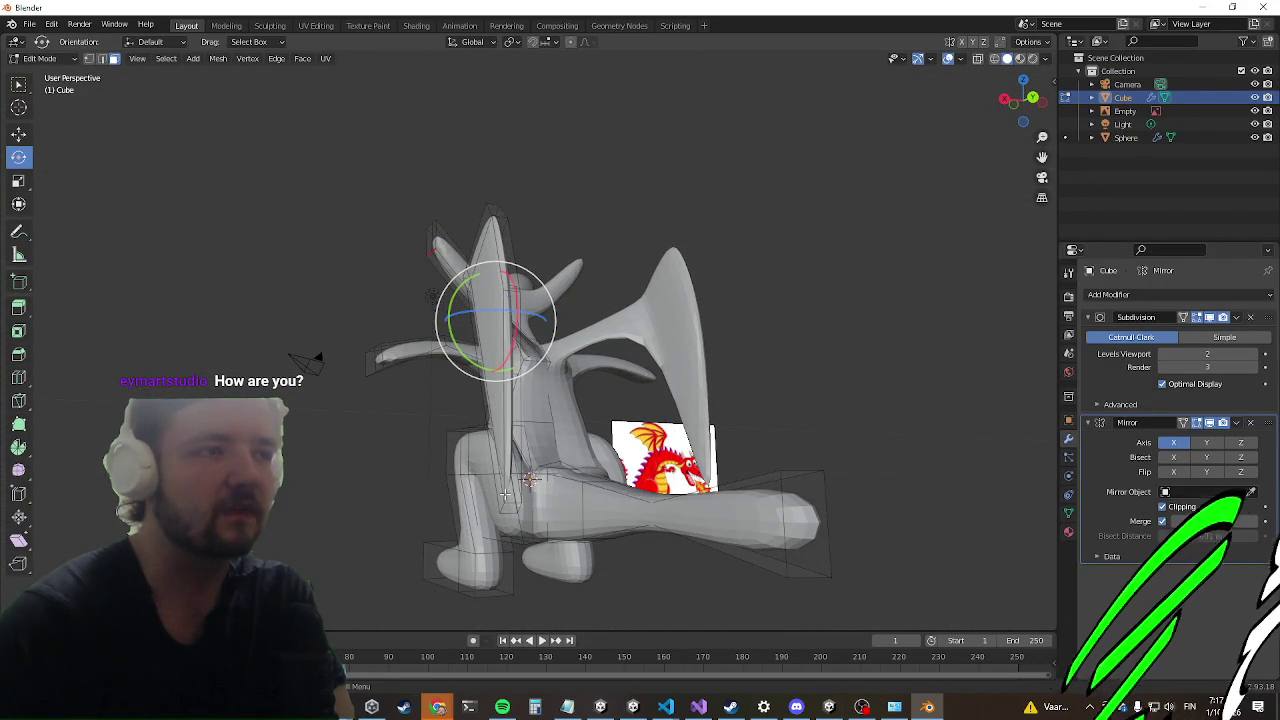
mouse_move(370, 425)
middle_down()
mouse_move(394, 443)
mouse_move(457, 414)
mouse_move(651, 423)
mouse_move(501, 453)
mouse_move(420, 411)
middle_up()
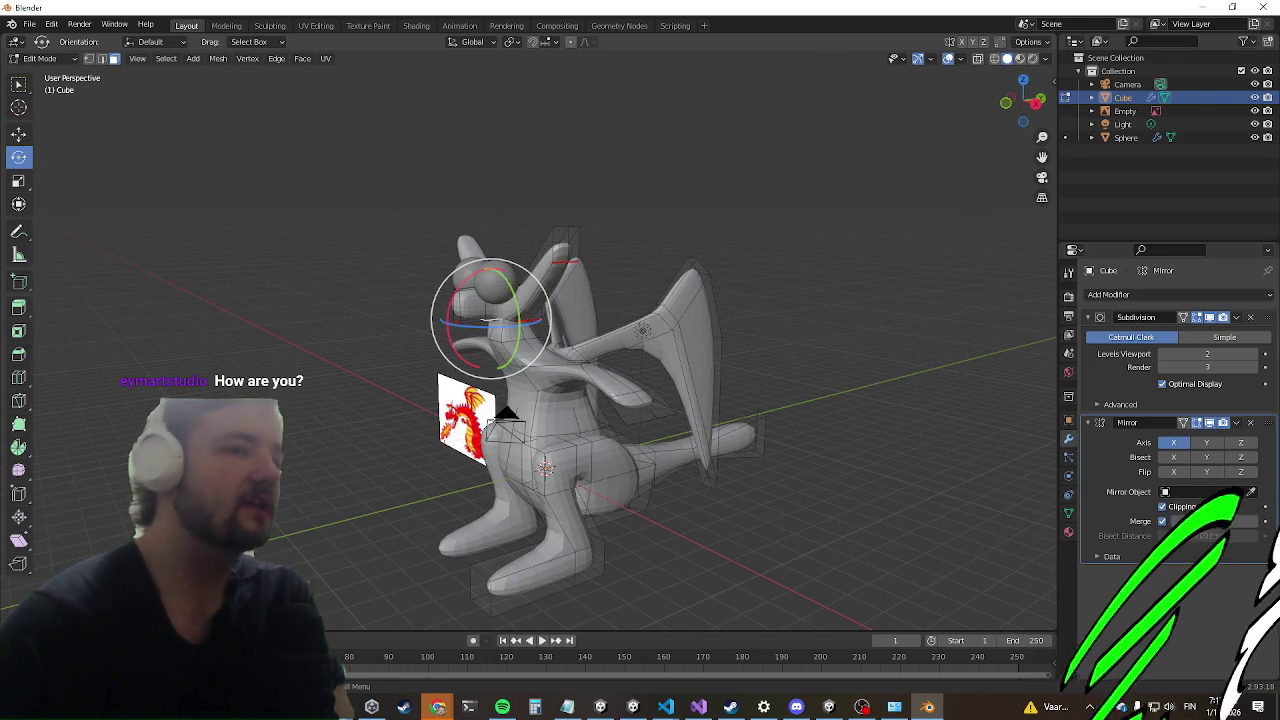
mouse_move(420, 411)
middle_down()
mouse_move(389, 329)
mouse_move(346, 303)
mouse_move(354, 318)
mouse_move(377, 251)
middle_up()
scroll(335, 265, down, 2)
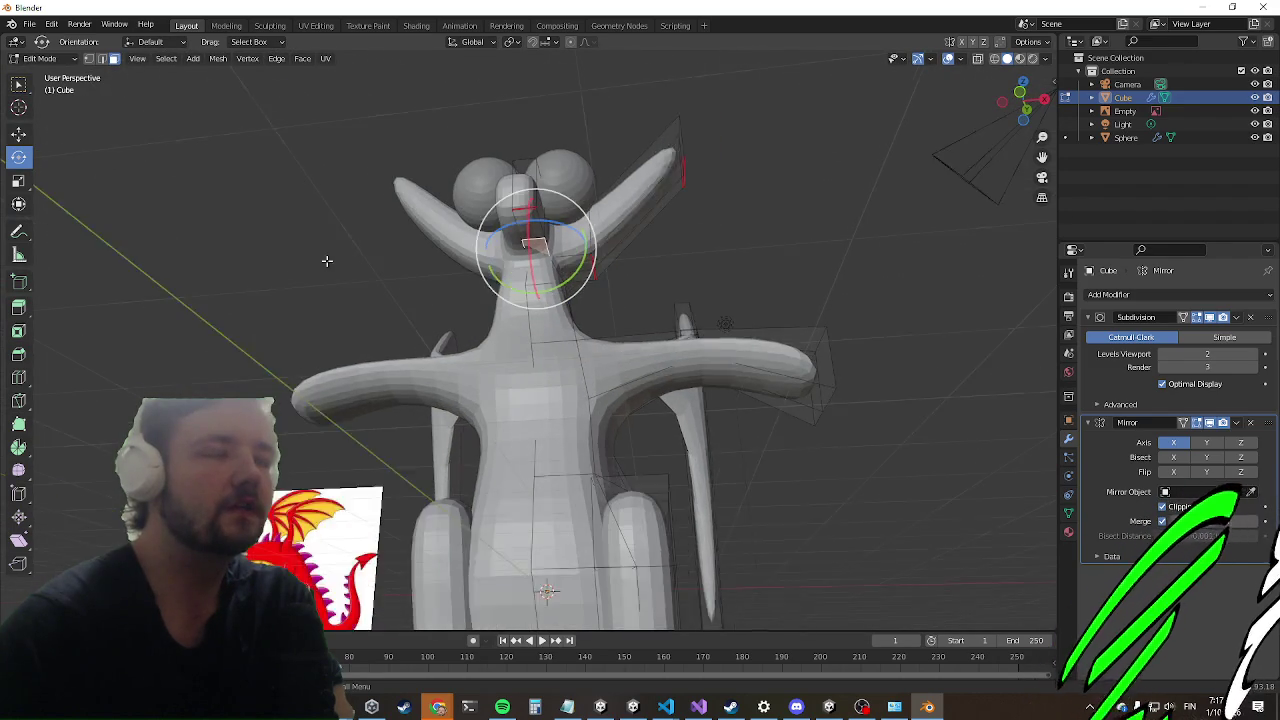
scroll(295, 284, down, 1)
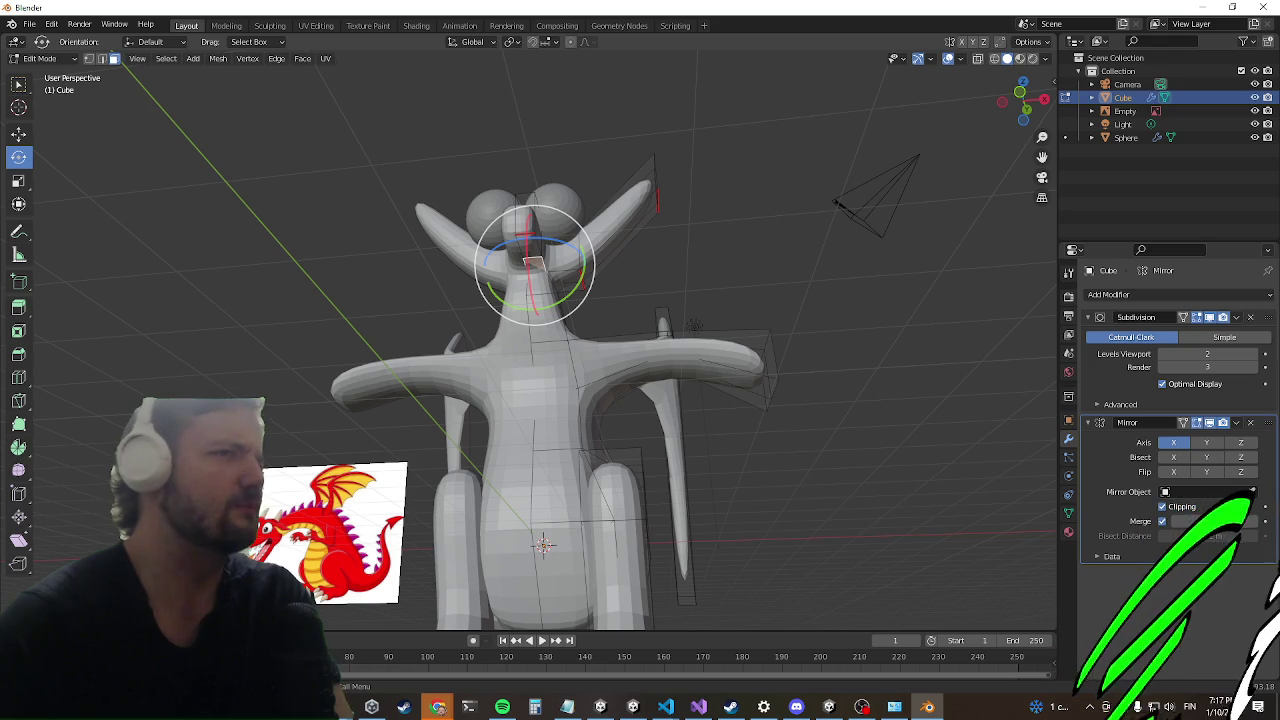
mouse_move(254, 250)
middle_down()
mouse_move(36, 371)
mouse_move(196, 236)
mouse_move(176, 246)
mouse_move(397, 369)
middle_up()
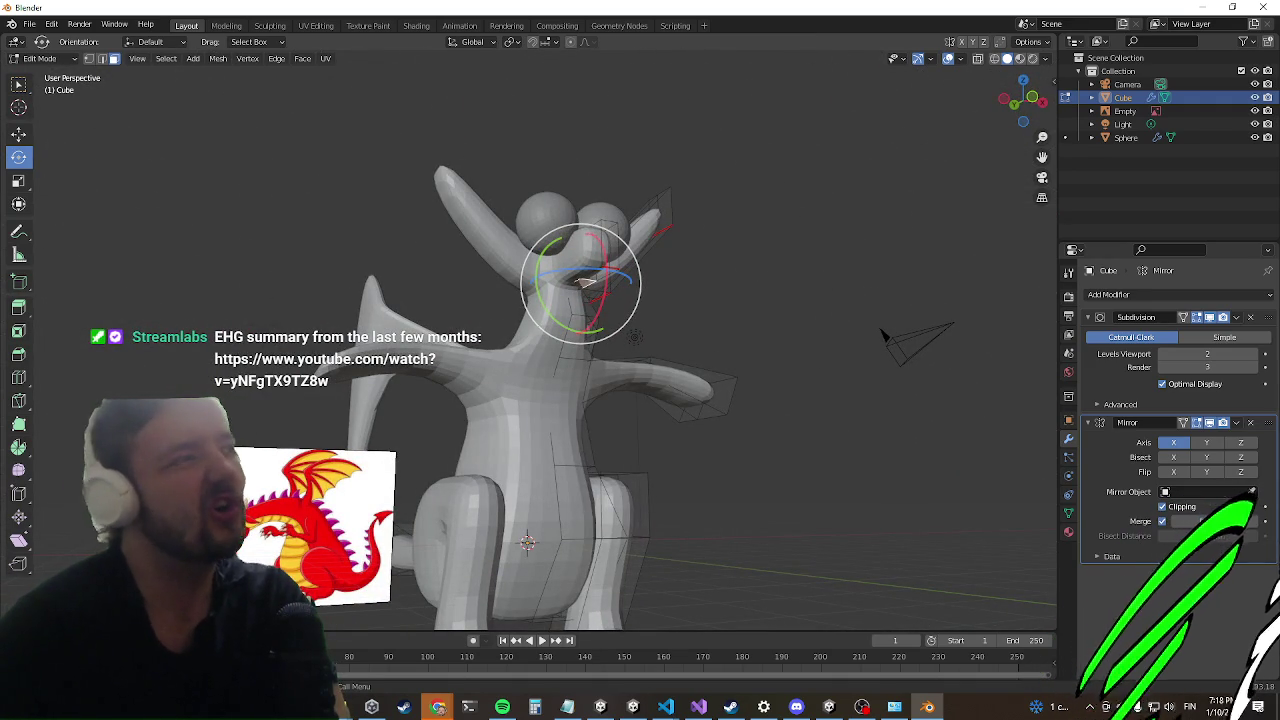
mouse_move(498, 239)
middle_down()
mouse_move(334, 246)
mouse_move(235, 209)
mouse_move(343, 323)
middle_up()
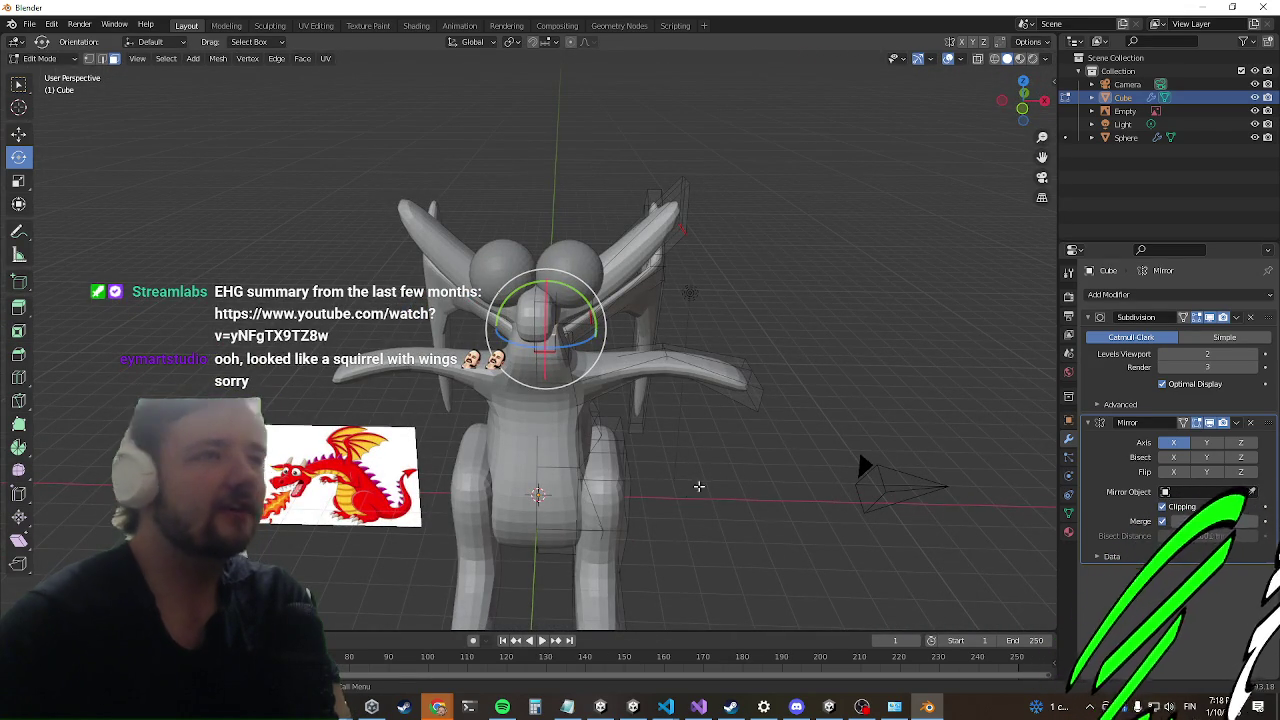
mouse_move(647, 448)
middle_down()
mouse_move(665, 357)
mouse_move(640, 341)
mouse_move(600, 262)
middle_up()
scroll(590, 250, up, 3)
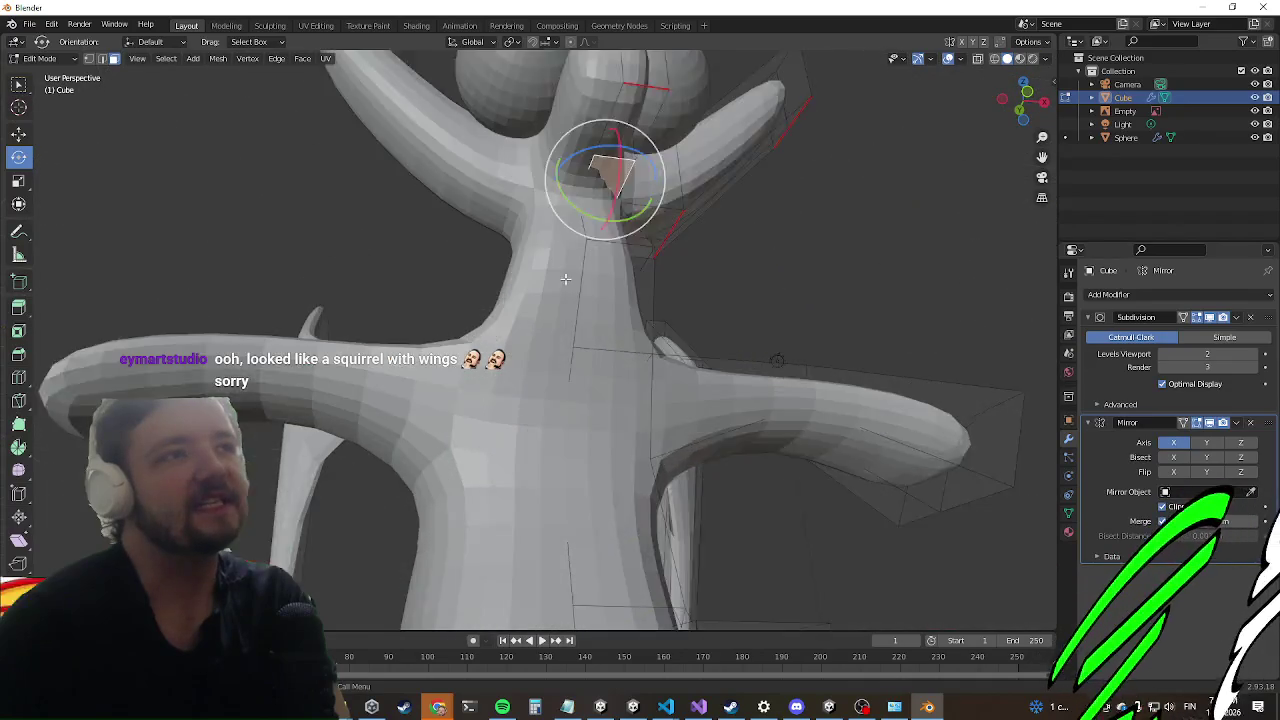
scroll(638, 202, up, 2)
middle_drag(632, 193, 480, 154)
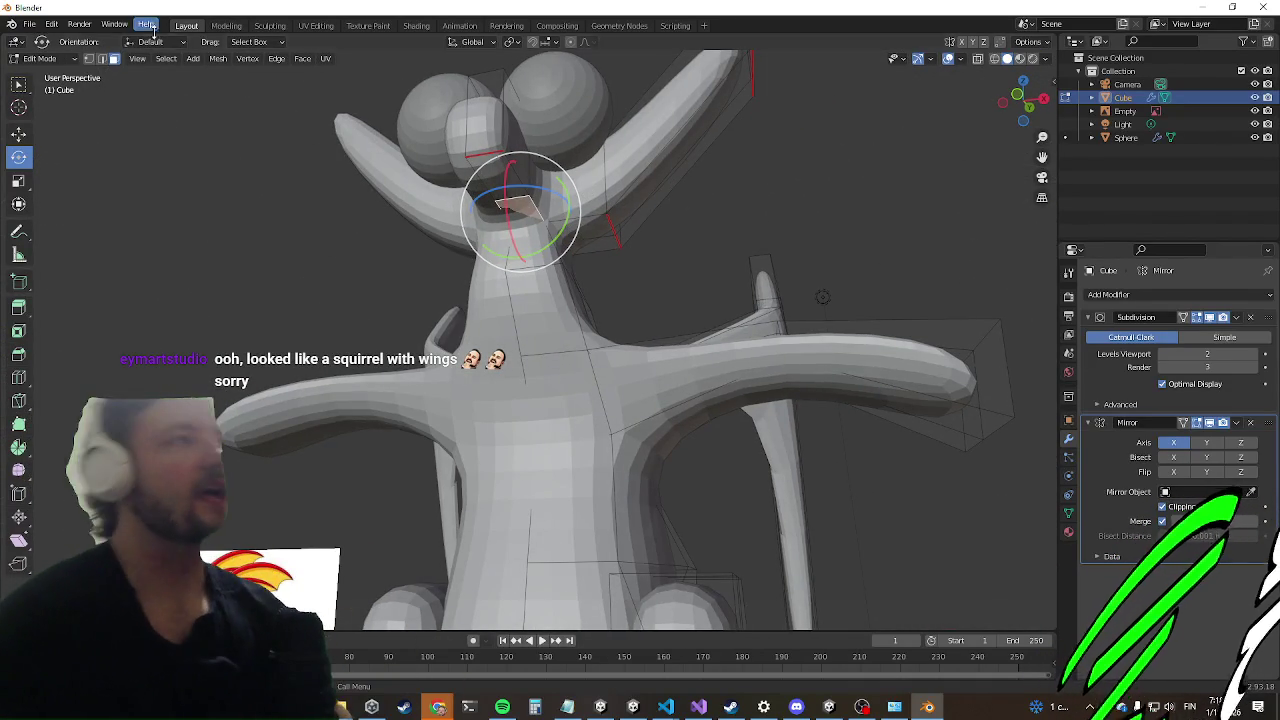
mouse_move(651, 177)
middle_down()
mouse_move(652, 190)
mouse_move(620, 200)
middle_up()
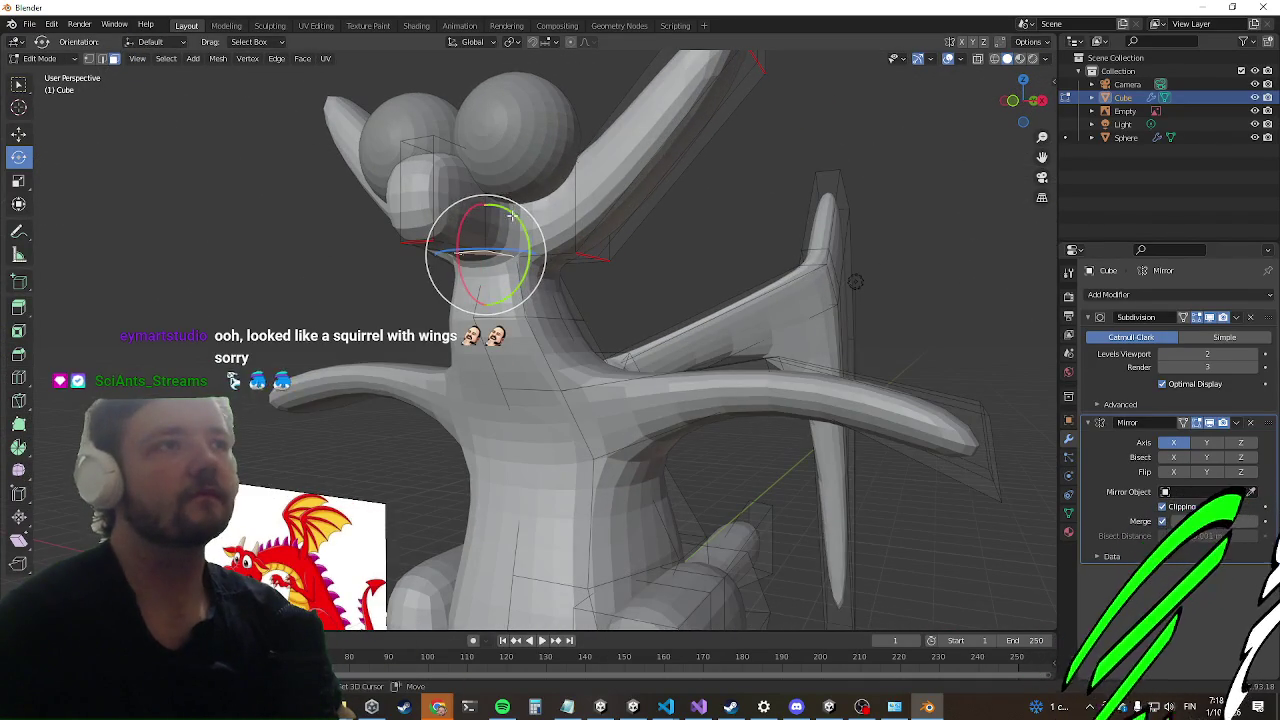
click(19, 133)
Step: Slide the selected head faces sideways and move them down
middle_drag(640, 280, 677, 297)
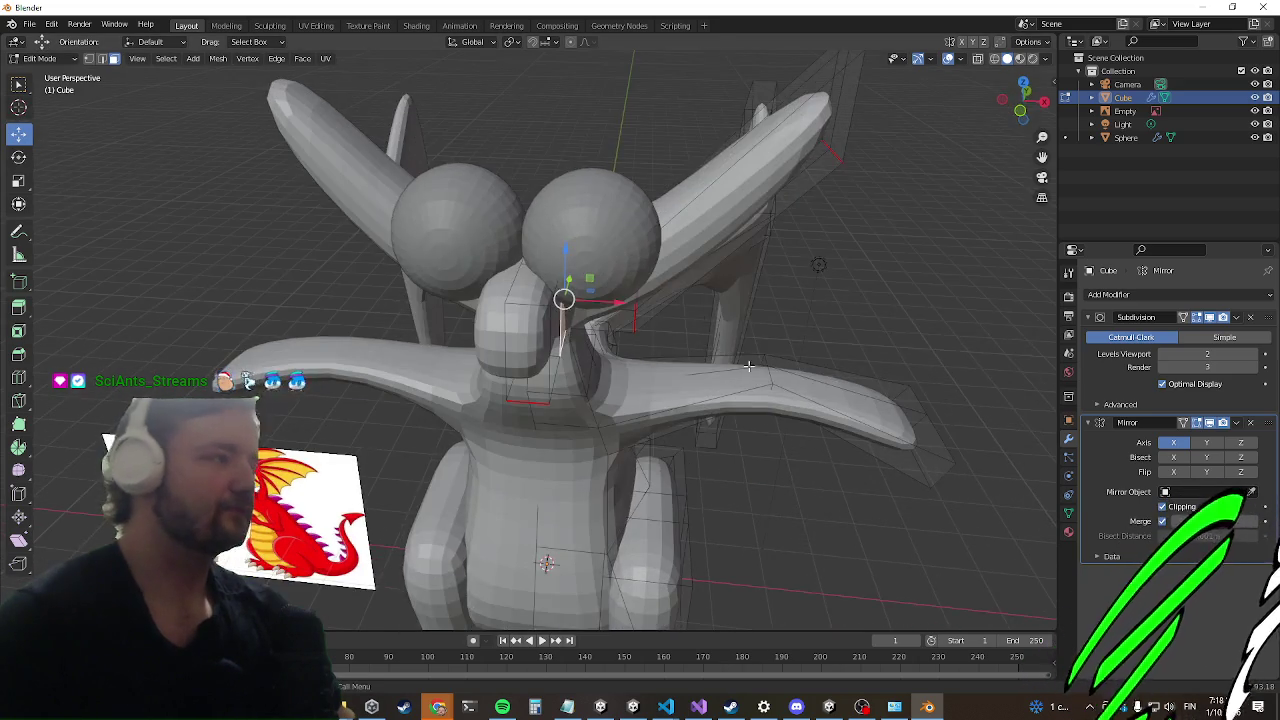
drag(594, 232, 623, 231)
mouse_move(623, 231)
middle_down()
mouse_move(603, 166)
mouse_move(586, 182)
middle_up()
mouse_move(606, 202)
mouse_down()
mouse_move(614, 240)
mouse_move(626, 234)
mouse_up()
mouse_move(626, 234)
middle_down()
mouse_move(660, 300)
mouse_move(665, 269)
middle_up()
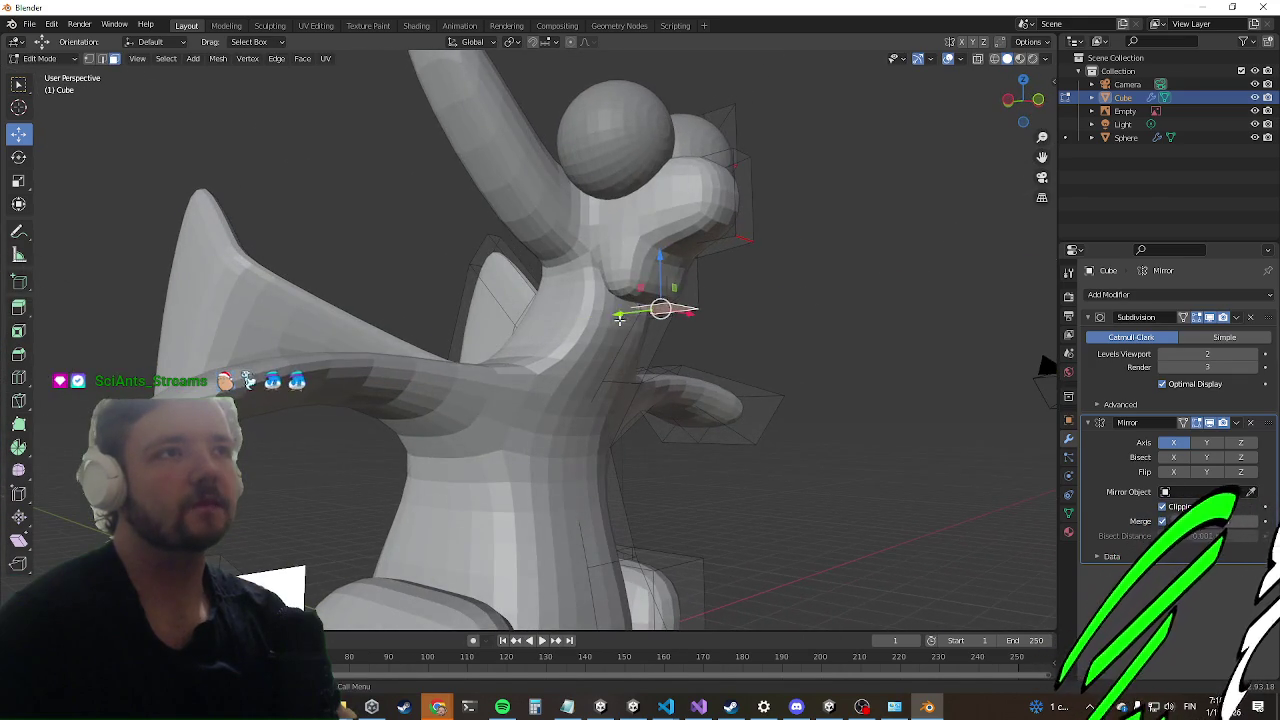
Step: Move the head faces along Y and outward along X, then push them back in depth
key(g)
key(y)
click(640, 340)
mouse_move(640, 340)
middle_down()
mouse_move(636, 224)
mouse_move(600, 243)
mouse_move(546, 310)
middle_up()
middle_drag(503, 213, 563, 270)
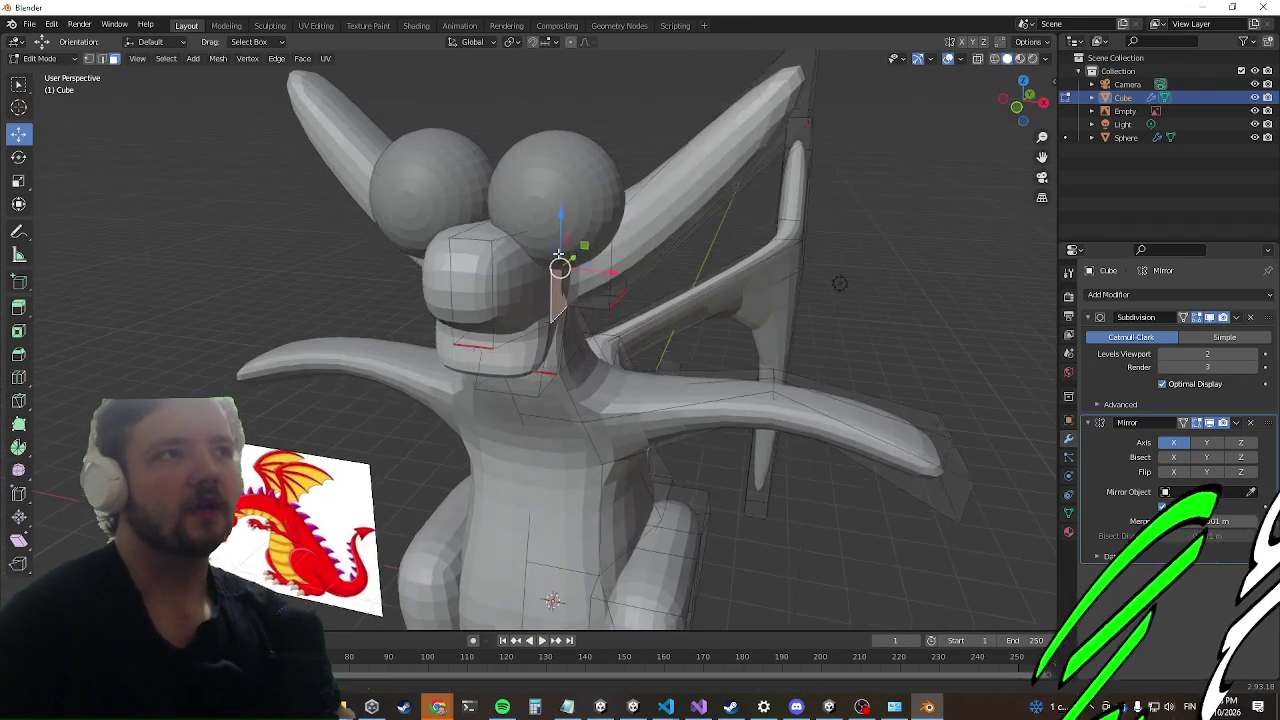
key(g)
key(x)
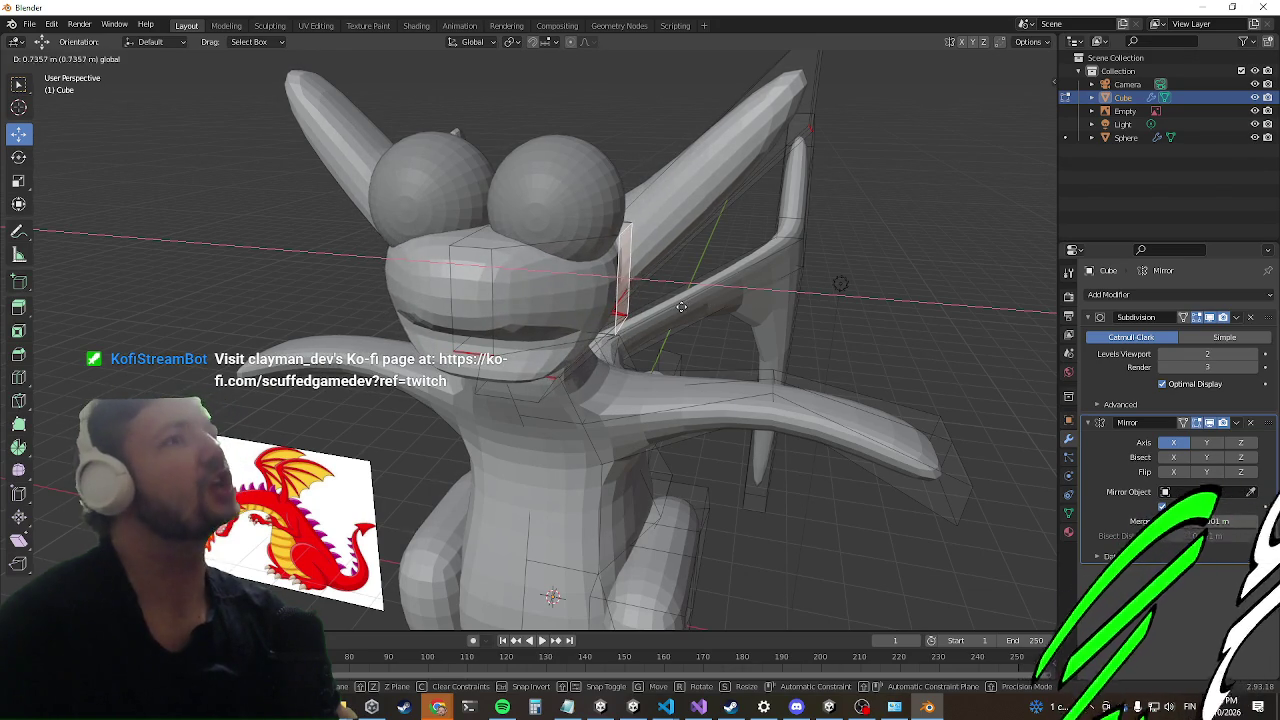
click(678, 306)
mouse_move(678, 306)
middle_down()
mouse_move(618, 208)
mouse_move(514, 160)
mouse_move(490, 186)
mouse_move(500, 250)
mouse_move(587, 295)
mouse_move(524, 343)
middle_up()
drag(512, 372, 474, 424)
Step: Nudge the selected chin face to the right
middle_drag(474, 424, 601, 199)
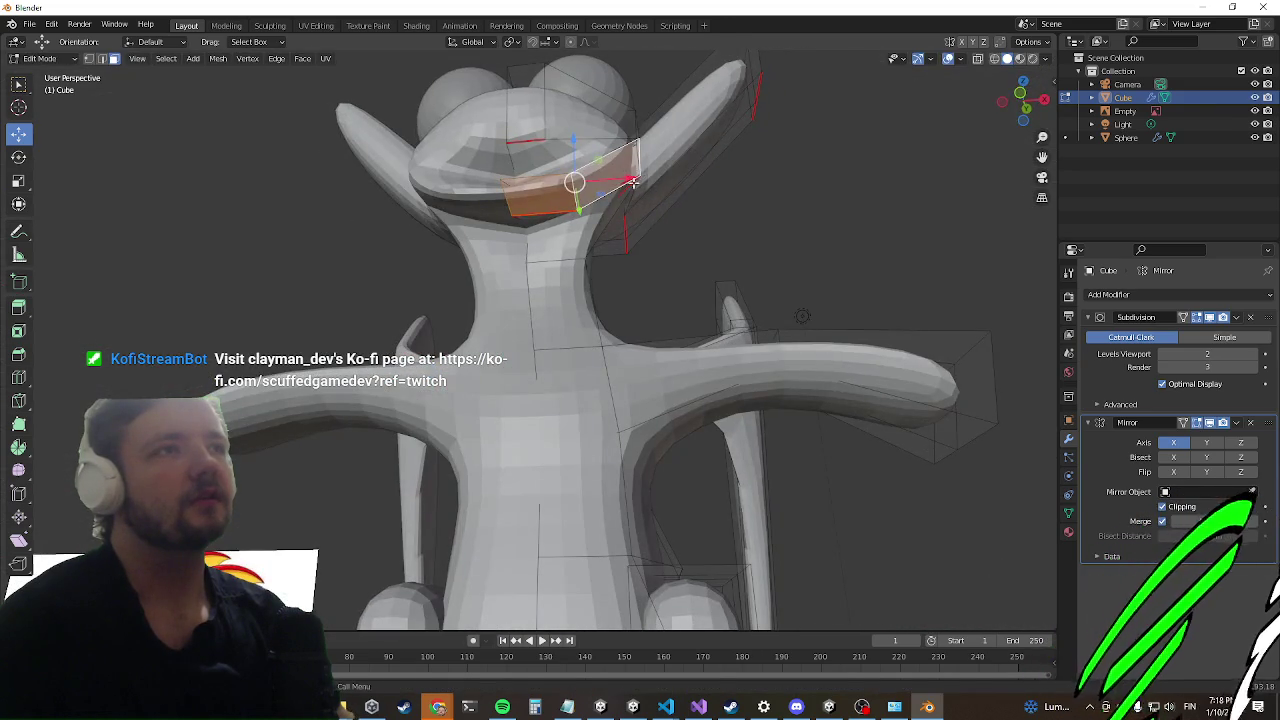
drag(632, 182, 651, 218)
middle_drag(601, 214, 443, 347)
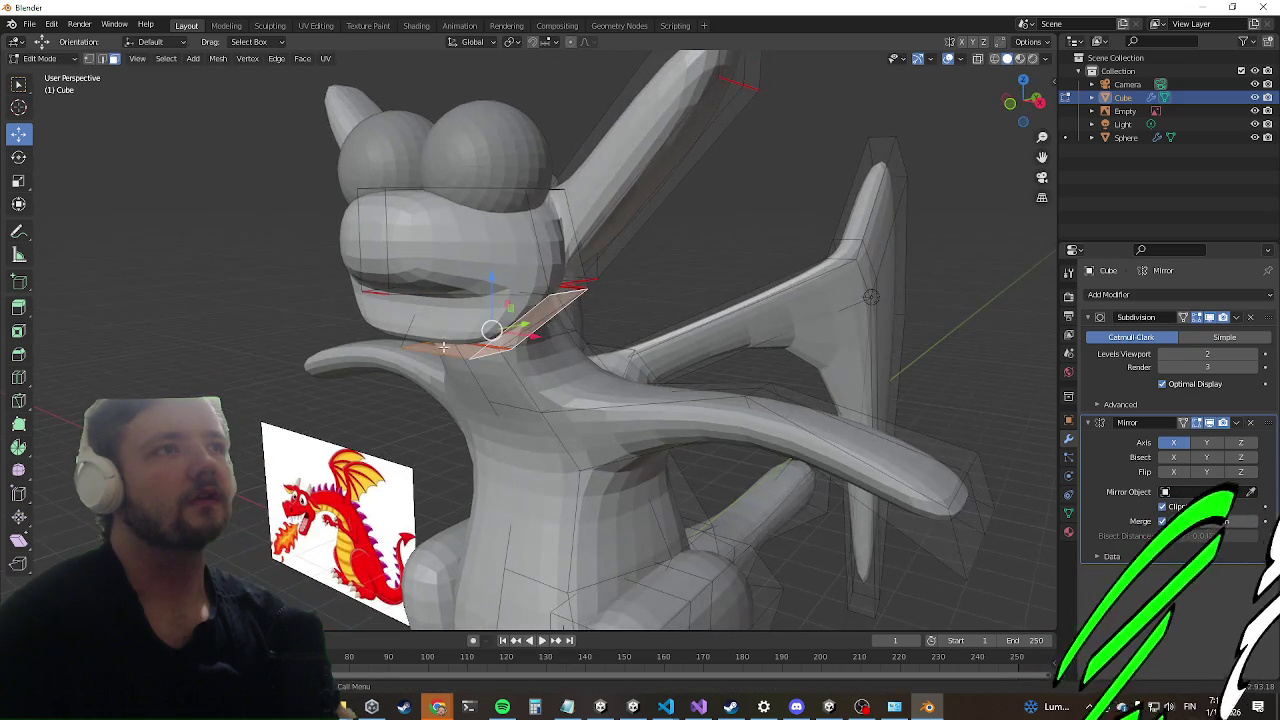
Step: Select an edge under the jaw and push it down along its normal
key(a)
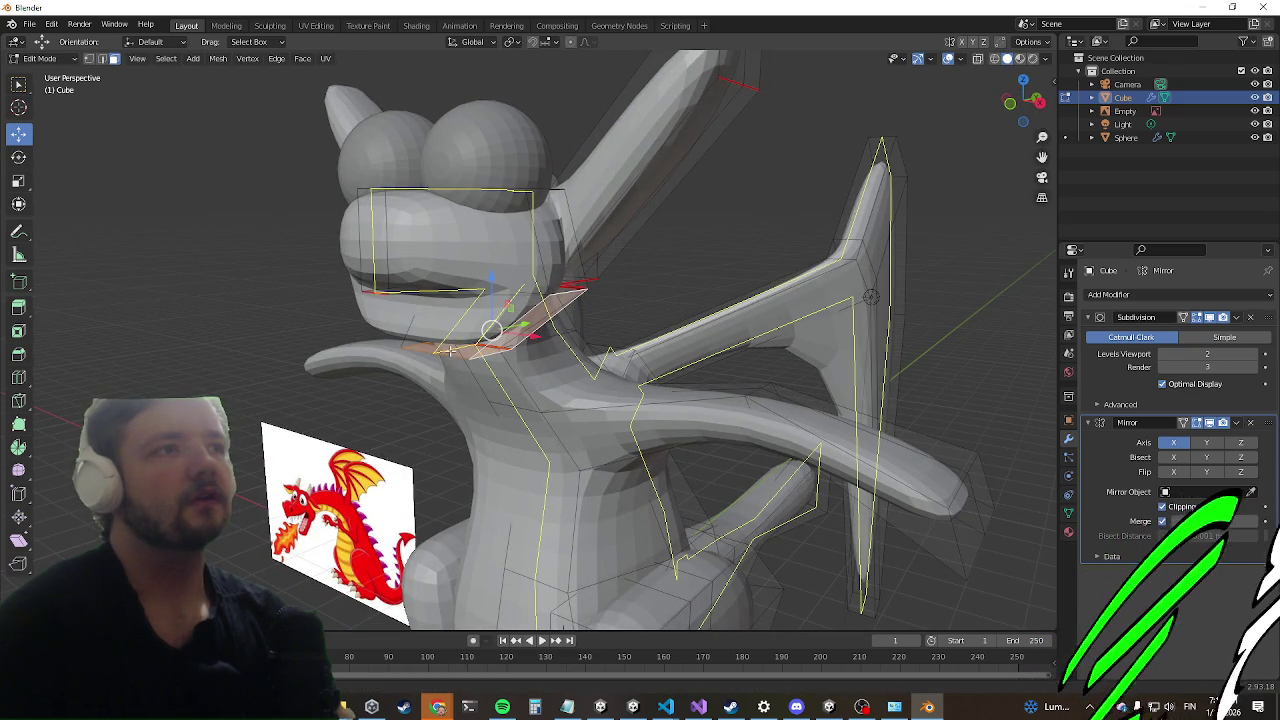
key(a)
click(470, 320)
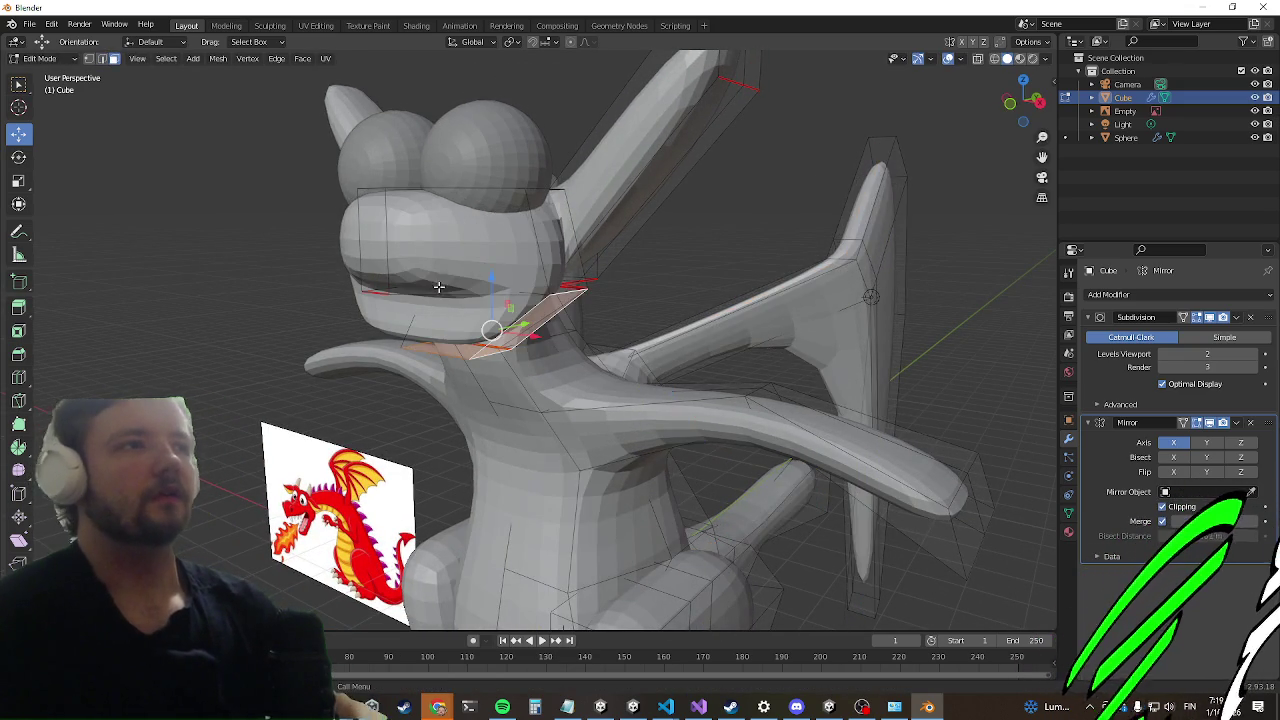
scroll(471, 322, up, 3)
scroll(476, 290, up, 3)
scroll(507, 196, down, 3)
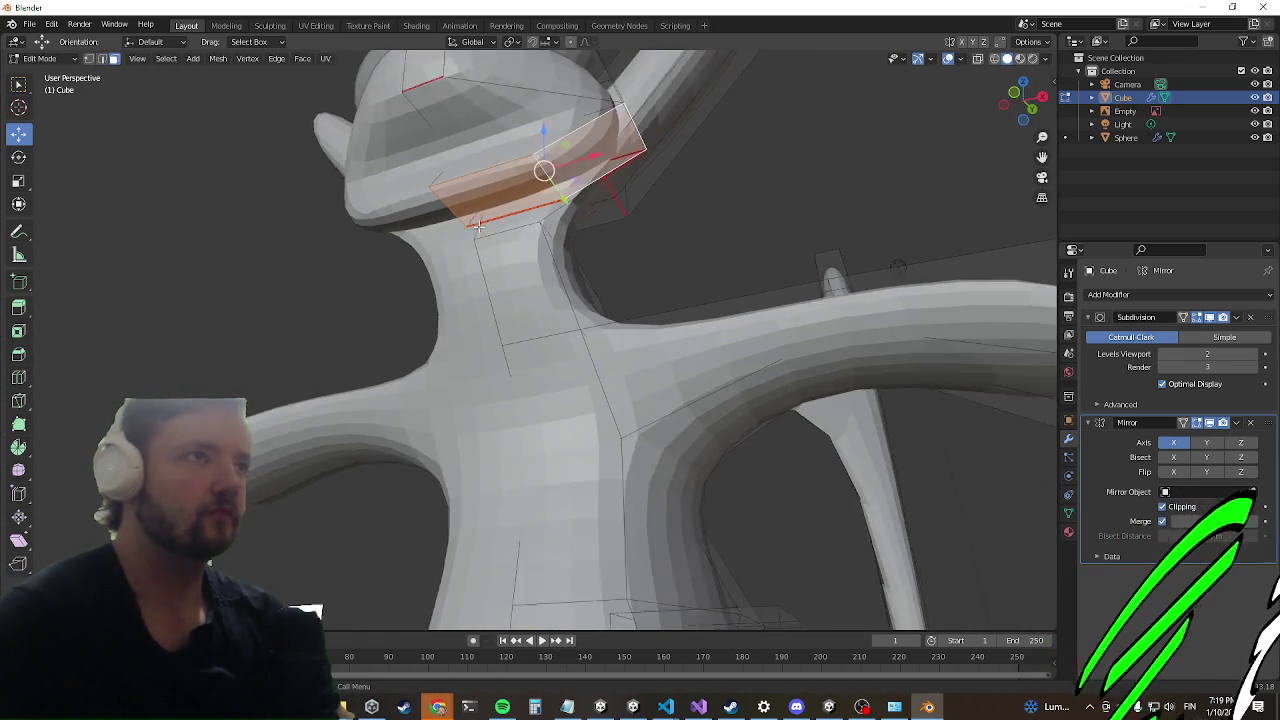
middle_drag(507, 196, 590, 337)
key(g)
key(z)
key(z)
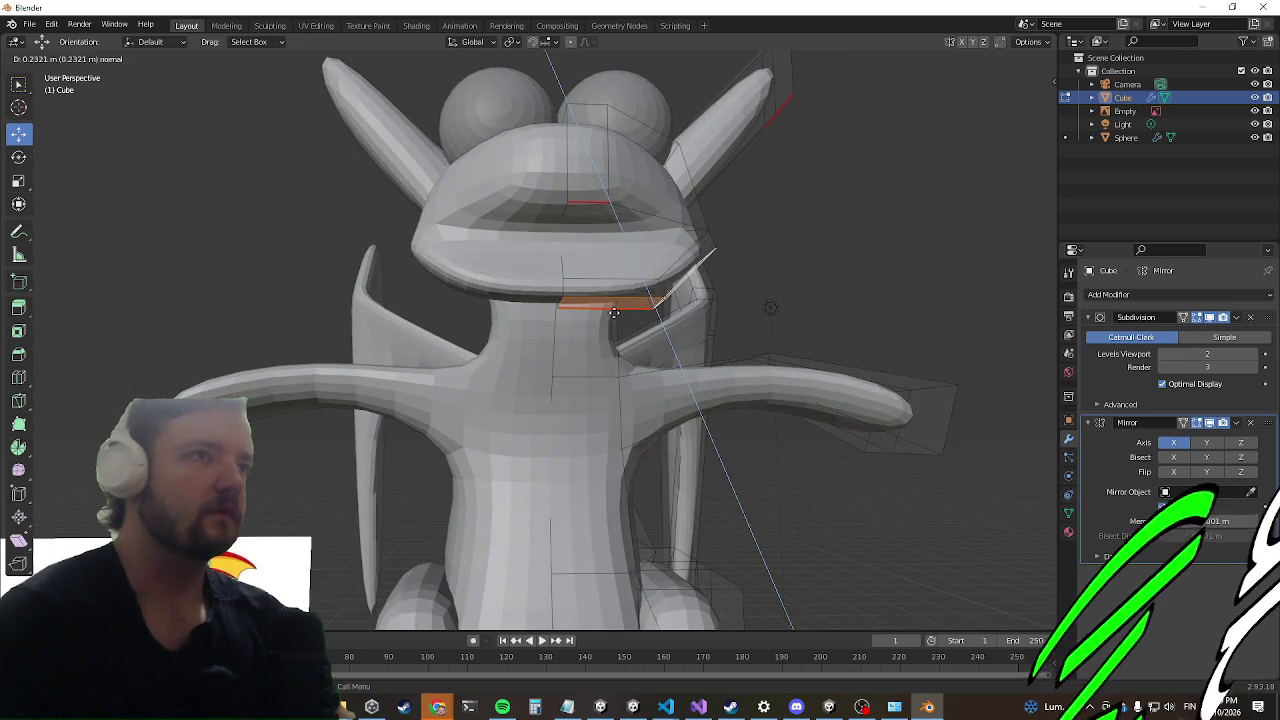
click(615, 316)
Step: Try stretching the two chin faces outward and down, then undo the stretch
middle_drag(615, 316, 565, 325)
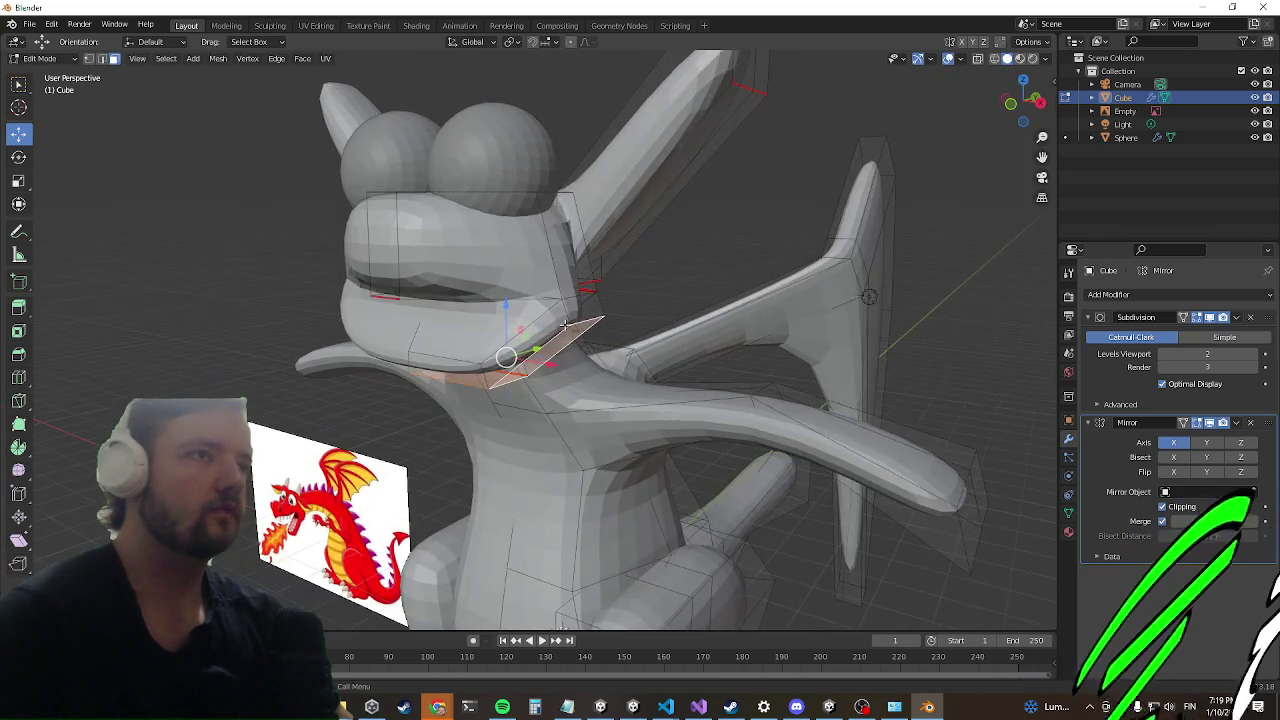
shift+click(524, 358)
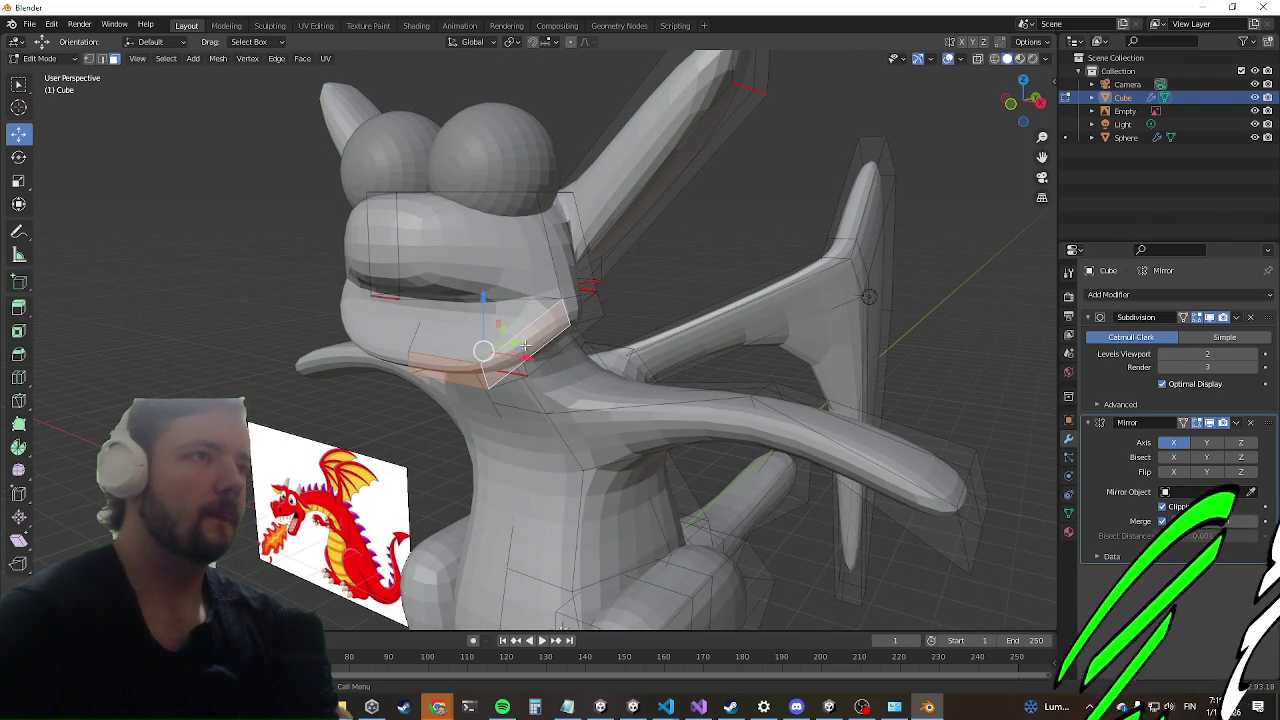
key(g)
click(447, 340)
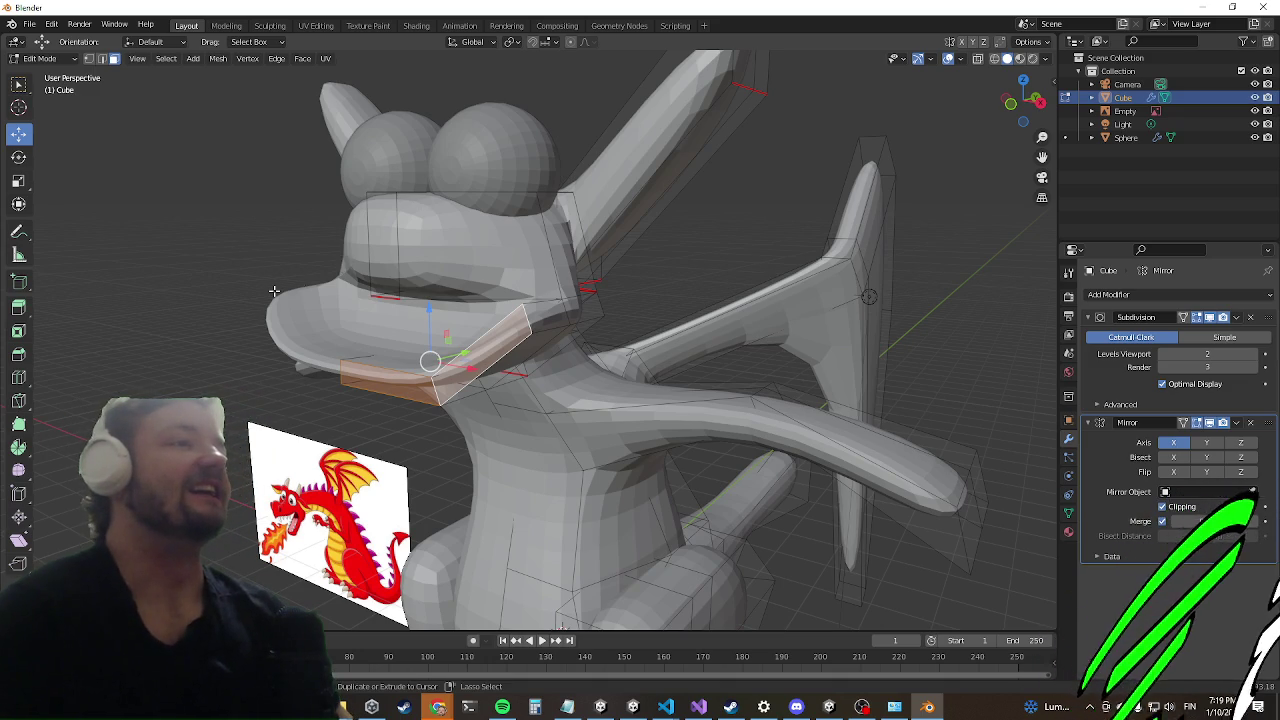
key(ctrl+z)
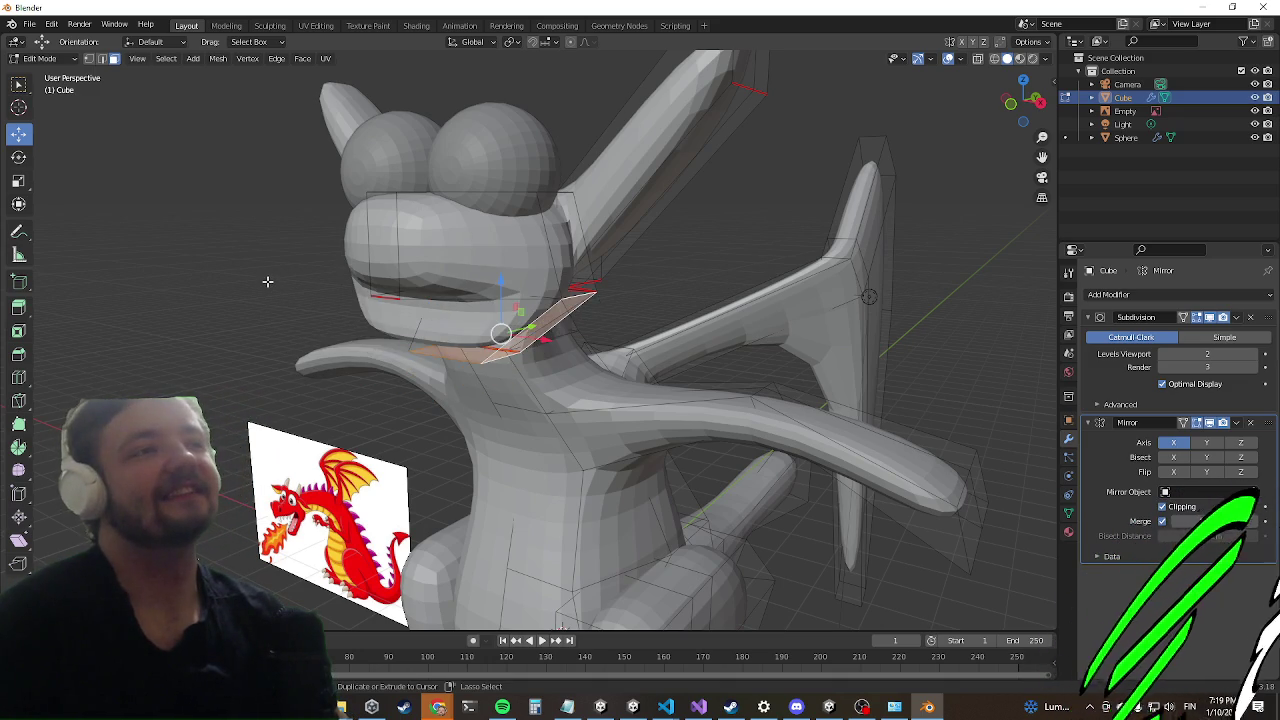
Step: Survey the dragon, then start pushing the nose face forward about 0.17 m
mouse_move(446, 406)
middle_down()
mouse_move(466, 274)
mouse_move(460, 385)
mouse_move(610, 355)
mouse_move(651, 314)
mouse_move(486, 351)
mouse_move(346, 436)
middle_up()
scroll(466, 274, down, 3)
scroll(619, 350, up, 2)
scroll(350, 438, up, 2)
scroll(350, 438, up, 1)
middle_drag(427, 272, 515, 298)
scroll(545, 305, up, 2)
scroll(585, 320, up, 2)
scroll(585, 320, down, 2)
middle_drag(586, 322, 619, 241)
scroll(600, 300, down, 3)
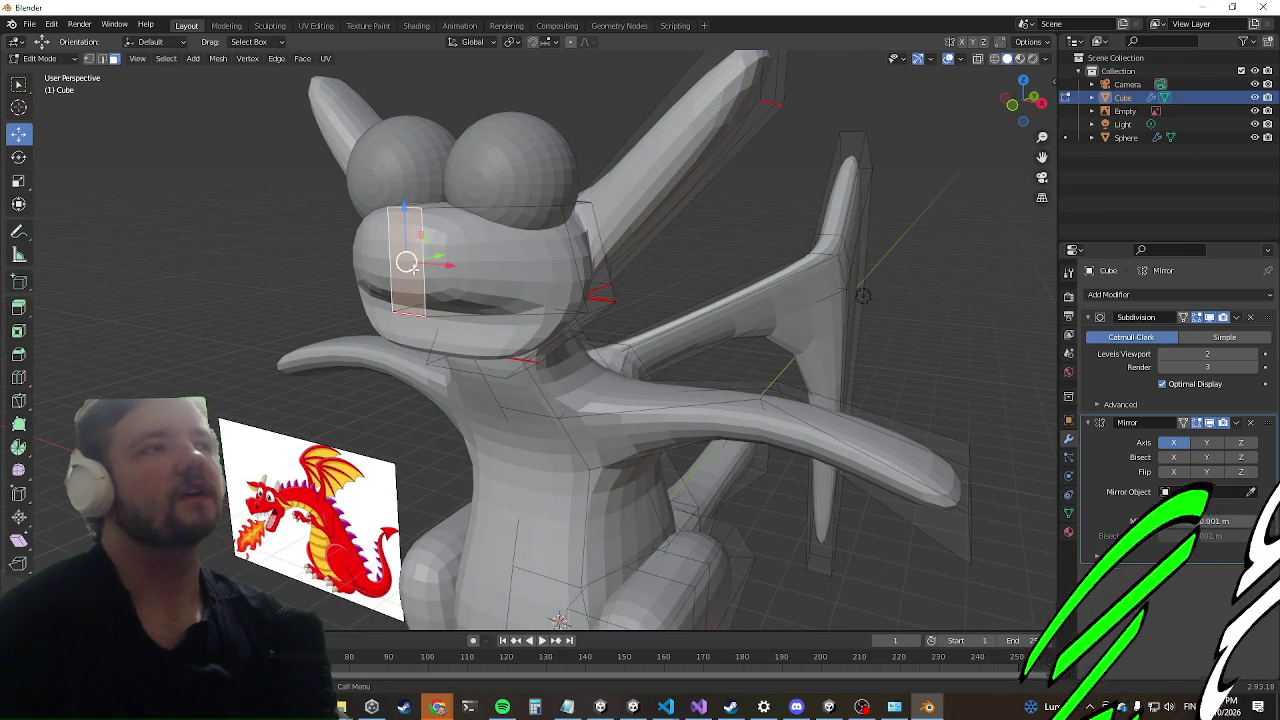
middle_drag(457, 256, 407, 291)
scroll(407, 291, down, 2)
drag(454, 312, 447, 311)
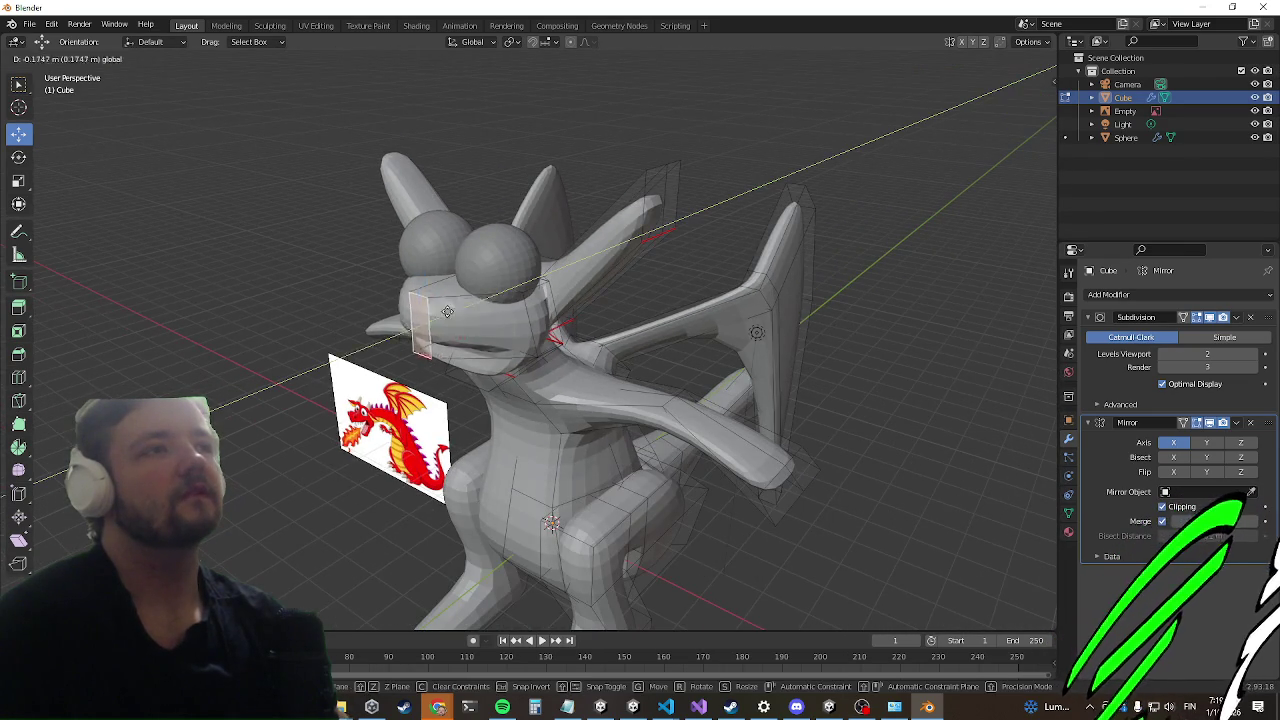
Step: Set the nose face further forward along Y
drag(380, 336, 380, 336)
mouse_move(380, 336)
middle_down()
mouse_move(421, 358)
mouse_move(429, 450)
mouse_move(451, 317)
mouse_move(334, 354)
mouse_move(369, 378)
middle_up()
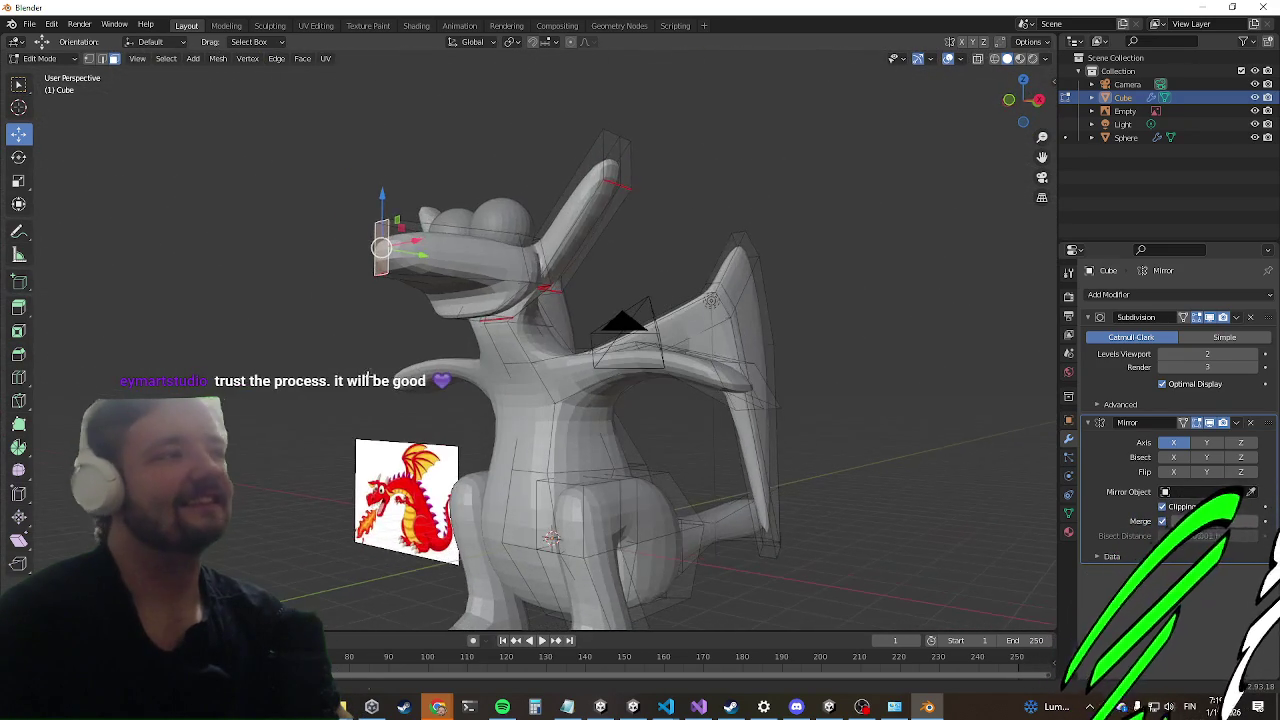
middle_drag(421, 320, 391, 414)
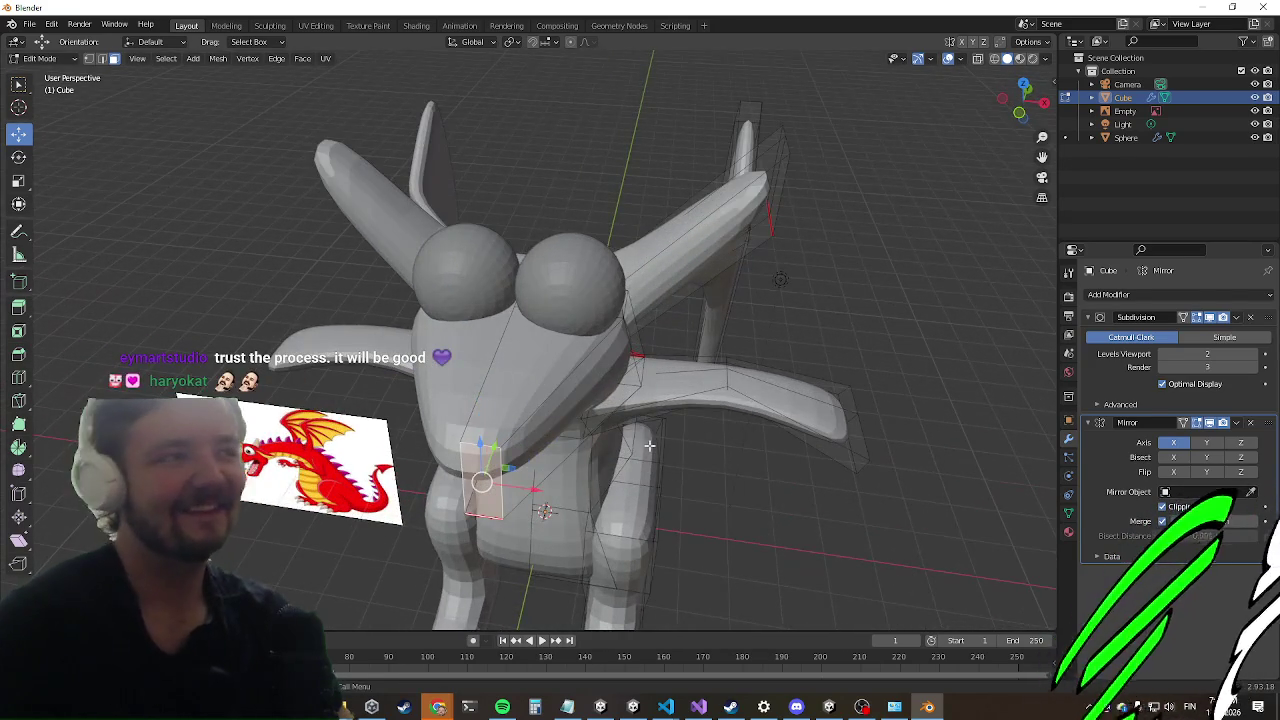
mouse_move(573, 466)
middle_down()
mouse_move(852, 329)
mouse_move(651, 417)
mouse_move(566, 434)
mouse_move(457, 370)
mouse_move(440, 442)
middle_up()
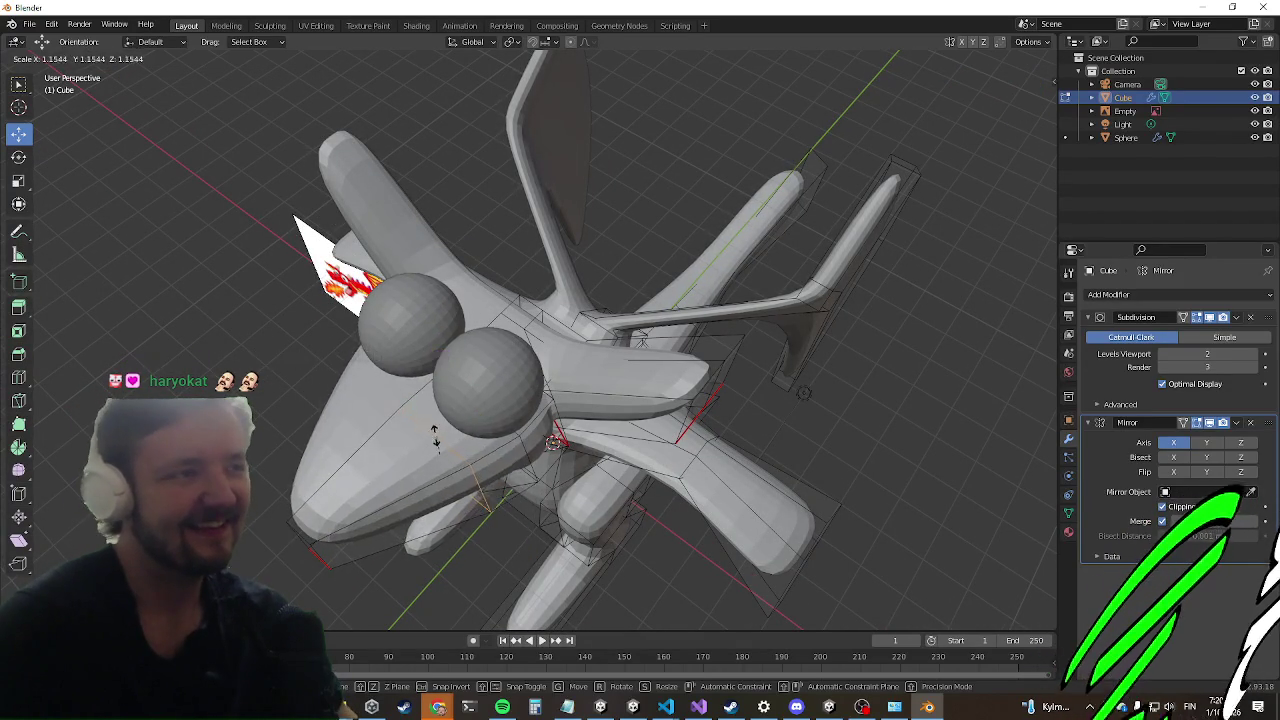
Step: Scale the selected section up about 1.15 times
click(447, 457)
mouse_move(447, 457)
middle_down()
mouse_move(556, 422)
mouse_move(466, 423)
mouse_move(457, 343)
mouse_move(450, 404)
middle_up()
mouse_move(427, 296)
middle_down()
mouse_move(447, 370)
mouse_move(423, 375)
middle_up()
Step: Slide an edge about -0.39 along the arm and shoulder, then select a new face
key(a)
click(380, 460)
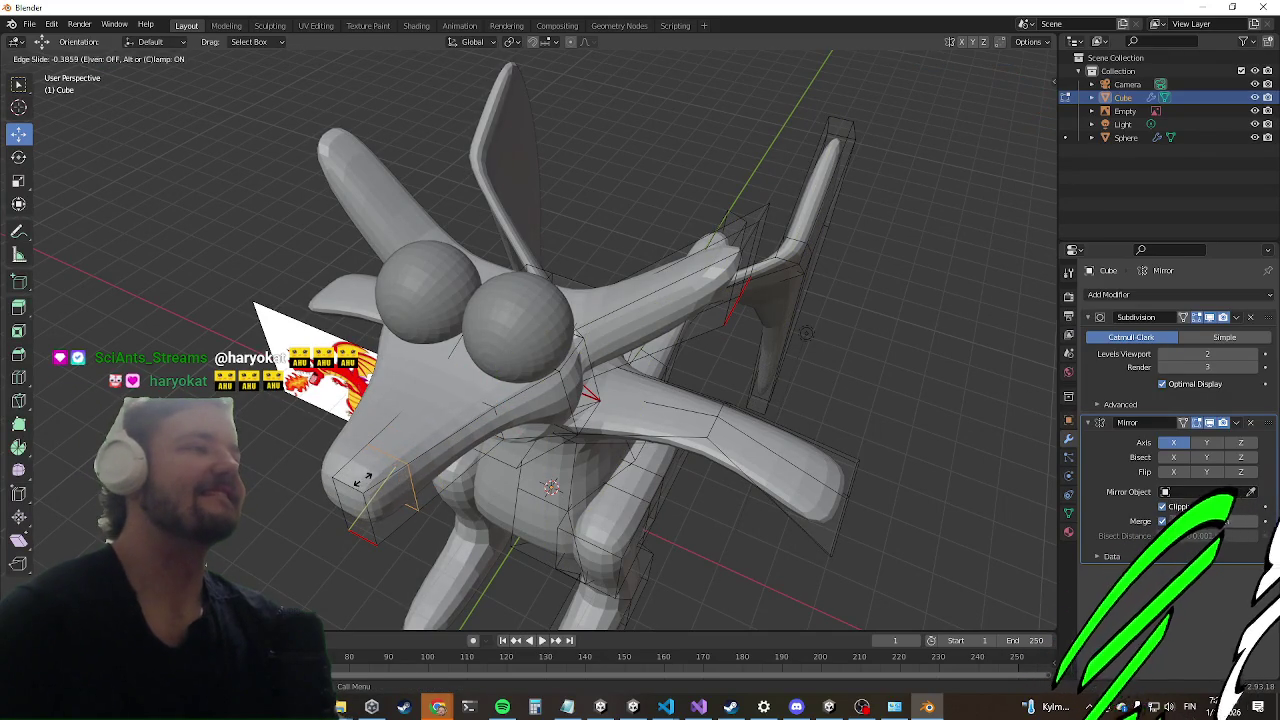
middle_drag(279, 487, 250, 440)
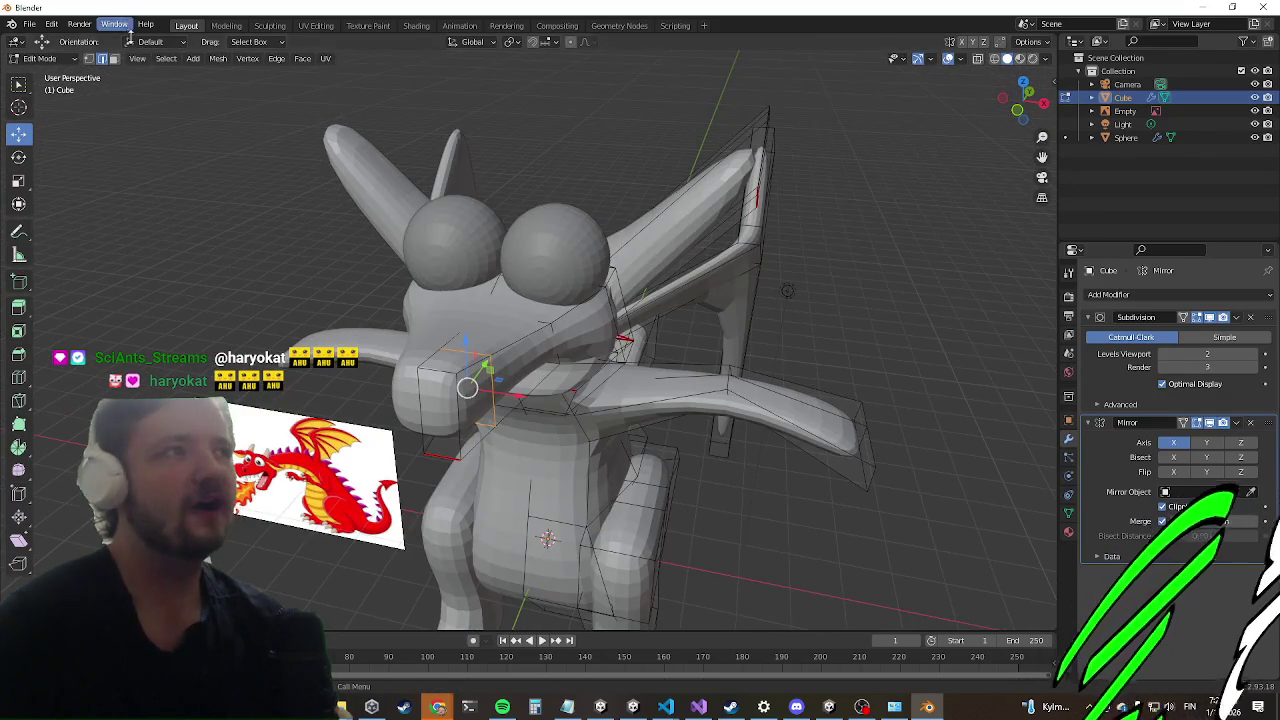
Step: Raise the face on top of the snout upward along Z
click(451, 360)
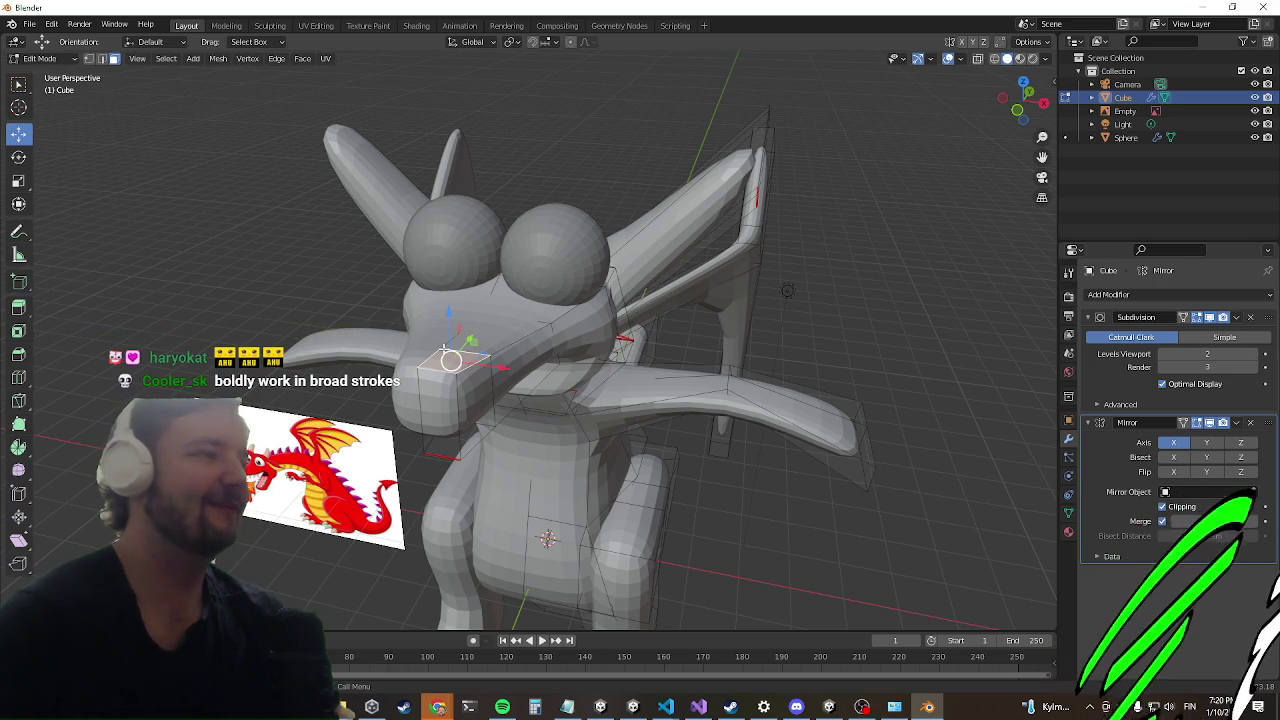
drag(444, 314, 437, 274)
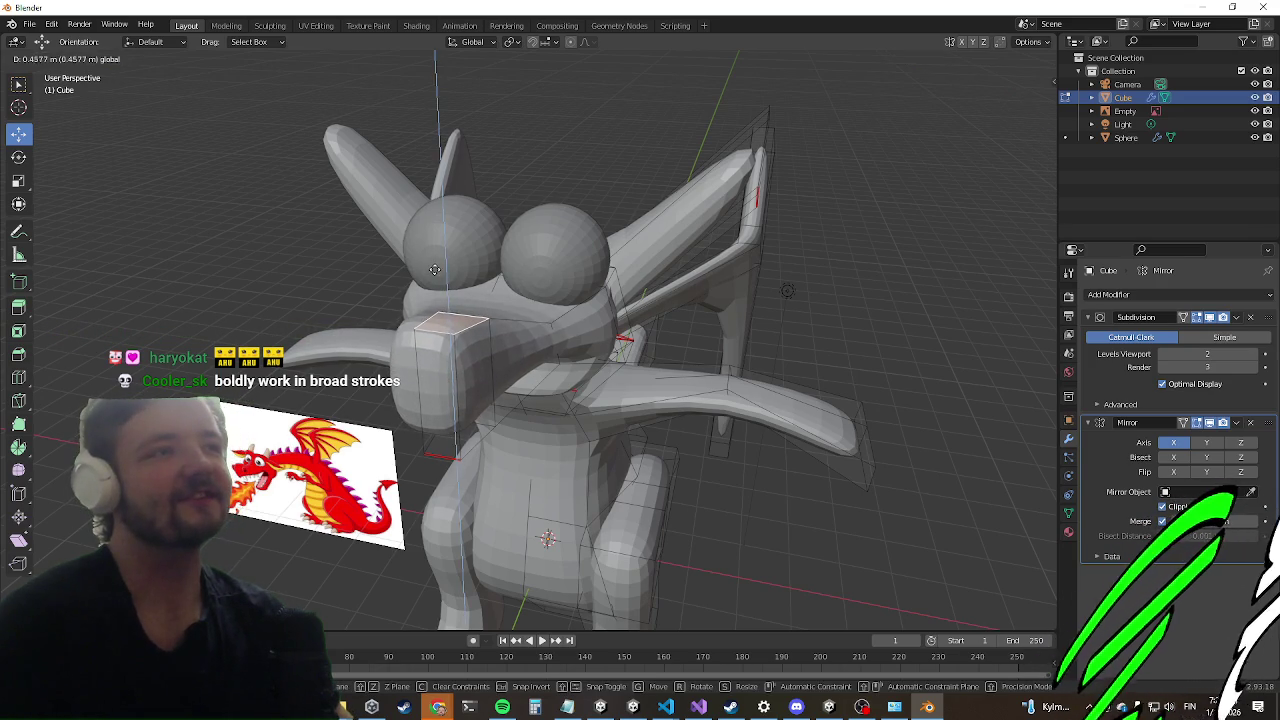
click(435, 258)
mouse_move(435, 258)
middle_down()
mouse_move(345, 372)
mouse_move(355, 375)
middle_up()
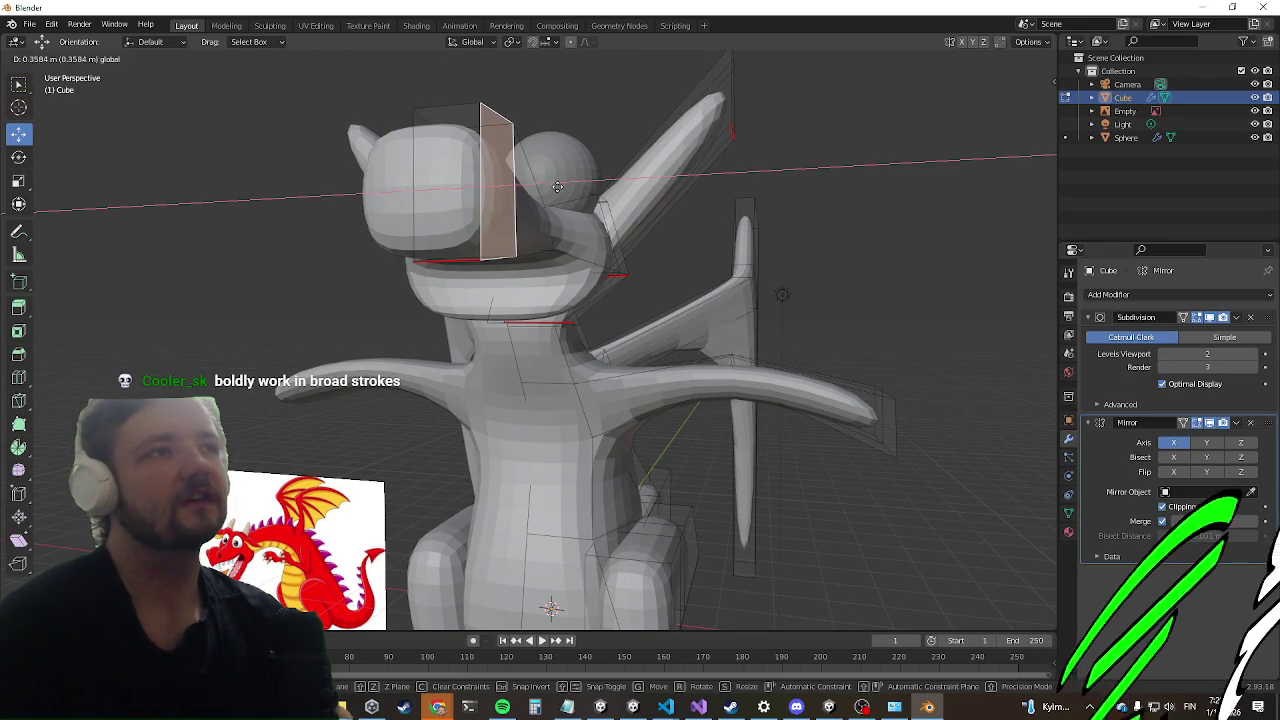
mouse_move(505, 190)
middle_down()
mouse_move(479, 342)
mouse_move(597, 280)
mouse_move(522, 314)
mouse_move(597, 311)
mouse_move(585, 240)
middle_up()
scroll(585, 240, up, 3)
mouse_move(611, 190)
middle_down()
mouse_move(600, 215)
mouse_move(662, 287)
middle_up()
scroll(644, 278, down, 3)
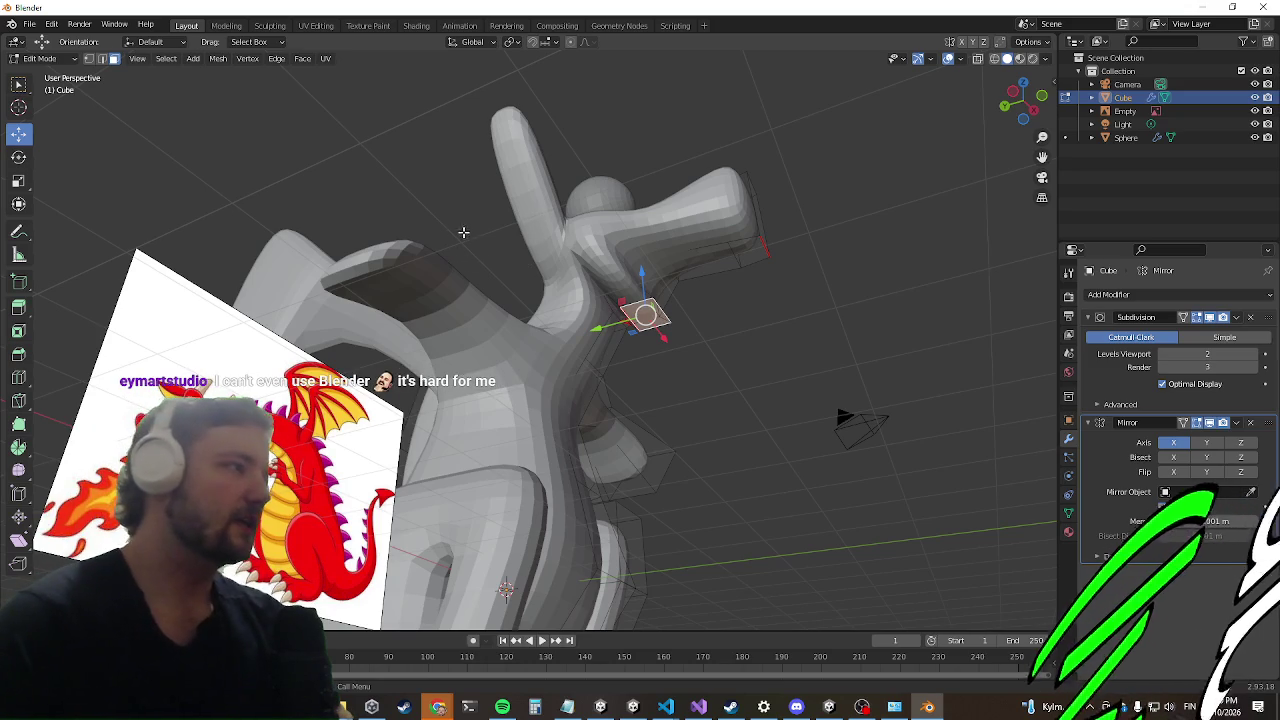
mouse_move(511, 170)
middle_down()
mouse_move(327, 174)
mouse_move(348, 217)
middle_up()
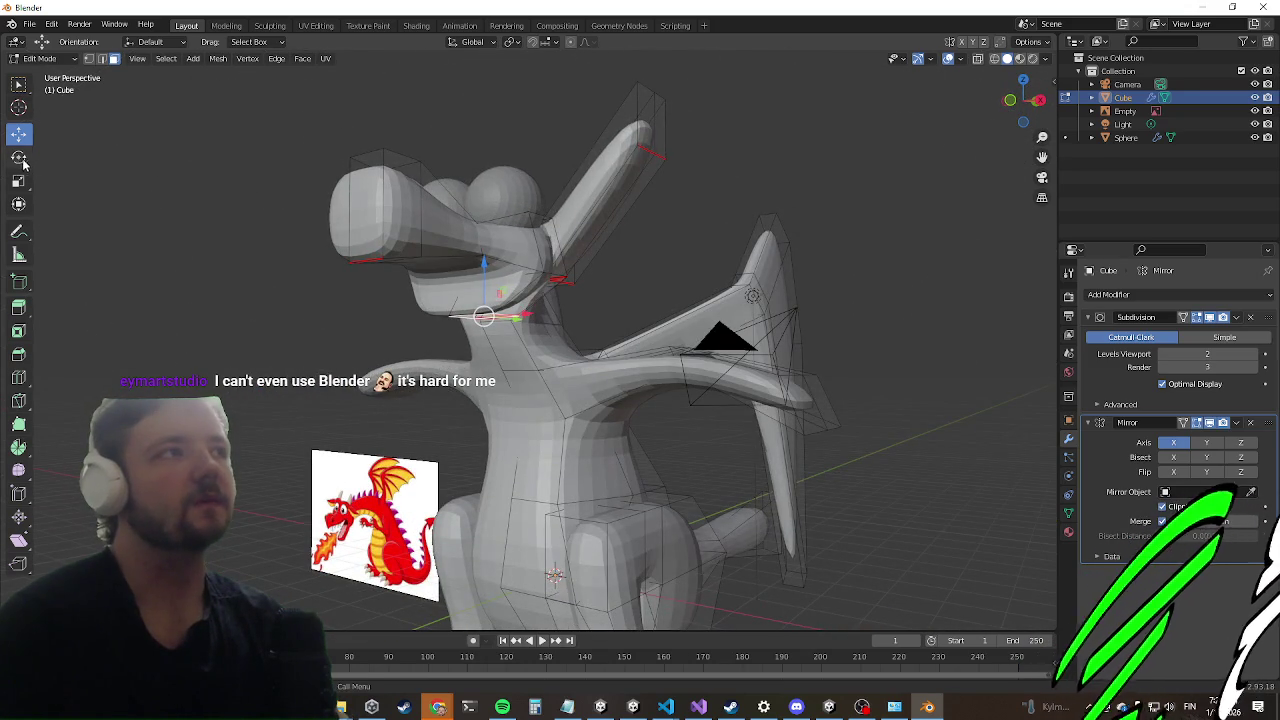
Step: Extrude the selected neck face outward along its normal
key(g)
key(x)
key(Escape)
key(e)
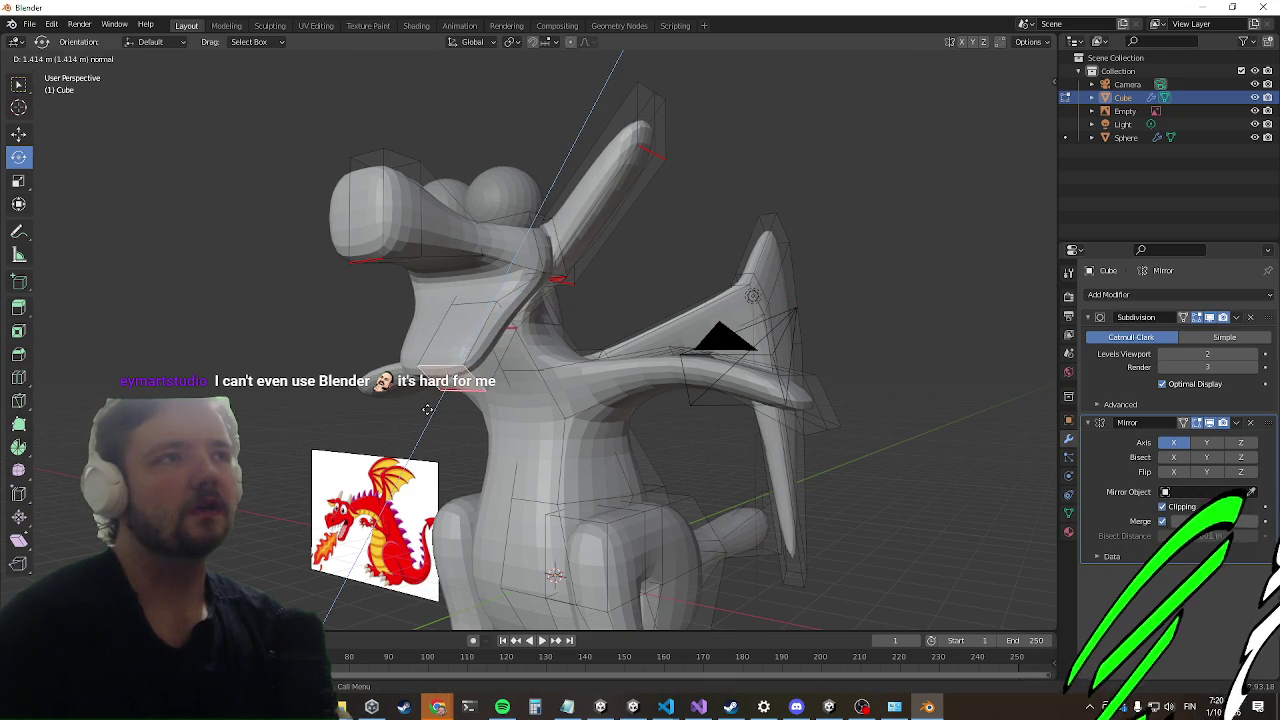
click(387, 438)
mouse_move(387, 438)
middle_down()
mouse_move(466, 259)
mouse_move(434, 294)
middle_up()
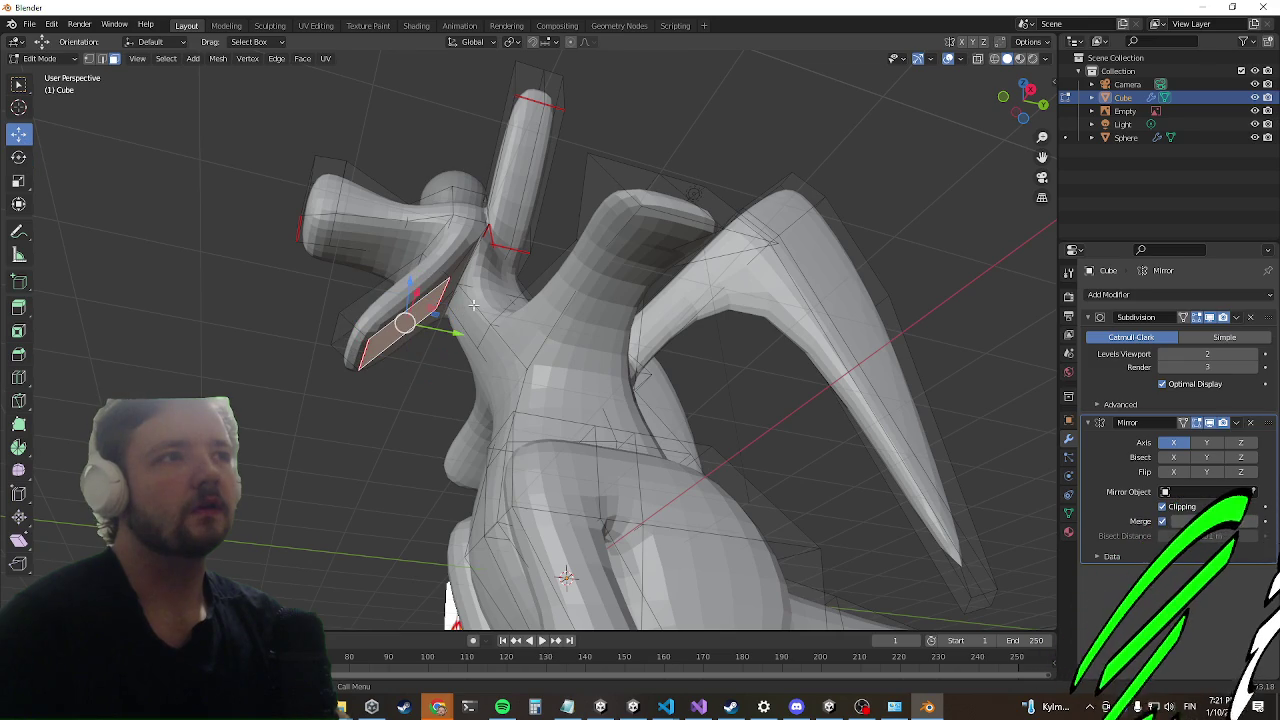
Step: Move the selected face along the depth axis
mouse_move(455, 330)
mouse_down()
mouse_move(477, 367)
mouse_move(480, 343)
mouse_up()
mouse_move(480, 343)
middle_down()
mouse_move(943, 471)
mouse_move(857, 329)
mouse_move(684, 332)
mouse_move(640, 350)
middle_up()
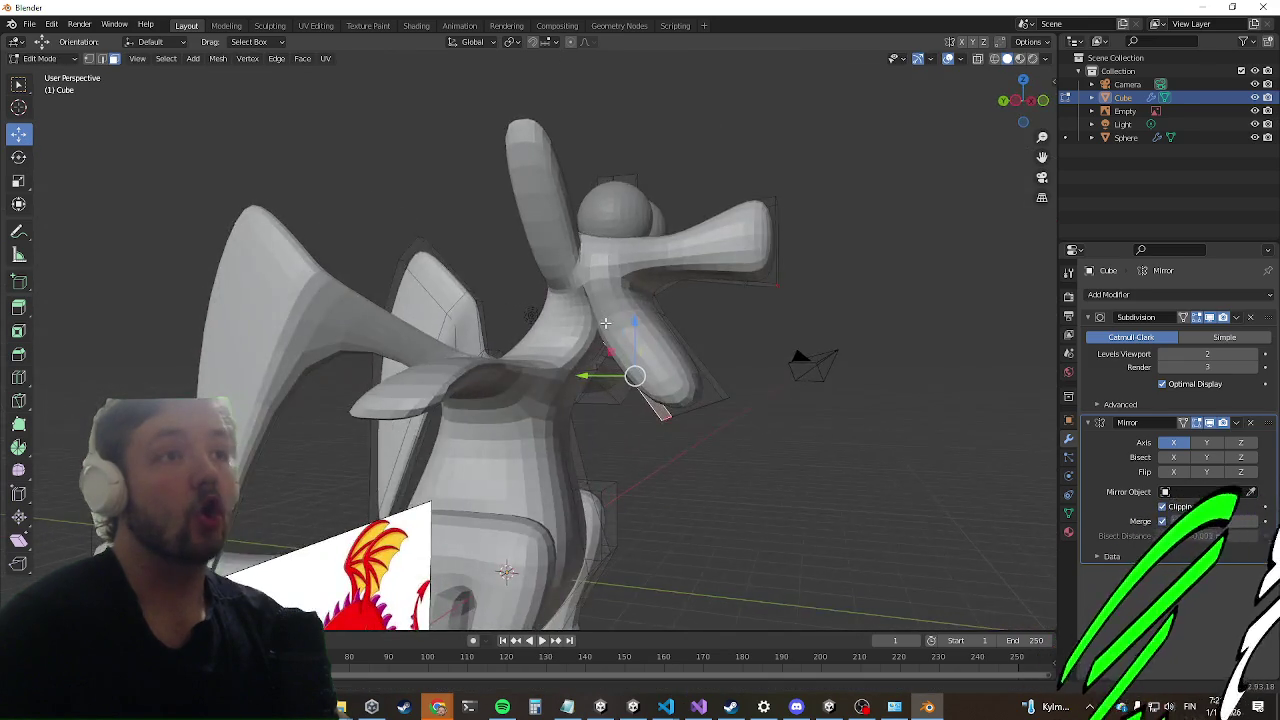
scroll(640, 350, down, 3)
mouse_move(700, 320)
middle_down()
mouse_move(657, 314)
mouse_move(677, 314)
mouse_move(654, 346)
mouse_move(717, 334)
mouse_move(763, 286)
mouse_move(722, 397)
mouse_move(650, 385)
middle_up()
scroll(677, 370, up, 3)
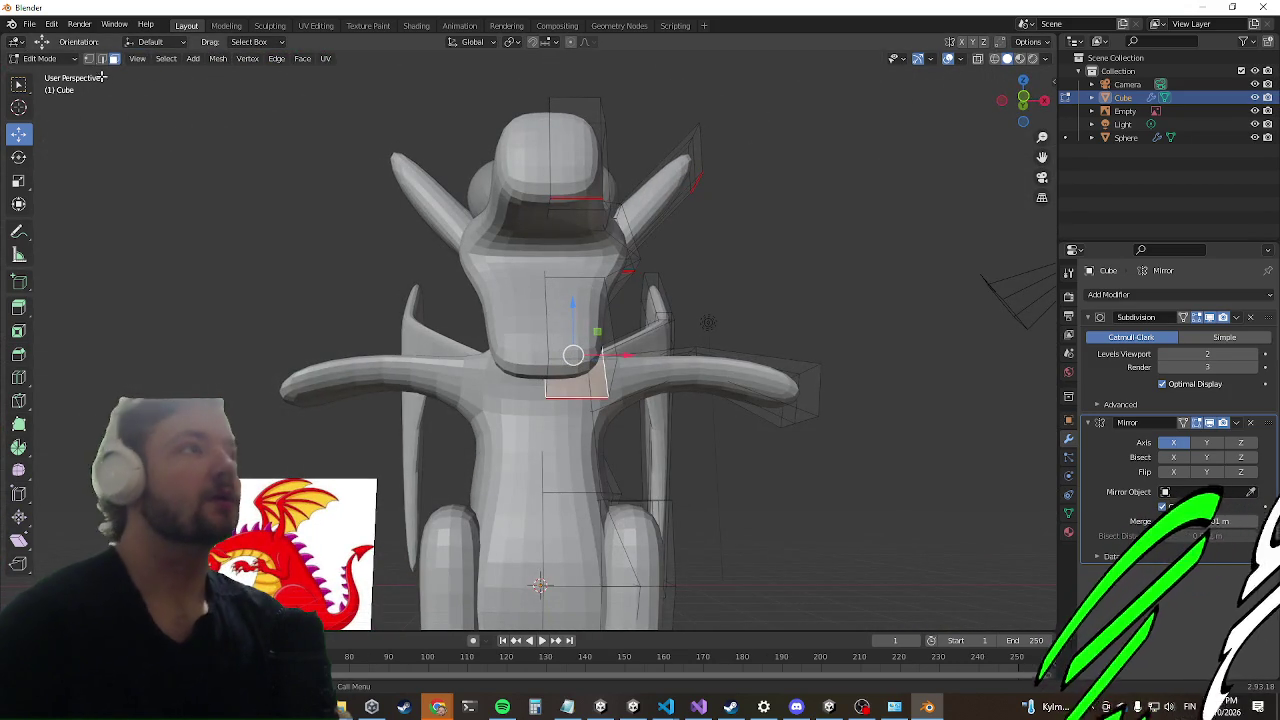
middle_drag(729, 411, 670, 424)
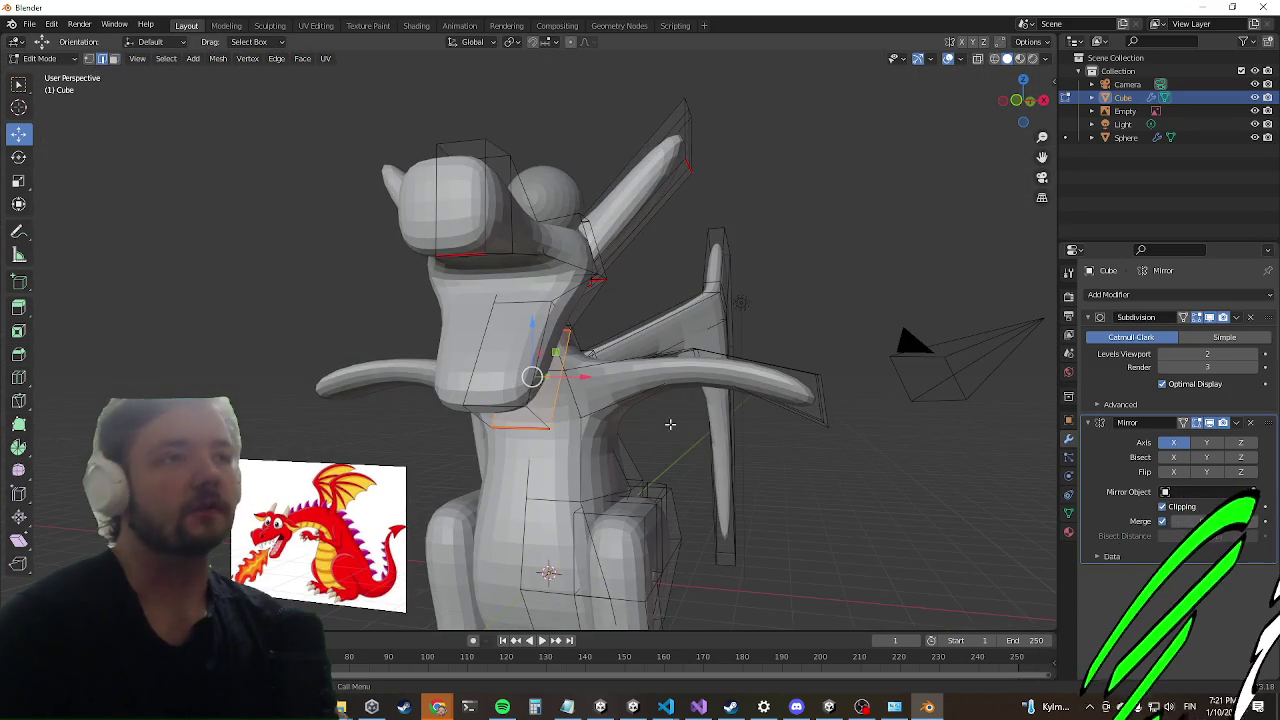
Step: Slide the selected edge sideways
drag(590, 418, 566, 422)
middle_drag(566, 422, 541, 425)
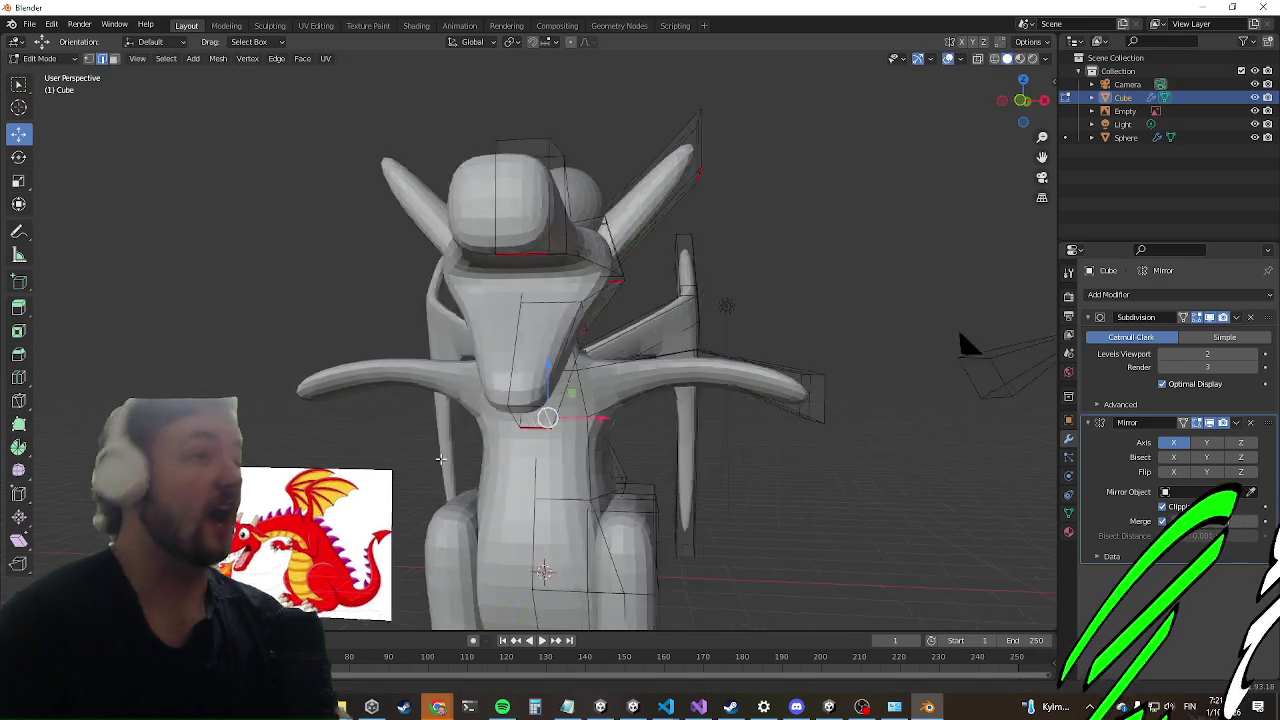
mouse_move(843, 448)
middle_down()
mouse_move(757, 303)
mouse_move(671, 283)
middle_up()
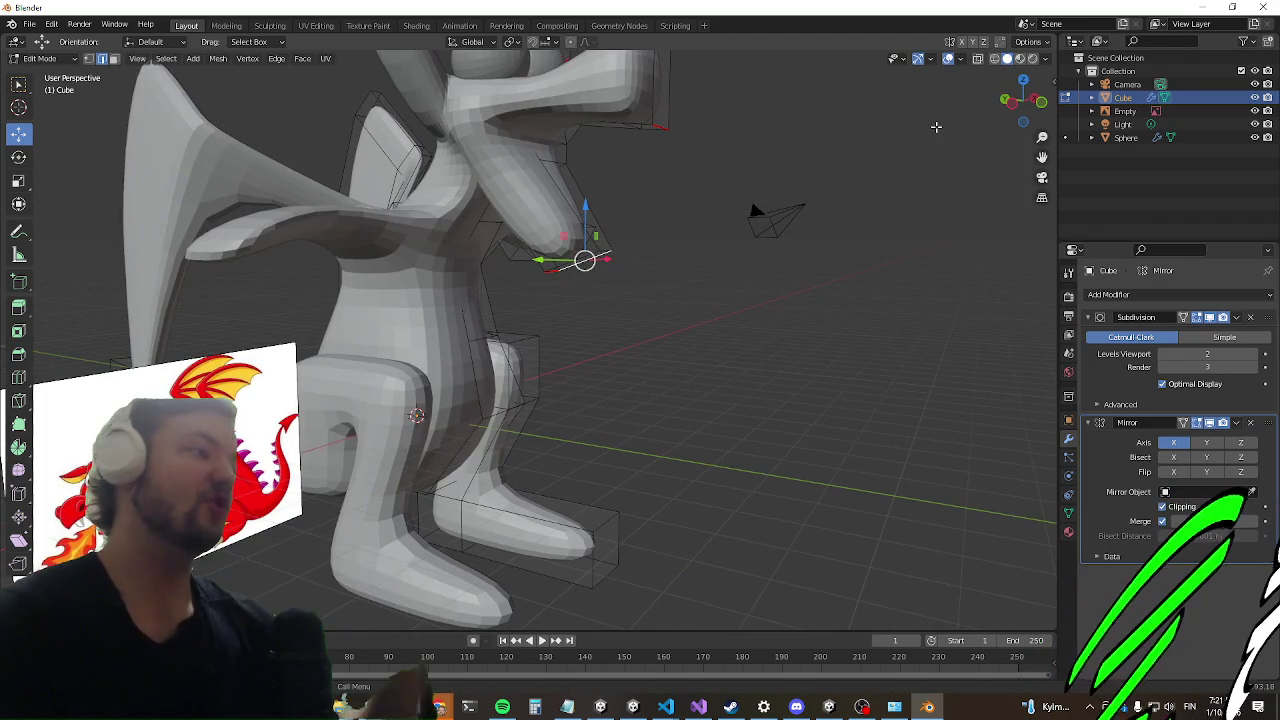
middle_drag(711, 394, 718, 384)
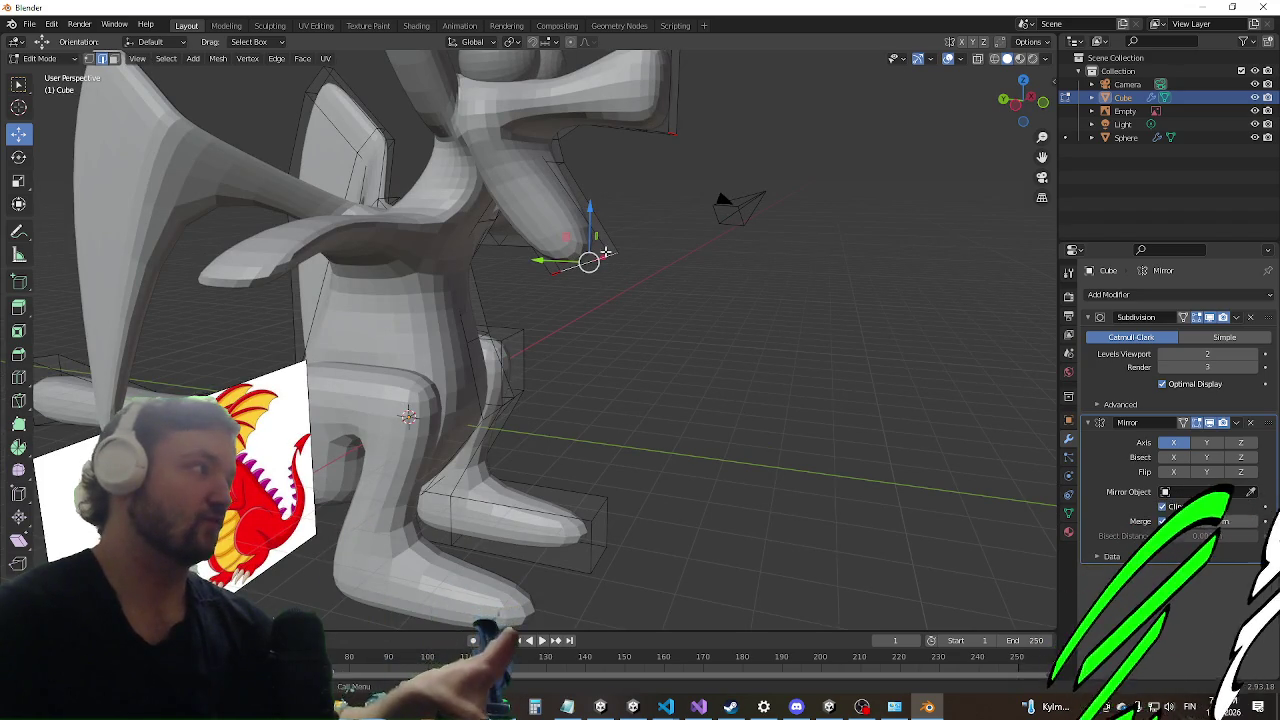
mouse_move(543, 421)
middle_down()
mouse_move(463, 272)
mouse_move(503, 325)
middle_up()
mouse_move(501, 253)
middle_down()
mouse_move(690, 218)
mouse_move(614, 329)
mouse_move(566, 246)
mouse_move(407, 243)
mouse_move(700, 323)
mouse_move(560, 290)
mouse_move(449, 329)
mouse_move(585, 287)
mouse_move(400, 300)
mouse_move(420, 300)
middle_up()
scroll(381, 301, up, 5)
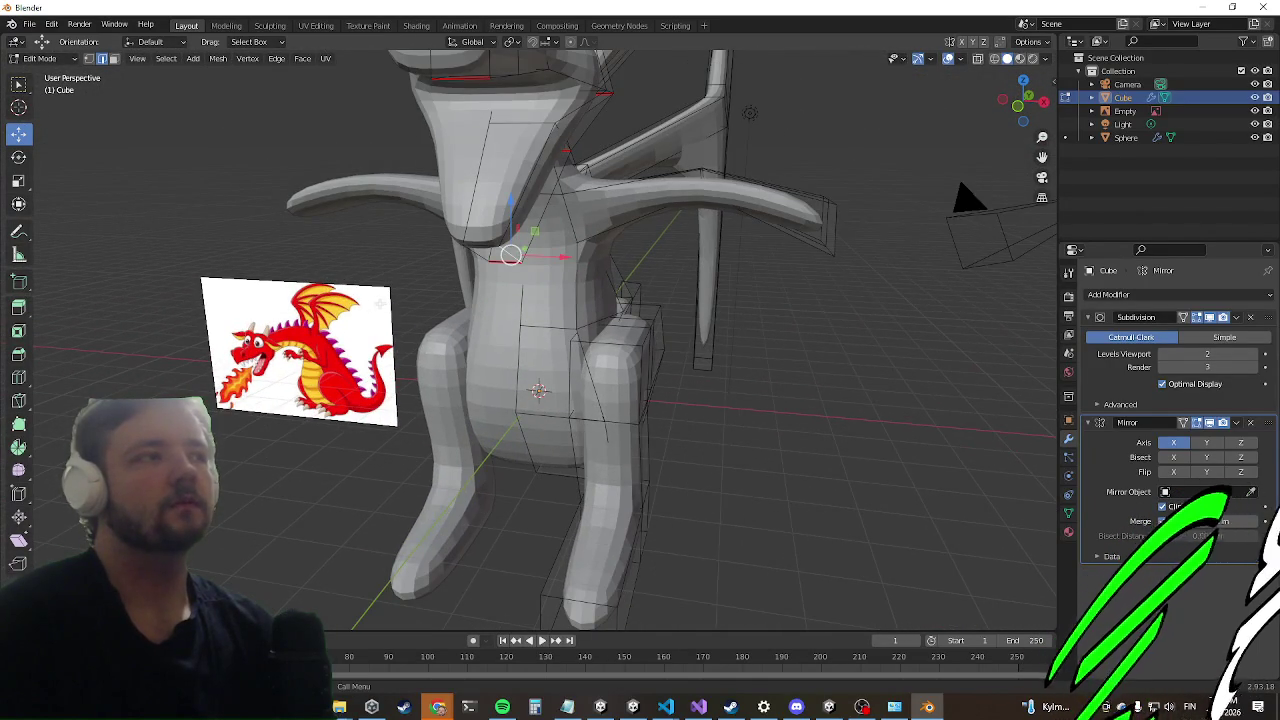
mouse_move(383, 367)
middle_down()
mouse_move(823, 277)
mouse_move(851, 229)
mouse_move(560, 240)
mouse_move(439, 372)
mouse_move(520, 330)
mouse_move(476, 320)
middle_up()
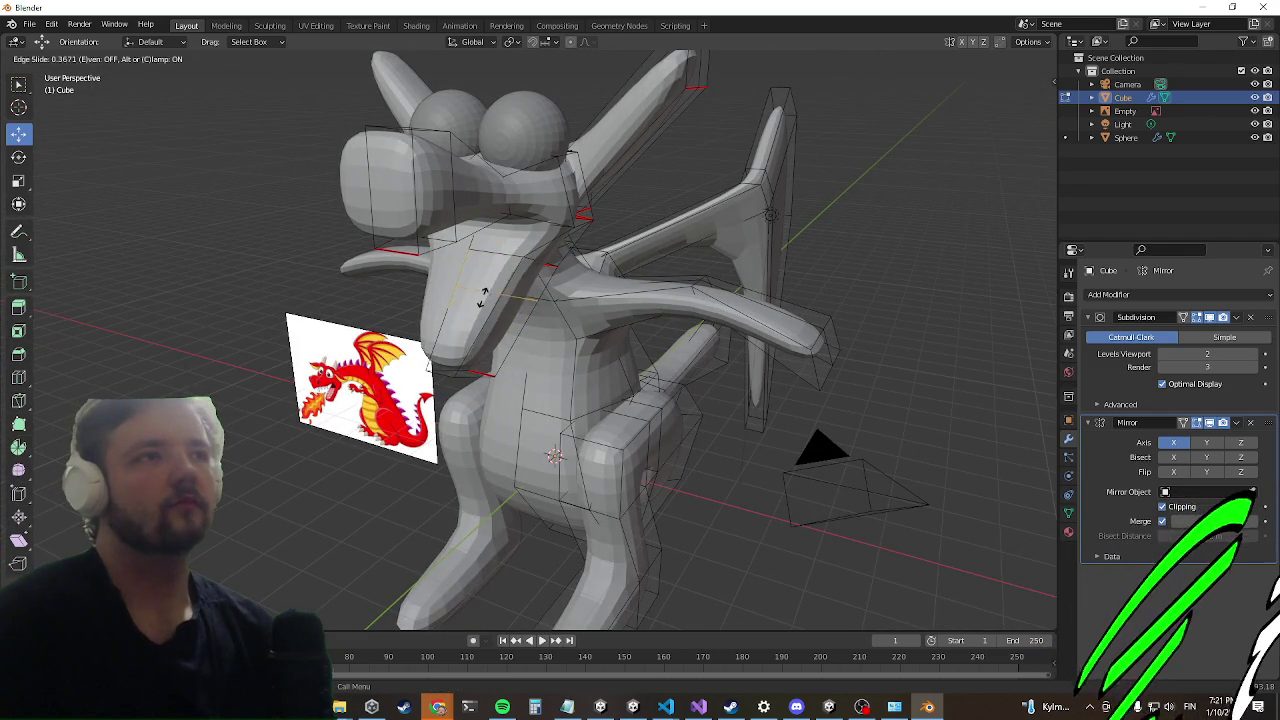
Step: Scale the upper-body section much narrower along X, then select a leg face
key(s)
click(481, 305)
middle_drag(481, 305, 659, 258)
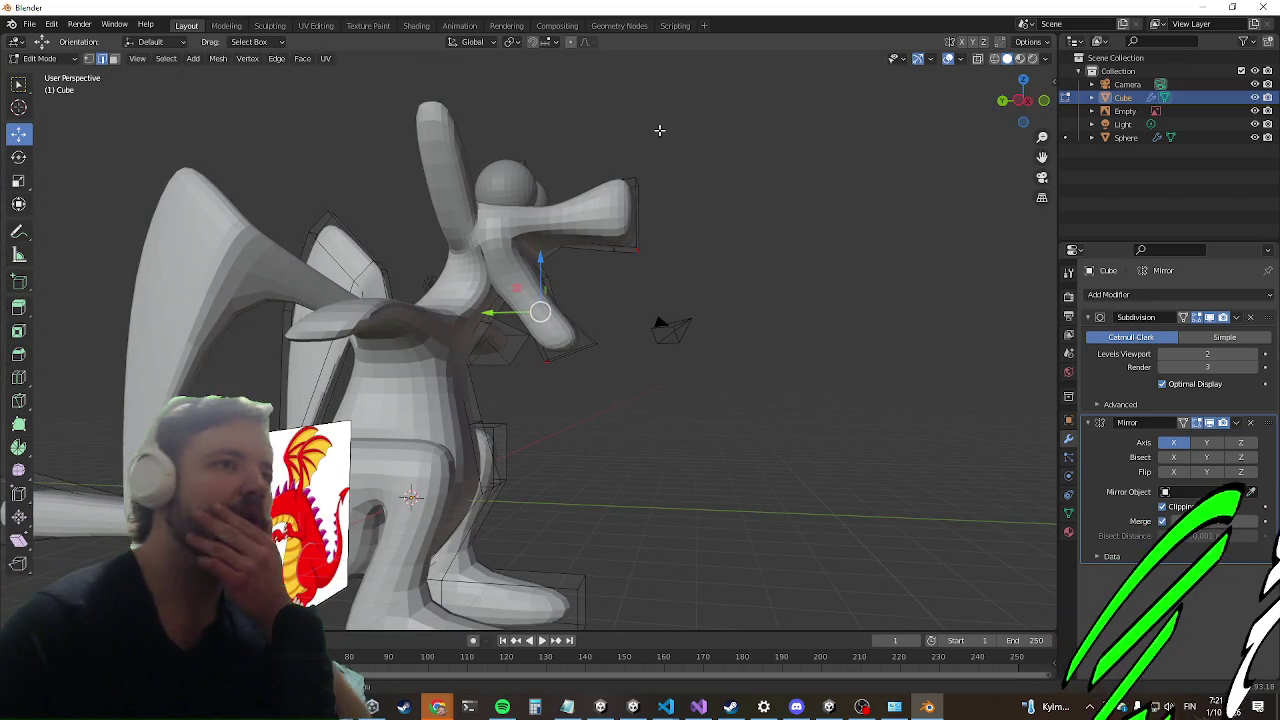
mouse_move(686, 280)
middle_down()
mouse_move(580, 257)
mouse_move(522, 275)
mouse_move(437, 324)
mouse_move(440, 349)
mouse_move(351, 349)
mouse_move(318, 427)
middle_up()
scroll(438, 332, down, 2)
scroll(318, 427, up, 2)
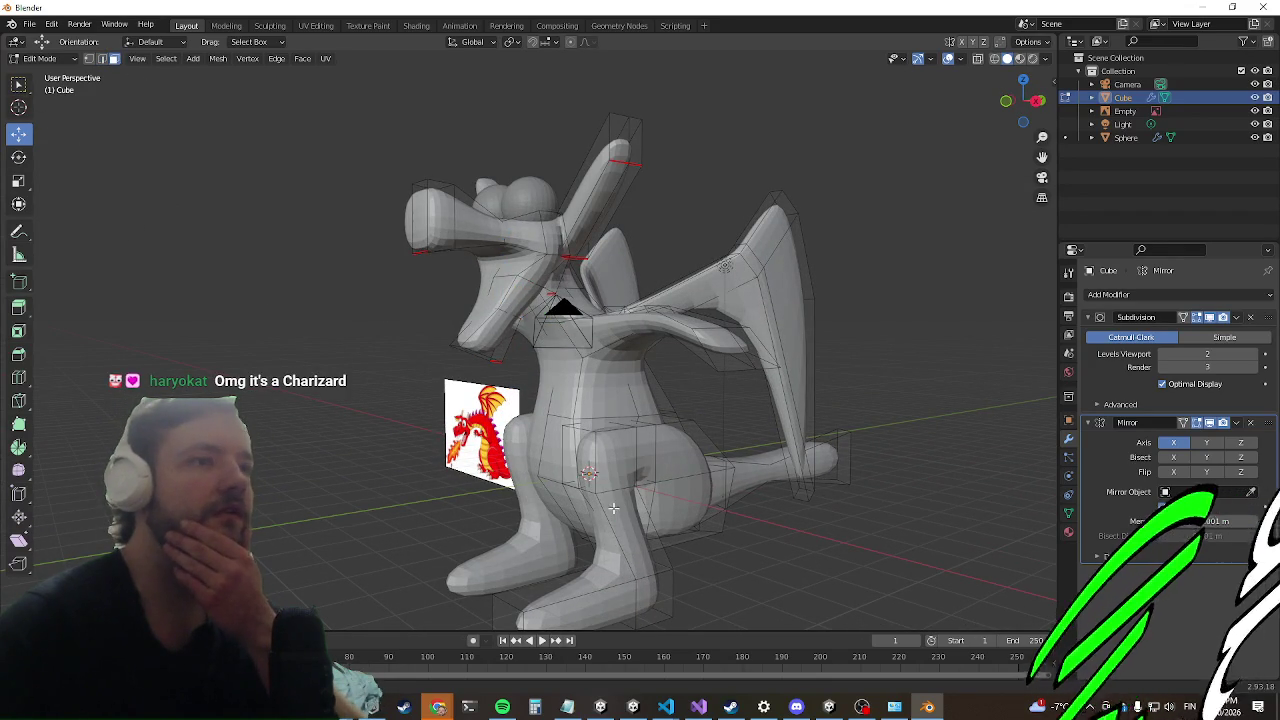
click(712, 518)
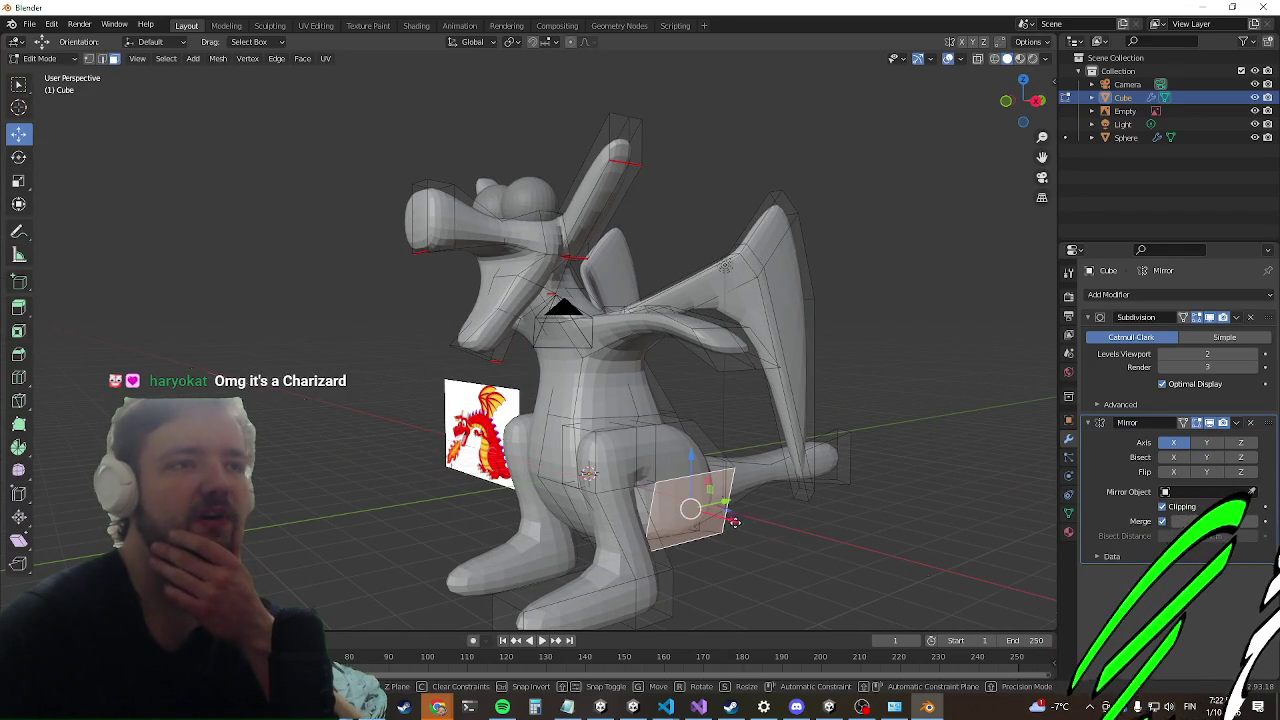
Step: Move the leg face about 1 m out along the X axis
key(g)
key(x)
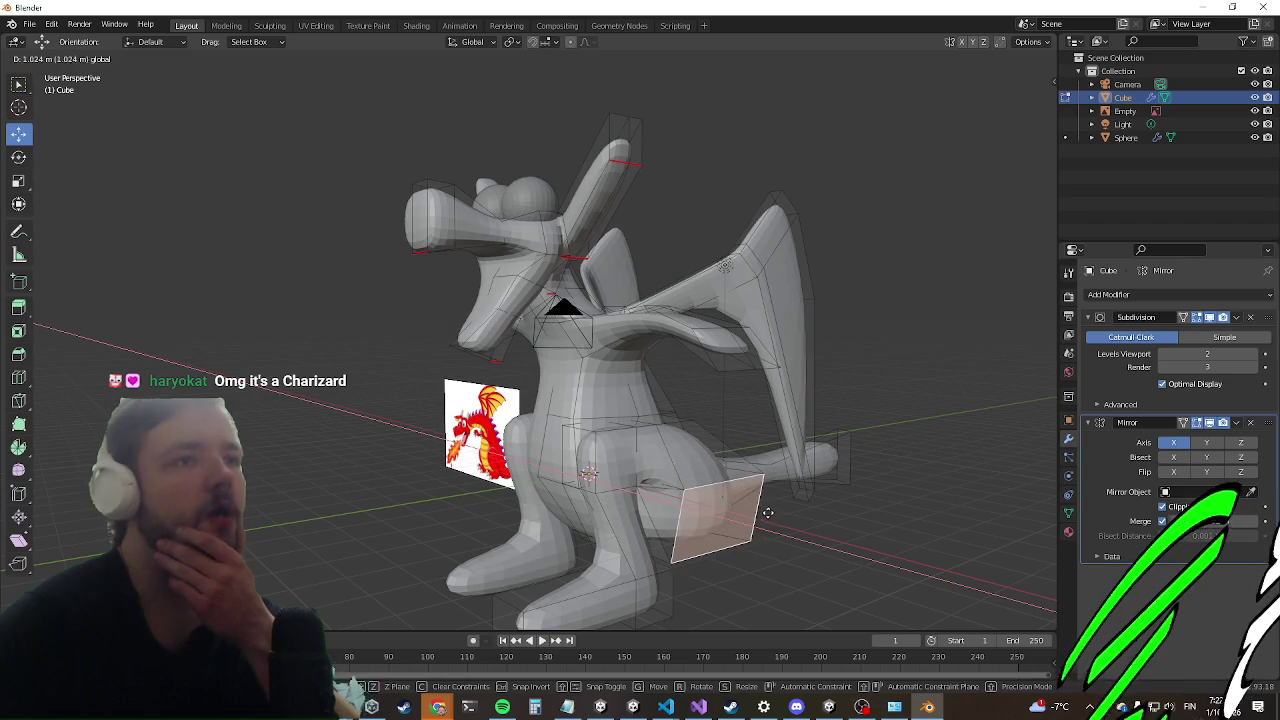
click(720, 515)
middle_drag(720, 515, 769, 292)
mouse_move(610, 490)
middle_down()
mouse_move(484, 513)
mouse_move(665, 451)
mouse_move(700, 182)
mouse_move(552, 378)
middle_up()
scroll(665, 451, up, 5)
scroll(665, 451, down, 2)
scroll(700, 182, up, 3)
Step: Select the larger face in front of the leg and inspect the legs from the front
click(497, 384)
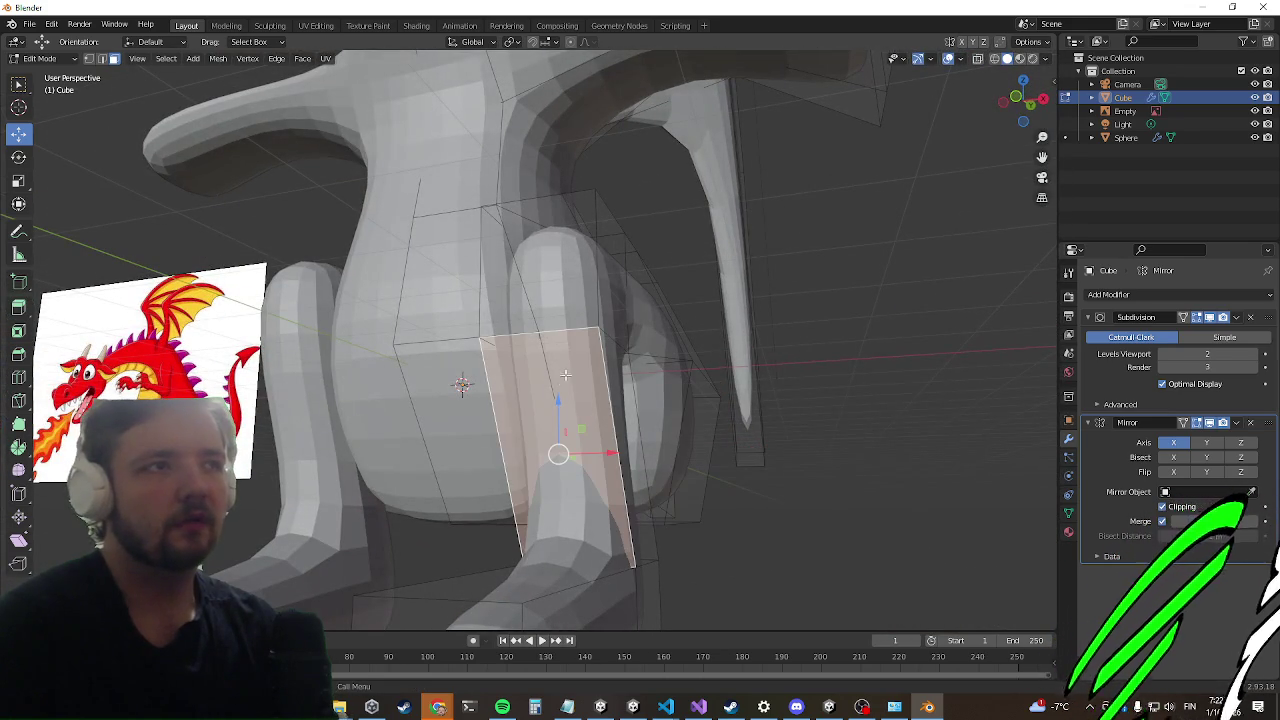
mouse_move(529, 284)
middle_down()
mouse_move(497, 303)
mouse_move(602, 410)
mouse_move(638, 406)
middle_up()
scroll(602, 410, up, 3)
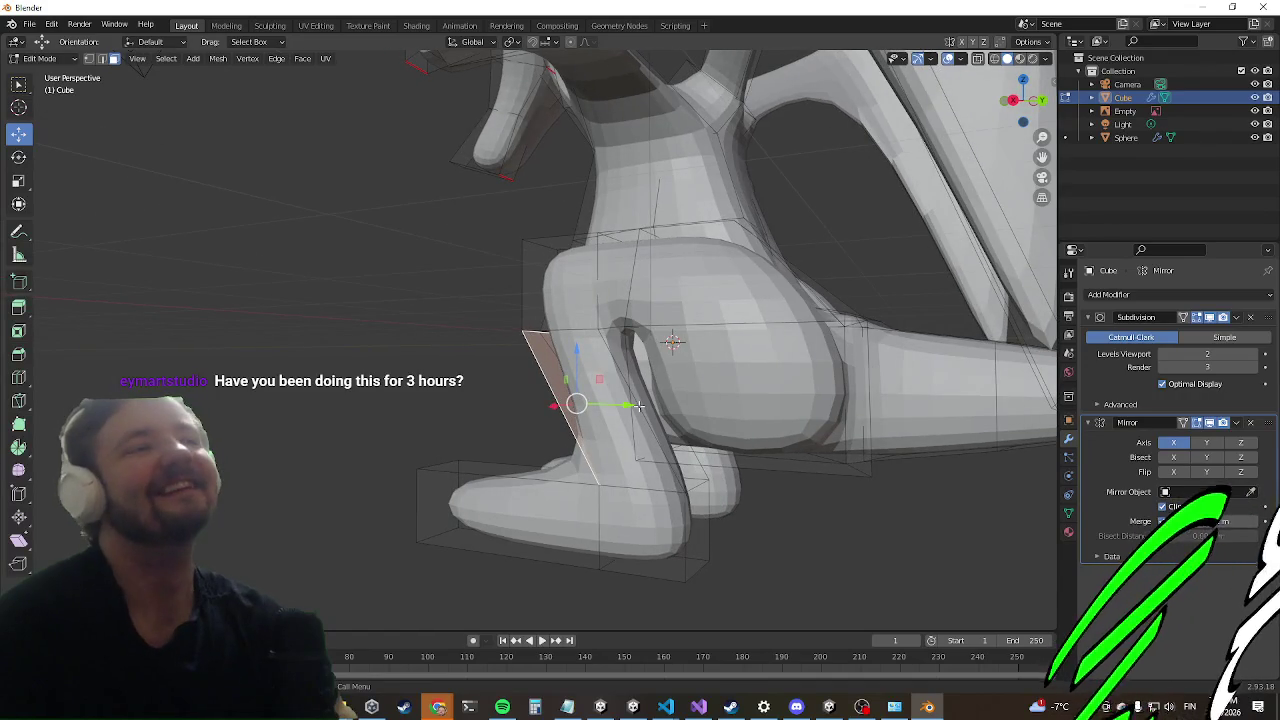
scroll(607, 333, down, 4)
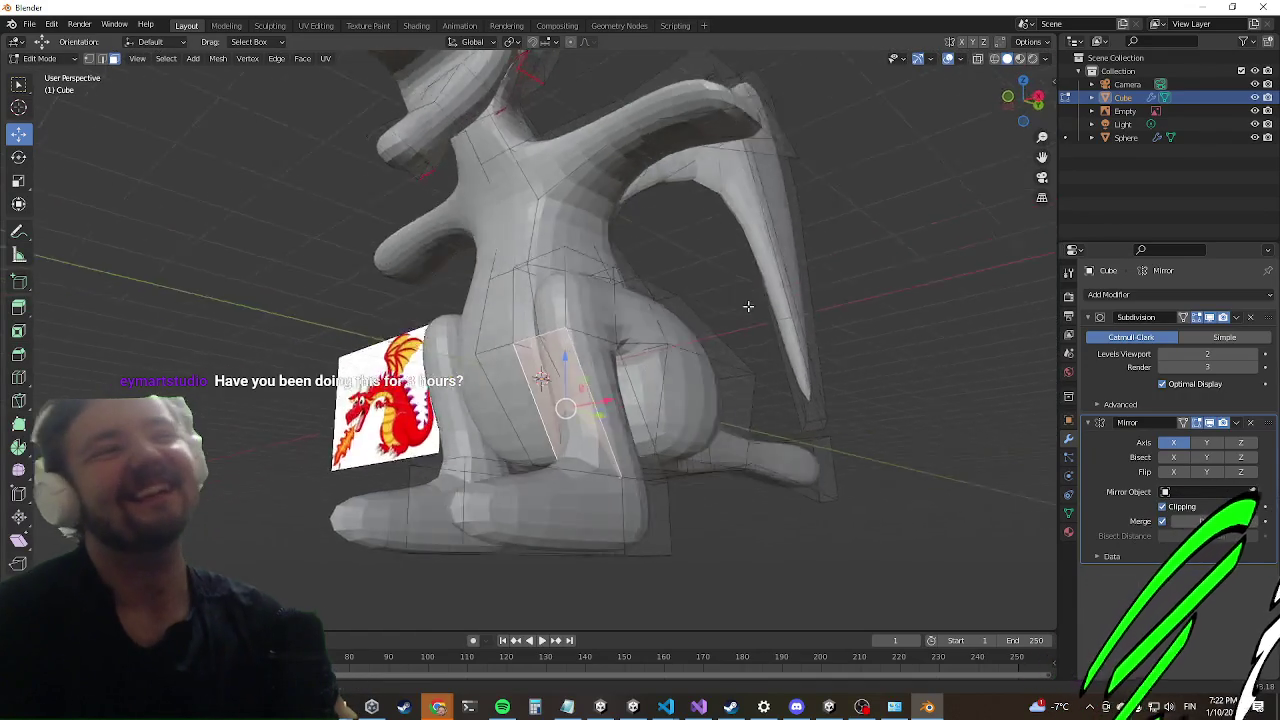
middle_drag(607, 333, 548, 364)
scroll(548, 364, up, 4)
scroll(548, 364, up, 2)
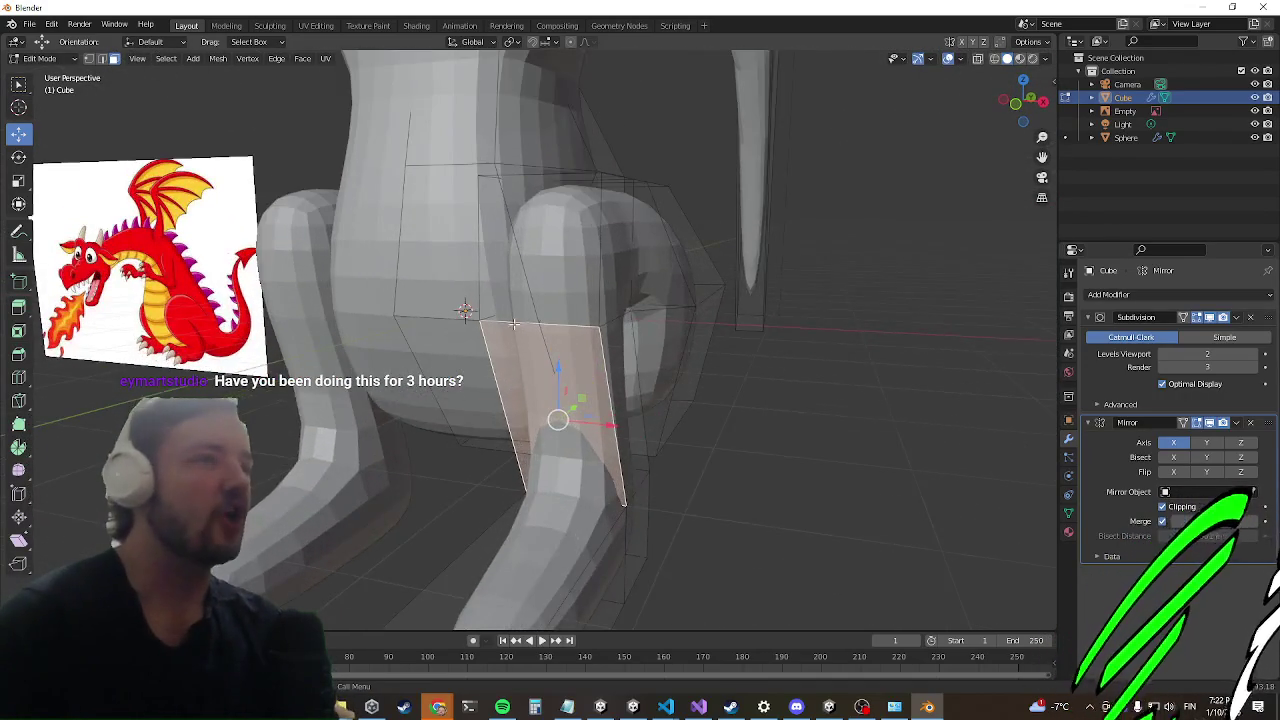
scroll(548, 364, up, 2)
scroll(432, 295, up, 2)
scroll(432, 295, up, 1)
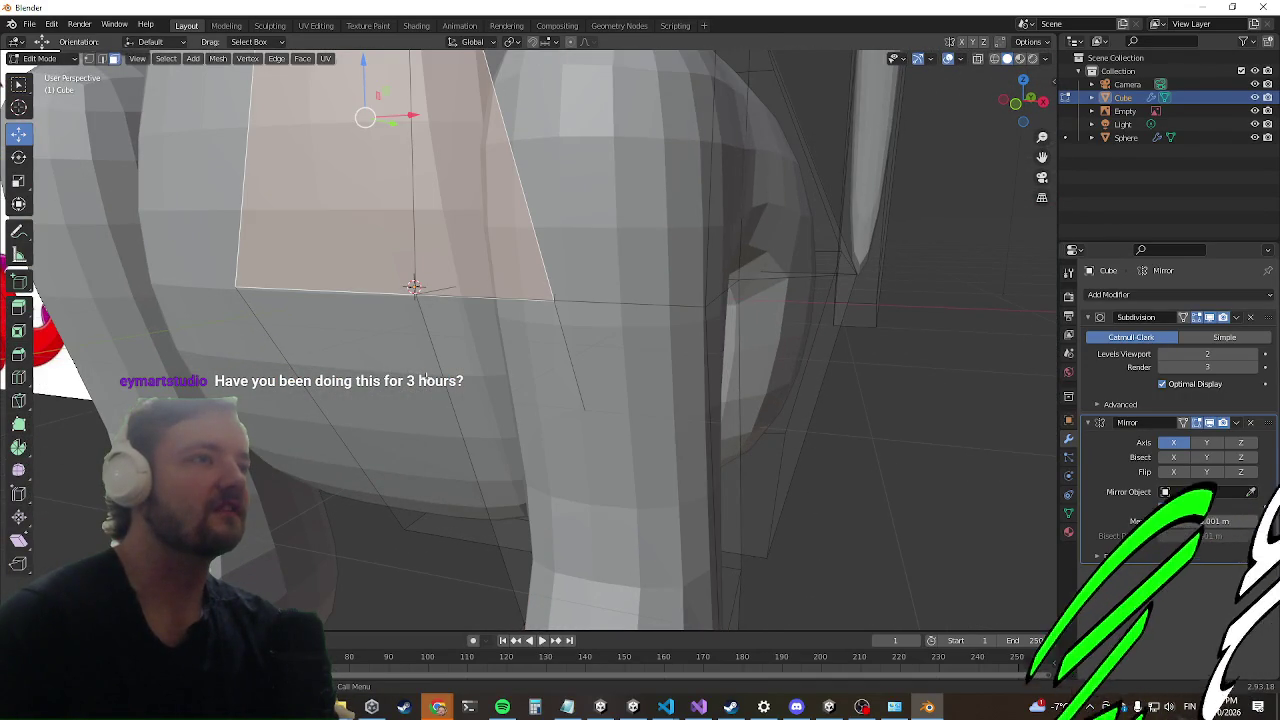
scroll(413, 287, down, 3)
scroll(397, 400, up, 2)
scroll(569, 321, down, 2)
mouse_move(569, 321)
middle_down()
mouse_move(729, 294)
mouse_move(785, 410)
middle_up()
scroll(729, 294, up, 3)
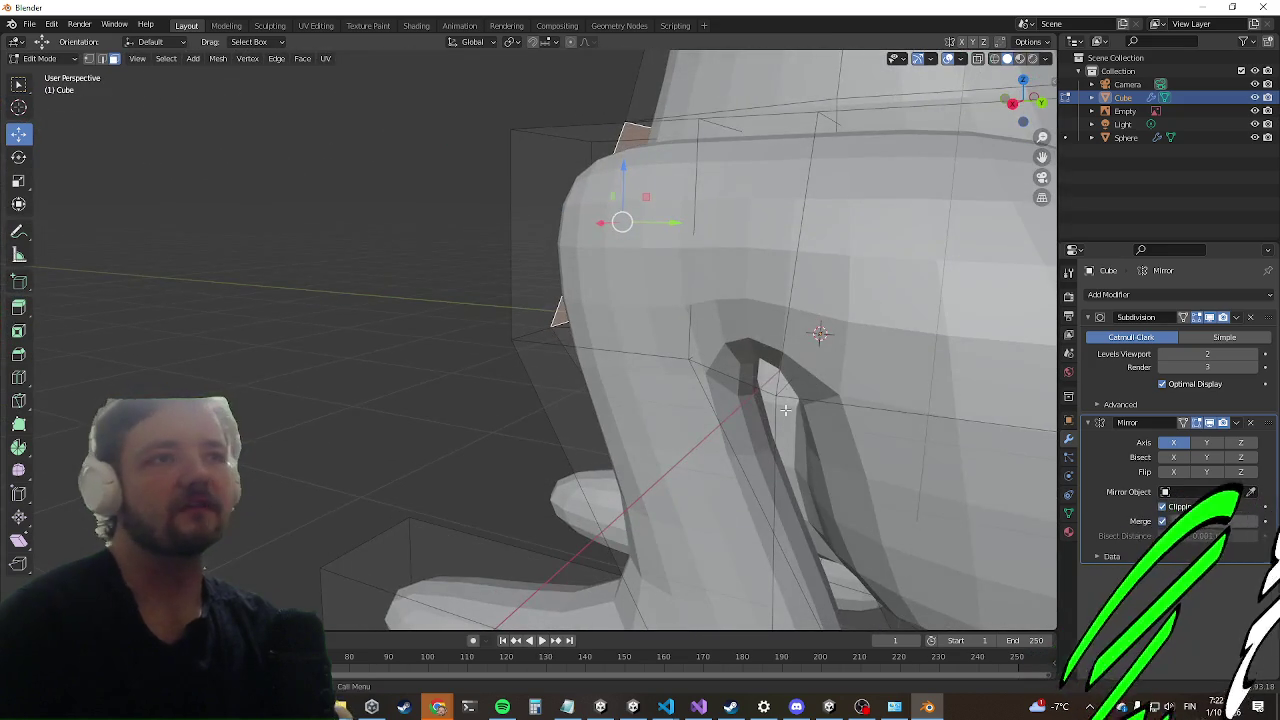
scroll(785, 421, down, 4)
scroll(785, 421, down, 3)
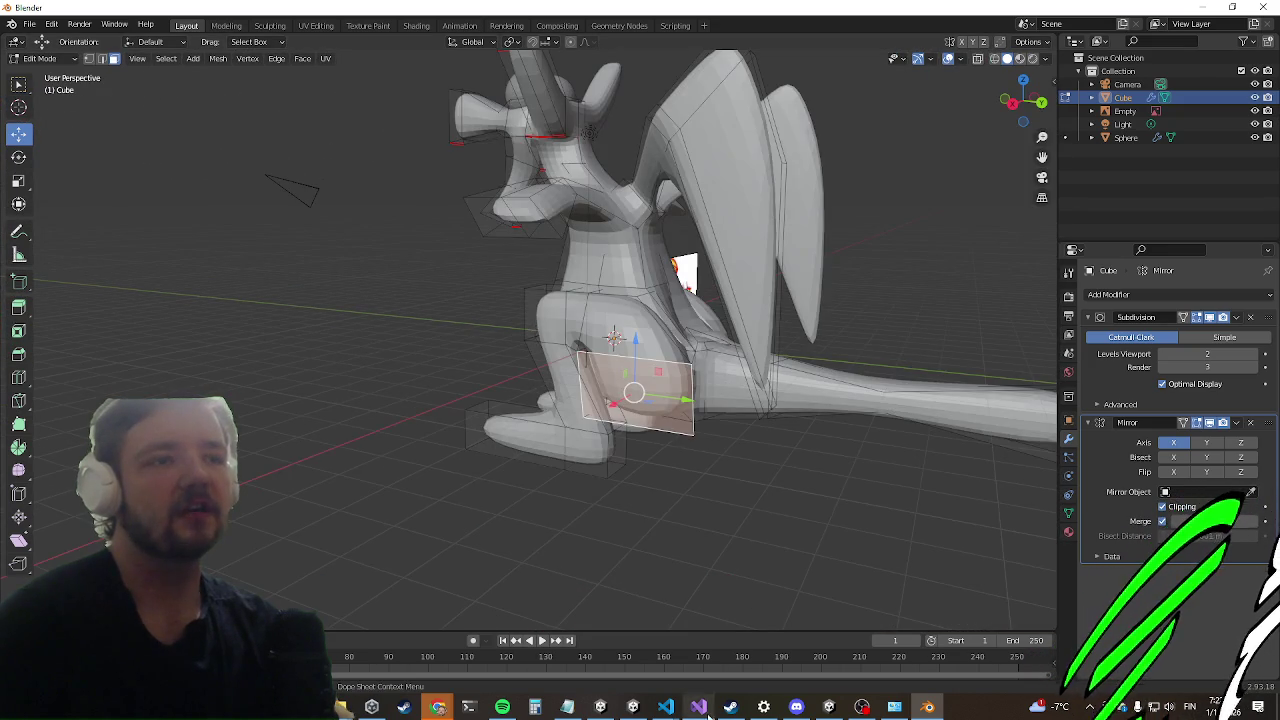
middle_drag(620, 380, 563, 357)
scroll(563, 357, down, 3)
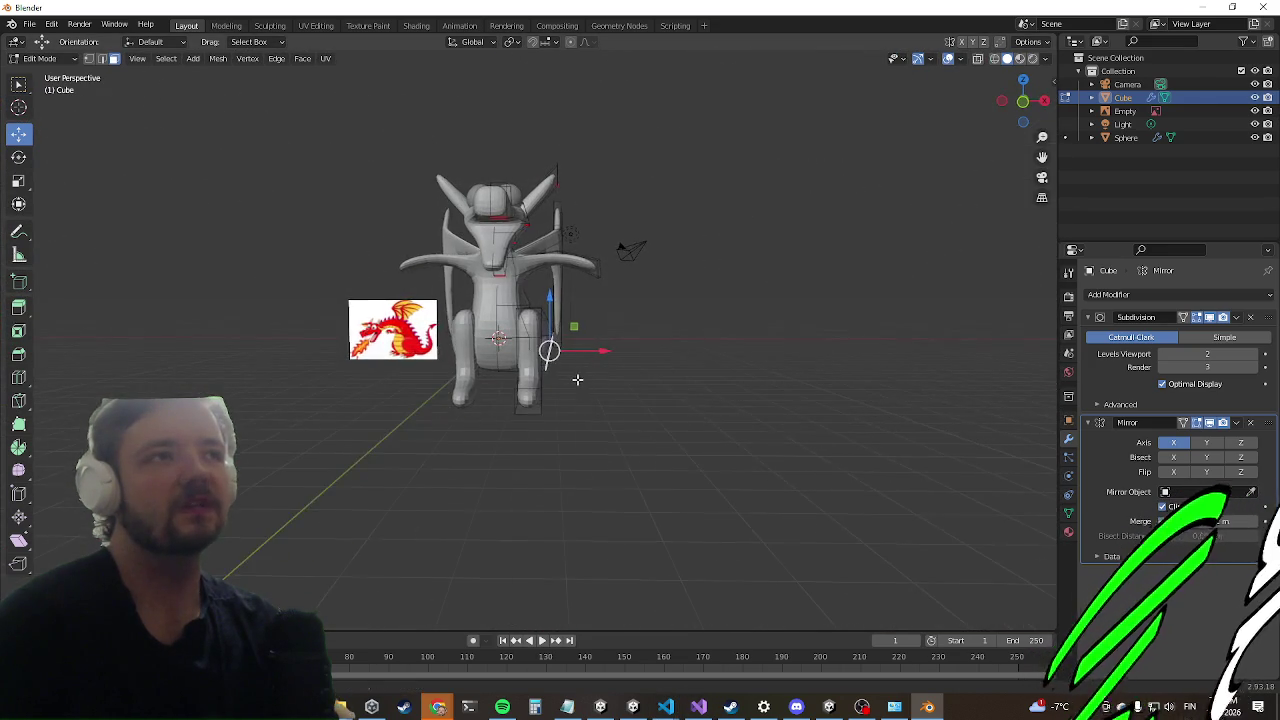
Step: Select the front face of the dragon's foot
scroll(548, 380, up, 3)
mouse_move(579, 249)
middle_down()
mouse_move(472, 293)
mouse_move(537, 245)
middle_up()
scroll(472, 293, up, 3)
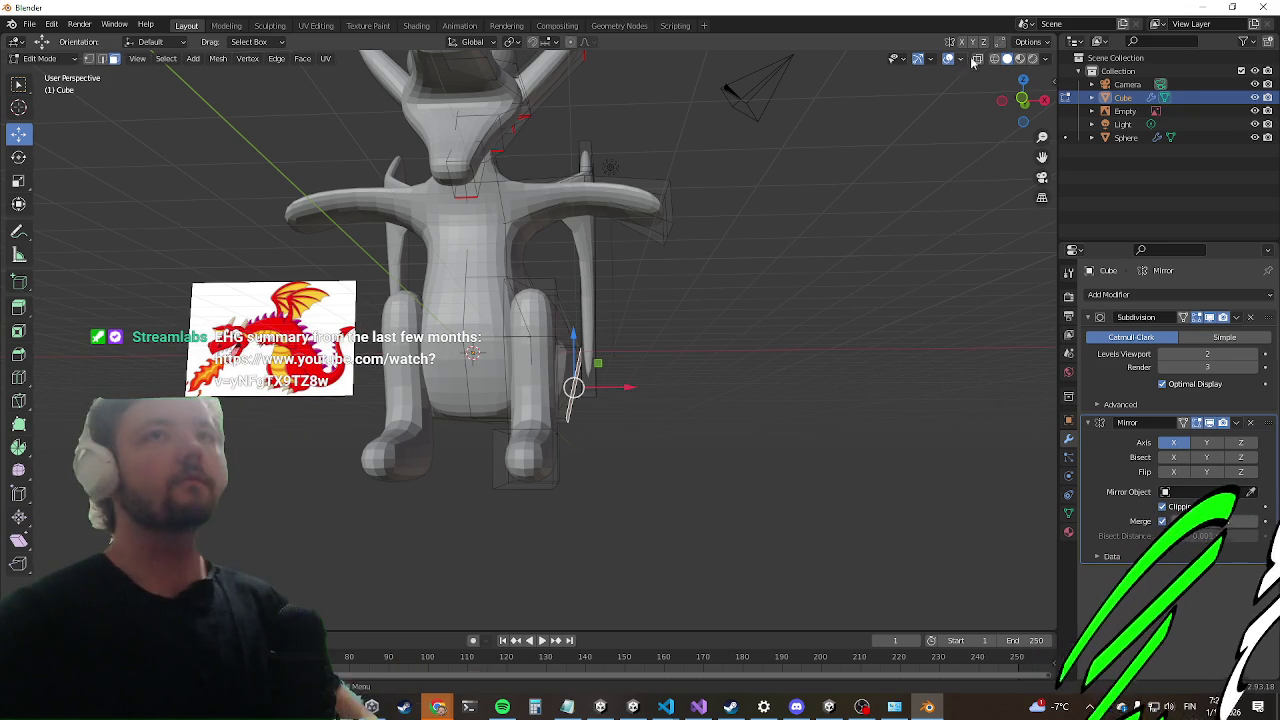
middle_drag(560, 300, 757, 143)
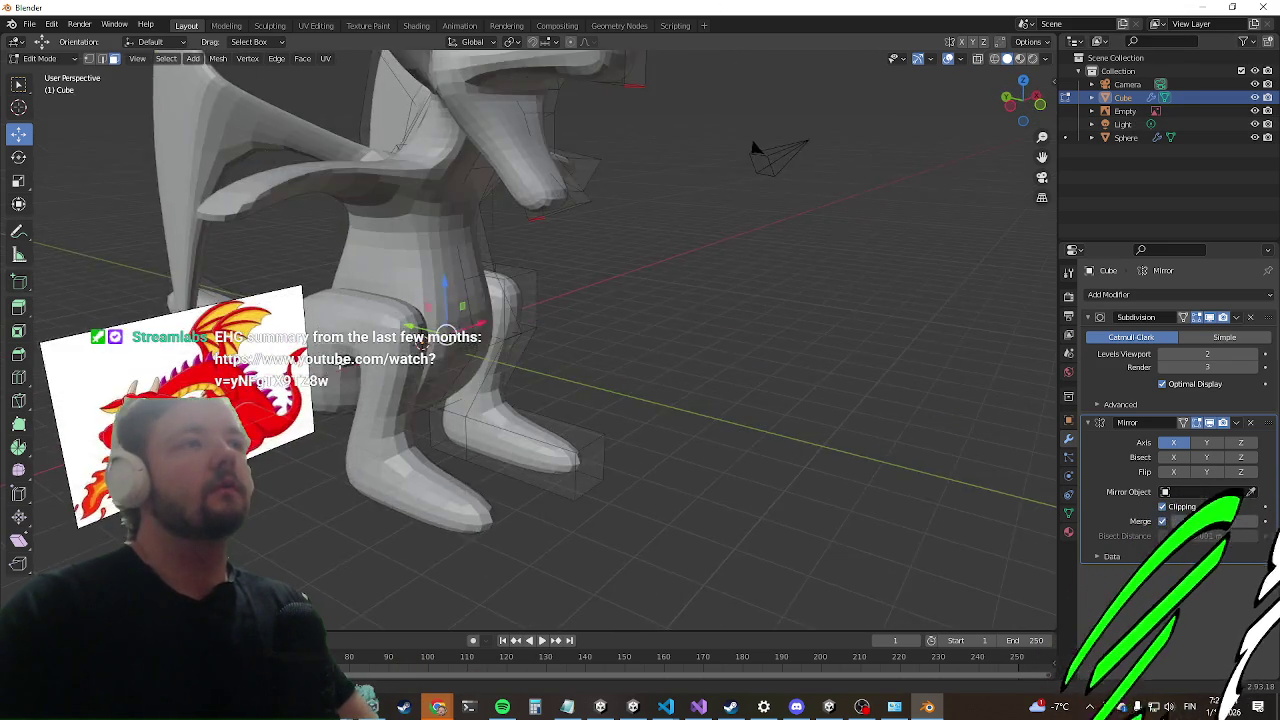
scroll(341, 250, down, 4)
mouse_move(341, 250)
middle_down()
mouse_move(197, 209)
mouse_move(356, 223)
middle_up()
scroll(303, 218, up, 5)
scroll(303, 218, down, 3)
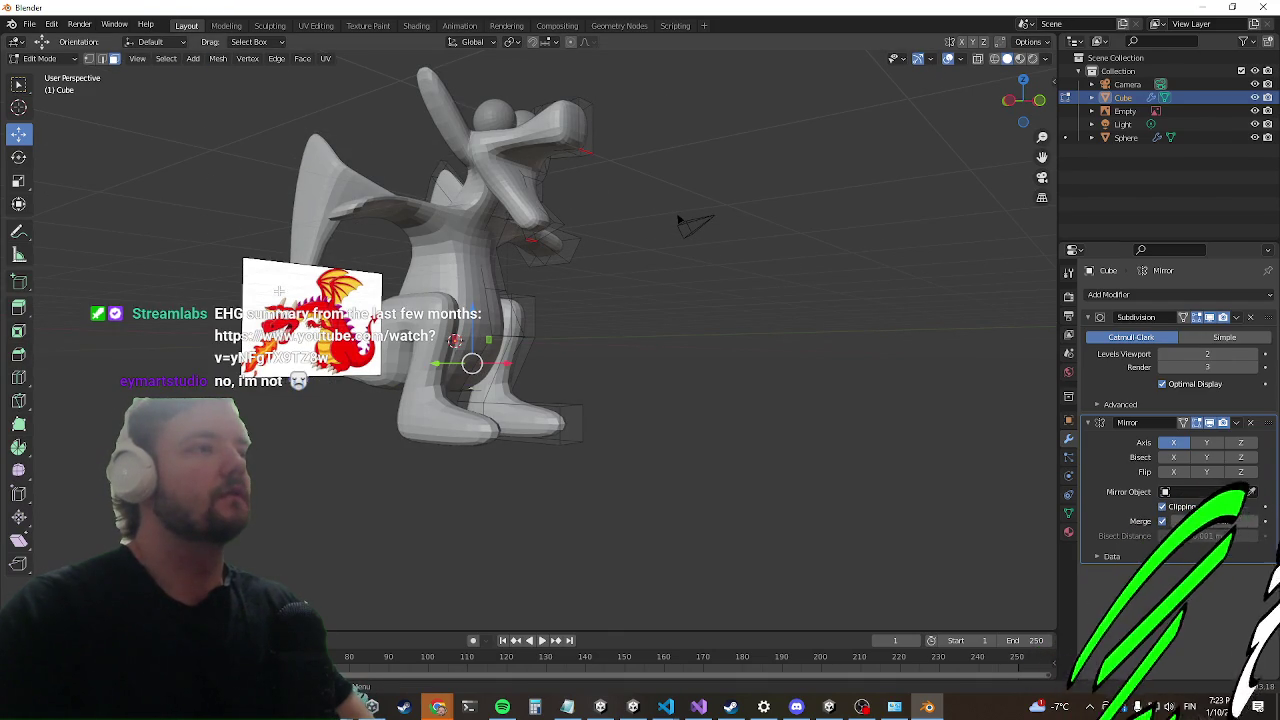
mouse_move(265, 294)
middle_down()
mouse_move(334, 386)
mouse_move(280, 343)
middle_up()
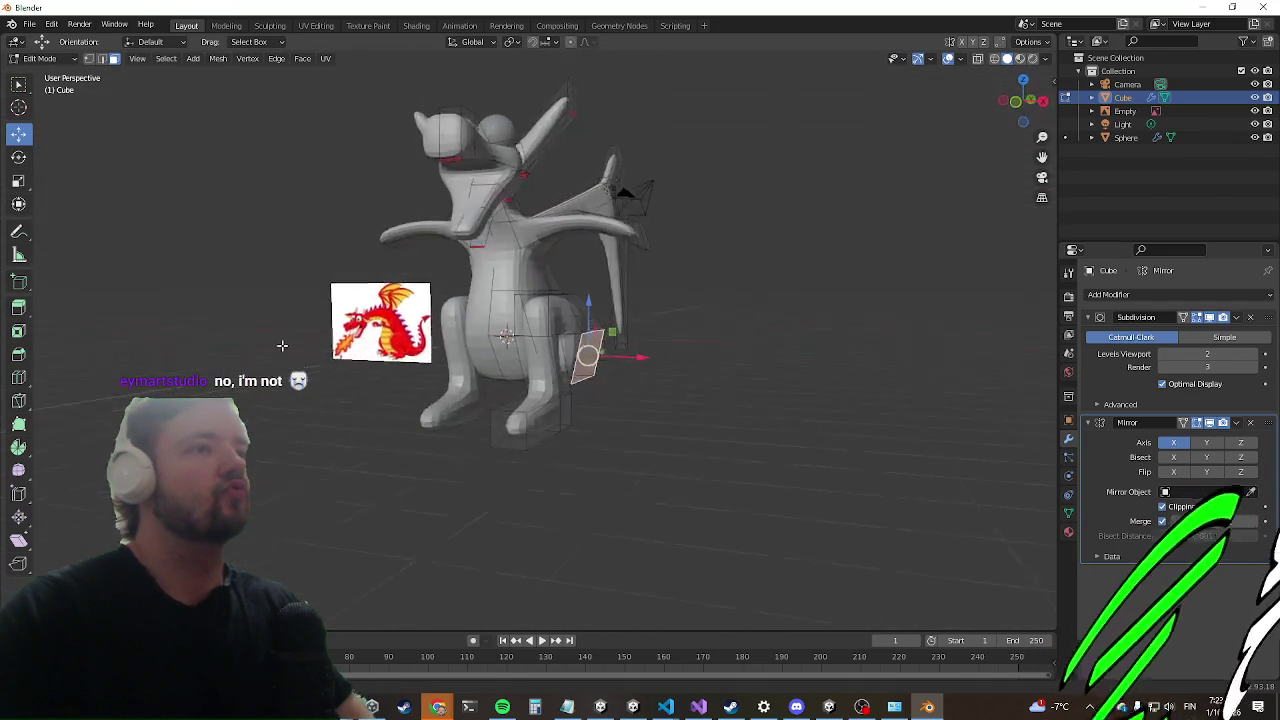
scroll(290, 391, up, 4)
click(545, 500)
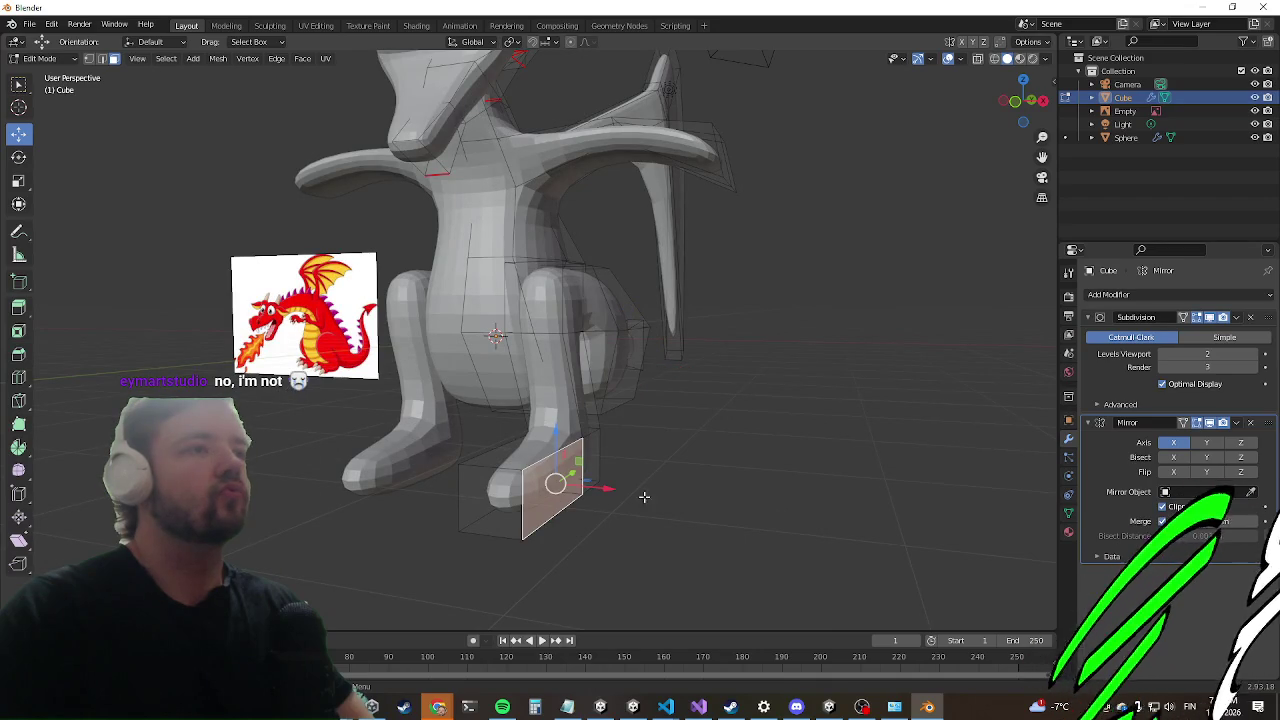
Step: Push the foot's front face out along X so the foot points forward
key(g)
key(x)
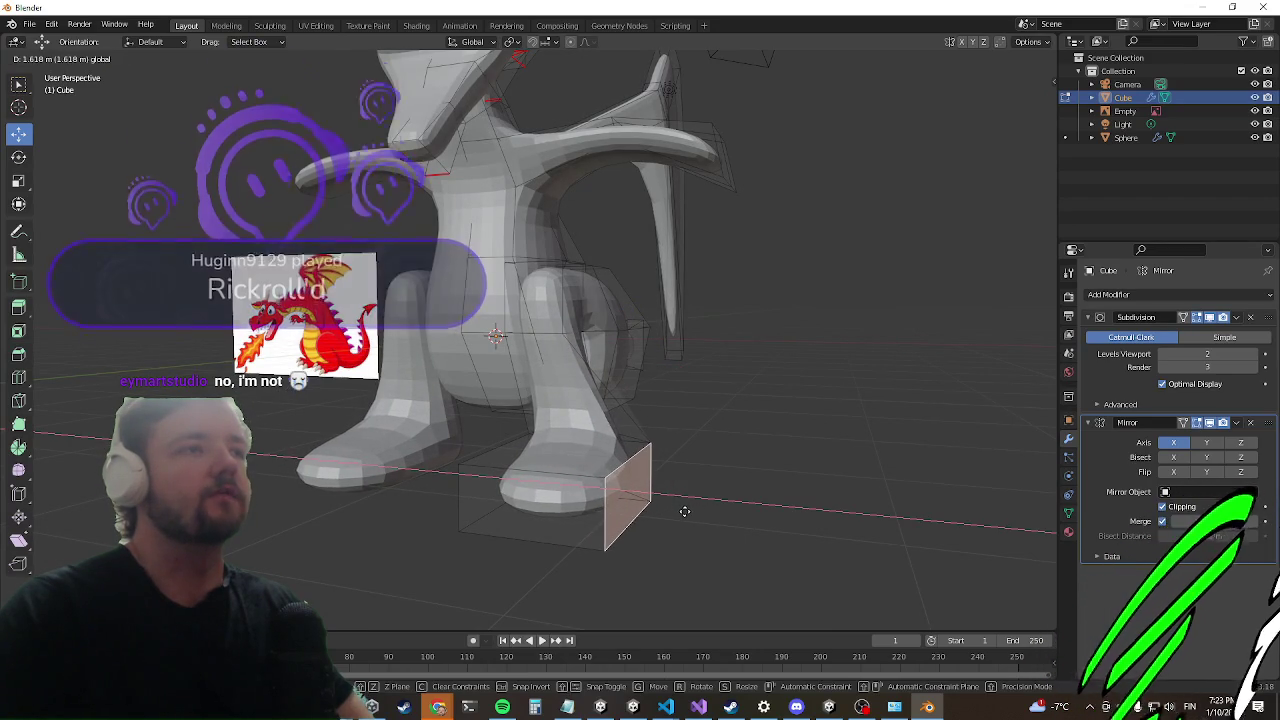
click(682, 514)
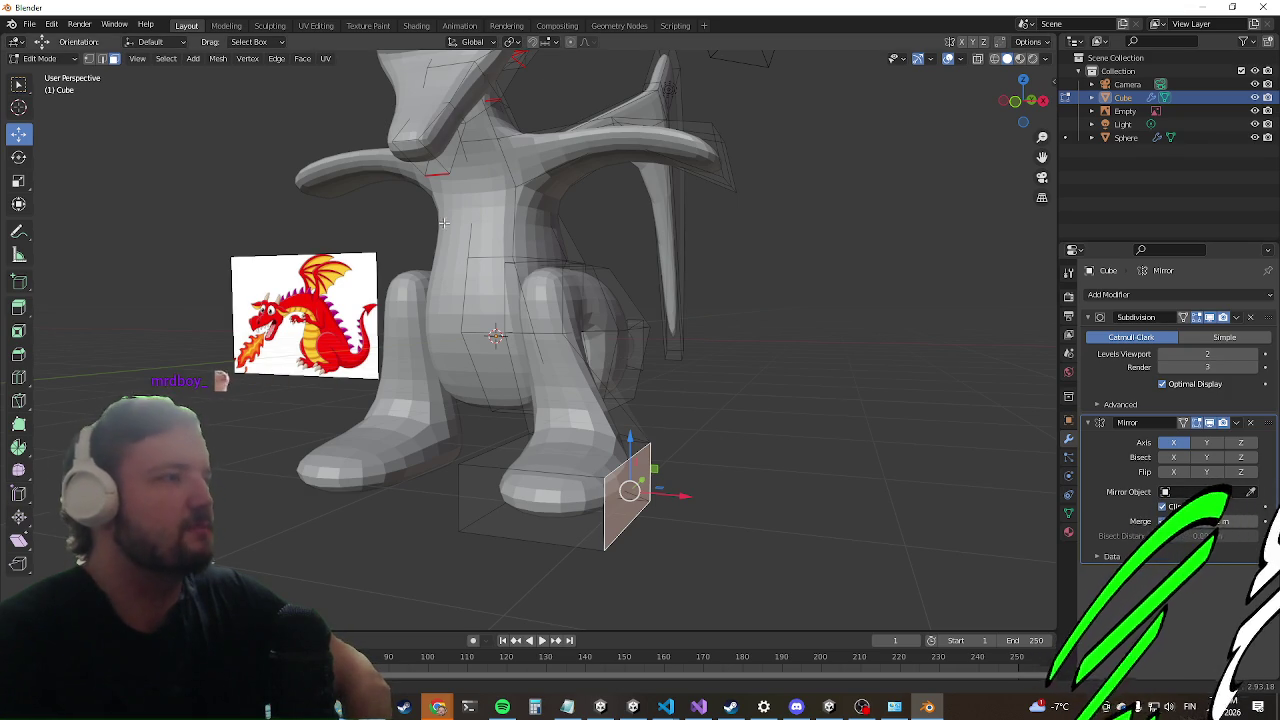
scroll(237, 427, down, 2)
mouse_move(237, 427)
middle_down()
mouse_move(240, 537)
mouse_move(309, 434)
mouse_move(254, 492)
mouse_move(314, 386)
mouse_move(290, 430)
mouse_move(321, 409)
mouse_move(235, 392)
middle_up()
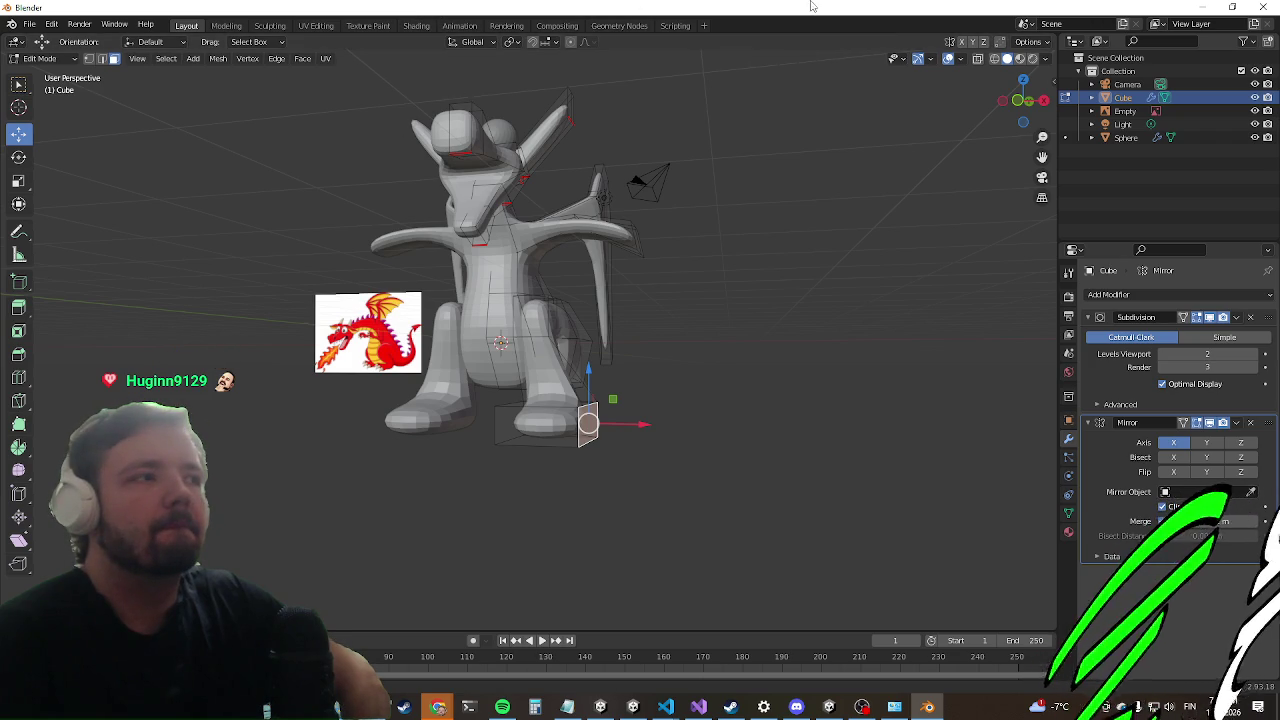
mouse_move(603, 262)
middle_down()
mouse_move(256, 294)
mouse_move(587, 337)
mouse_move(726, 249)
mouse_move(609, 330)
mouse_move(300, 260)
mouse_move(251, 234)
mouse_move(183, 293)
mouse_move(611, 377)
mouse_move(720, 257)
mouse_move(720, 306)
mouse_move(677, 291)
mouse_move(649, 341)
mouse_move(733, 288)
middle_up()
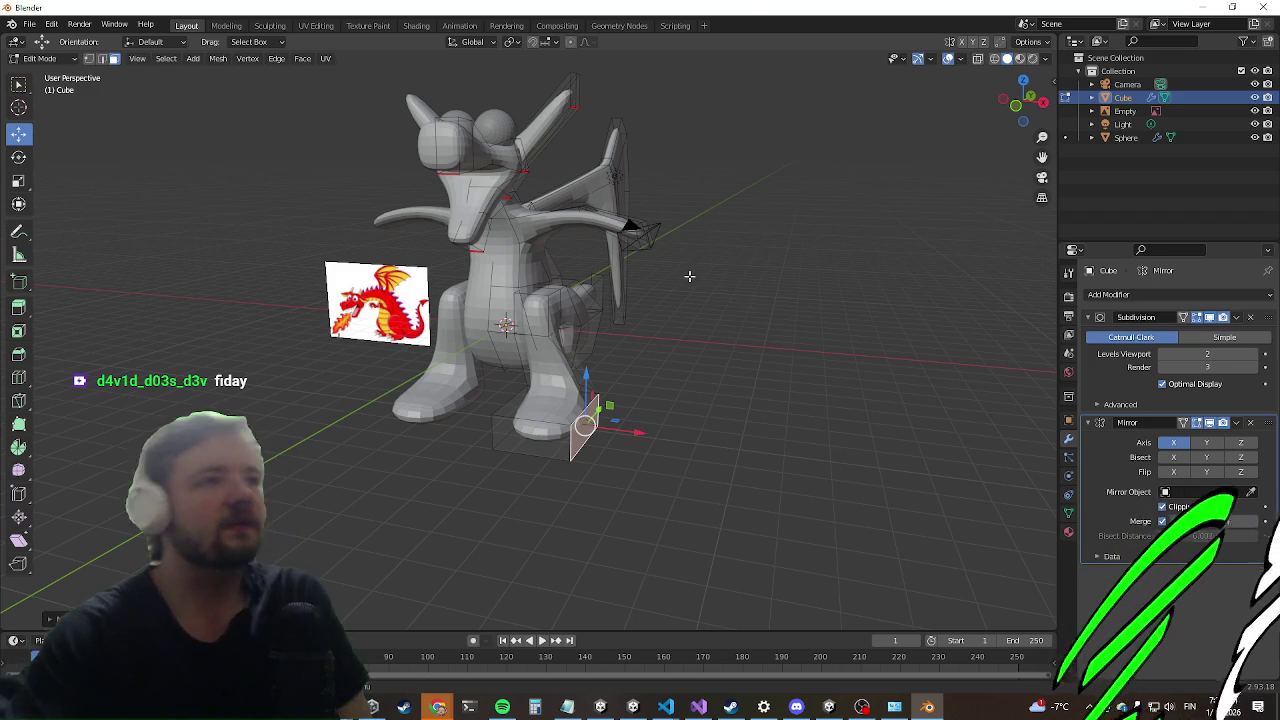
middle_drag(337, 437, 408, 390)
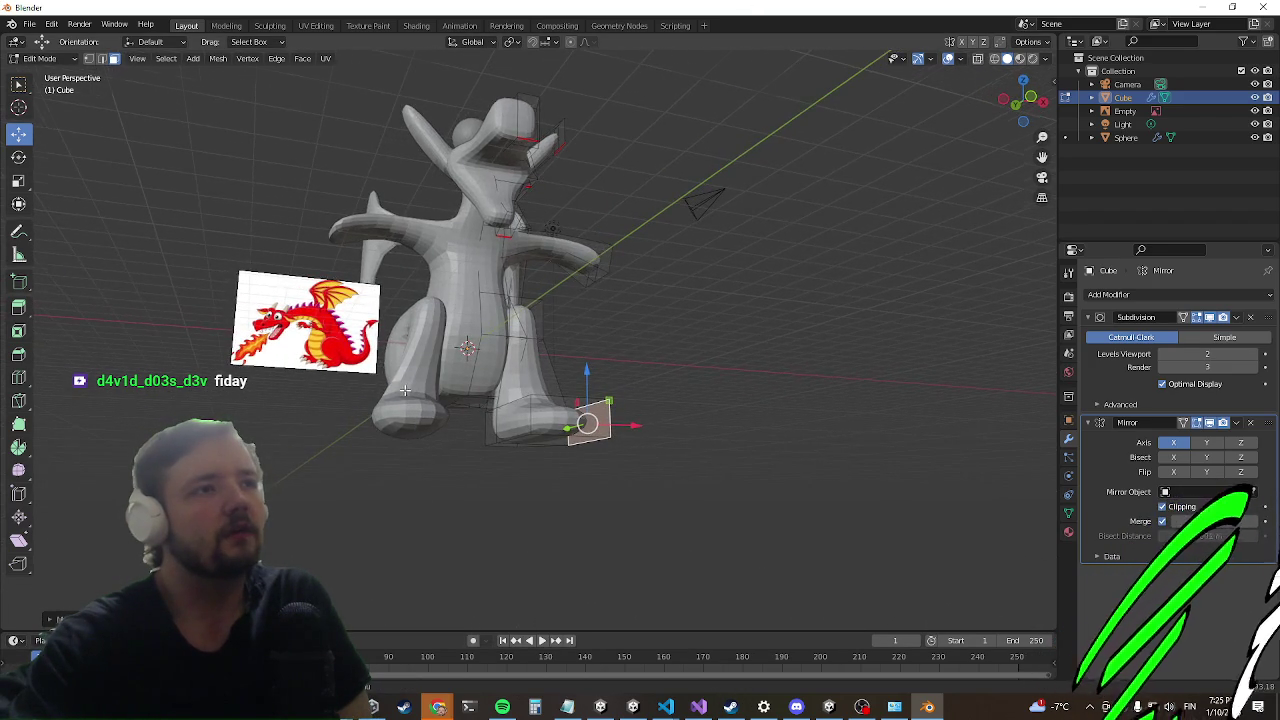
Step: Shift the face between the legs about 0.58 m to reshape the inner leg
scroll(405, 390, up, 3)
mouse_move(473, 419)
middle_down()
mouse_move(451, 420)
mouse_move(481, 353)
middle_up()
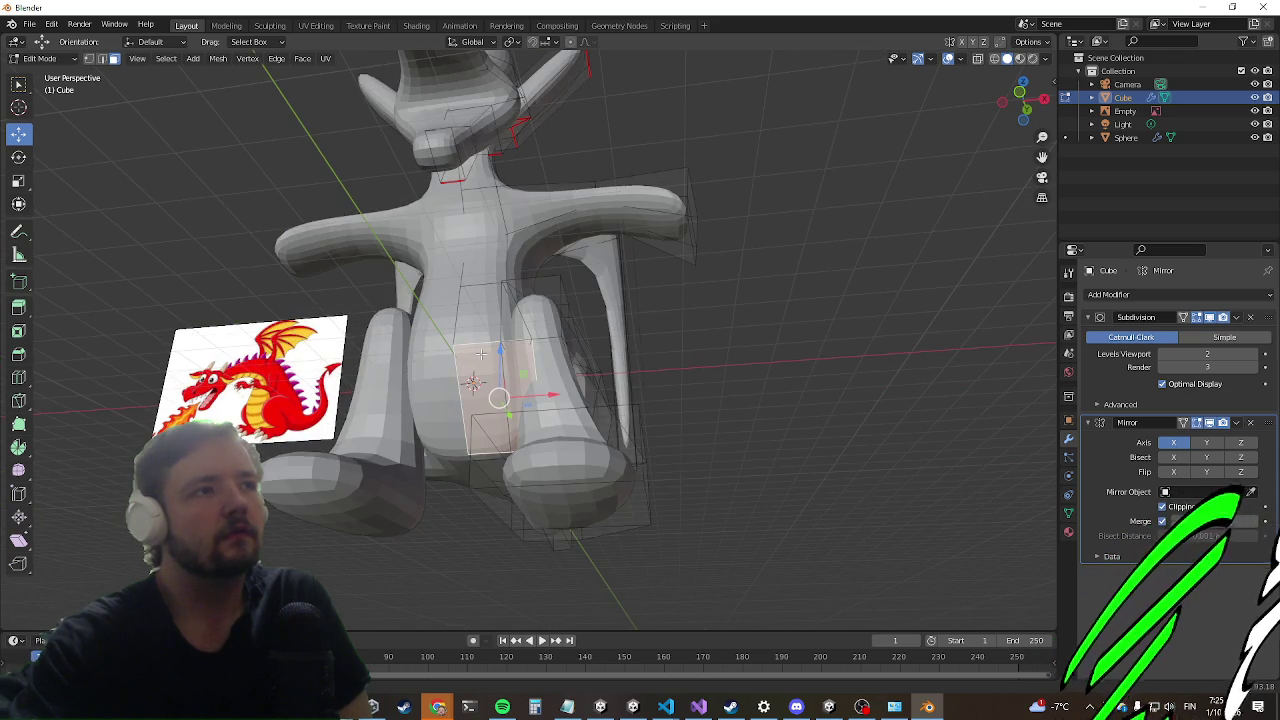
mouse_move(481, 353)
middle_down()
mouse_move(423, 491)
mouse_move(432, 383)
middle_up()
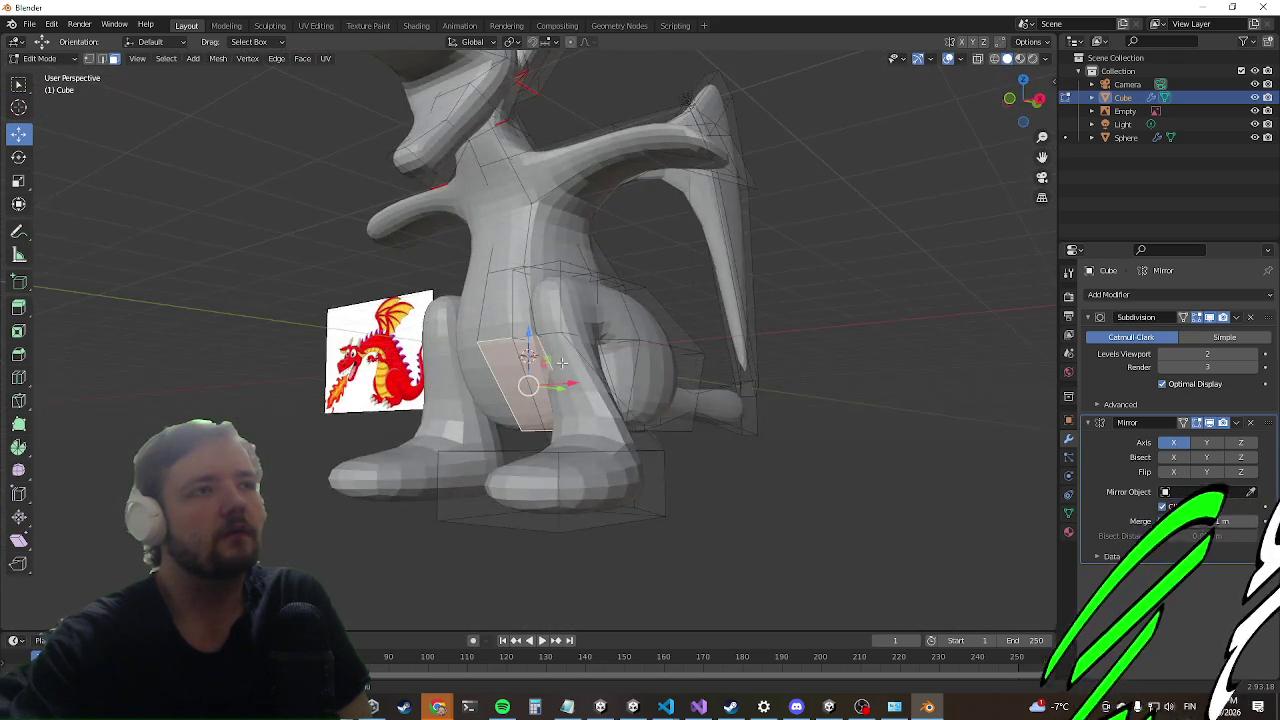
middle_drag(562, 363, 557, 394)
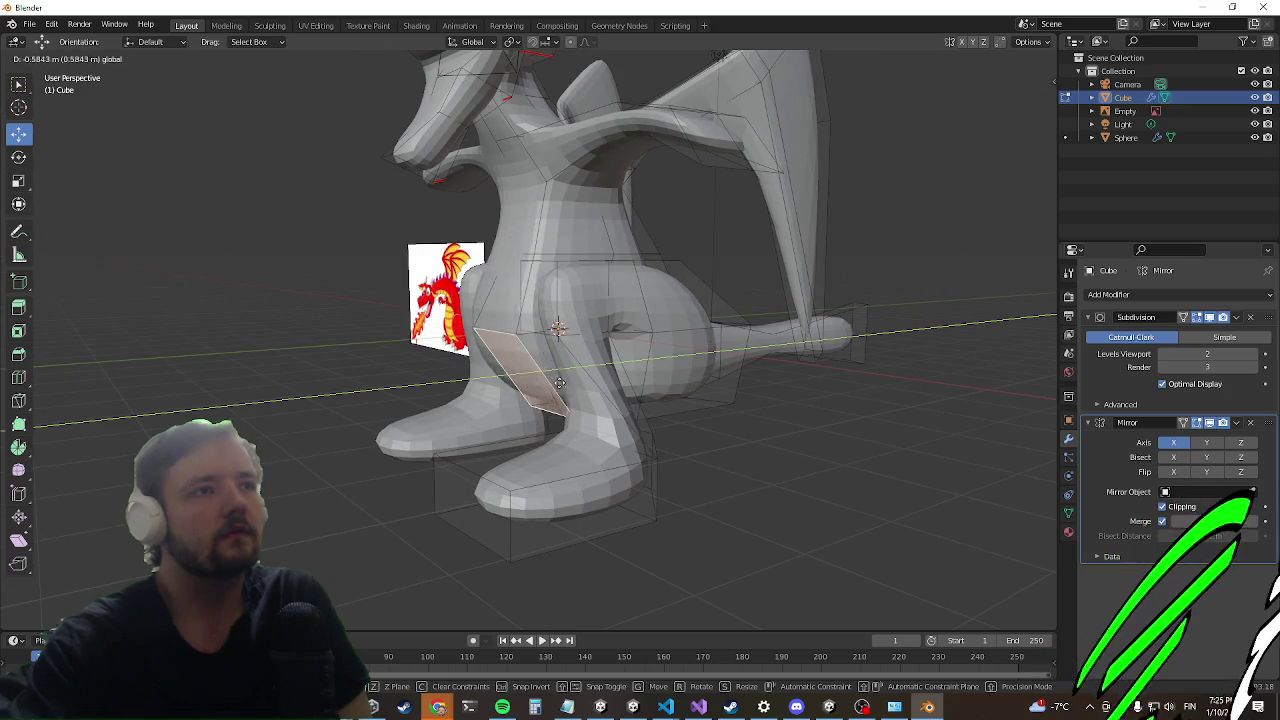
middle_drag(361, 437, 456, 403)
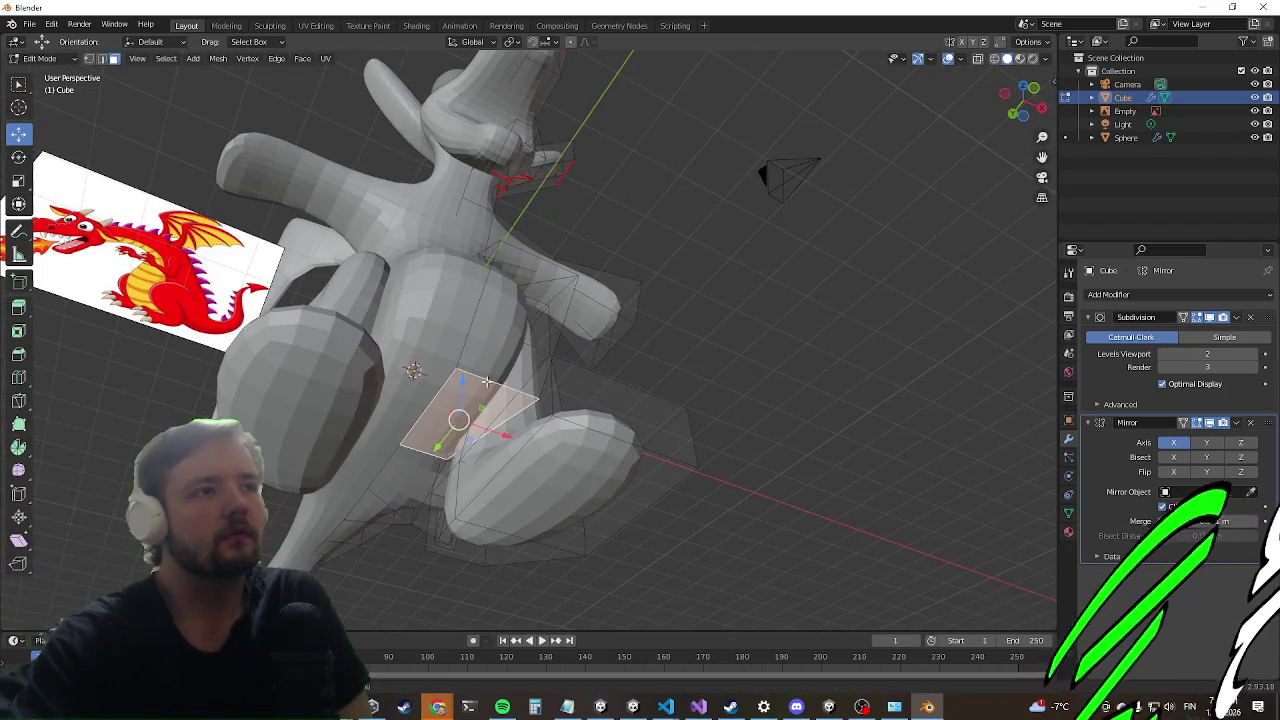
click(441, 418)
mouse_move(441, 418)
middle_down()
mouse_move(457, 466)
mouse_move(380, 466)
mouse_move(441, 401)
middle_up()
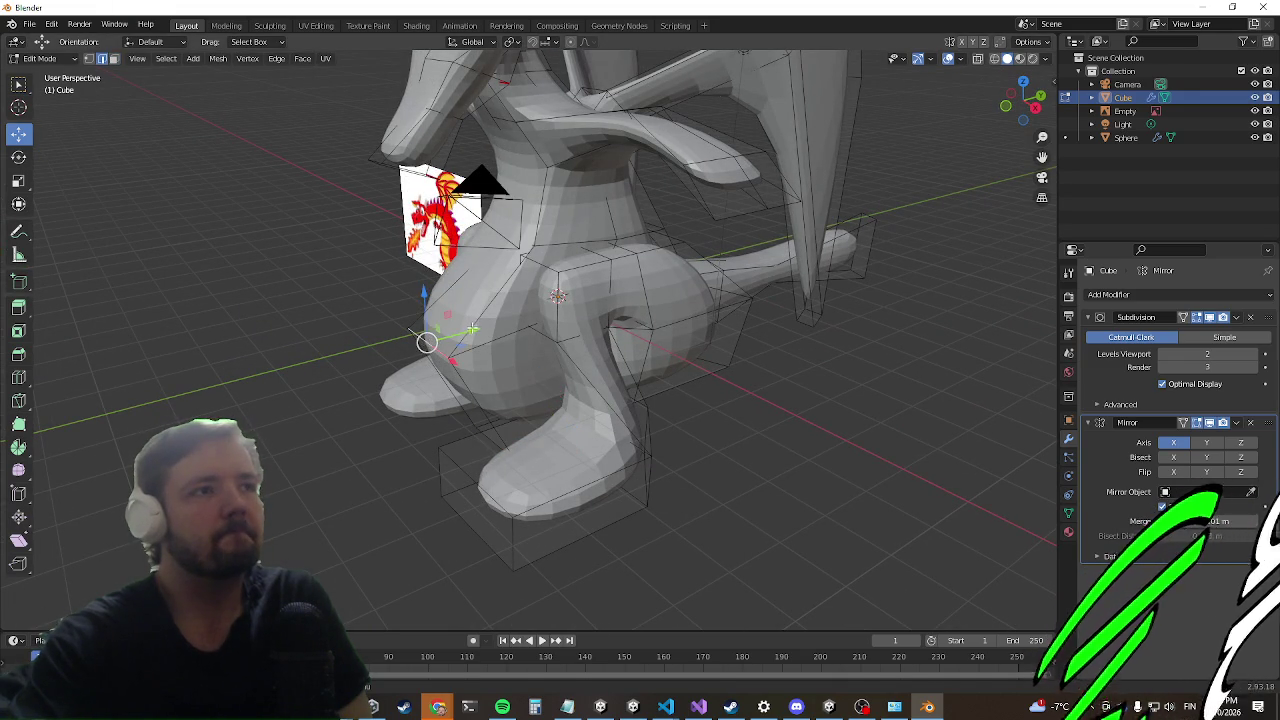
mouse_move(391, 375)
middle_down()
mouse_move(617, 294)
mouse_move(491, 346)
mouse_move(374, 340)
mouse_move(443, 277)
middle_up()
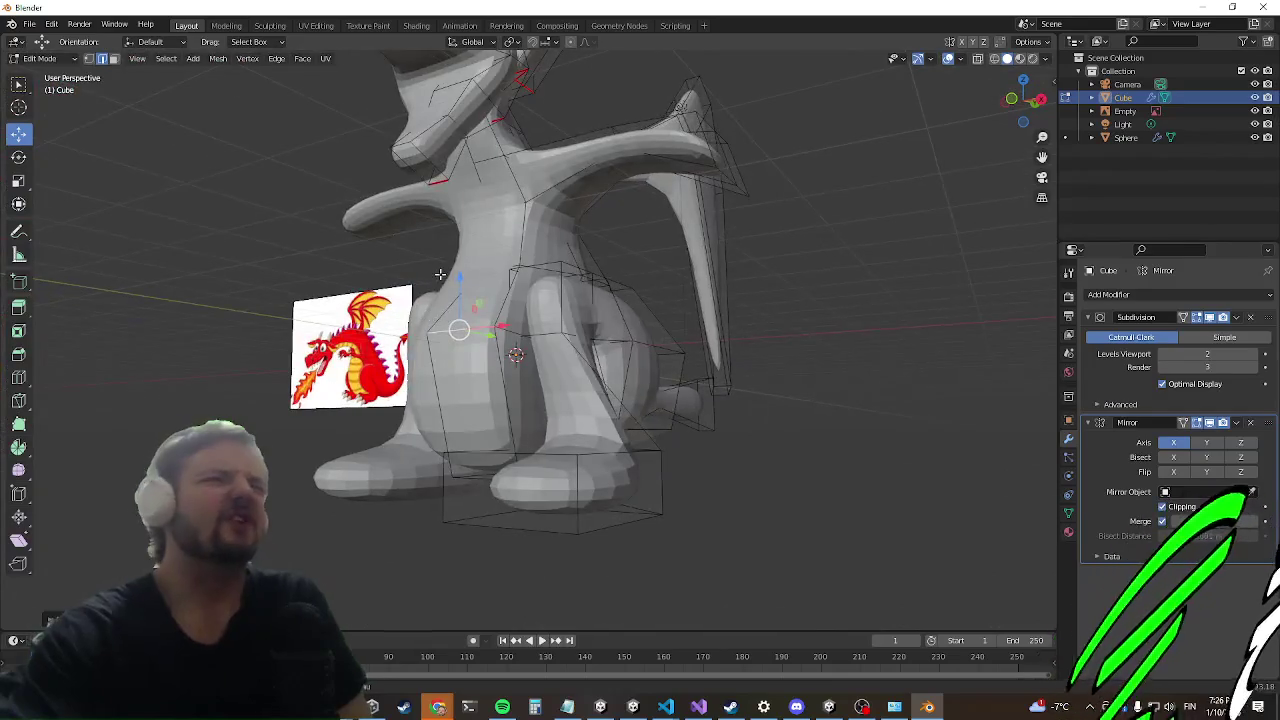
scroll(443, 277, down, 5)
scroll(486, 377, up, 2)
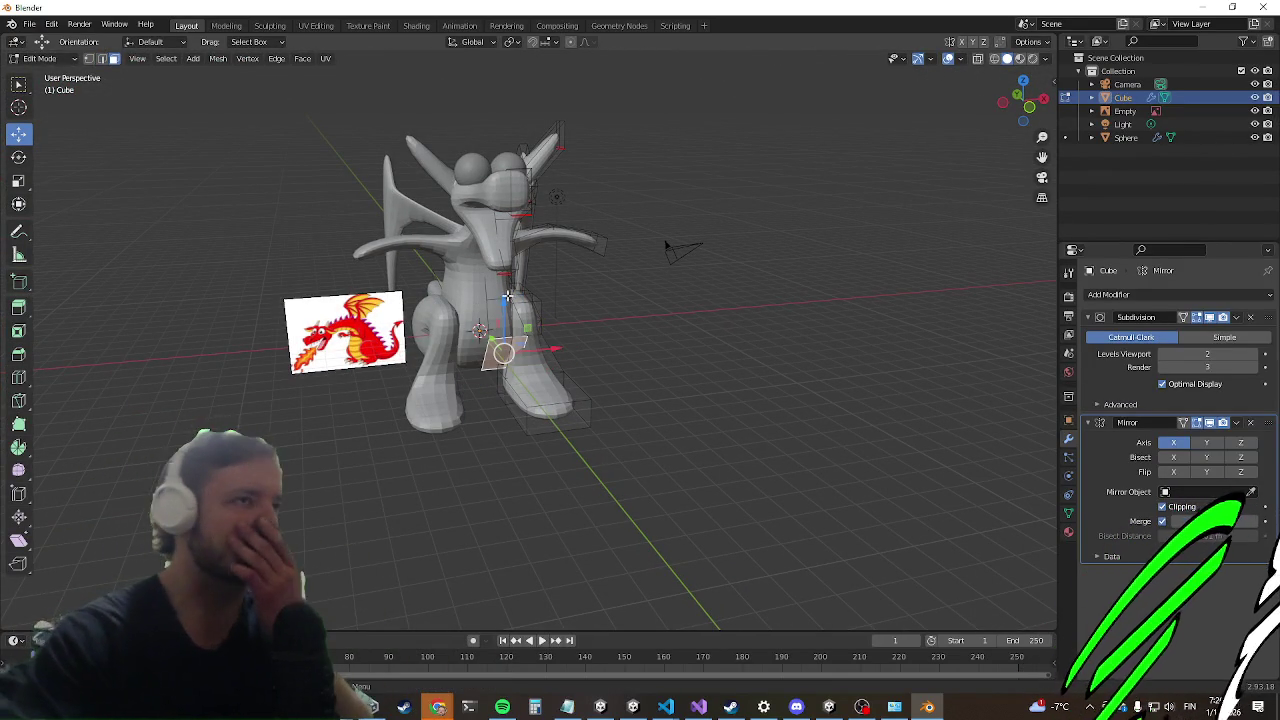
middle_drag(530, 337, 513, 273)
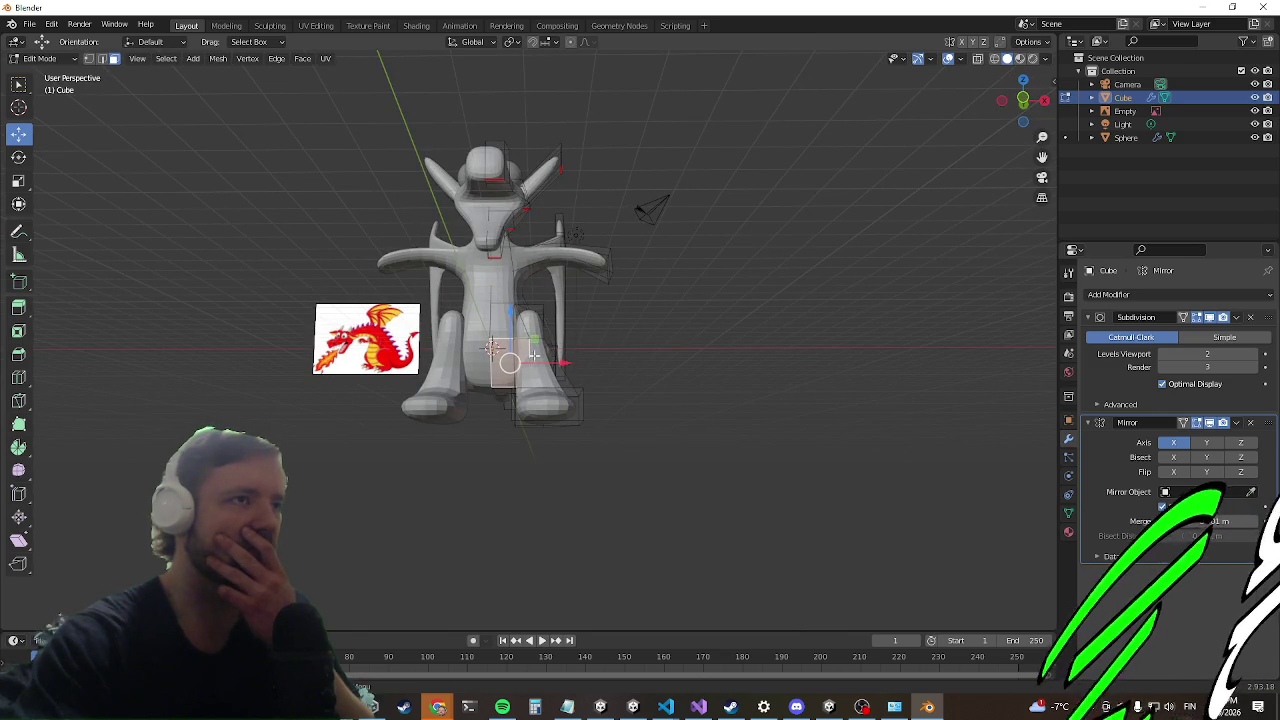
middle_drag(643, 293, 589, 359)
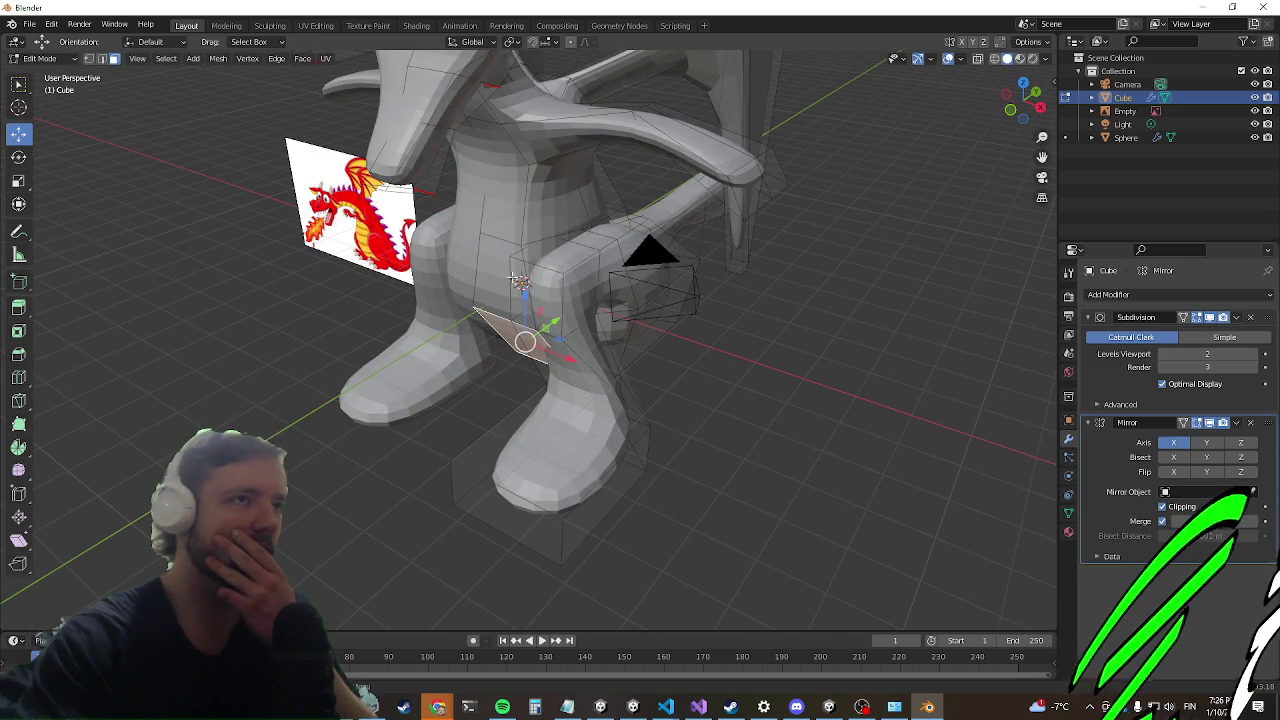
middle_drag(512, 278, 594, 237)
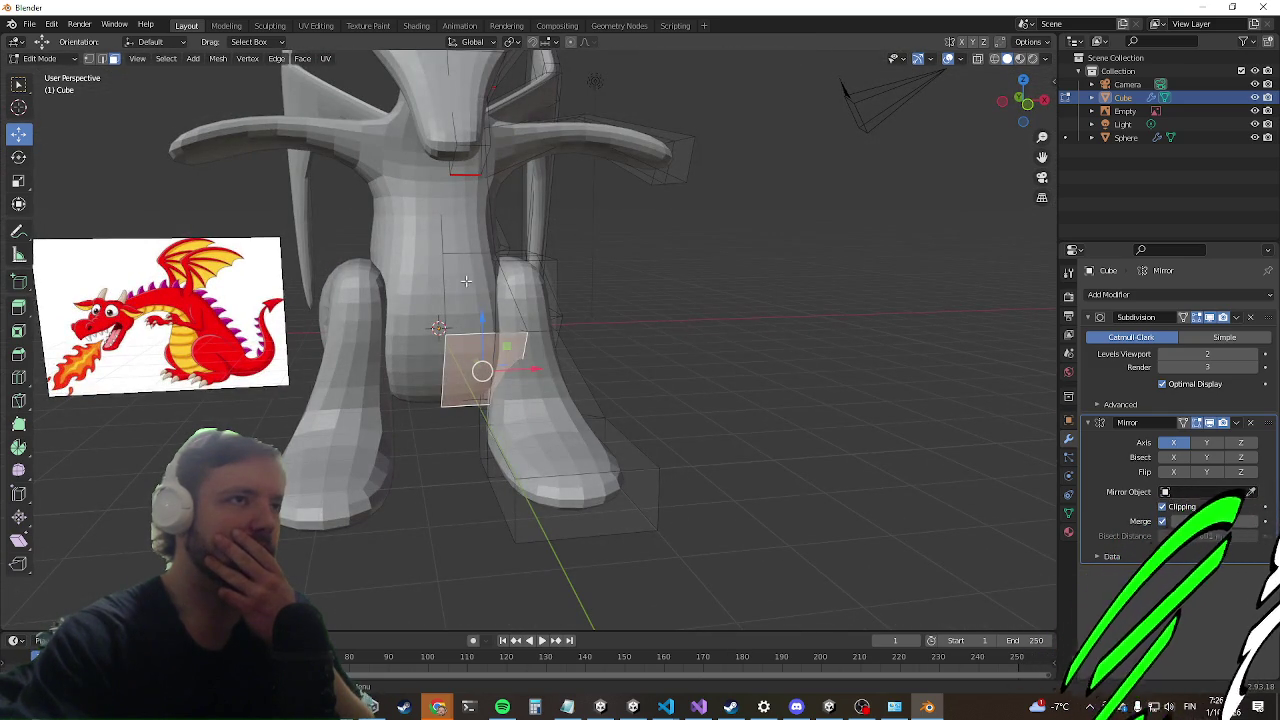
mouse_move(599, 242)
middle_down()
mouse_move(314, 229)
mouse_move(363, 209)
mouse_move(429, 266)
mouse_move(463, 273)
middle_up()
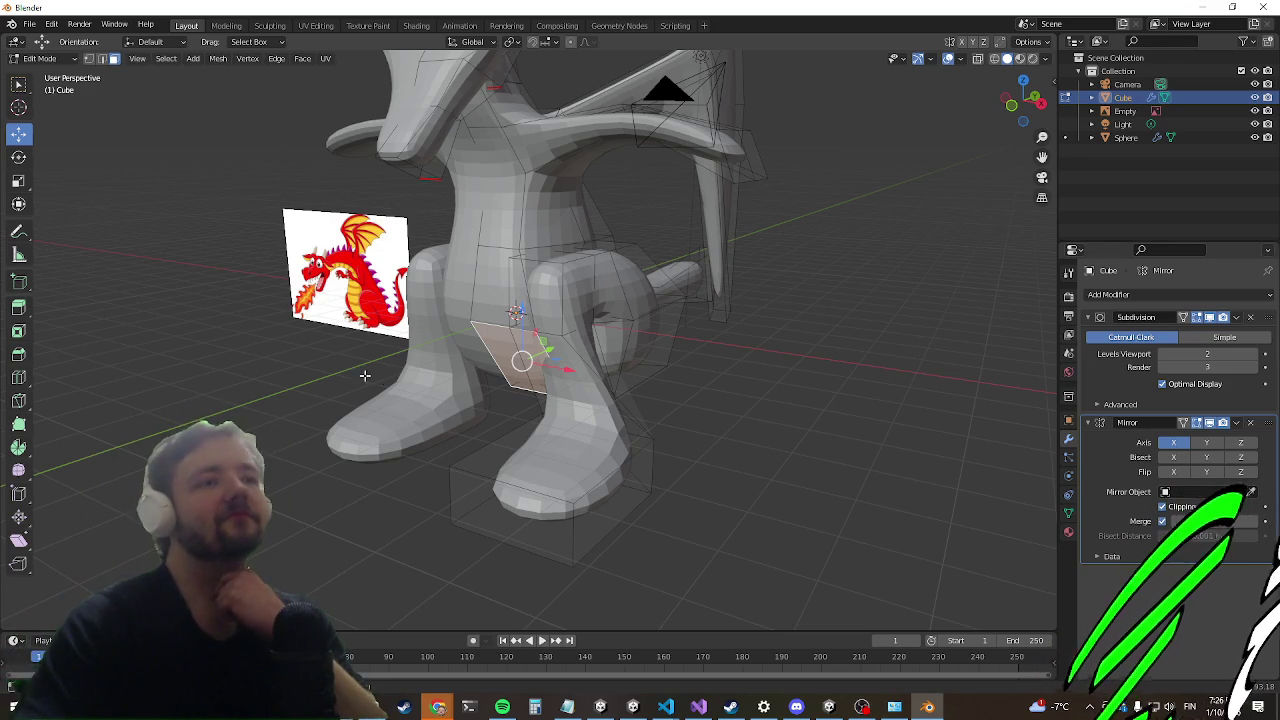
mouse_move(341, 387)
middle_down()
mouse_move(777, 51)
mouse_move(757, 186)
mouse_move(757, 163)
mouse_move(306, 380)
mouse_move(283, 406)
mouse_move(314, 423)
mouse_move(371, 394)
mouse_move(355, 401)
mouse_move(391, 399)
middle_up()
scroll(569, 426, up, 2)
mouse_move(569, 426)
middle_down()
mouse_move(598, 416)
mouse_move(429, 388)
middle_up()
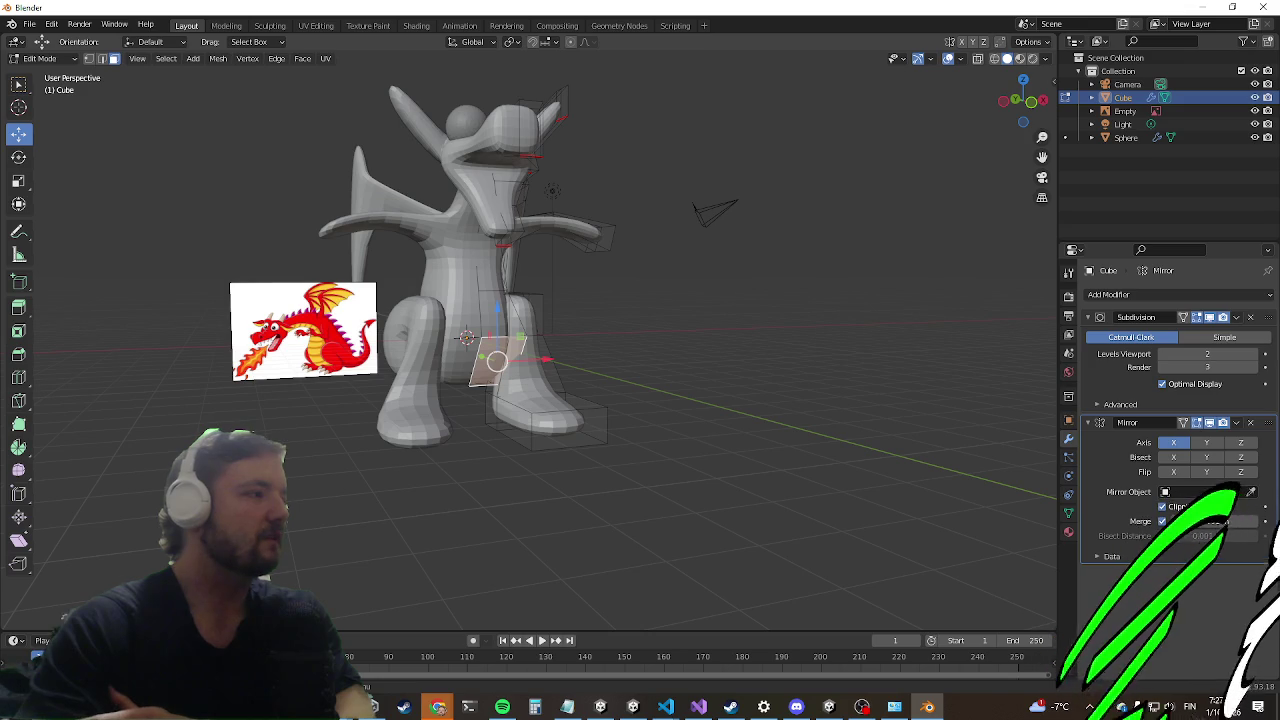
middle_drag(520, 180, 316, 143)
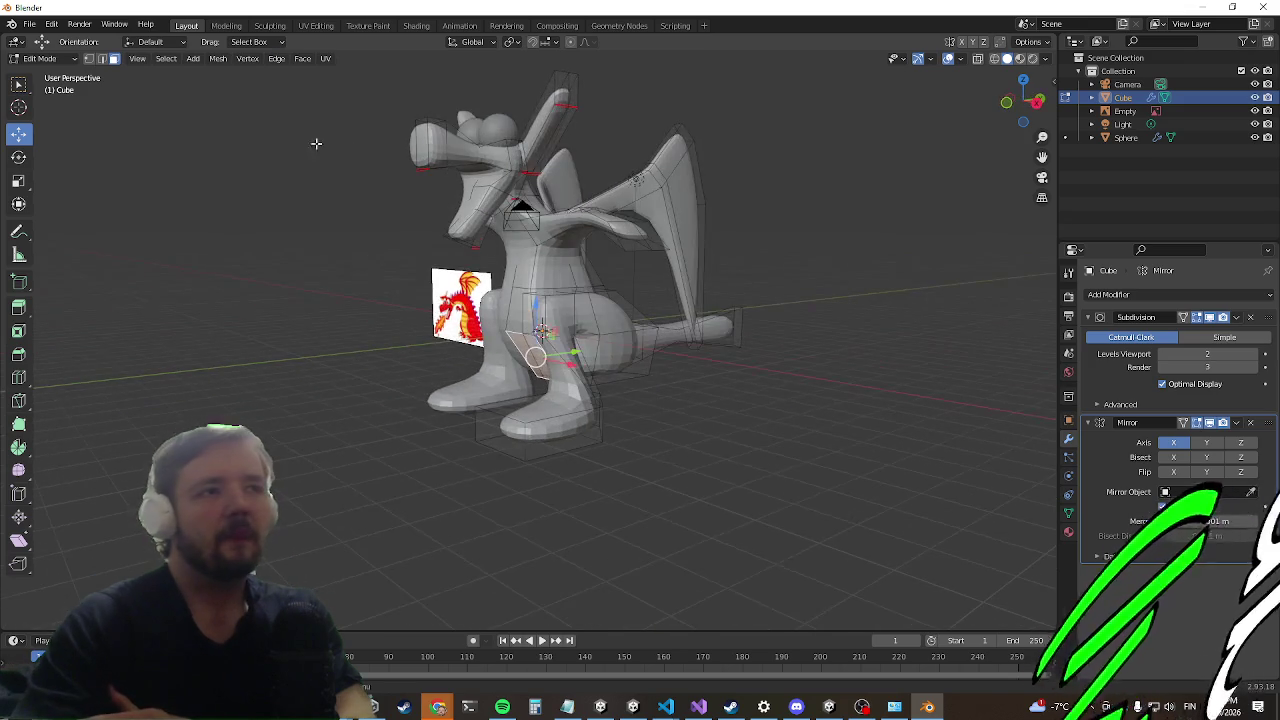
mouse_move(414, 345)
middle_down()
mouse_move(480, 330)
mouse_move(500, 310)
middle_up()
scroll(500, 310, up, 3)
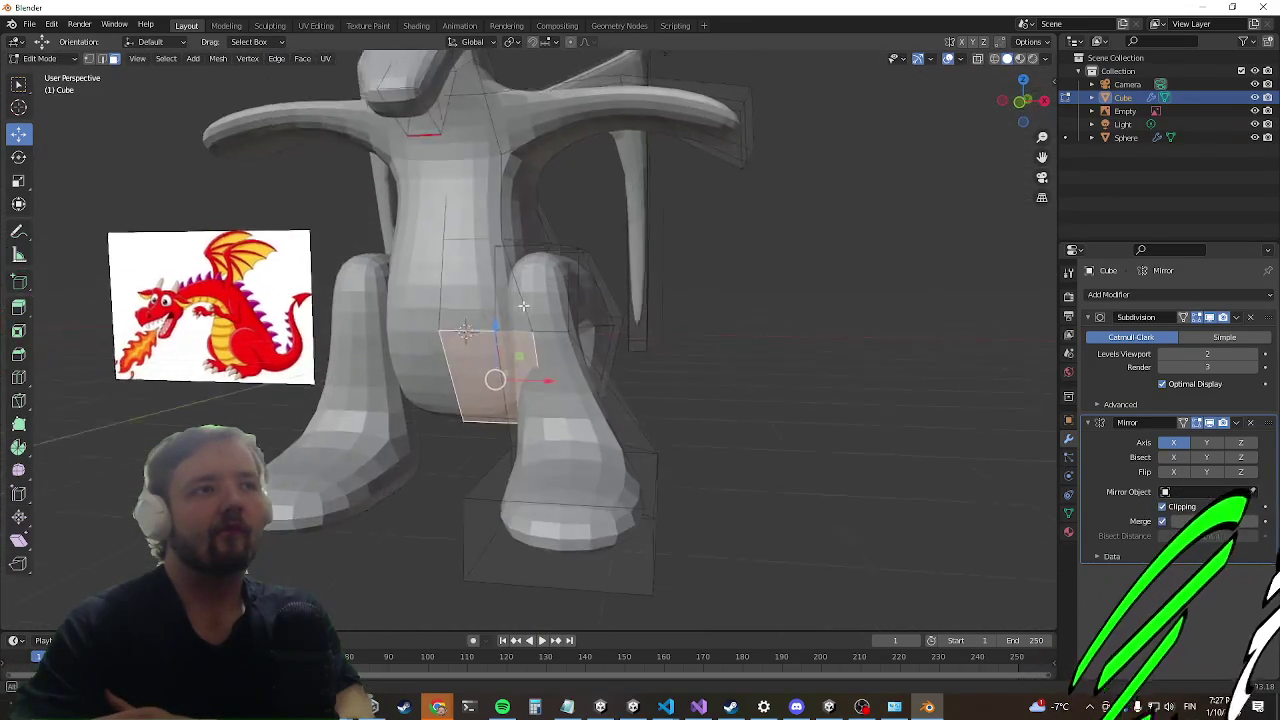
scroll(519, 297, up, 2)
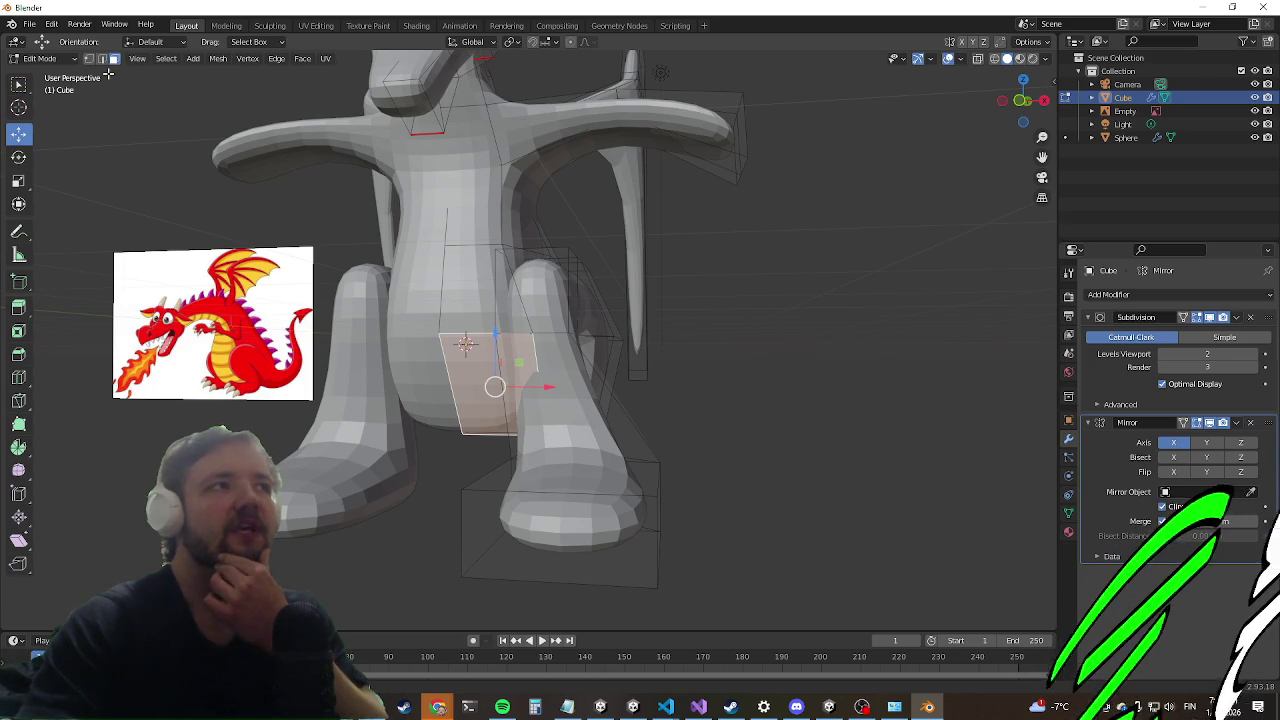
mouse_move(674, 300)
middle_down()
mouse_move(560, 330)
mouse_move(537, 297)
middle_up()
scroll(537, 297, up, 2)
scroll(518, 308, down, 2)
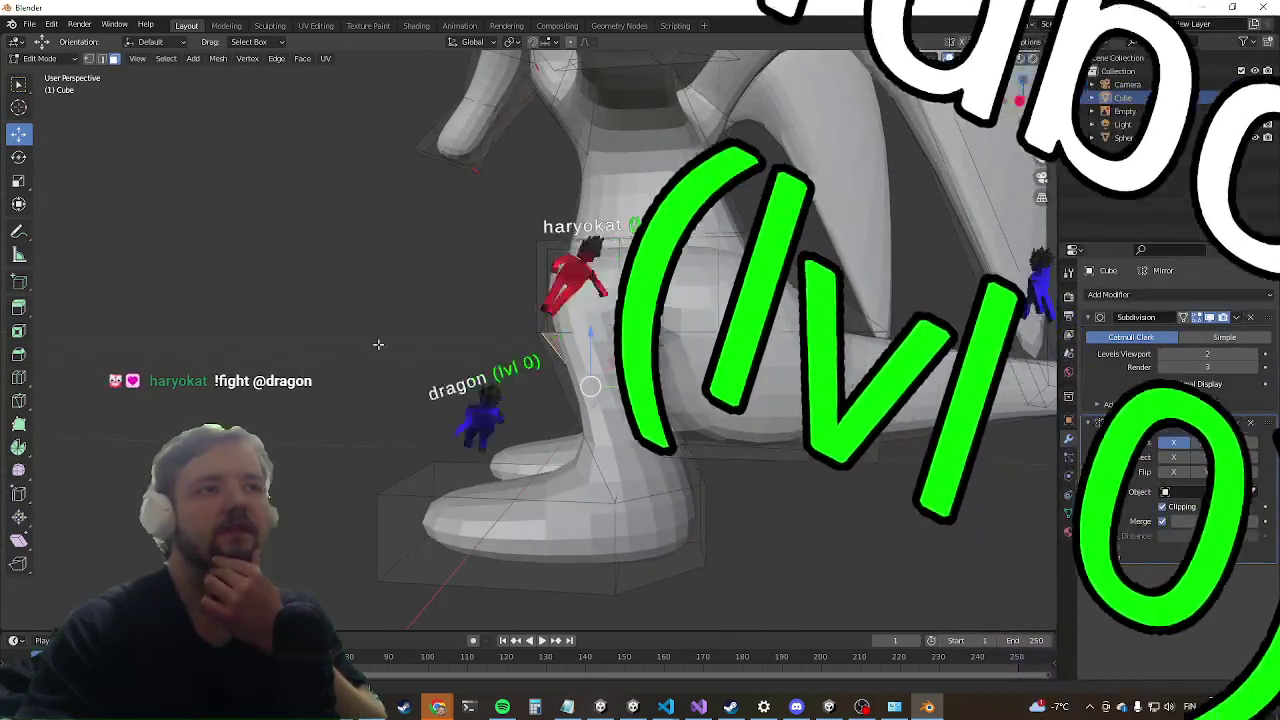
middle_drag(371, 277, 531, 374)
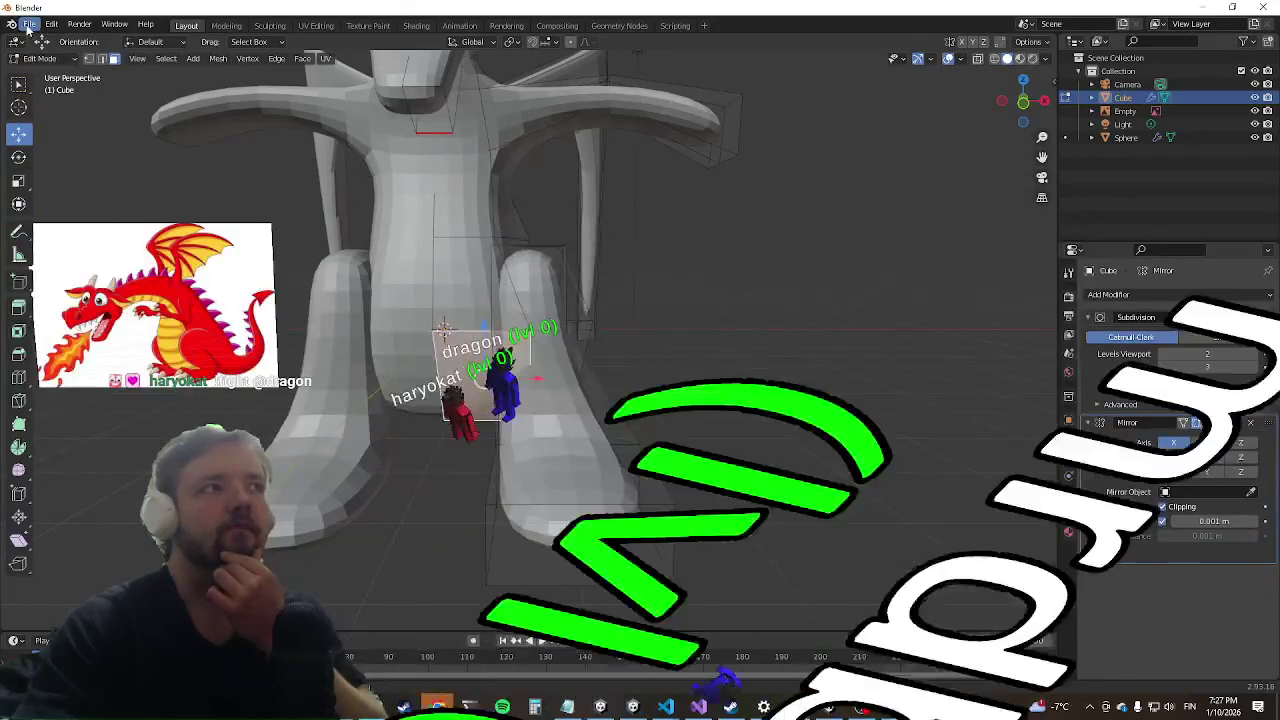
click(30, 24)
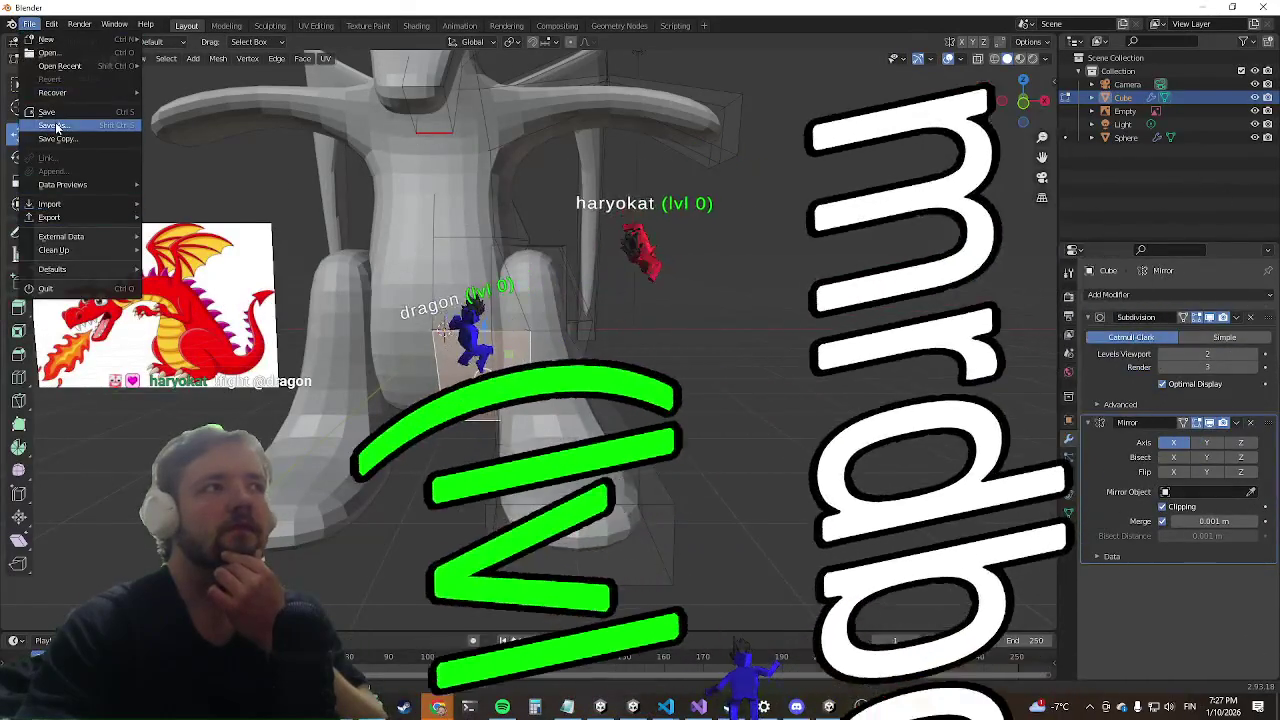
Step: Create a new folder named dragon inside the Characters assets folder
click(55, 125)
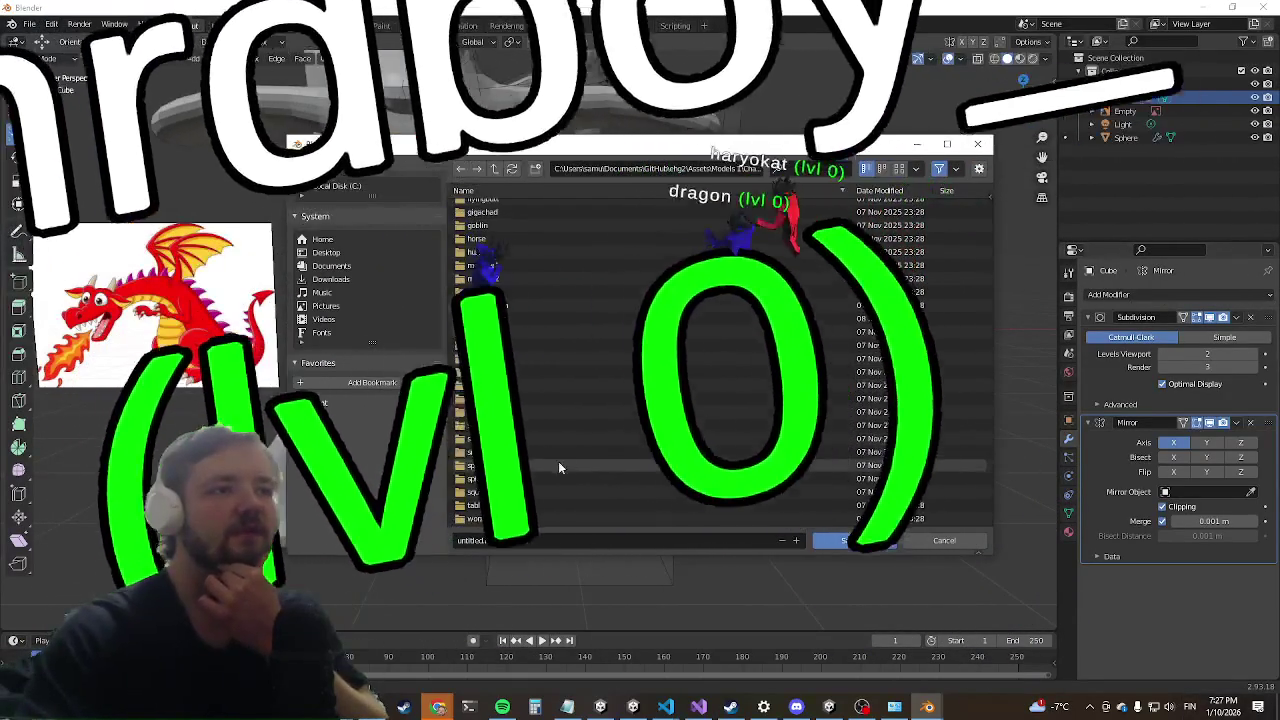
scroll(558, 461, down, 3)
right_click(935, 454)
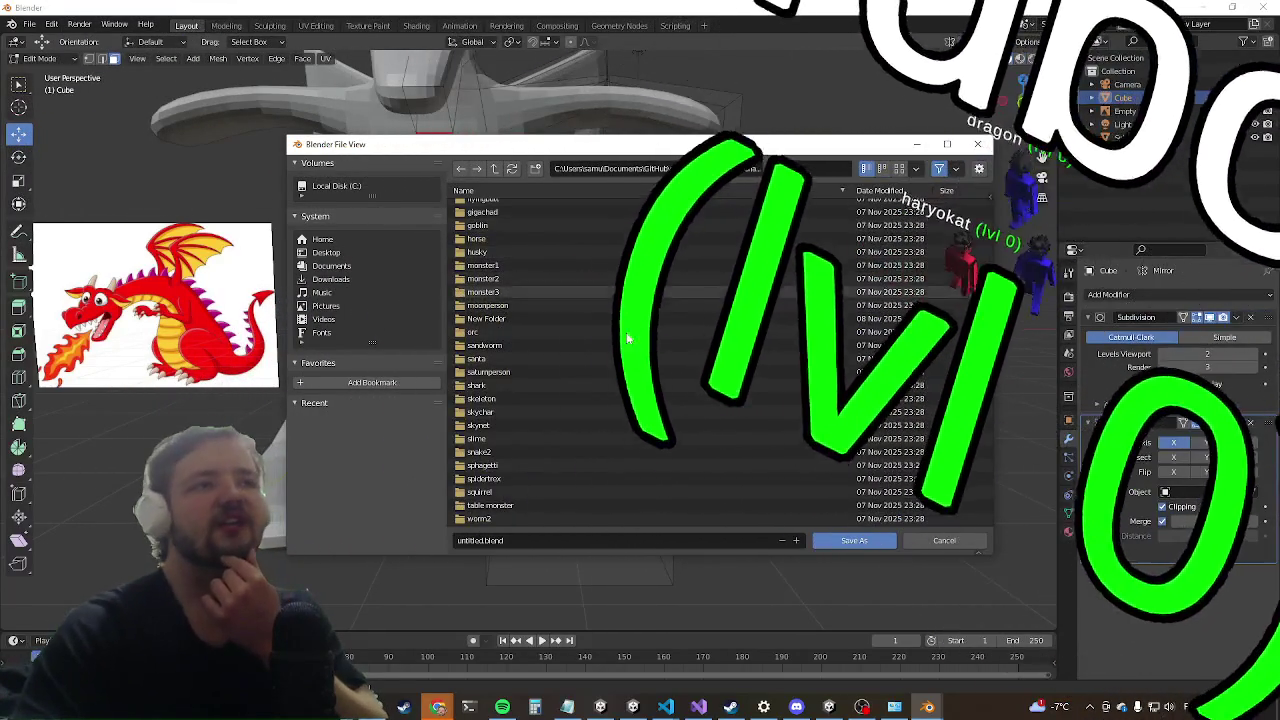
right_click(969, 492)
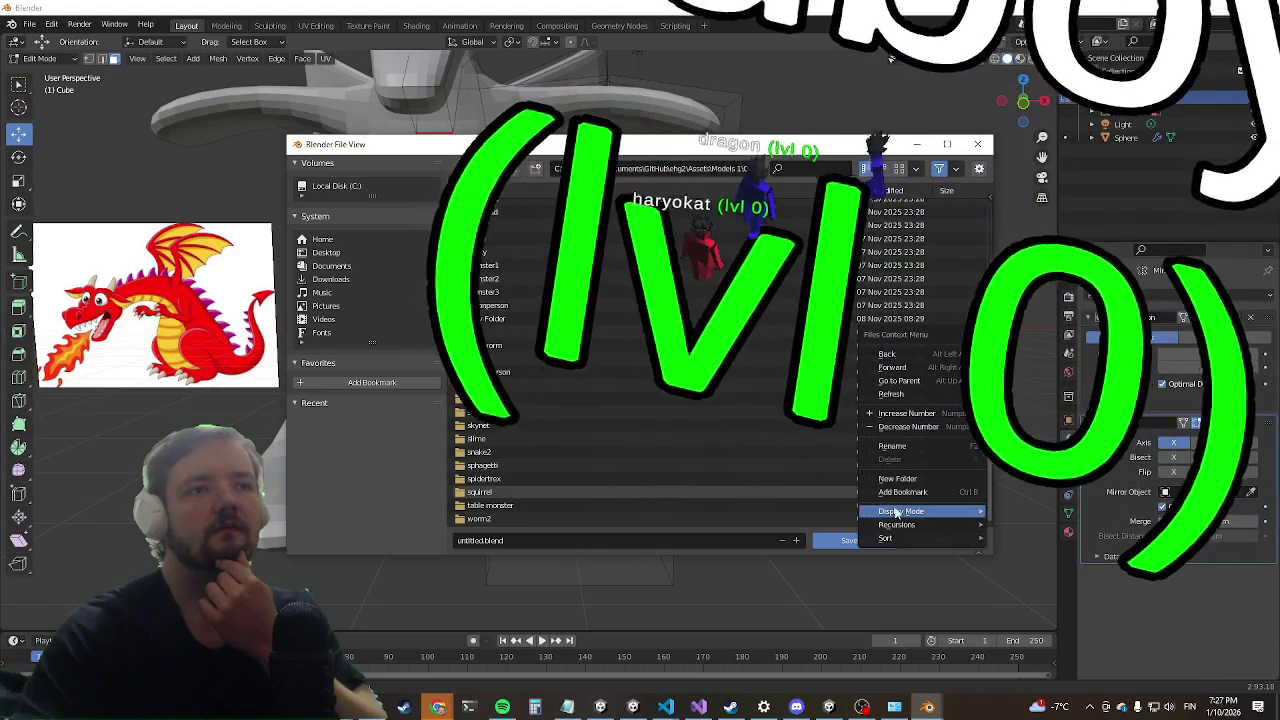
click(905, 478)
scroll(912, 477, down, 3)
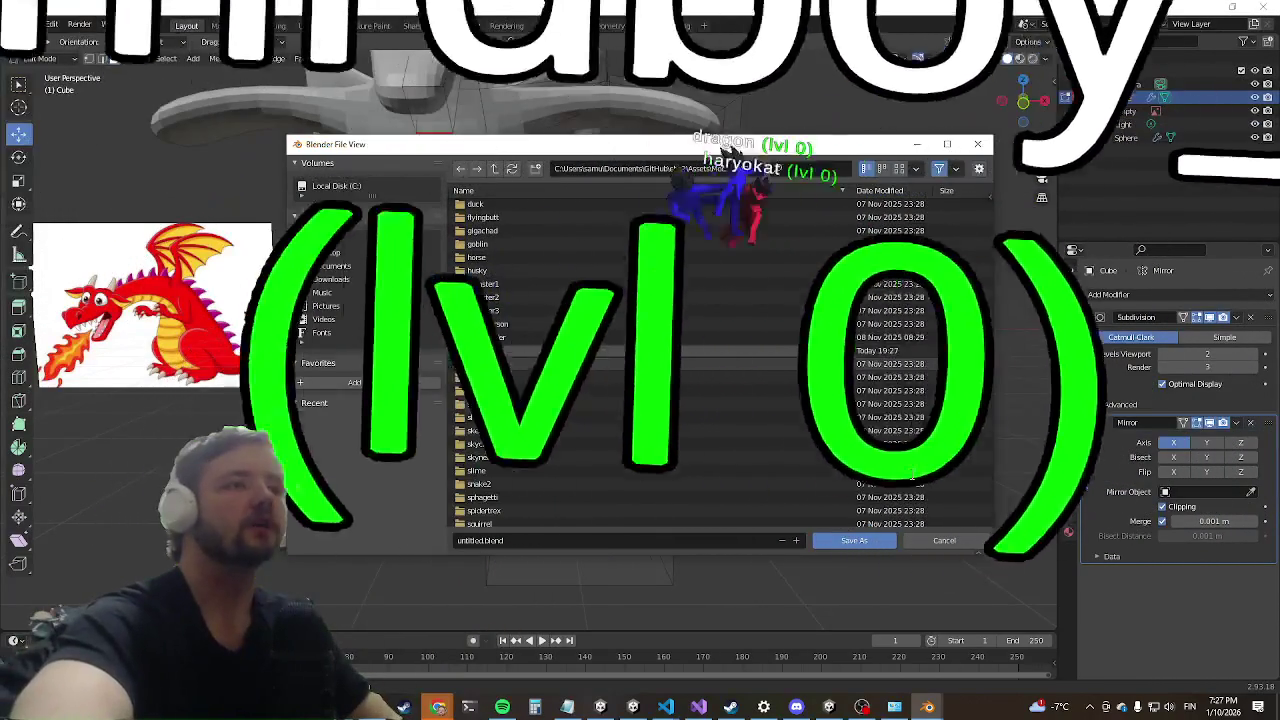
text(dragon)
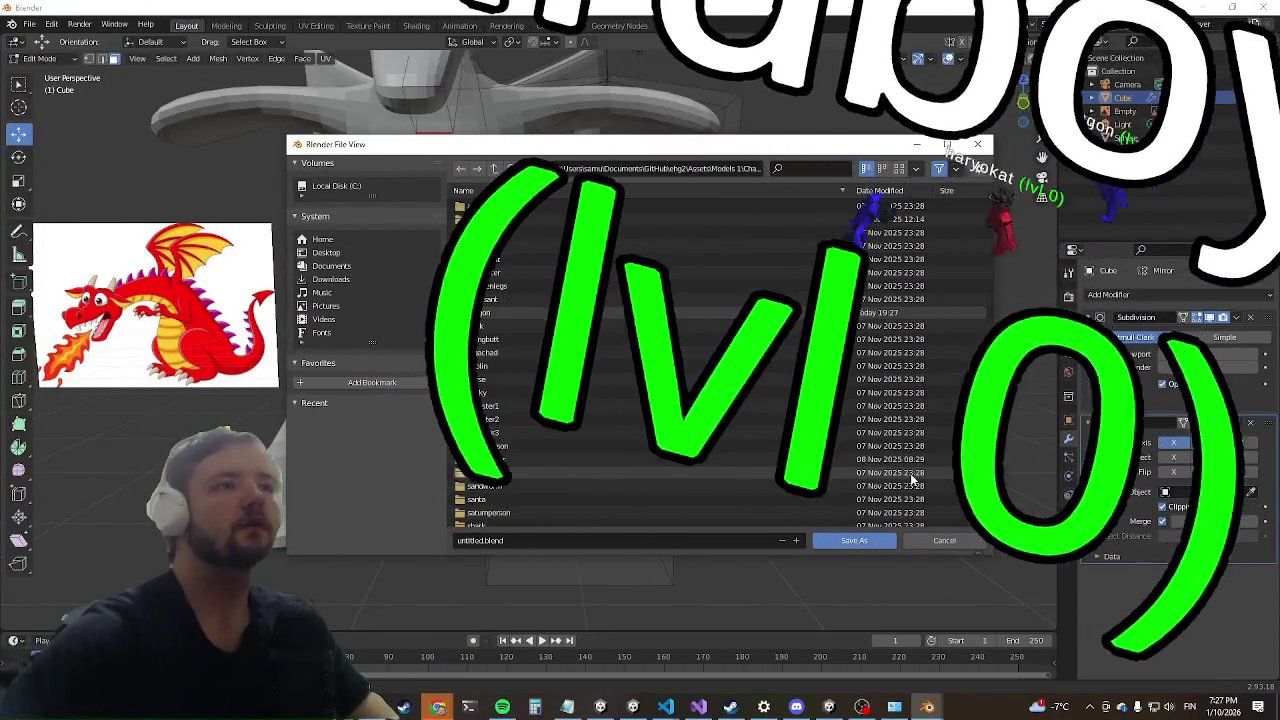
key(Return)
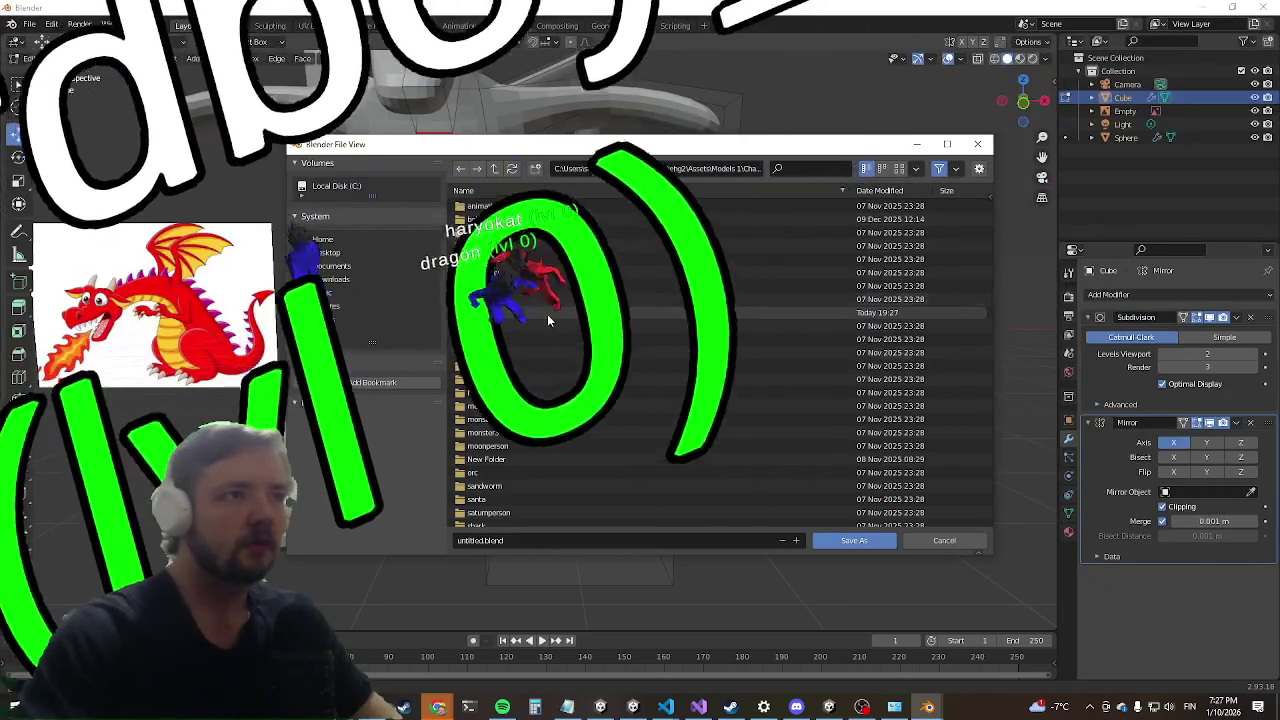
Step: Save the model as dragon.blend in the new dragon folder
click(500, 540)
text(dragon)
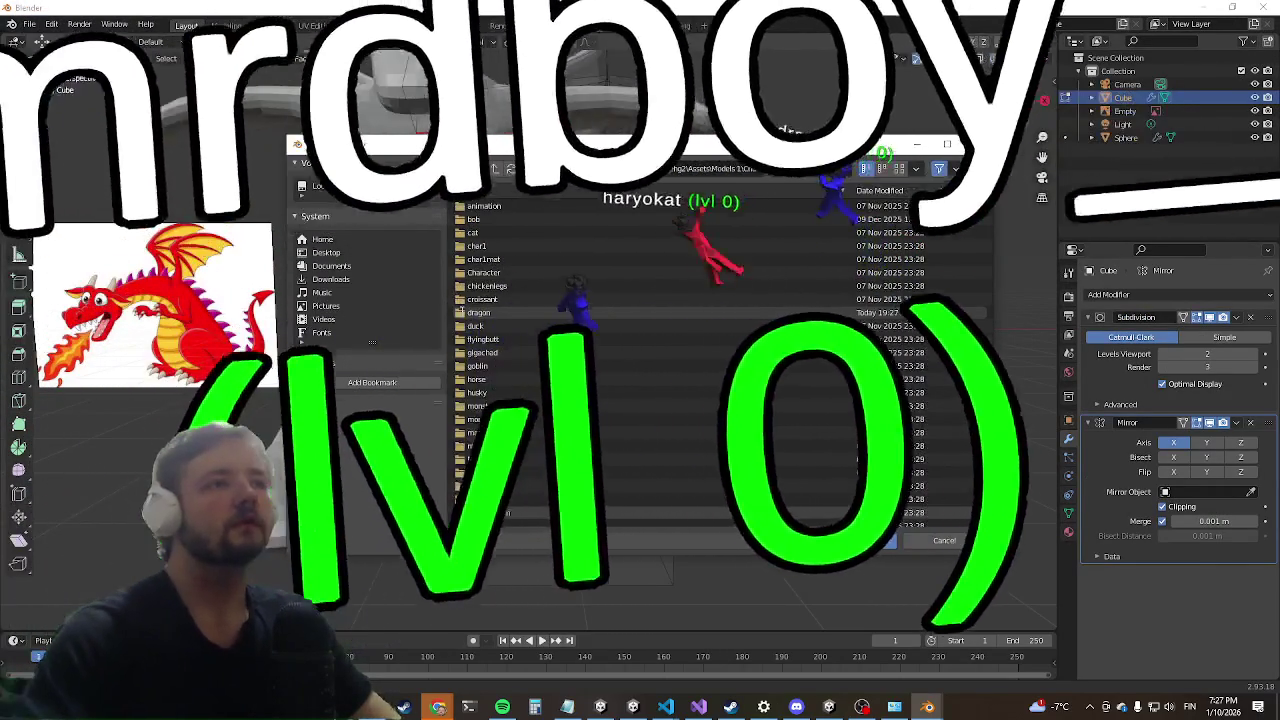
key(Return)
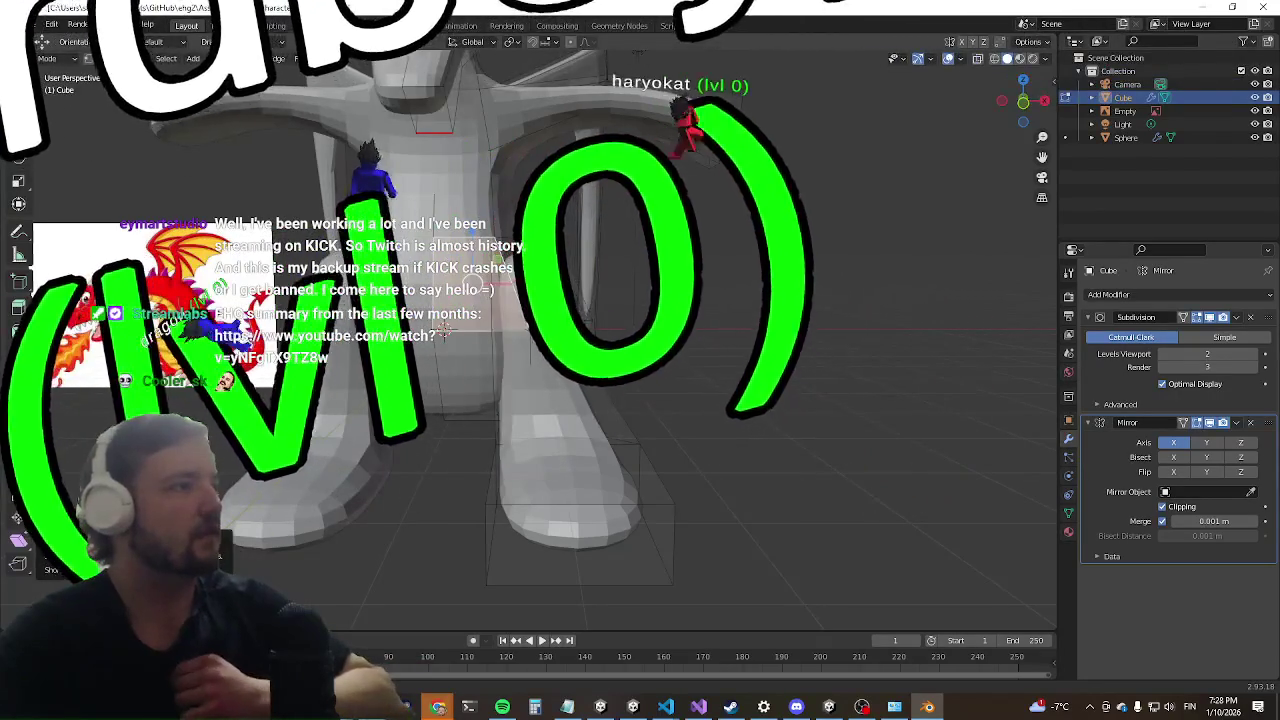
mouse_move(444, 330)
middle_down()
mouse_move(540, 335)
mouse_move(600, 320)
mouse_move(444, 330)
mouse_move(520, 320)
middle_up()
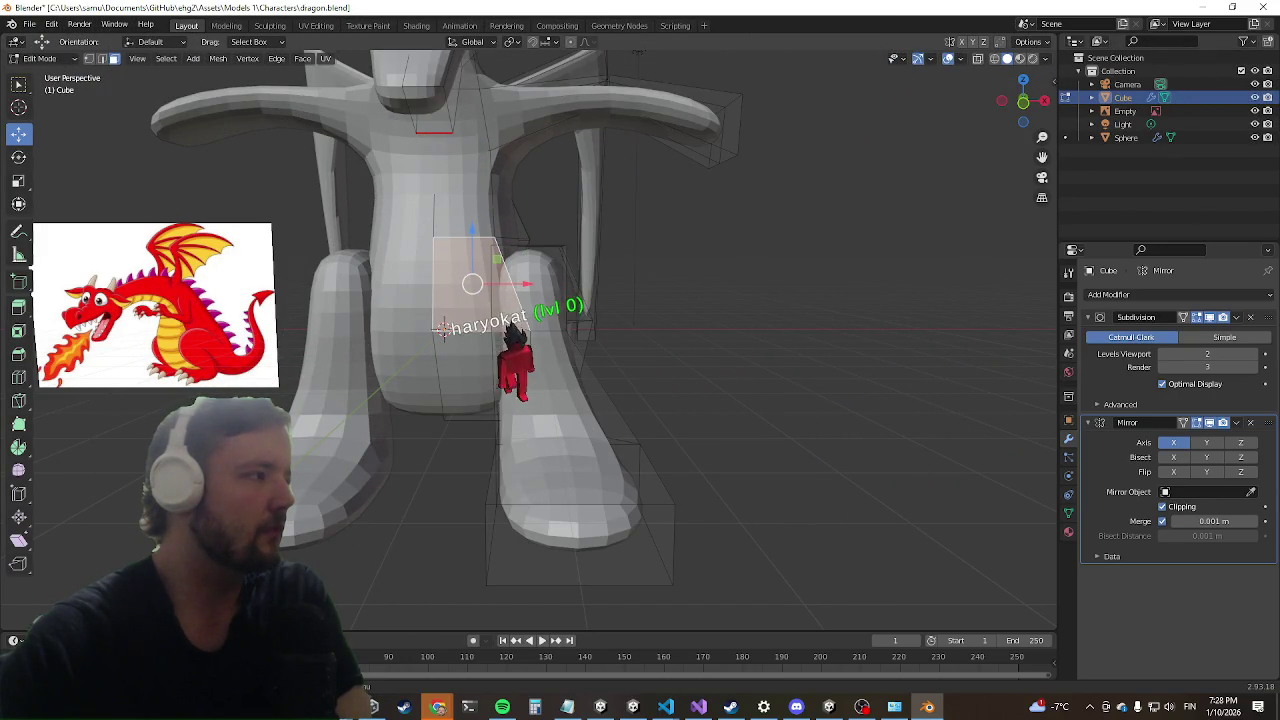
Step: In Unity, stop play mode, collapse standard 2Terrain, and show the root Assets folder
key(alt+Tab)
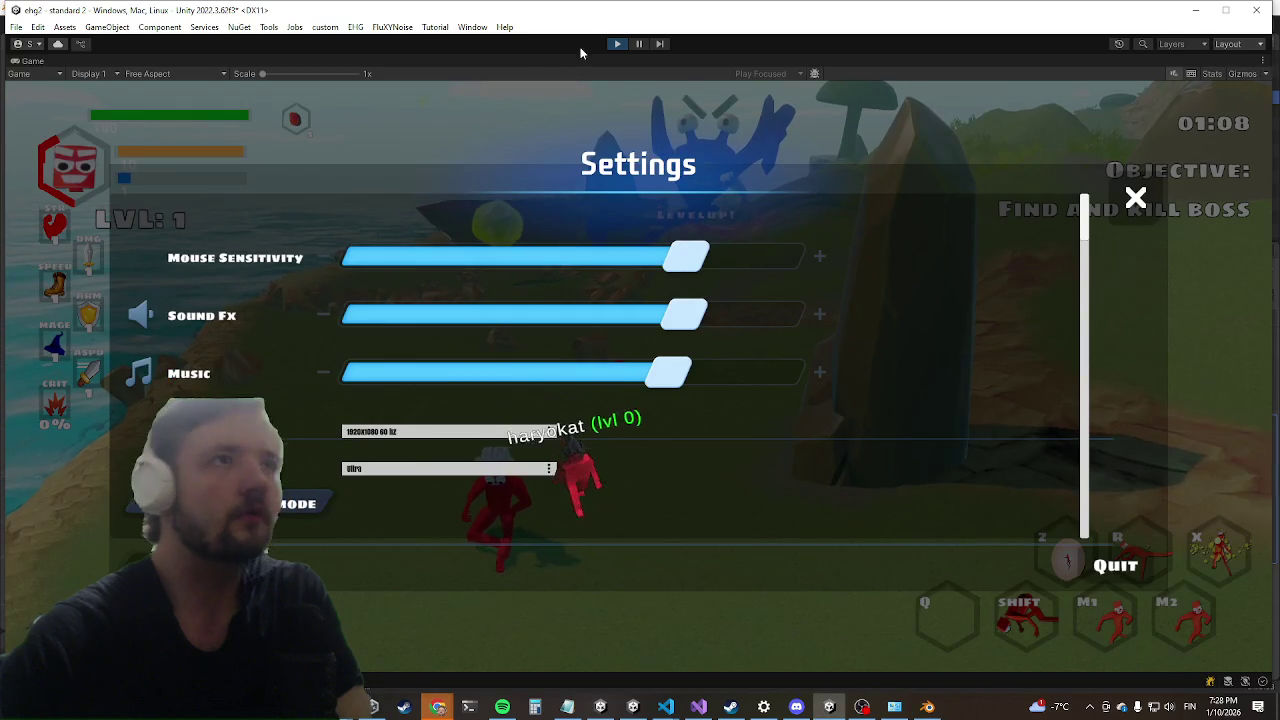
click(619, 45)
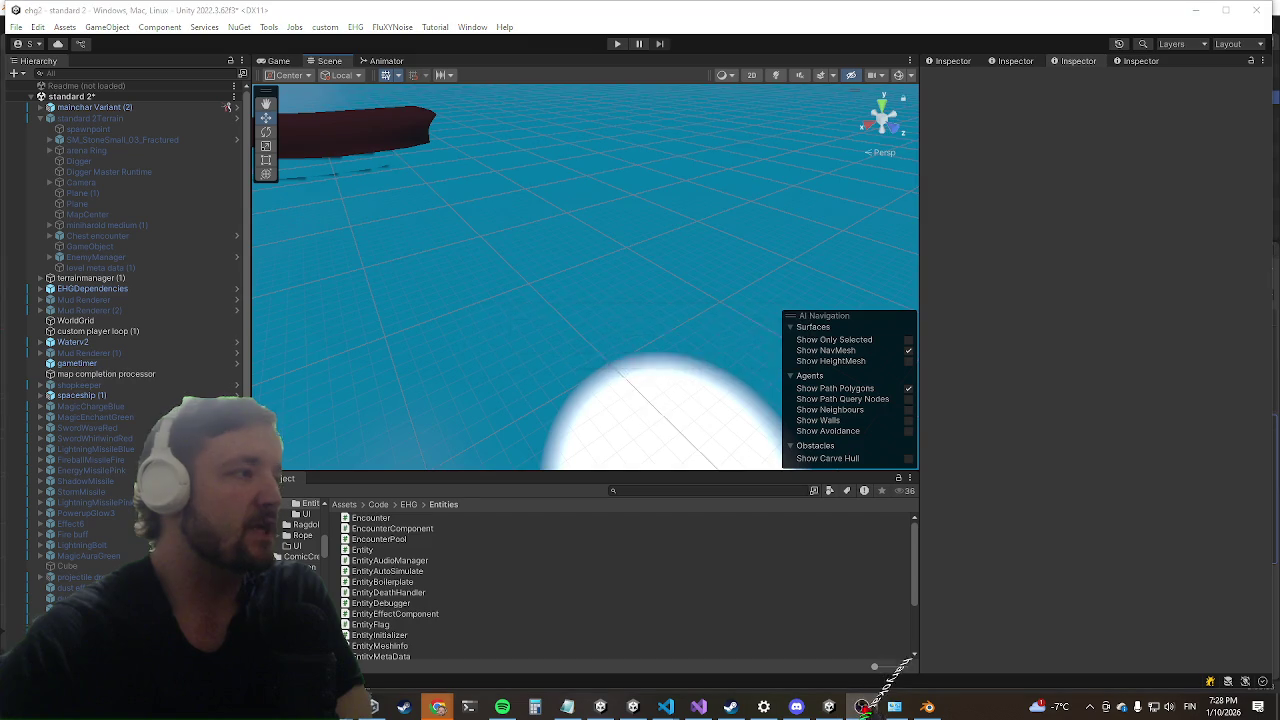
click(40, 119)
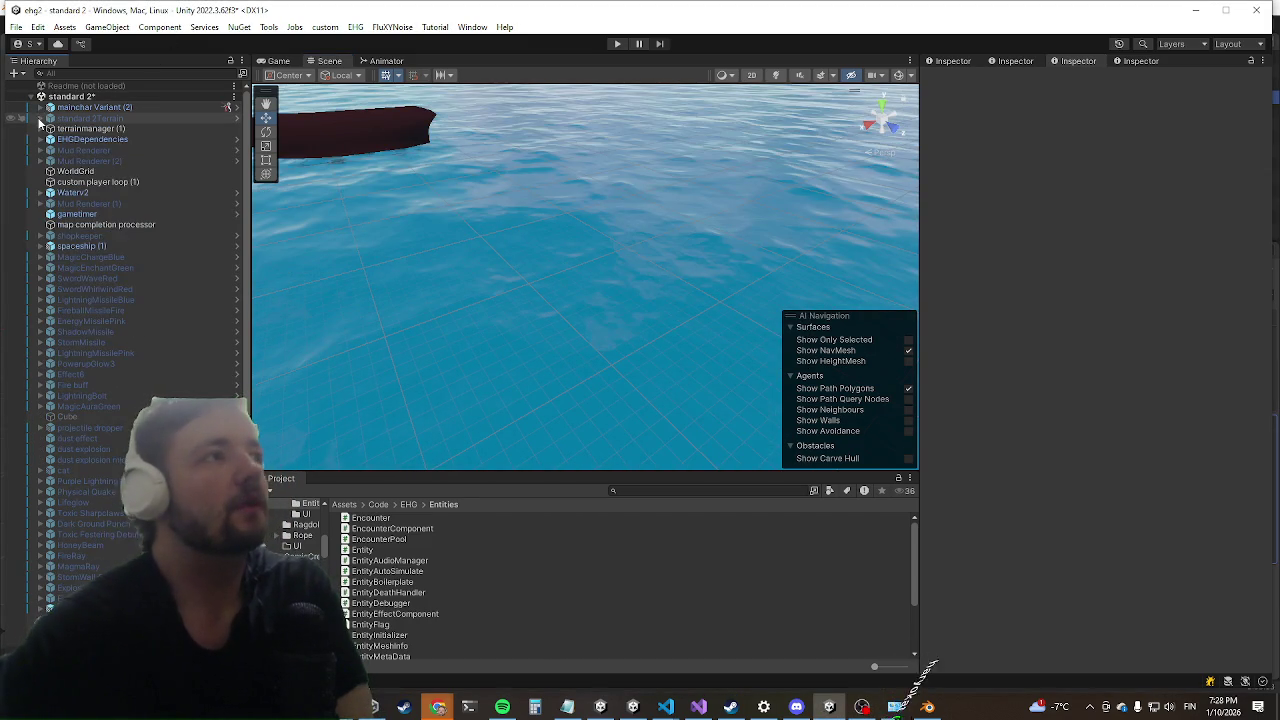
click(346, 505)
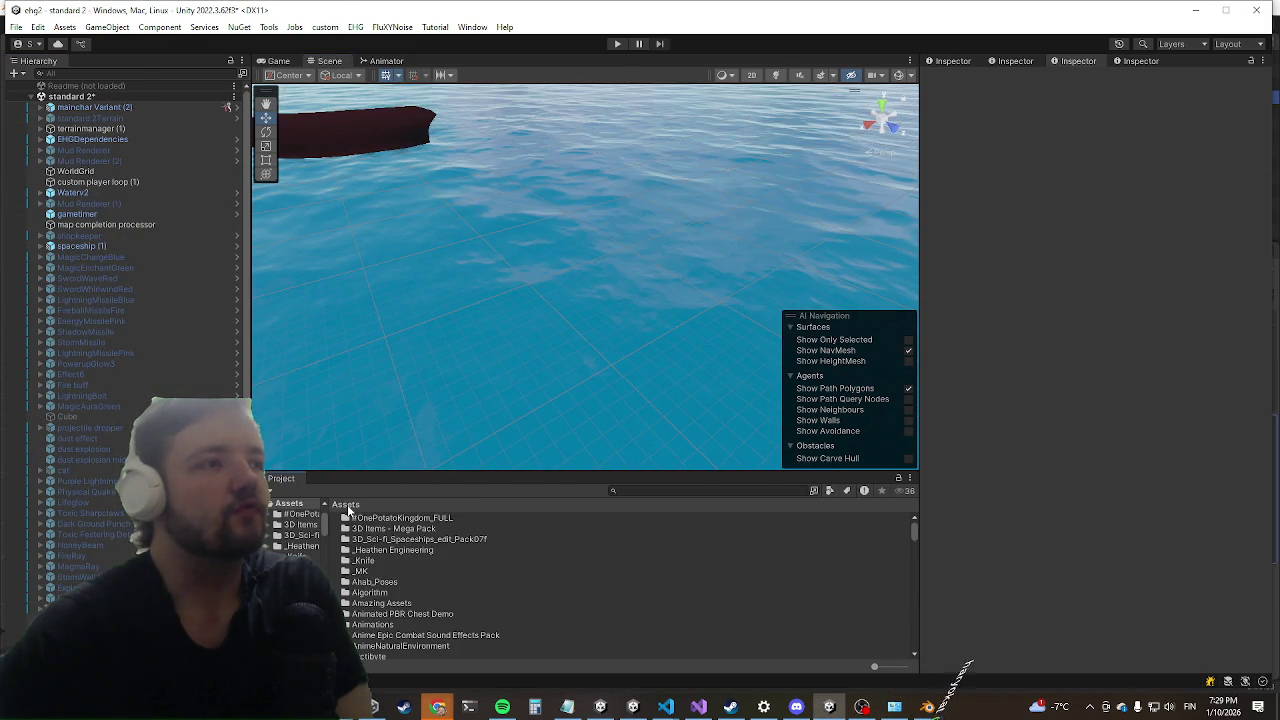
click(660, 488)
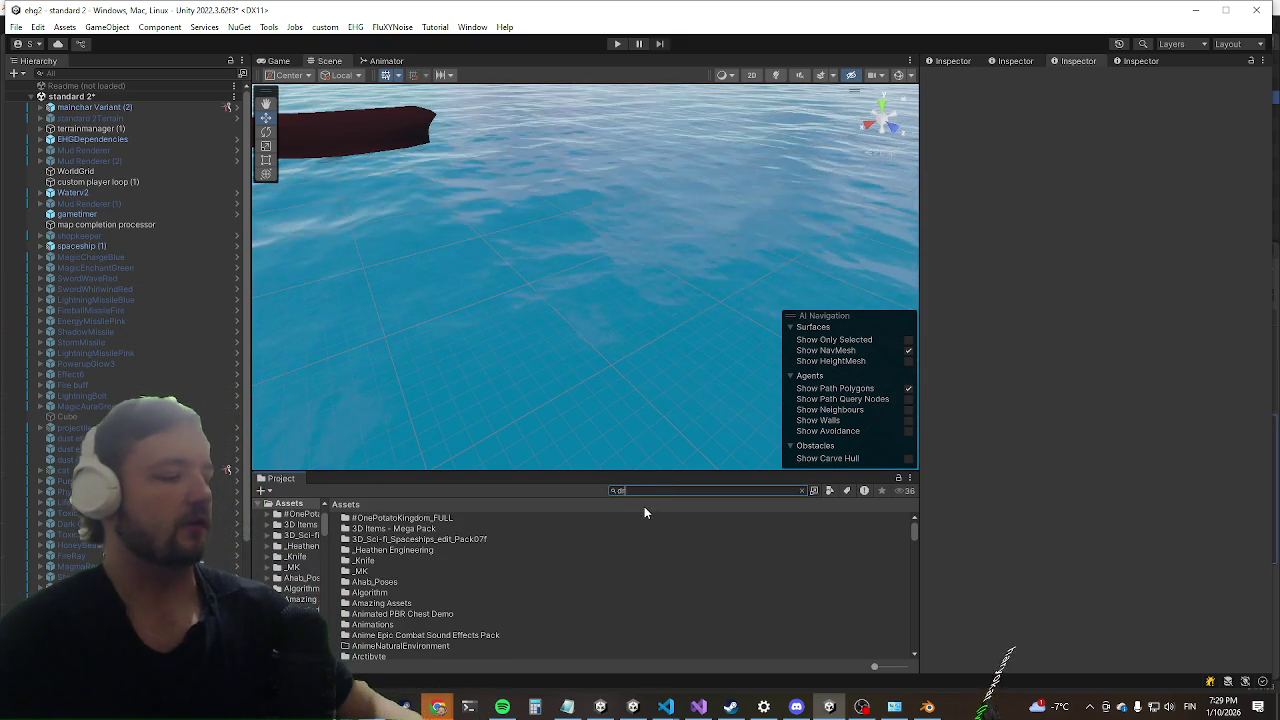